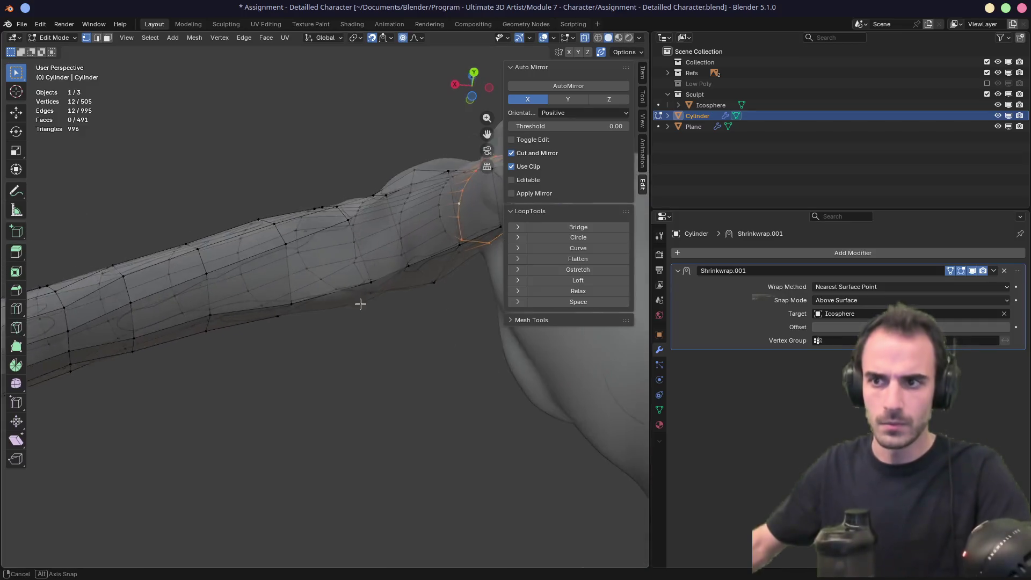
# Step: Relax another forearm edge loop with LoopTools Relax, then select a lengthwise loop and inspect from several angles
pyautogui.keyDown('alt'); pyautogui.click(264, 292); pyautogui.keyUp('alt')
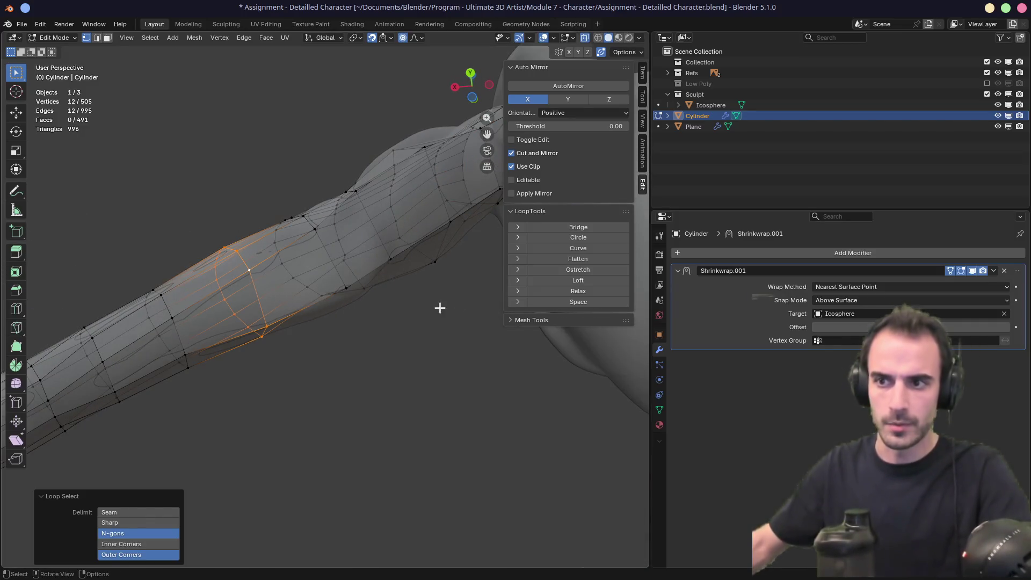
pyautogui.click(588, 295)
pyautogui.moveTo(360, 317)
pyautogui.mouseDown(button='middle')
pyautogui.moveTo(357, 295)
pyautogui.moveTo(356, 311)
pyautogui.moveTo(311, 335)
pyautogui.moveTo(388, 317)
pyautogui.moveTo(568, 321)
pyautogui.mouseUp(button='middle')
pyautogui.keyDown('alt'); pyautogui.click(388, 317); pyautogui.keyUp('alt')
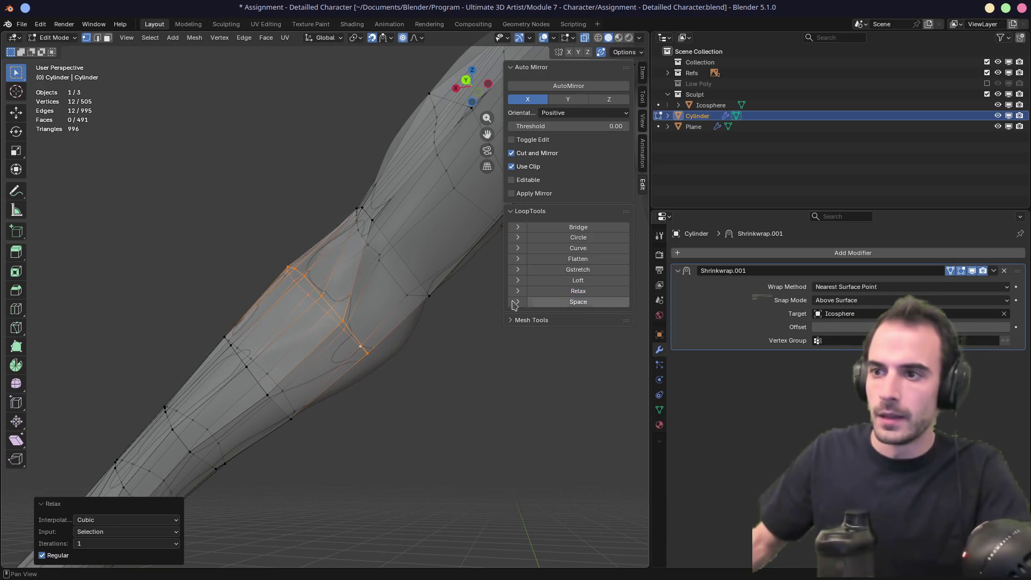
pyautogui.moveTo(514, 305)
pyautogui.mouseDown(button='middle')
pyautogui.moveTo(500, 299)
pyautogui.moveTo(521, 291)
pyautogui.mouseUp(button='middle')
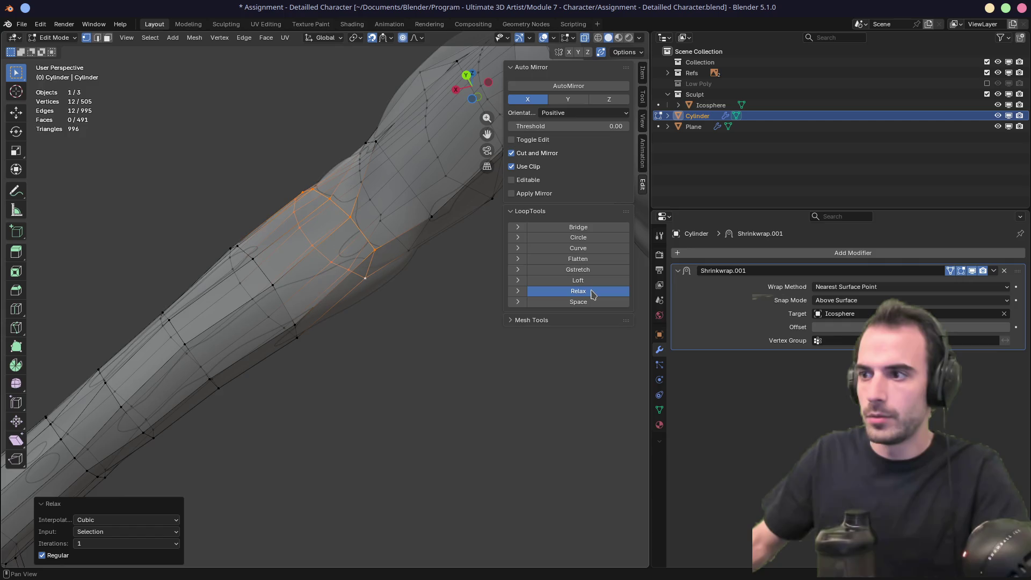
pyautogui.moveTo(450, 298)
pyautogui.mouseDown(button='middle')
pyautogui.moveTo(412, 255)
pyautogui.moveTo(419, 237)
pyautogui.moveTo(405, 276)
pyautogui.moveTo(346, 258)
pyautogui.moveTo(408, 300)
pyautogui.moveTo(404, 321)
pyautogui.mouseUp(button='middle')
pyautogui.scroll(-4, 386, 309)
pyautogui.scroll(4, 357, 296)
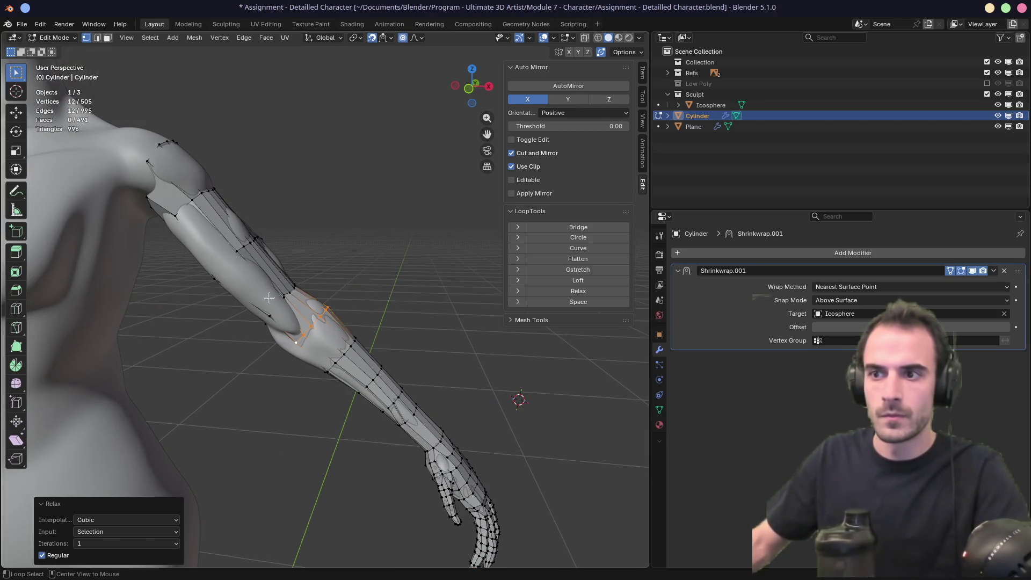
pyautogui.scroll(5, 269, 298)
# Step: Round the elbow edge loop with LoopTools Relax, then Circle, then Relax again
pyautogui.keyDown('alt'); pyautogui.click(479, 298); pyautogui.keyUp('alt')
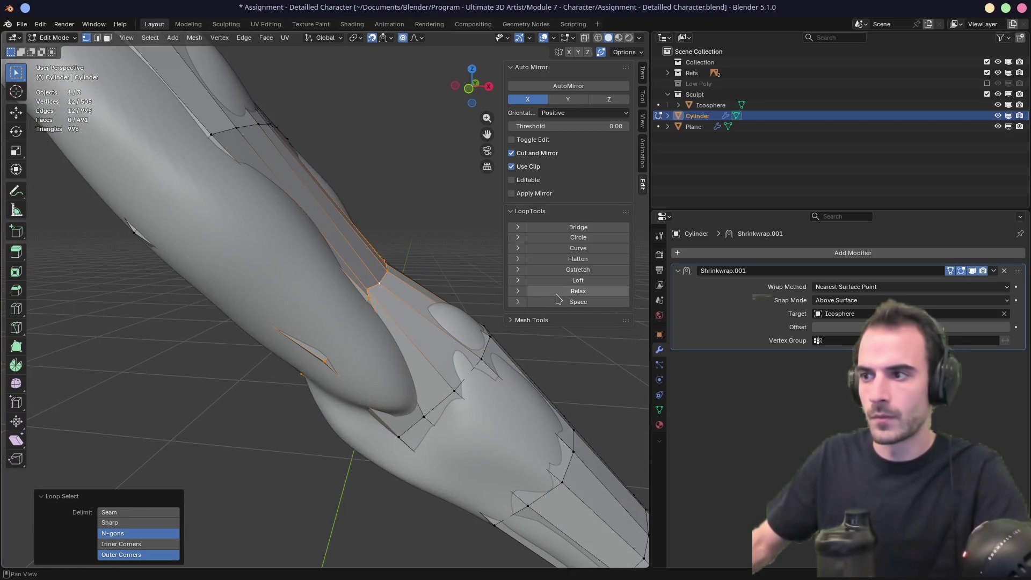
pyautogui.click(578, 291)
pyautogui.moveTo(346, 285); pyautogui.dragTo(374, 293, button='middle')
pyautogui.moveTo(479, 301)
pyautogui.mouseDown(button='middle')
pyautogui.moveTo(362, 276)
pyautogui.moveTo(324, 297)
pyautogui.moveTo(384, 320)
pyautogui.mouseUp(button='middle')
pyautogui.click(564, 237)
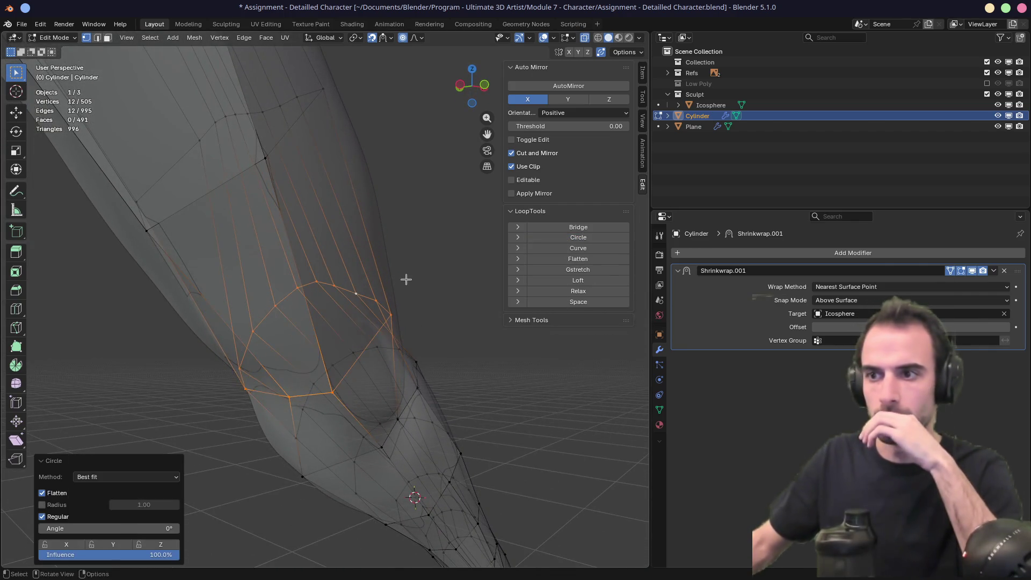
pyautogui.moveTo(405, 278); pyautogui.dragTo(388, 302, button='middle')
pyautogui.moveTo(454, 300)
pyautogui.mouseDown(button='middle')
pyautogui.moveTo(392, 299)
pyautogui.moveTo(455, 310)
pyautogui.moveTo(403, 310)
pyautogui.mouseUp(button='middle')
pyautogui.click(577, 293)
# Step: Slide and proportionally move a stray elbow vertex so it follows the sculpt surface
pyautogui.click(421, 316)
pyautogui.press('g')
pyautogui.press('g')
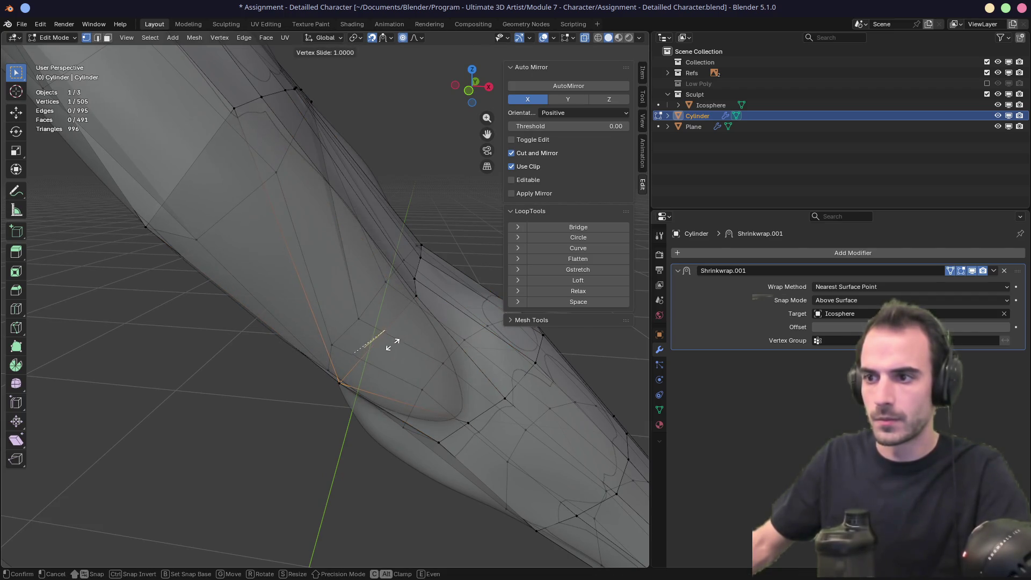
pyautogui.click(397, 321)
pyautogui.moveTo(397, 321)
pyautogui.mouseDown(button='middle')
pyautogui.moveTo(410, 316)
pyautogui.moveTo(405, 301)
pyautogui.moveTo(392, 347)
pyautogui.moveTo(437, 329)
pyautogui.moveTo(414, 320)
pyautogui.moveTo(396, 292)
pyautogui.moveTo(371, 185)
pyautogui.mouseUp(button='middle')
pyautogui.press('g')
pyautogui.click(392, 340)
pyautogui.hotkey('alt', 'z')
pyautogui.press('g')
pyautogui.click(385, 329)
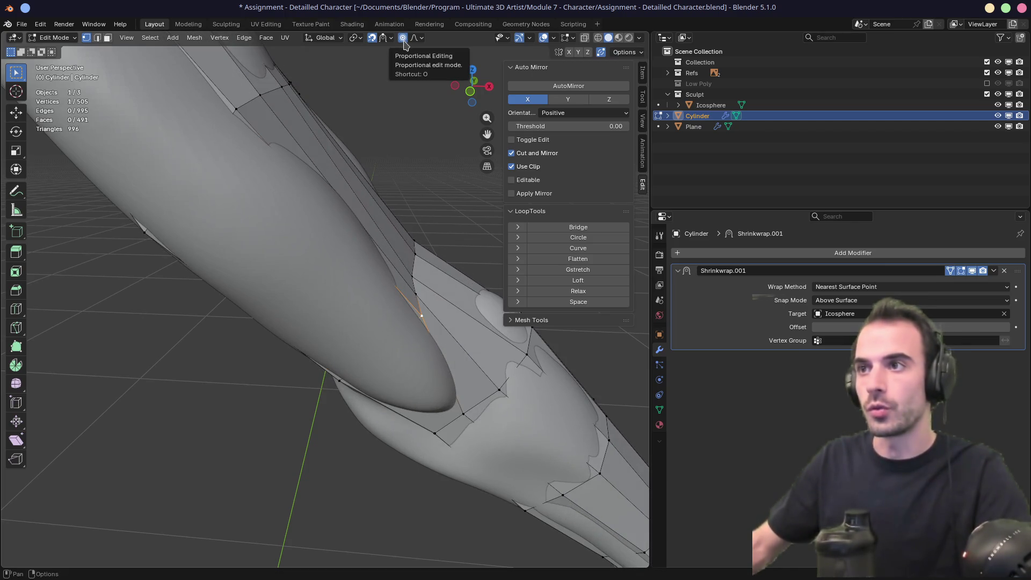
# Step: Reposition the selected vertex on the arm to follow the surface
pyautogui.press('g')
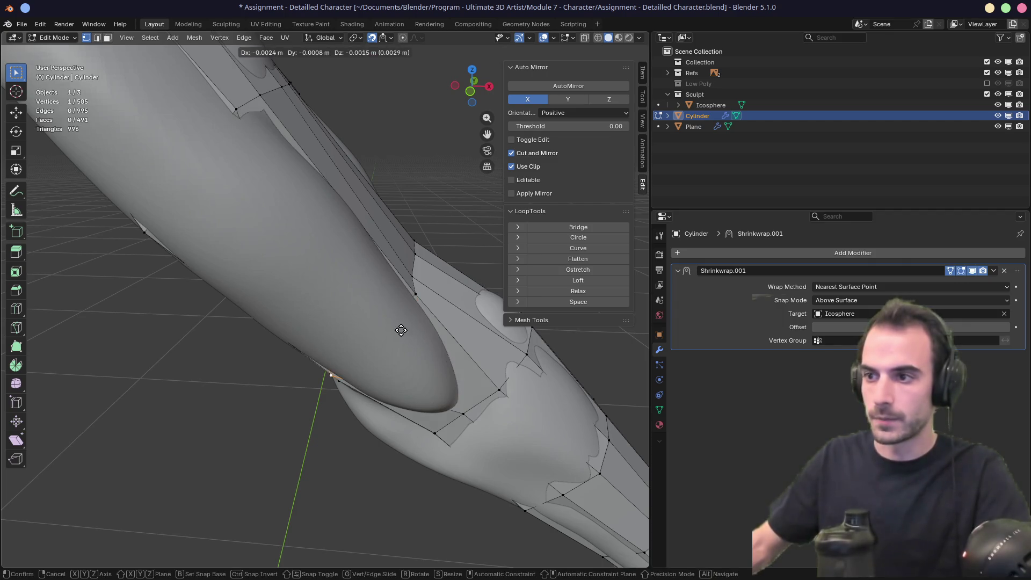
pyautogui.rightClick(410, 324)
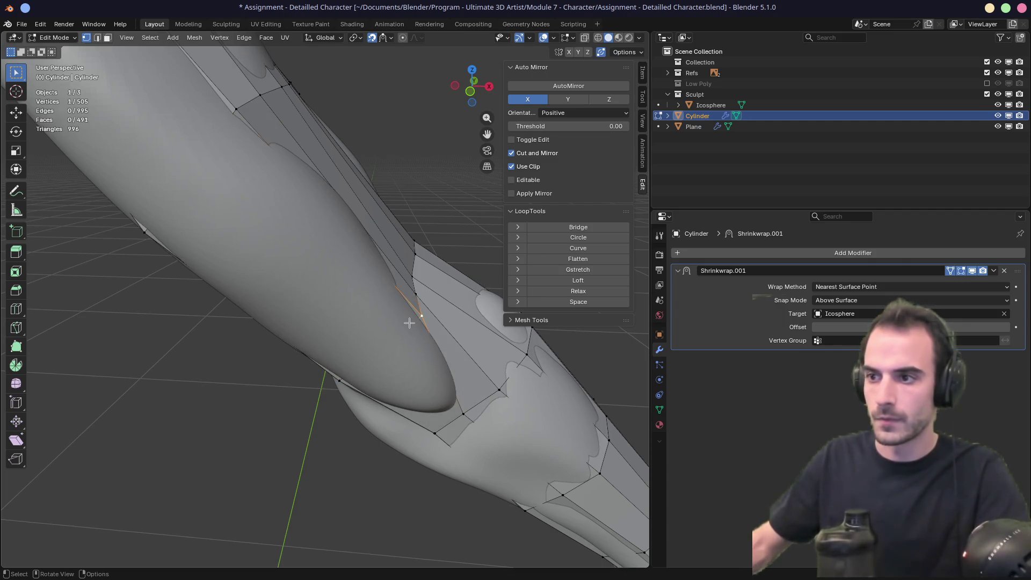
pyautogui.moveTo(409, 319)
pyautogui.mouseDown(button='middle')
pyautogui.moveTo(344, 382)
pyautogui.moveTo(376, 341)
pyautogui.mouseUp(button='middle')
pyautogui.press('g')
pyautogui.click(336, 382)
# Step: Relax an edge loop around the arm and a lengthwise loop on the upper arm with LoopTools Relax
pyautogui.keyDown('alt'); pyautogui.click(387, 342); pyautogui.keyUp('alt')
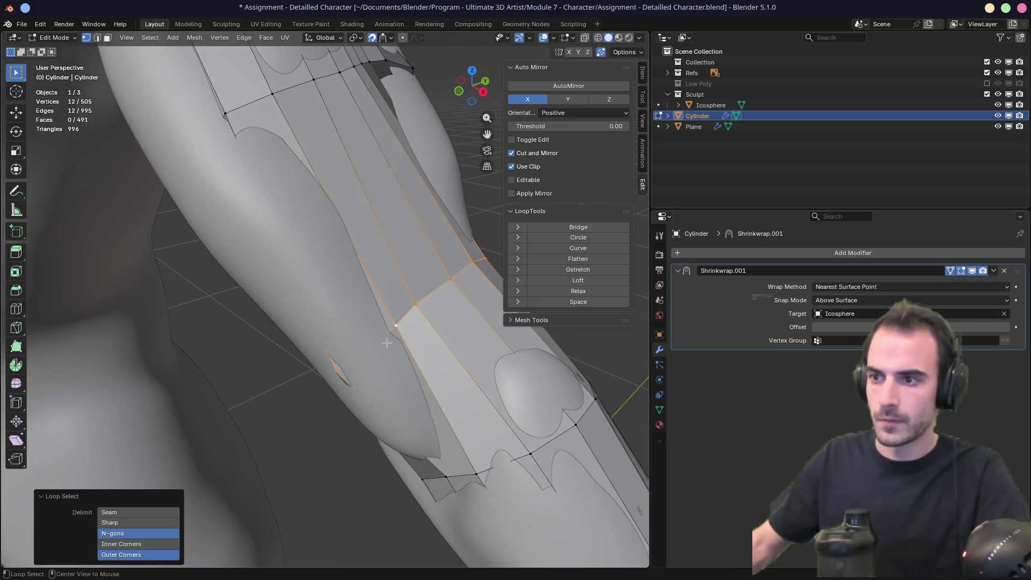
pyautogui.click(563, 295)
pyautogui.moveTo(497, 298)
pyautogui.mouseDown(button='middle')
pyautogui.moveTo(380, 329)
pyautogui.moveTo(313, 306)
pyautogui.moveTo(336, 366)
pyautogui.moveTo(392, 352)
pyautogui.moveTo(347, 346)
pyautogui.mouseUp(button='middle')
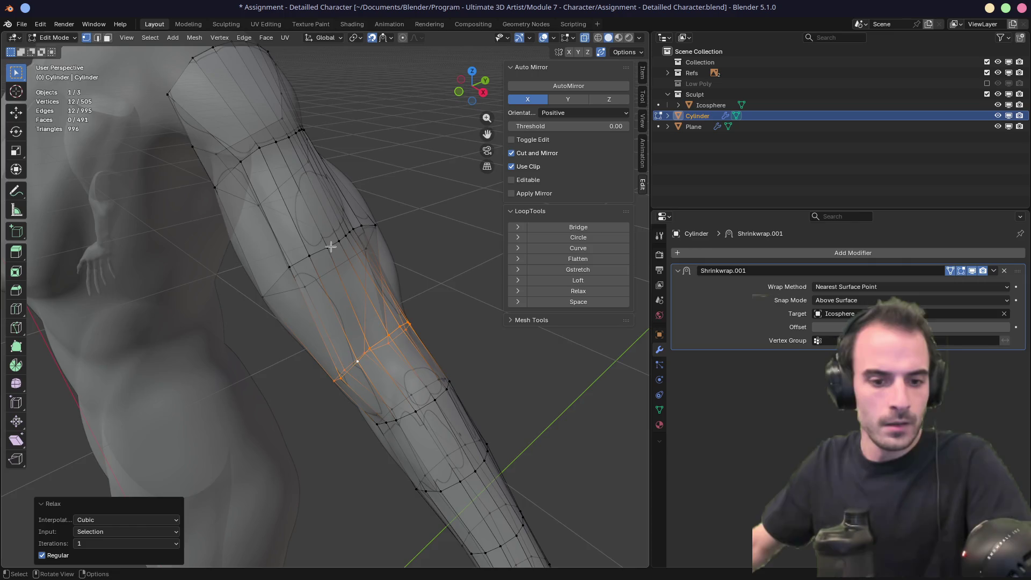
pyautogui.moveTo(331, 246)
pyautogui.mouseDown(button='middle')
pyautogui.moveTo(301, 279)
pyautogui.moveTo(311, 271)
pyautogui.moveTo(324, 343)
pyautogui.mouseUp(button='middle')
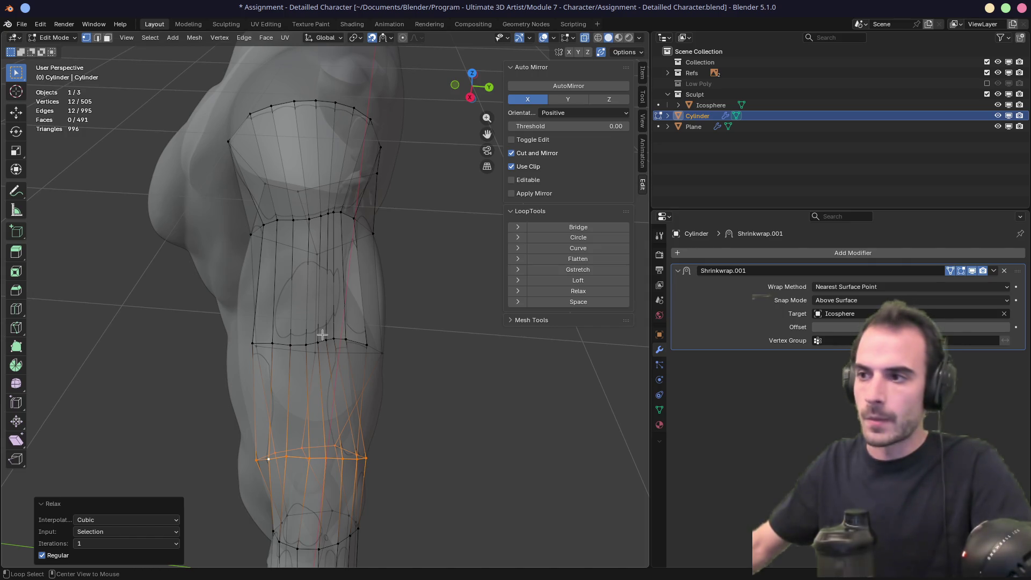
pyautogui.keyDown('alt'); pyautogui.click(322, 335); pyautogui.keyUp('alt')
pyautogui.moveTo(323, 335); pyautogui.dragTo(387, 314, button='middle')
pyautogui.click(576, 292)
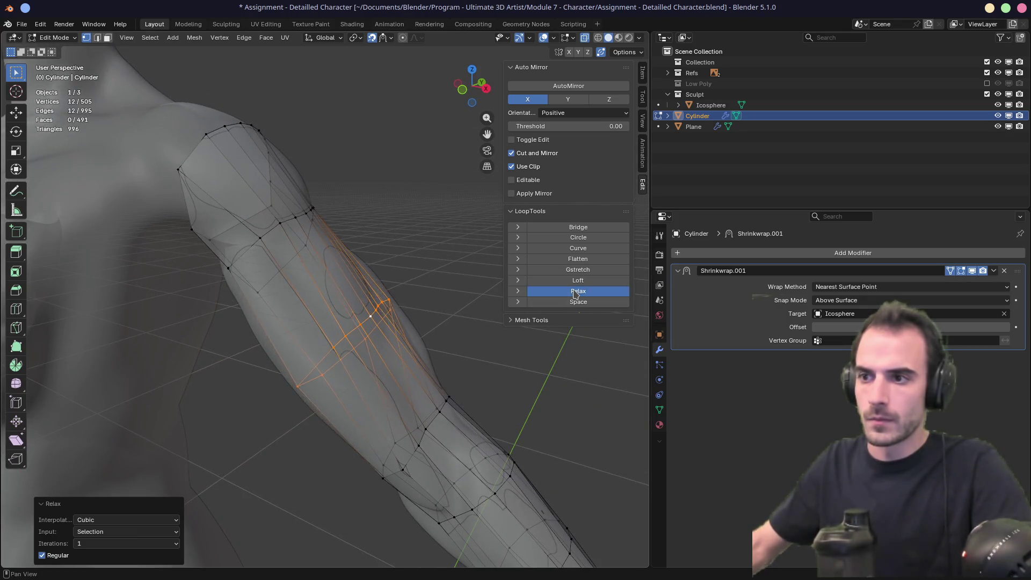
pyautogui.moveTo(408, 279)
pyautogui.mouseDown(button='middle')
pyautogui.moveTo(377, 260)
pyautogui.moveTo(409, 249)
pyautogui.moveTo(392, 333)
pyautogui.moveTo(424, 338)
pyautogui.moveTo(357, 365)
pyautogui.mouseUp(button='middle')
# Step: Slide an upper-arm vertex along its edge and nudge it into place
pyautogui.click(395, 336)
pyautogui.hotkey('shift', 'v')
pyautogui.click(407, 336)
pyautogui.press('g')
pyautogui.click(354, 369)
# Step: Set snapping to Face Project and slide the selected upper-arm vertex into place
pyautogui.click(385, 39)
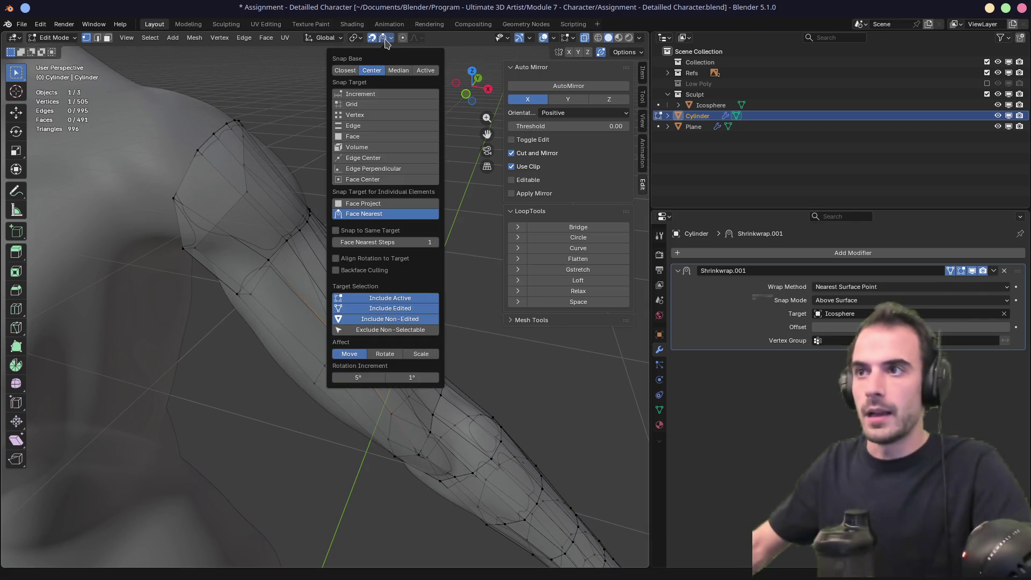
pyautogui.click(376, 204)
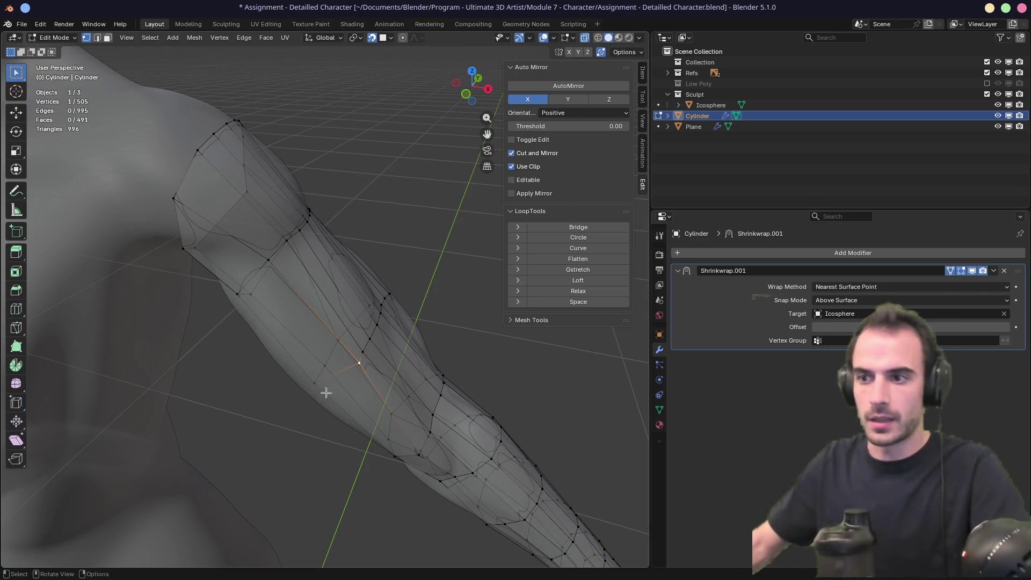
pyautogui.hotkey('shift', 'v')
pyautogui.click(339, 374)
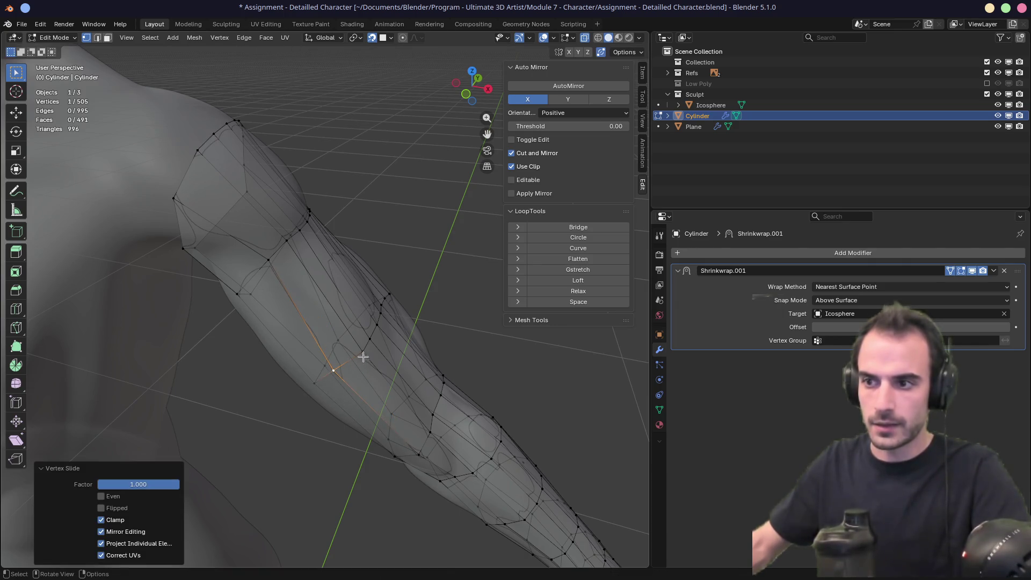
pyautogui.hotkey('shift', 'v')
pyautogui.click(366, 353)
pyautogui.press('g')
pyautogui.click(341, 356)
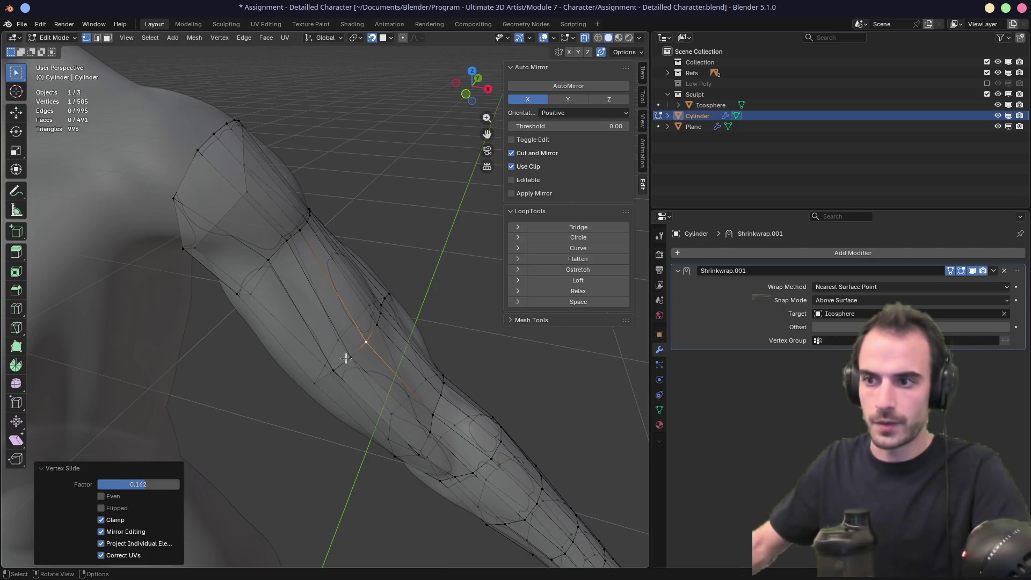
pyautogui.press('g')
pyautogui.click(321, 327)
# Step: Slide neighbouring upper-arm vertices along their edges, toggling X-ray to check spacing
pyautogui.click(266, 261)
pyautogui.hotkey('shift', 'v')
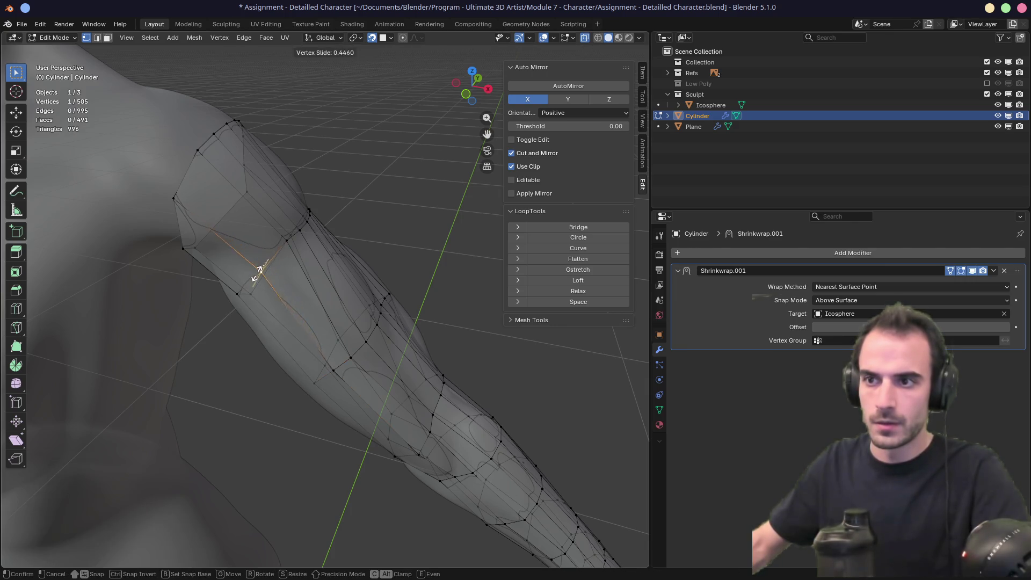
pyautogui.click(245, 286)
pyautogui.click(286, 240)
pyautogui.hotkey('shift', 'v')
pyautogui.click(271, 262)
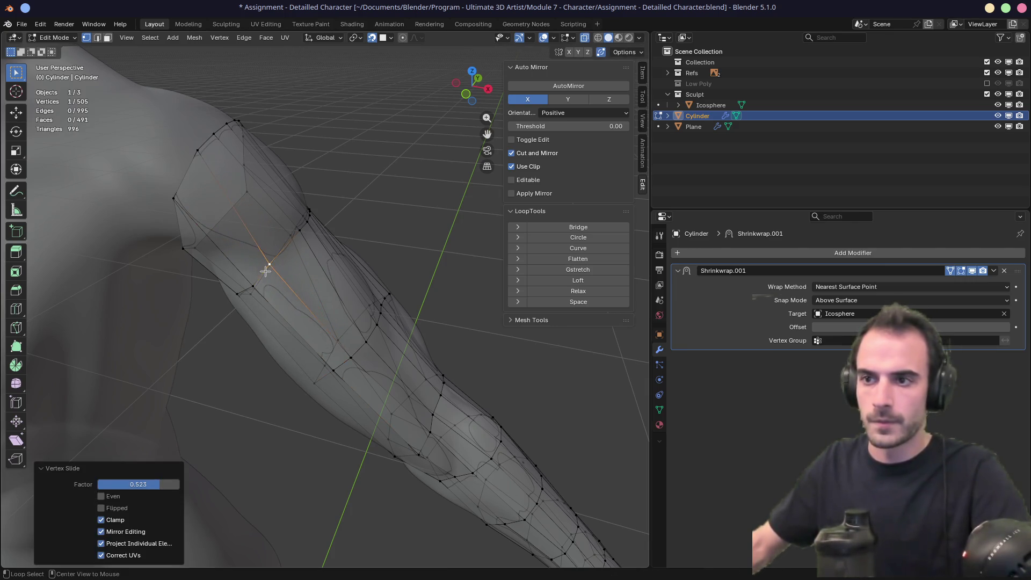
pyautogui.hotkey('alt', 'z')
pyautogui.moveTo(271, 261)
pyautogui.mouseDown(button='middle')
pyautogui.moveTo(345, 262)
pyautogui.moveTo(235, 293)
pyautogui.mouseUp(button='middle')
pyautogui.hotkey('alt', 'z')
pyautogui.click(271, 263)
pyautogui.hotkey('shift', 'v')
pyautogui.click(265, 280)
# Step: Slide the remaining upper-arm vertices along their edges until spacing is even, ending at factor 0.385
pyautogui.hotkey('shift', 'v')
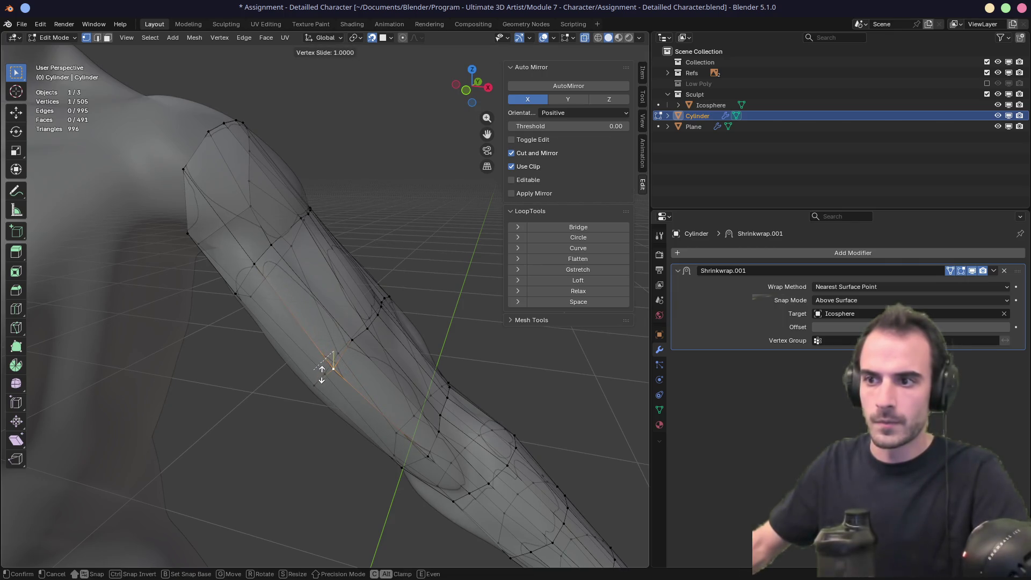
pyautogui.click(280, 379)
pyautogui.moveTo(280, 379); pyautogui.dragTo(351, 352, button='middle')
pyautogui.hotkey('alt', 'z')
pyautogui.hotkey('alt', 'z')
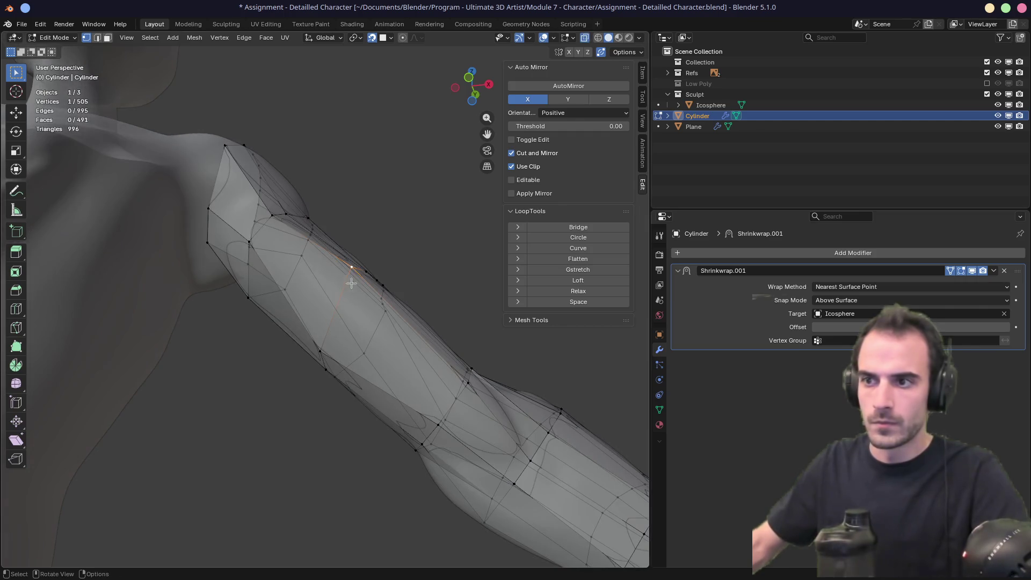
pyautogui.hotkey('shift', 'v')
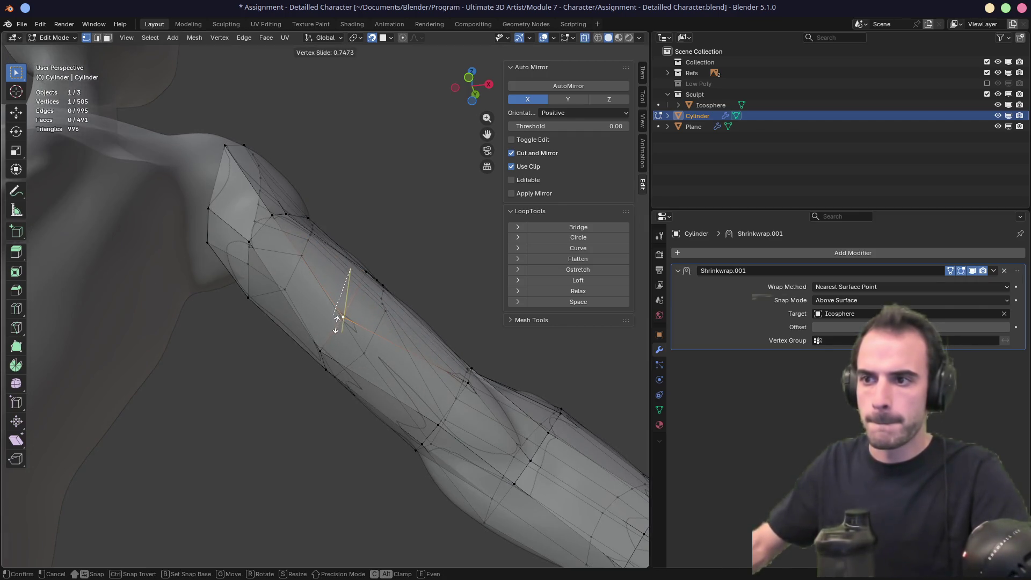
pyautogui.click(339, 322)
pyautogui.moveTo(339, 321)
pyautogui.mouseDown(button='middle')
pyautogui.moveTo(387, 295)
pyautogui.moveTo(330, 322)
pyautogui.mouseUp(button='middle')
pyautogui.hotkey('shift', 'v')
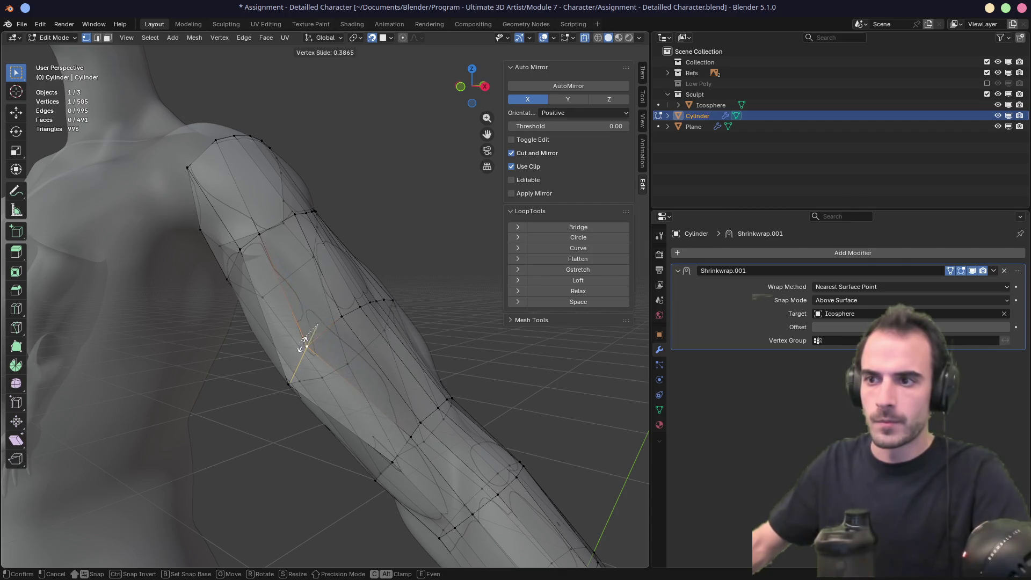
pyautogui.click(305, 343)
pyautogui.hotkey('shift', 'v')
pyautogui.click(333, 312)
pyautogui.moveTo(333, 311)
pyautogui.mouseDown(button='middle')
pyautogui.moveTo(280, 271)
pyautogui.moveTo(386, 309)
pyautogui.moveTo(306, 330)
pyautogui.mouseUp(button='middle')
pyautogui.scroll(-5, 318, 289)
# Step: Select the shoulder face loop, grow it twice down the arm, and delete those vertices, leaving 445
pyautogui.press('3')
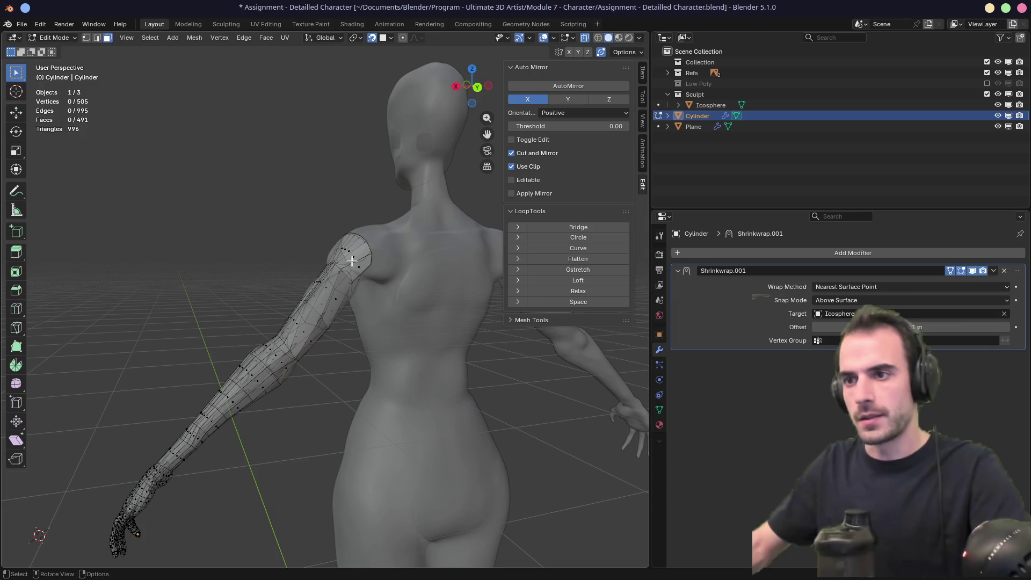
pyautogui.keyDown('alt'); pyautogui.click(375, 277); pyautogui.keyUp('alt')
pyautogui.press('ctrl+KP_Add')
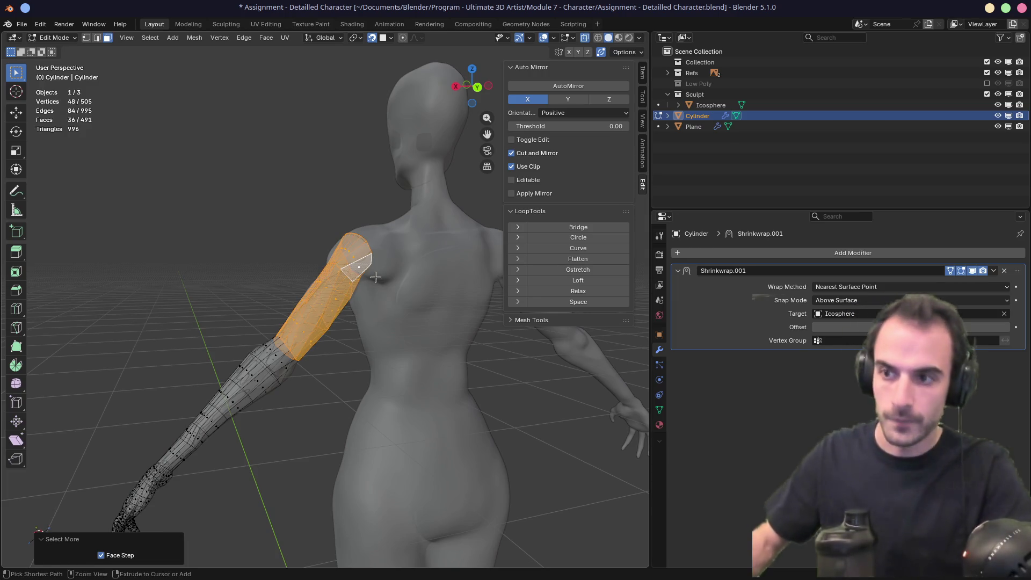
pyautogui.press('ctrl+KP_Add')
pyautogui.press('ctrl+KP_Add')
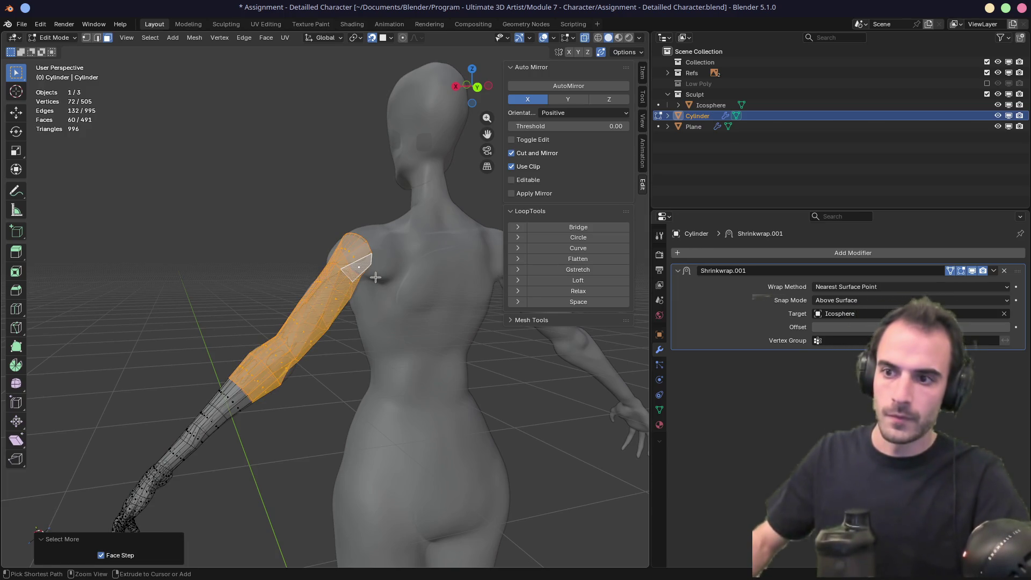
pyautogui.press('x')
pyautogui.click(374, 276)
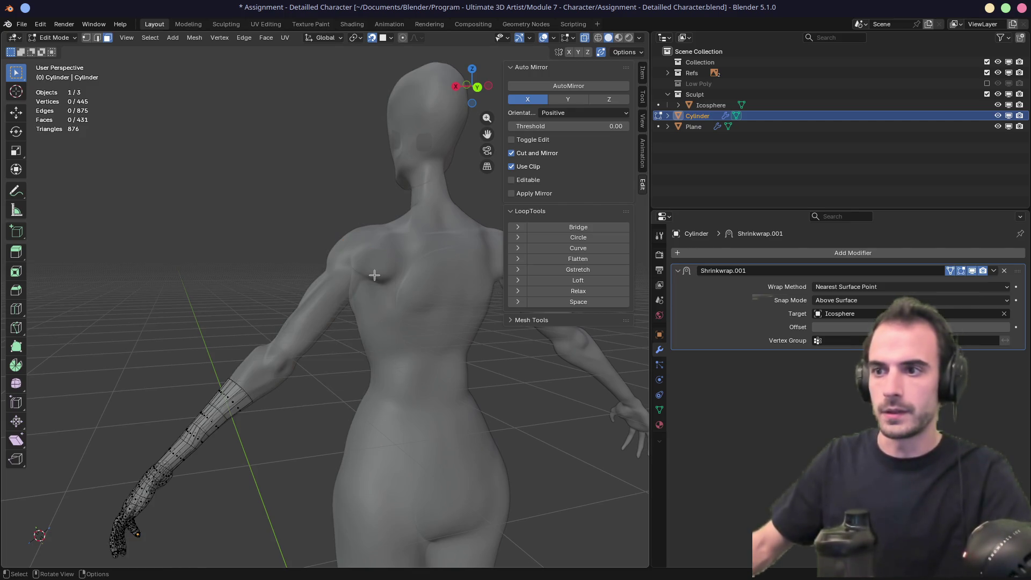
pyautogui.moveTo(355, 301); pyautogui.dragTo(352, 311, button='middle')
pyautogui.scroll(8, 349, 322)
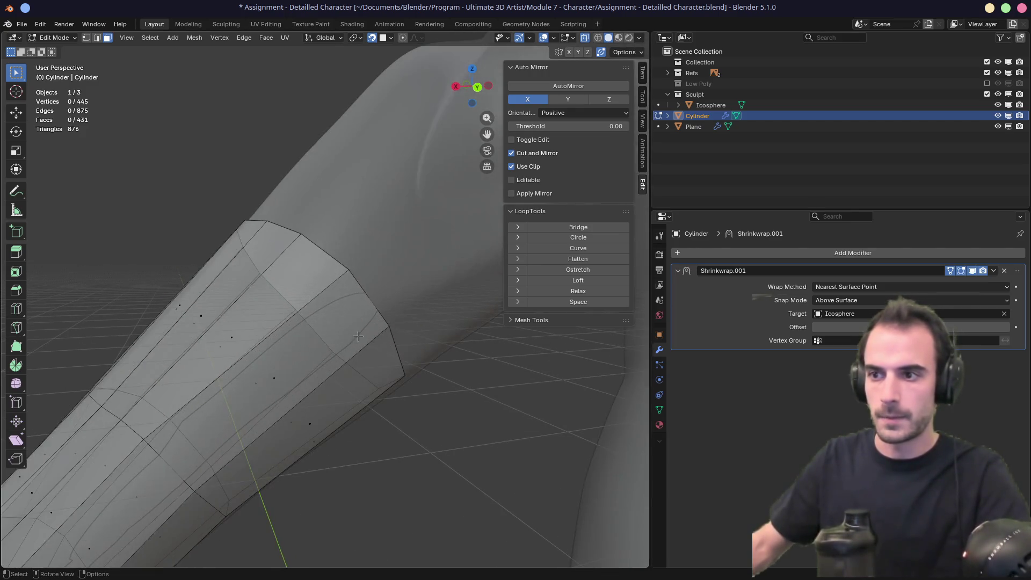
pyautogui.moveTo(406, 345)
pyautogui.mouseDown(button='middle')
pyautogui.moveTo(356, 338)
pyautogui.moveTo(398, 369)
pyautogui.moveTo(390, 380)
pyautogui.moveTo(405, 370)
pyautogui.mouseUp(button='middle')
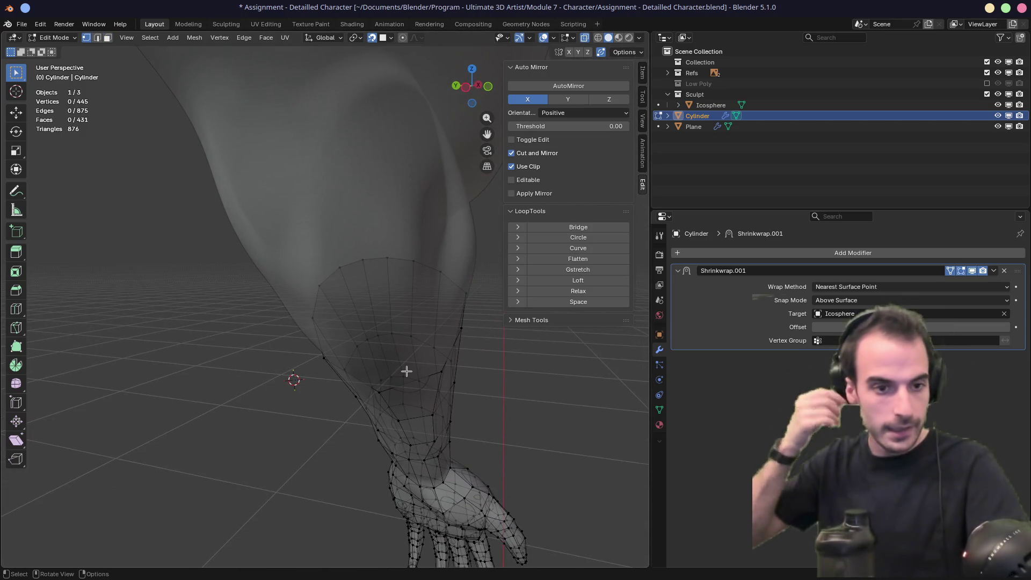
# Step: Slide the first cut-end vertices along their edges, redoing one at a shorter distance
pyautogui.keyDown('shift'); pyautogui.moveTo(447, 362); pyautogui.dragTo(344, 348, button='middle'); pyautogui.keyUp('shift')
pyautogui.moveTo(342, 394); pyautogui.dragTo(355, 349)
pyautogui.press('g')
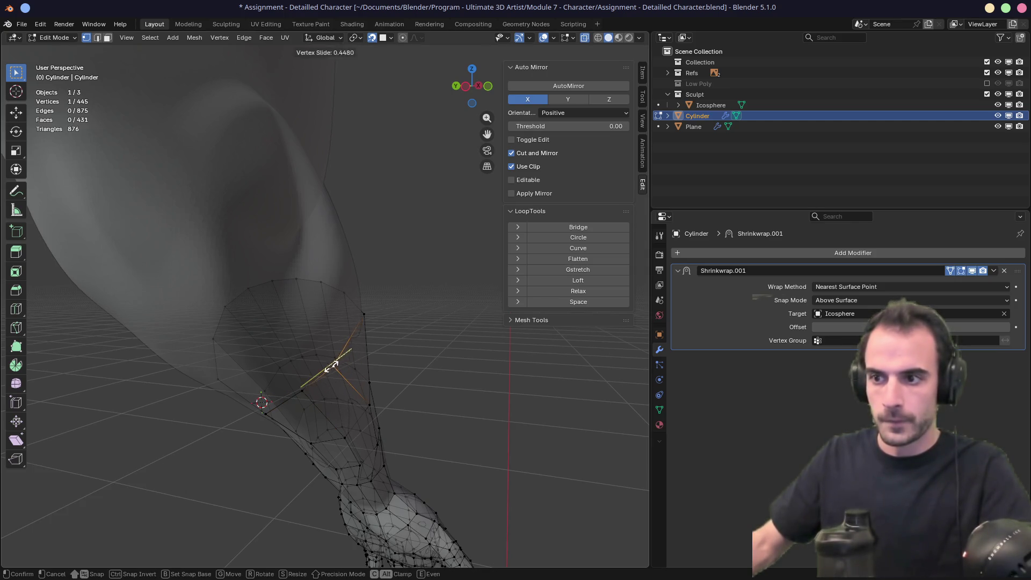
pyautogui.click(363, 317)
pyautogui.press('g')
pyautogui.press('g')
pyautogui.click(357, 327)
pyautogui.press('g')
pyautogui.press('g')
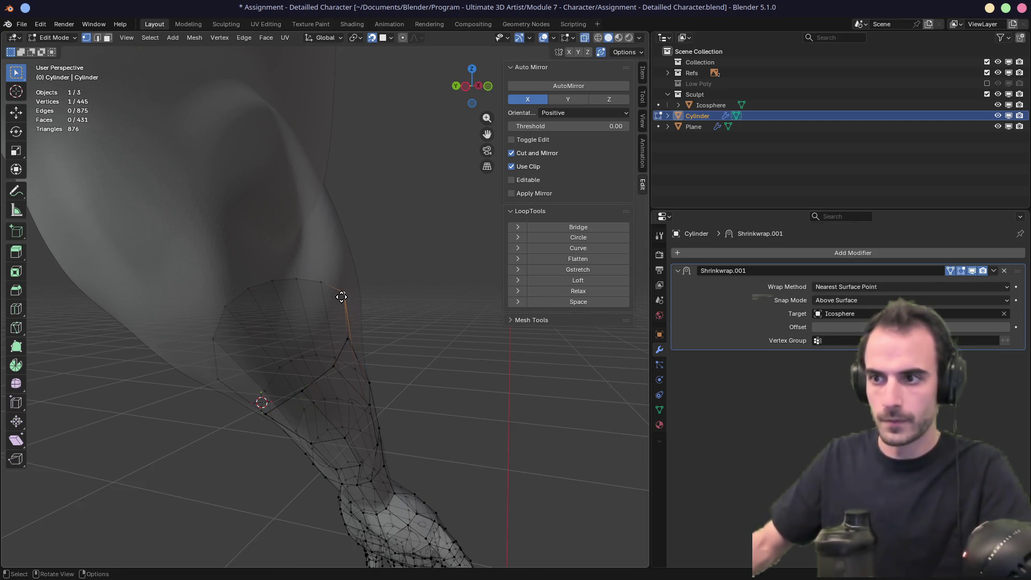
pyautogui.click(346, 306)
pyautogui.moveTo(345, 306)
pyautogui.mouseDown(button='middle')
pyautogui.moveTo(371, 307)
pyautogui.moveTo(310, 336)
pyautogui.moveTo(230, 346)
pyautogui.moveTo(212, 329)
pyautogui.mouseUp(button='middle')
pyautogui.press('g')
pyautogui.press('g')
pyautogui.click(263, 341)
# Step: Slide the next vertices on the forearm's open ring along their edges
pyautogui.click(330, 285)
pyautogui.moveTo(329, 284)
pyautogui.mouseDown(button='middle')
pyautogui.moveTo(244, 283)
pyautogui.moveTo(315, 249)
pyautogui.moveTo(345, 290)
pyautogui.mouseUp(button='middle')
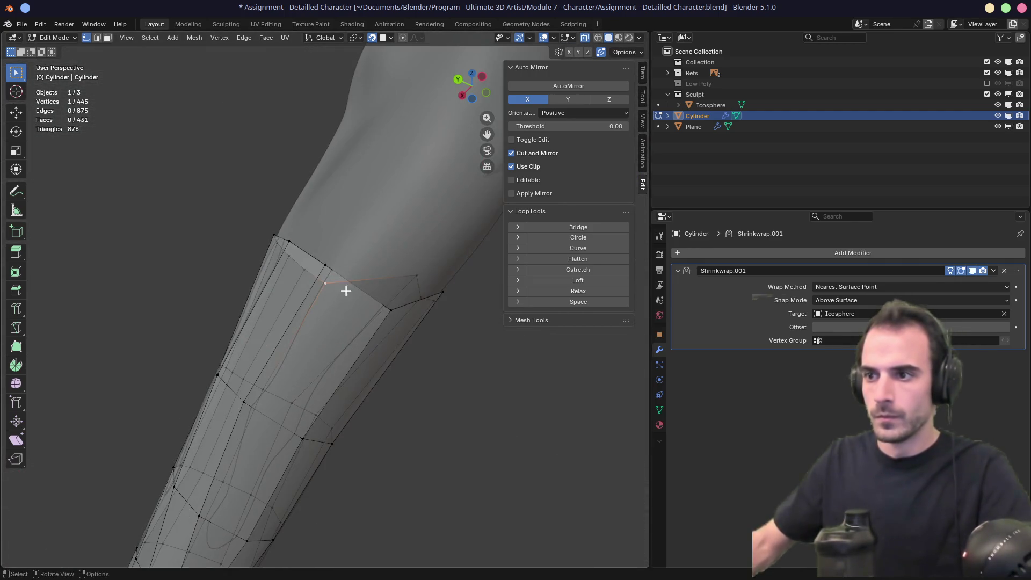
pyautogui.press('g')
pyautogui.click(317, 260)
pyautogui.press('g')
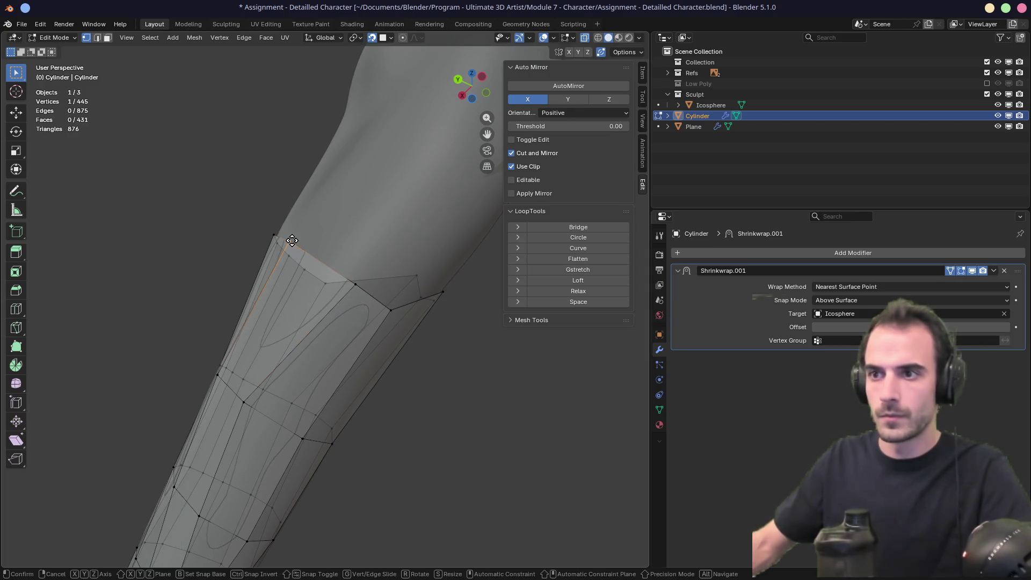
pyautogui.press('g')
pyautogui.click(314, 256)
pyautogui.moveTo(314, 257)
pyautogui.mouseDown(button='middle')
pyautogui.moveTo(427, 330)
pyautogui.moveTo(242, 304)
pyautogui.mouseUp(button='middle')
pyautogui.press('g')
pyautogui.press('g')
pyautogui.click(363, 287)
pyautogui.press('g')
pyautogui.press('g')
pyautogui.click(421, 327)
# Step: Even out further ring vertices with vertex slides and a small move
pyautogui.press('g')
pyautogui.press('g')
pyautogui.click(274, 314)
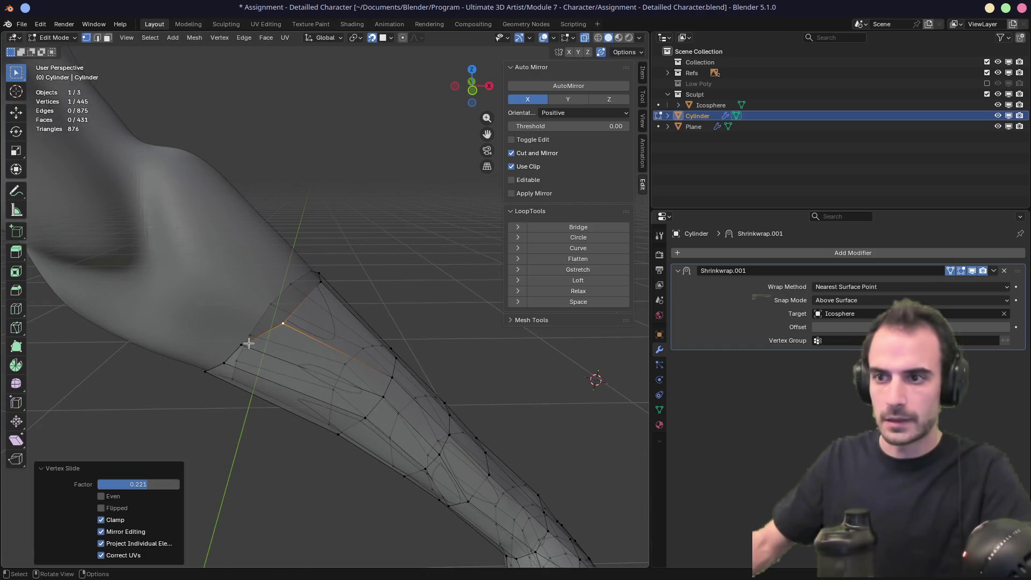
pyautogui.press('g')
pyautogui.press('g')
pyautogui.click(274, 318)
pyautogui.moveTo(275, 318); pyautogui.dragTo(317, 280, button='middle')
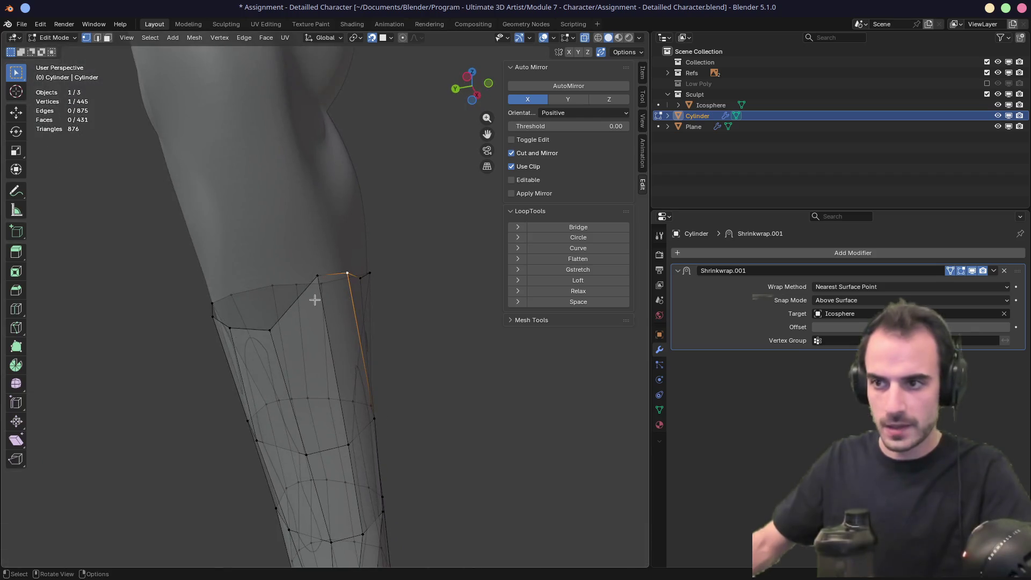
pyautogui.press('g')
pyautogui.press('g')
pyautogui.click(322, 310)
pyautogui.moveTo(402, 300)
pyautogui.mouseDown(button='middle')
pyautogui.moveTo(290, 311)
pyautogui.moveTo(272, 339)
pyautogui.mouseUp(button='middle')
pyautogui.press('g')
pyautogui.click(327, 295)
# Step: Slide the last ring vertices along the correct edges, cancelling unwanted slides
pyautogui.press('g')
pyautogui.press('g')
pyautogui.click(305, 287)
pyautogui.press('g')
pyautogui.press('g')
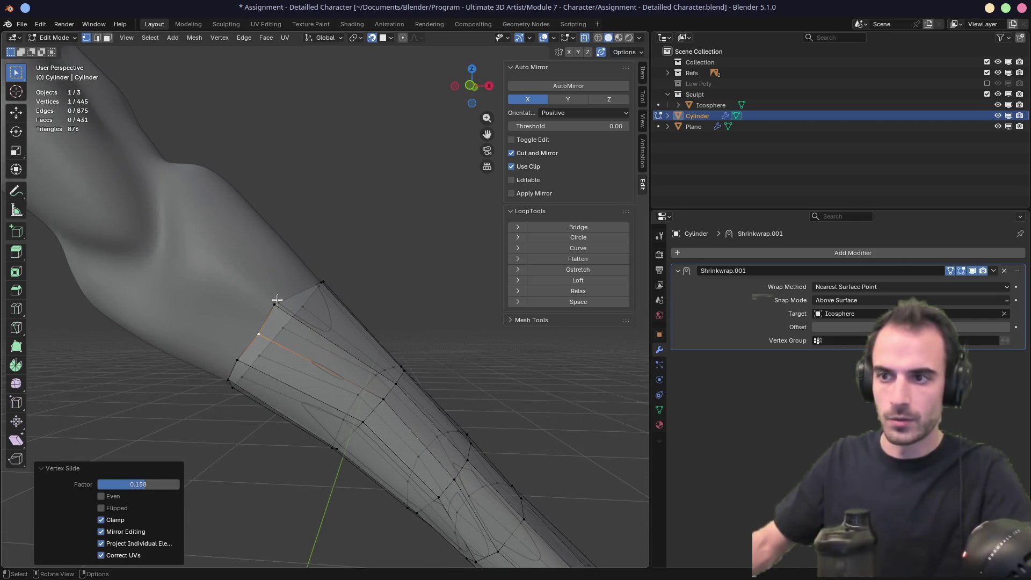
pyautogui.rightClick(276, 300)
pyautogui.press('g')
pyautogui.press('g')
pyautogui.rightClick(275, 301)
pyautogui.press('g')
pyautogui.press('g')
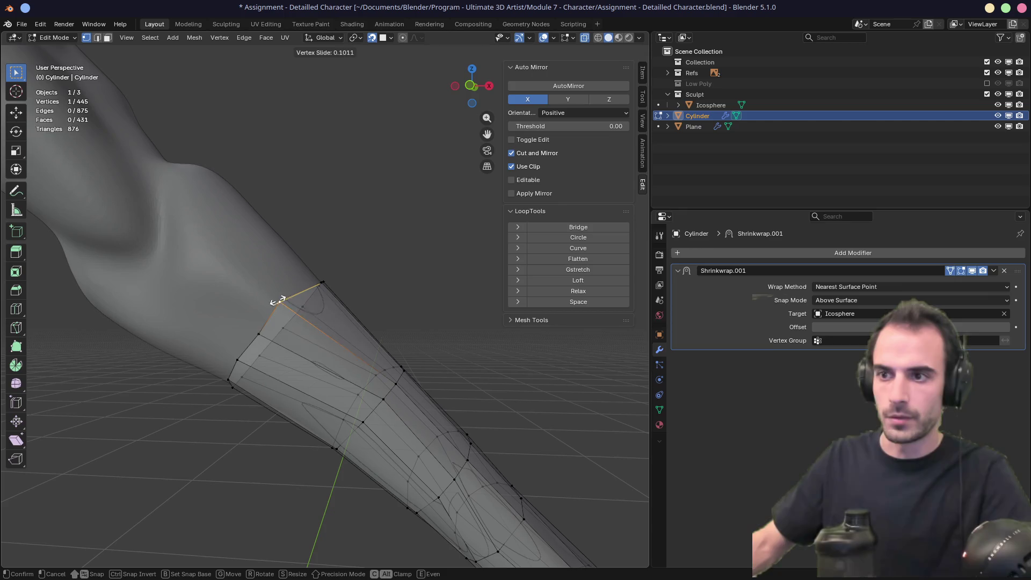
pyautogui.click(285, 296)
pyautogui.moveTo(288, 297)
pyautogui.mouseDown(button='middle')
pyautogui.moveTo(272, 318)
pyautogui.moveTo(349, 290)
pyautogui.moveTo(372, 296)
pyautogui.moveTo(286, 263)
pyautogui.moveTo(235, 271)
pyautogui.mouseUp(button='middle')
pyautogui.press('g')
pyautogui.press('g')
pyautogui.click(328, 284)
pyautogui.press('g')
pyautogui.press('g')
pyautogui.click(373, 295)
# Step: Relax the open top edge loop with LoopTools Relax and set snapping to Face Nearest
pyautogui.keyDown('alt'); pyautogui.click(310, 382); pyautogui.keyUp('alt')
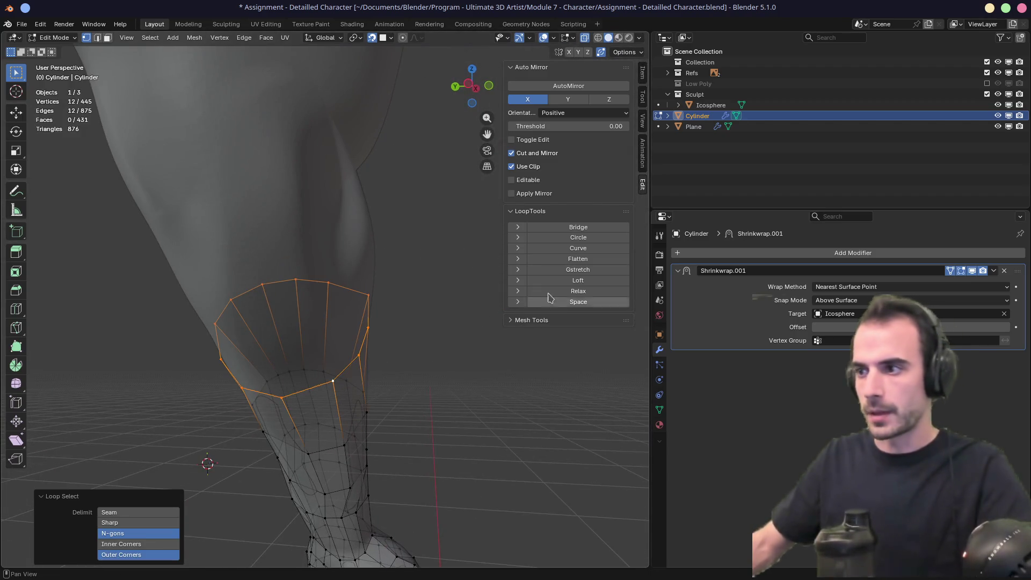
pyautogui.click(583, 294)
pyautogui.moveTo(393, 316)
pyautogui.mouseDown(button='middle')
pyautogui.moveTo(196, 357)
pyautogui.moveTo(309, 337)
pyautogui.moveTo(338, 358)
pyautogui.mouseUp(button='middle')
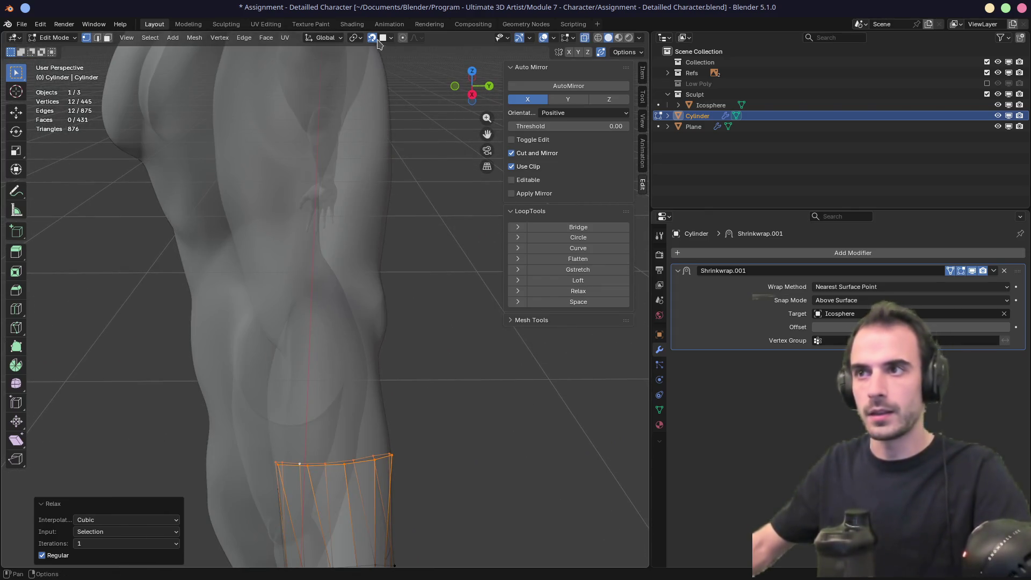
pyautogui.click(383, 39)
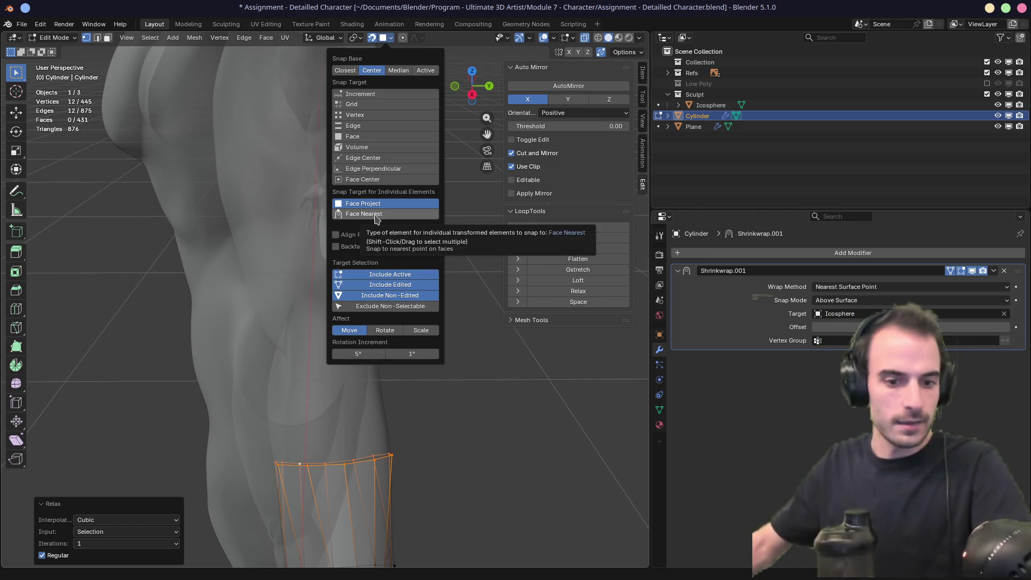
pyautogui.click(377, 216)
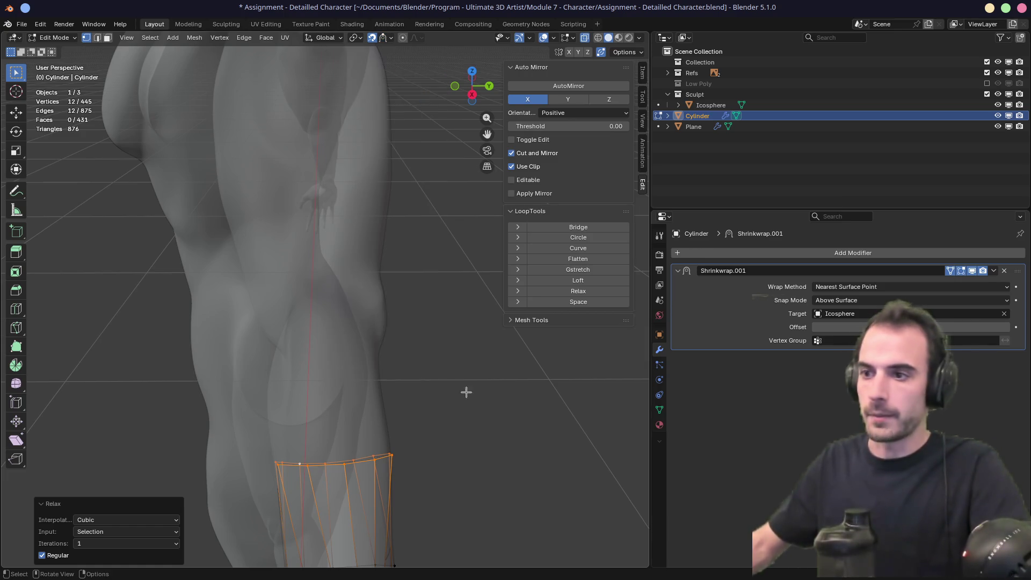
# Step: Extrude the forearm's top loop upward into a new ring, redoing it once, then select one vertex
pyautogui.keyDown('shift'); pyautogui.moveTo(397, 326); pyautogui.dragTo(407, 287, button='middle'); pyautogui.keyUp('shift')
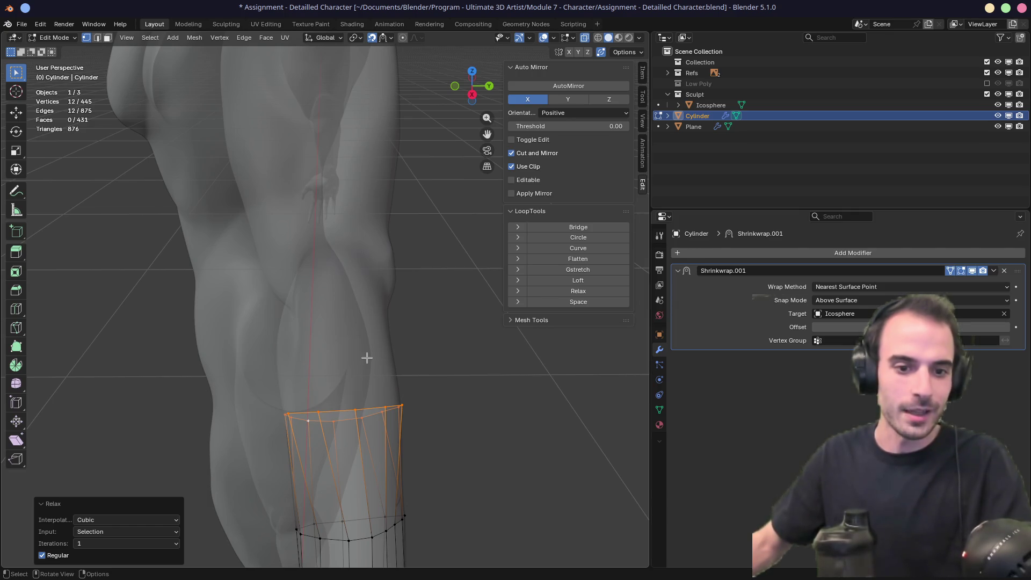
pyautogui.press('e')
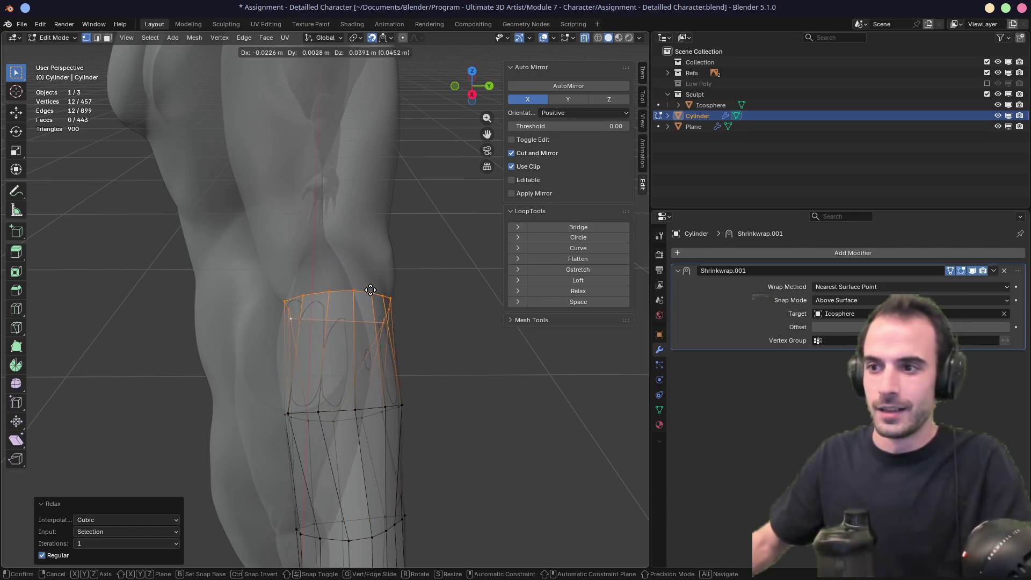
pyautogui.click(366, 275)
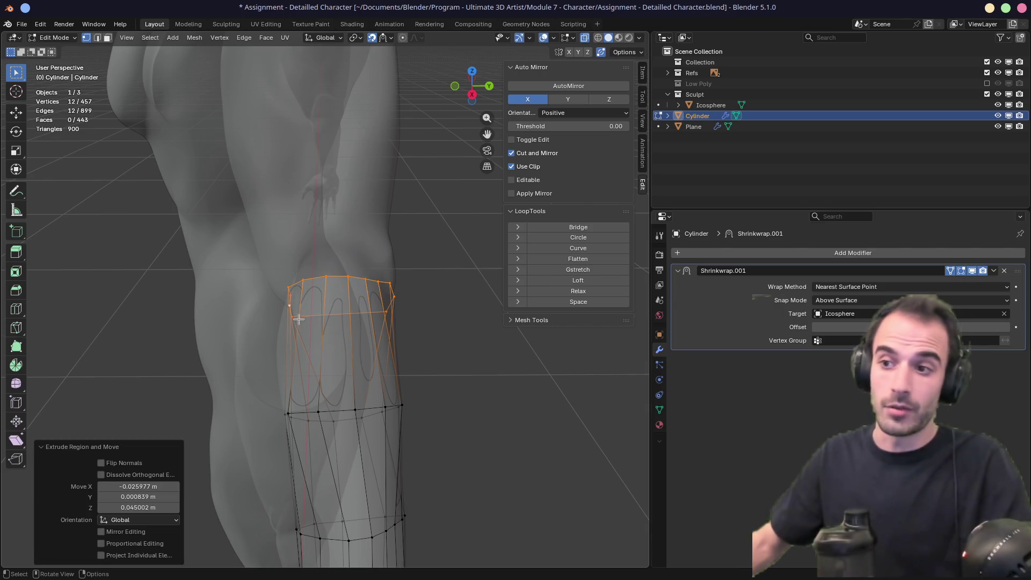
pyautogui.moveTo(366, 275)
pyautogui.mouseDown(button='middle')
pyautogui.moveTo(419, 260)
pyautogui.moveTo(303, 321)
pyautogui.mouseUp(button='middle')
pyautogui.hotkey('ctrl', 'z')
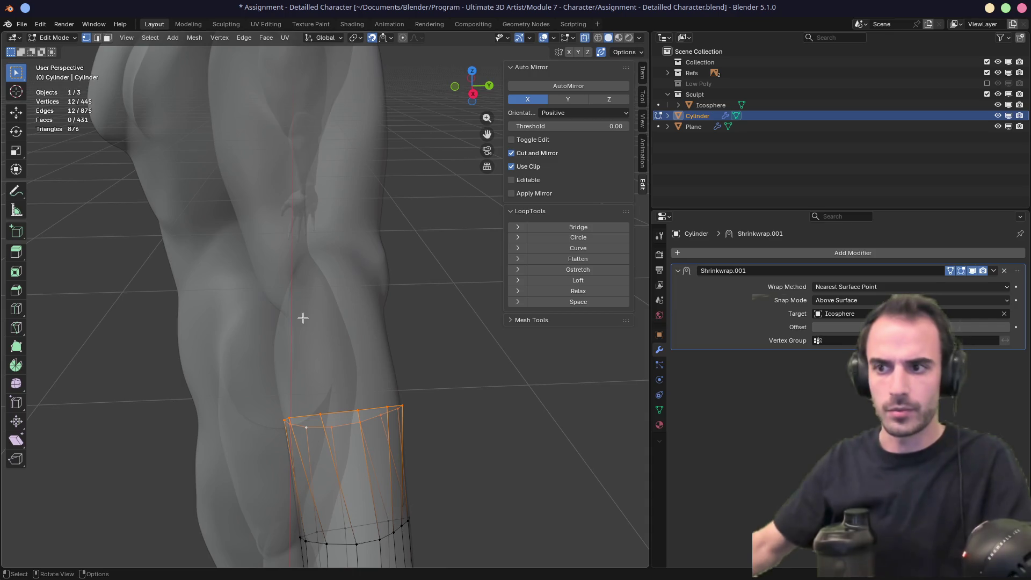
pyautogui.press('e')
pyautogui.click(347, 299)
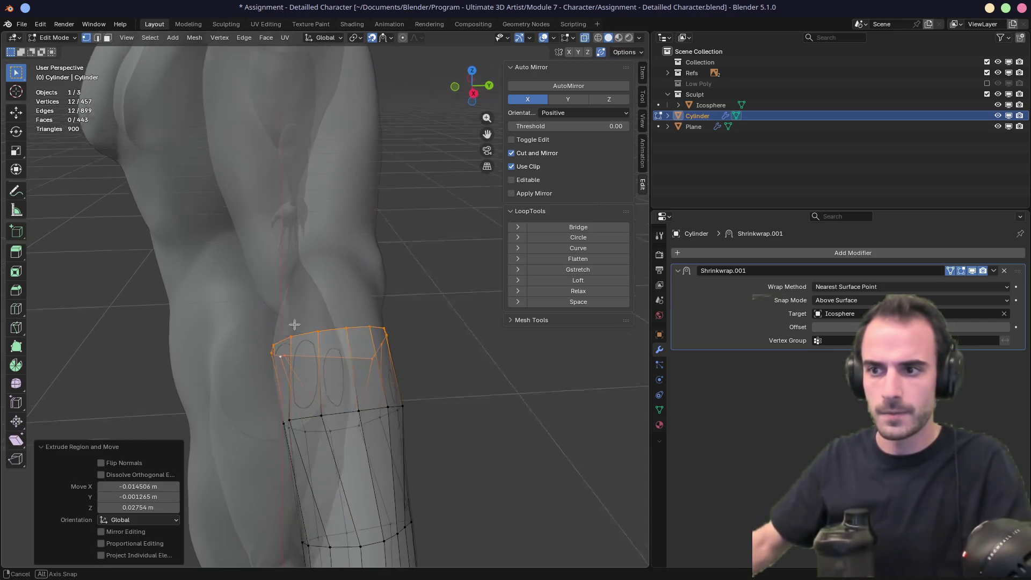
pyautogui.moveTo(347, 299)
pyautogui.mouseDown(button='middle')
pyautogui.moveTo(363, 265)
pyautogui.moveTo(405, 252)
pyautogui.moveTo(272, 309)
pyautogui.moveTo(385, 281)
pyautogui.moveTo(417, 322)
pyautogui.mouseUp(button='middle')
pyautogui.click(446, 342)
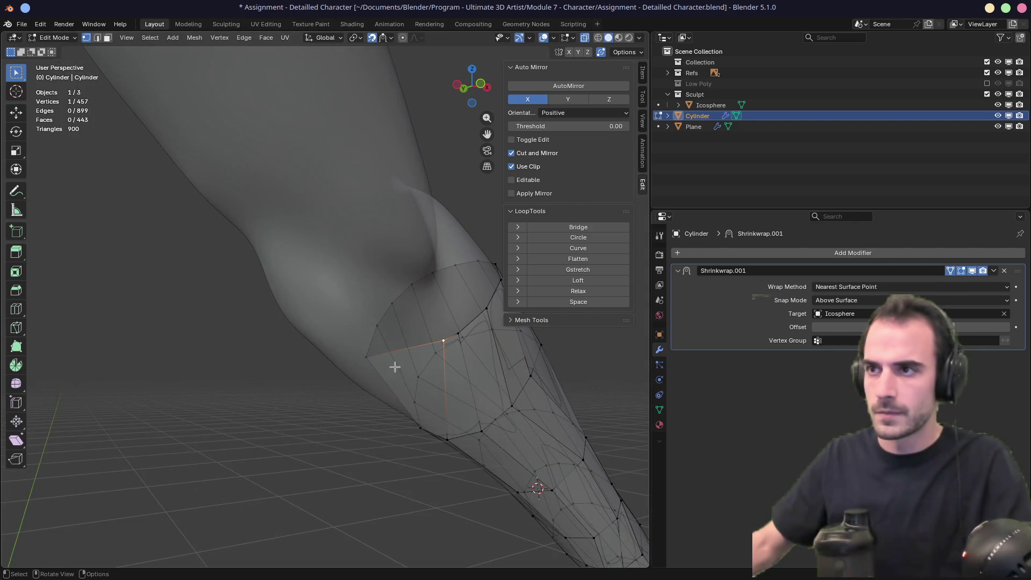
# Step: Switch snapping to Face Project and move the selected vertex onto the arm surface
pyautogui.moveTo(395, 367); pyautogui.dragTo(392, 147, button='middle')
pyautogui.click(389, 38)
pyautogui.click(393, 203)
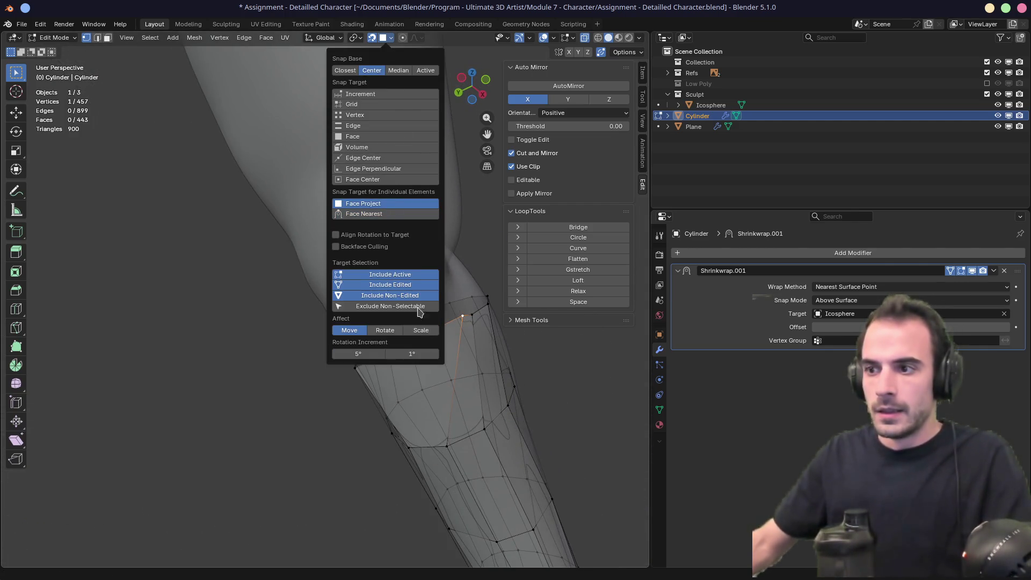
pyautogui.press('g')
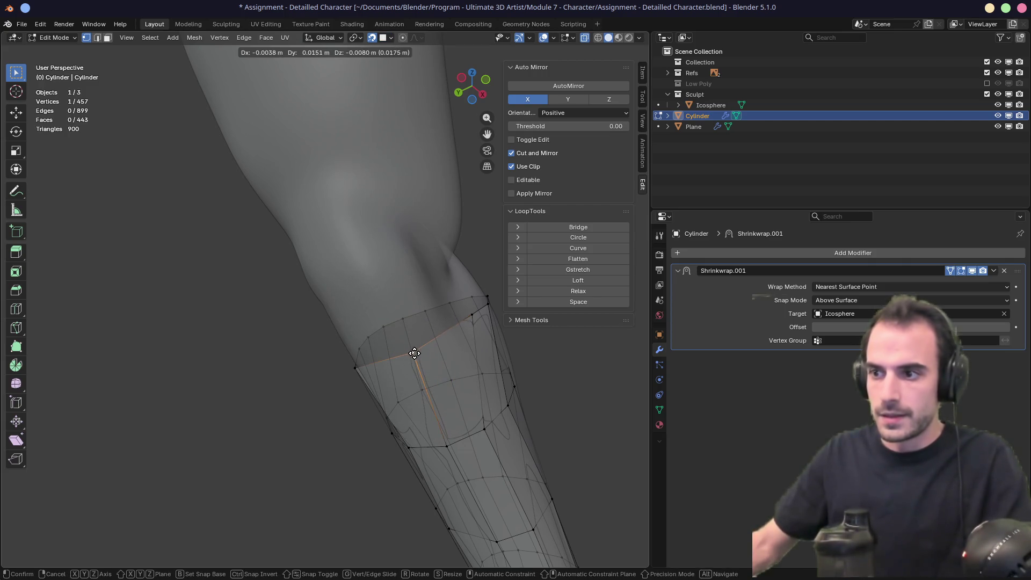
pyautogui.click(414, 353)
# Step: Nudge several vertices on the new ring so they sit on the arm surface
pyautogui.moveTo(355, 368); pyautogui.dragTo(369, 368)
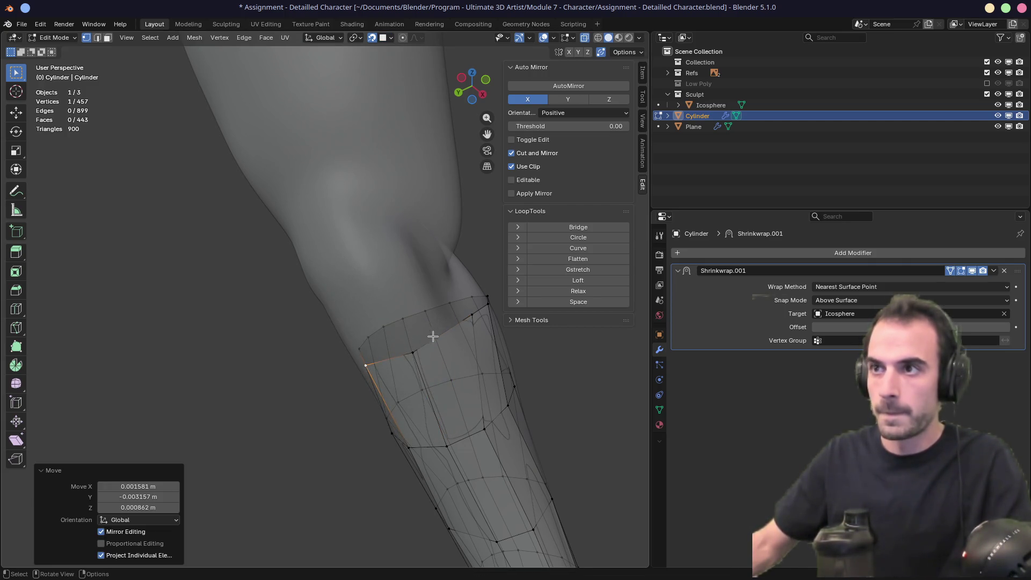
pyautogui.moveTo(433, 337); pyautogui.dragTo(422, 353, button='middle')
pyautogui.moveTo(466, 333); pyautogui.dragTo(445, 348)
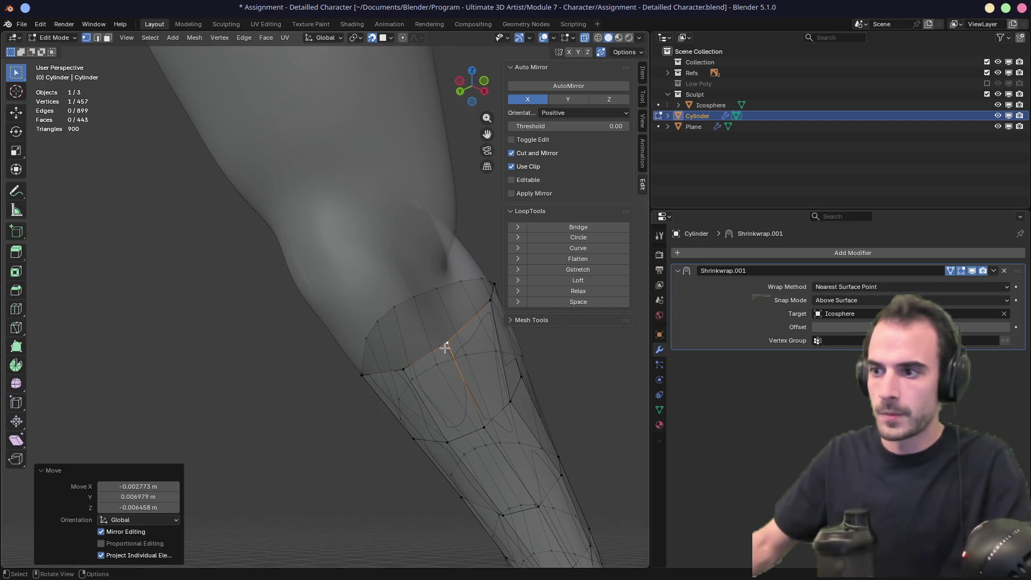
pyautogui.moveTo(453, 308)
pyautogui.mouseDown(button='middle')
pyautogui.moveTo(368, 366)
pyautogui.moveTo(372, 401)
pyautogui.mouseUp(button='middle')
pyautogui.click(370, 382)
pyautogui.press('g')
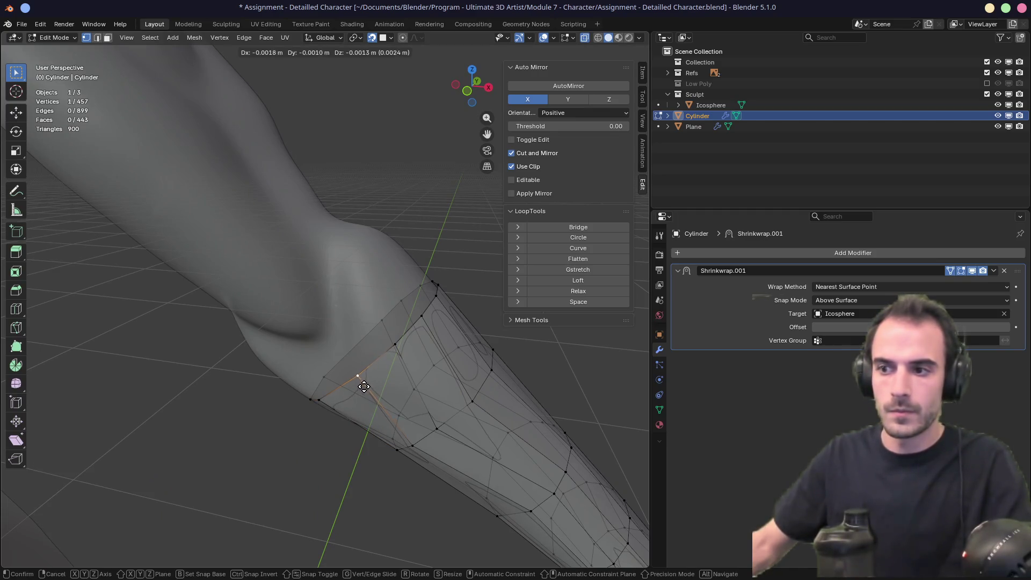
pyautogui.click(378, 383)
# Step: Reposition two more ring vertices on the other side of the limb
pyautogui.scroll(-3, 395, 375)
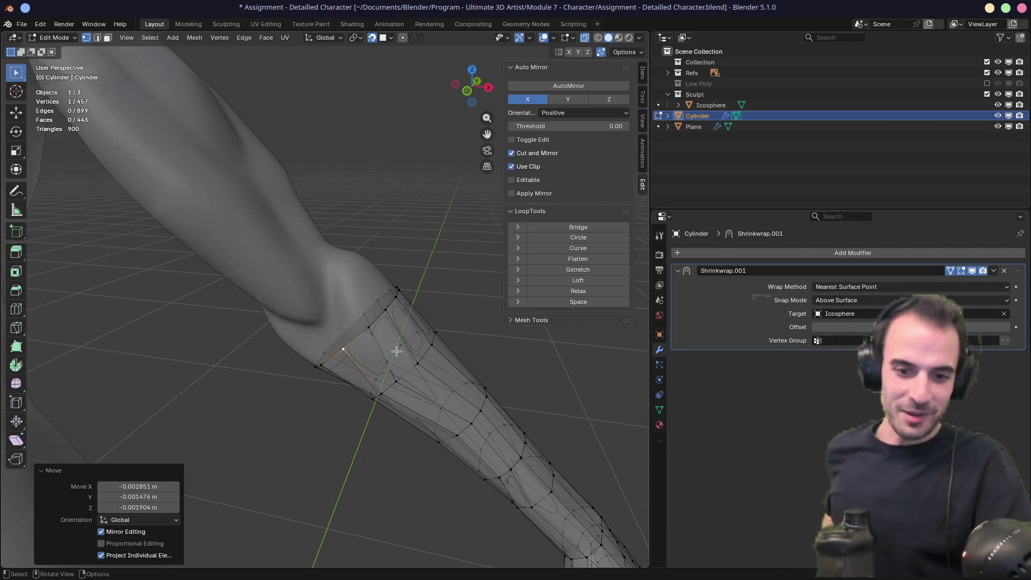
pyautogui.moveTo(354, 333)
pyautogui.mouseDown(button='middle')
pyautogui.moveTo(376, 306)
pyautogui.moveTo(226, 306)
pyautogui.moveTo(274, 309)
pyautogui.moveTo(267, 315)
pyautogui.mouseUp(button='middle')
pyautogui.click(266, 315)
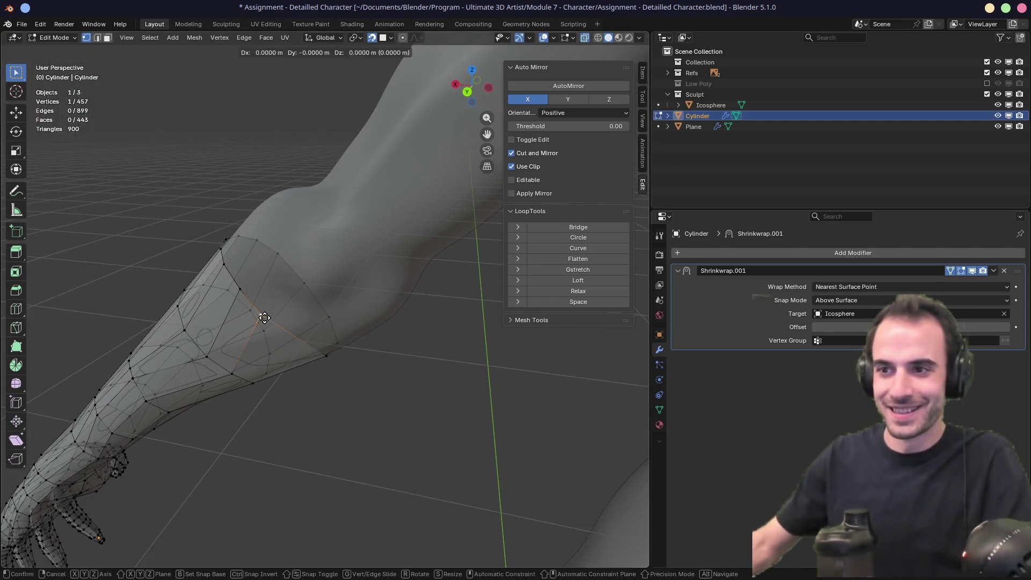
pyautogui.press('g')
pyautogui.click(281, 327)
pyautogui.click(243, 294)
pyautogui.press('g')
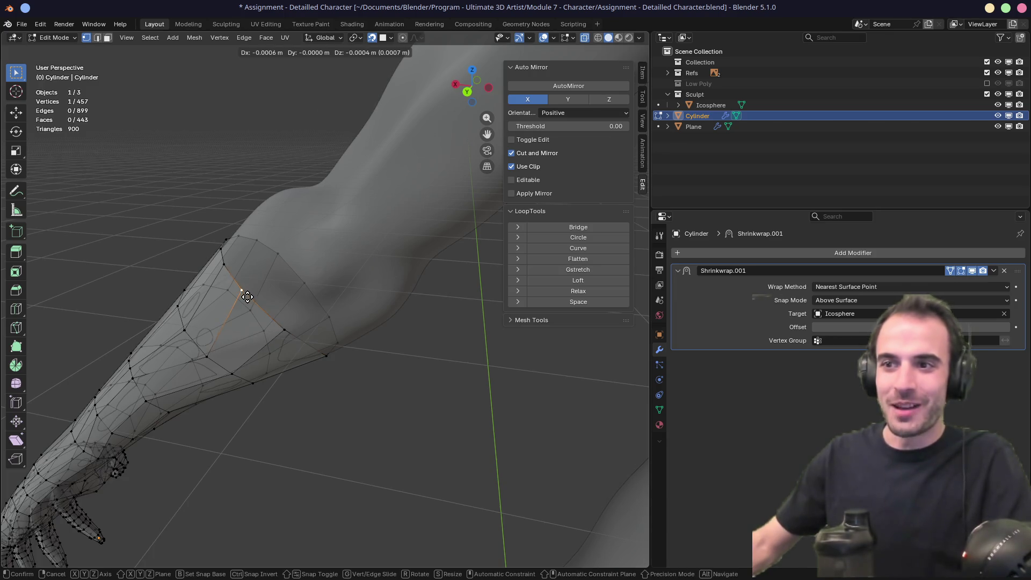
pyautogui.click(240, 285)
# Step: Move a ring vertex down, then slide it along its edge with double-G
pyautogui.moveTo(240, 285)
pyautogui.mouseDown(button='middle')
pyautogui.moveTo(274, 295)
pyautogui.moveTo(241, 337)
pyautogui.moveTo(253, 306)
pyautogui.moveTo(240, 304)
pyautogui.mouseUp(button='middle')
pyautogui.press('g')
pyautogui.click(241, 337)
pyautogui.press('g')
pyautogui.press('g')
pyautogui.click(285, 338)
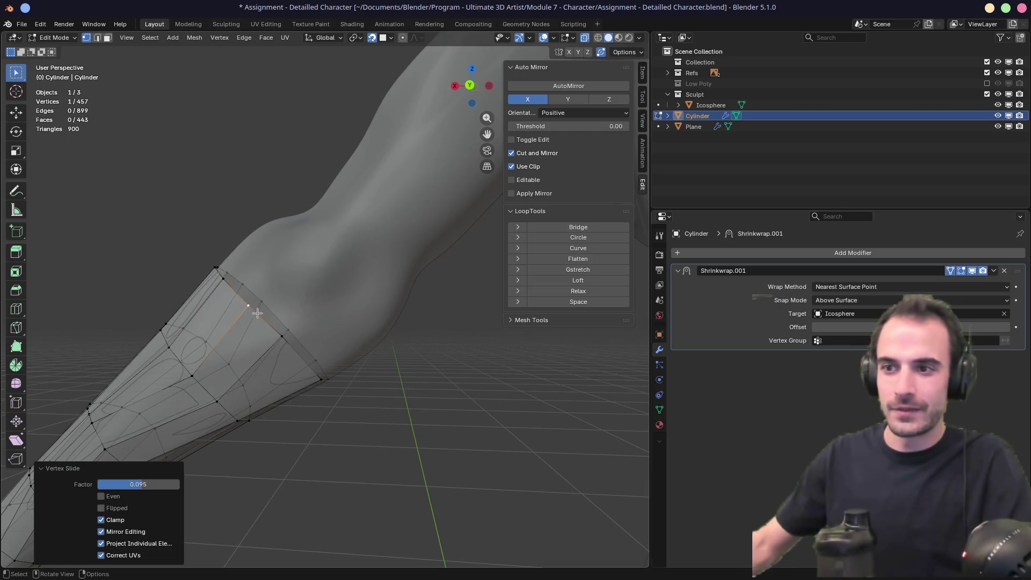
pyautogui.press('g')
pyautogui.press('g')
pyautogui.click(288, 340)
# Step: Slide a forearm-loop vertex along its edge (factor 0.425), then select the top edge loop
pyautogui.moveTo(287, 340)
pyautogui.mouseDown(button='middle')
pyautogui.moveTo(321, 325)
pyautogui.moveTo(292, 329)
pyautogui.moveTo(318, 315)
pyautogui.moveTo(306, 308)
pyautogui.moveTo(387, 281)
pyautogui.moveTo(376, 301)
pyautogui.mouseUp(button='middle')
pyautogui.scroll(-3, 305, 307)
pyautogui.scroll(4, 333, 301)
pyautogui.keyDown('alt'); pyautogui.middleClick(355, 289); pyautogui.keyUp('alt')
pyautogui.click(213, 422)
pyautogui.hotkey('shift', 'v')
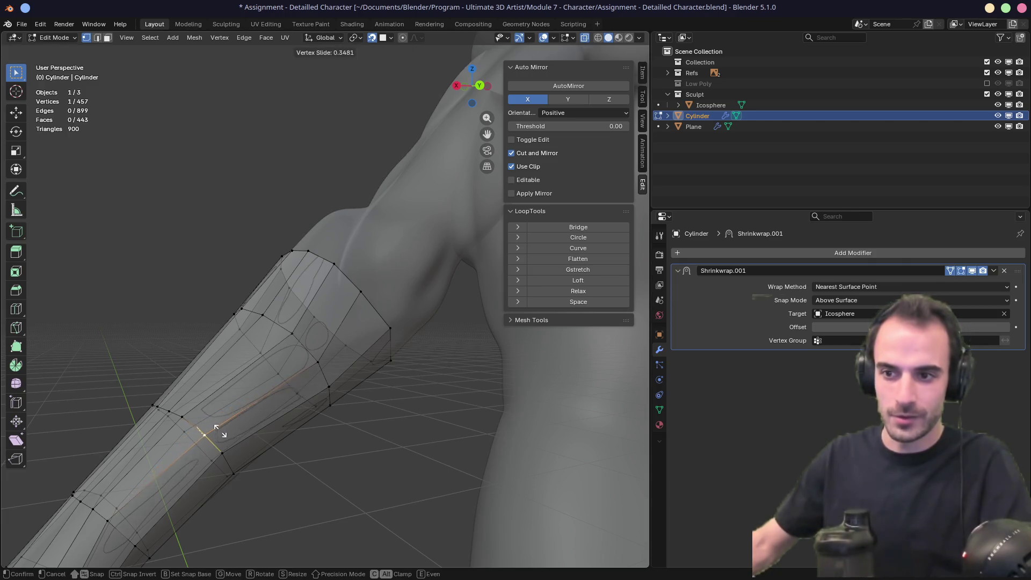
pyautogui.click(240, 421)
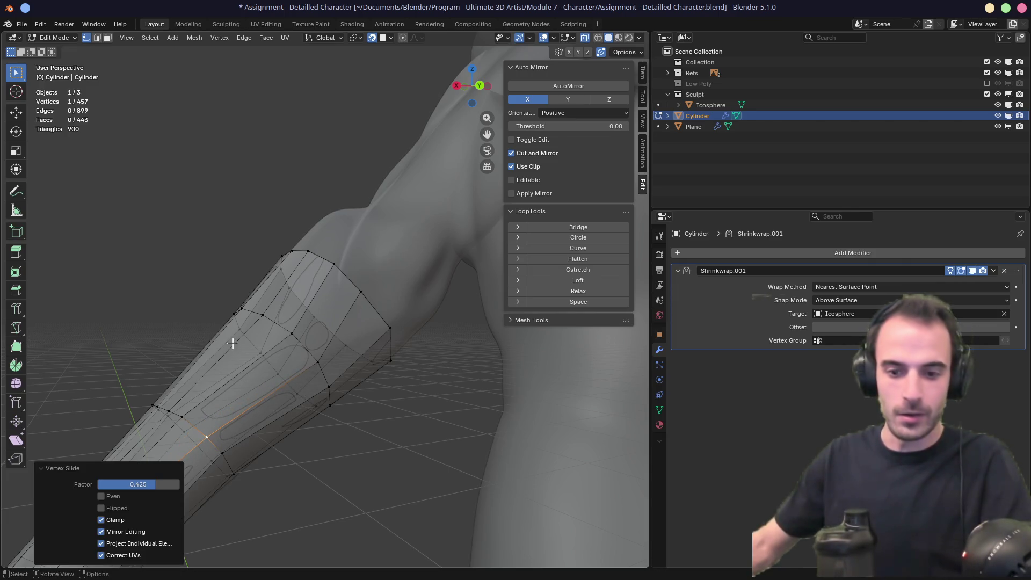
pyautogui.moveTo(232, 343)
pyautogui.mouseDown(button='middle')
pyautogui.moveTo(330, 362)
pyautogui.moveTo(343, 346)
pyautogui.moveTo(338, 402)
pyautogui.moveTo(330, 376)
pyautogui.mouseUp(button='middle')
pyautogui.keyDown('alt'); pyautogui.click(338, 402); pyautogui.keyUp('alt')
# Step: Cancel and undo the new ring extrusion, keeping the mesh at 457 vertices
pyautogui.press('e')
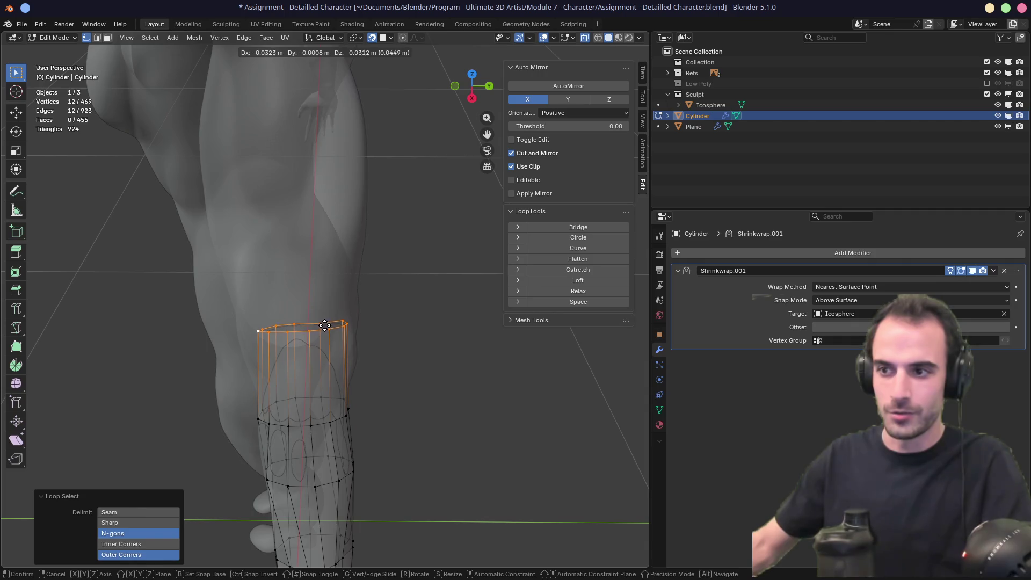
pyautogui.rightClick(325, 325)
pyautogui.moveTo(325, 325); pyautogui.dragTo(389, 283, button='middle')
pyautogui.hotkey('ctrl', 'z')
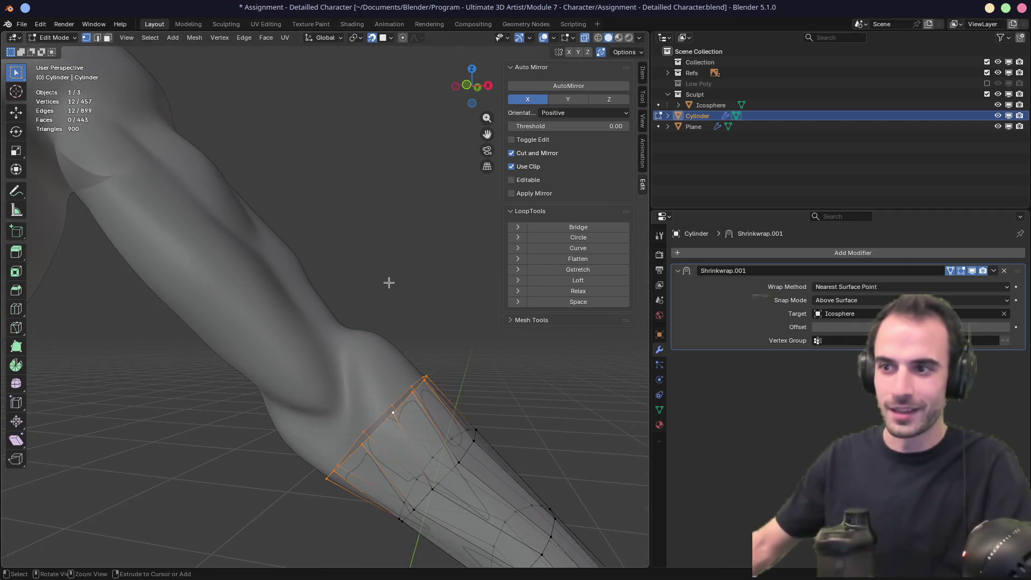
# Step: Set snapping to the nearest surface point, zoom out, and leave Edit Mode
pyautogui.click(390, 38)
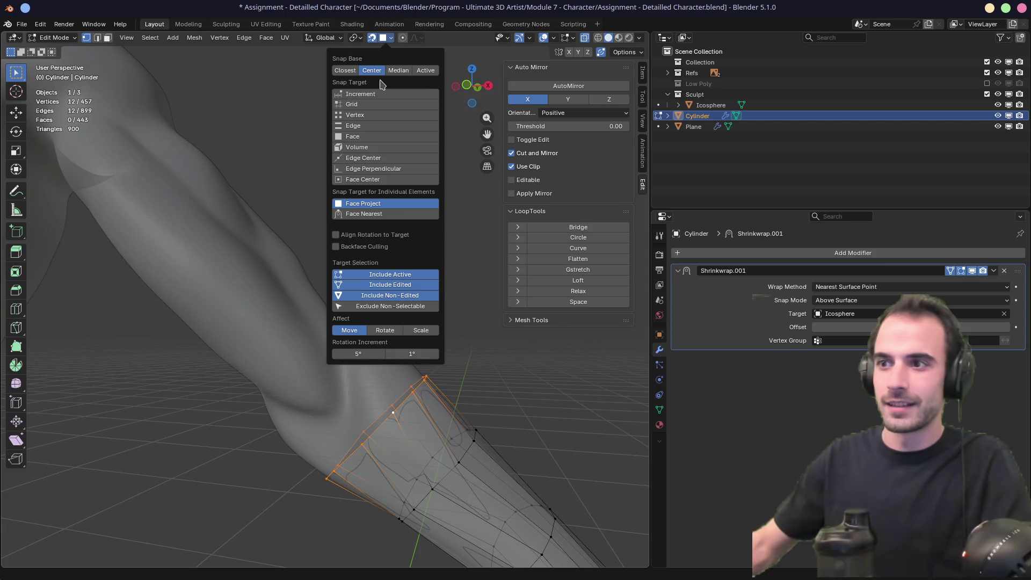
pyautogui.click(389, 215)
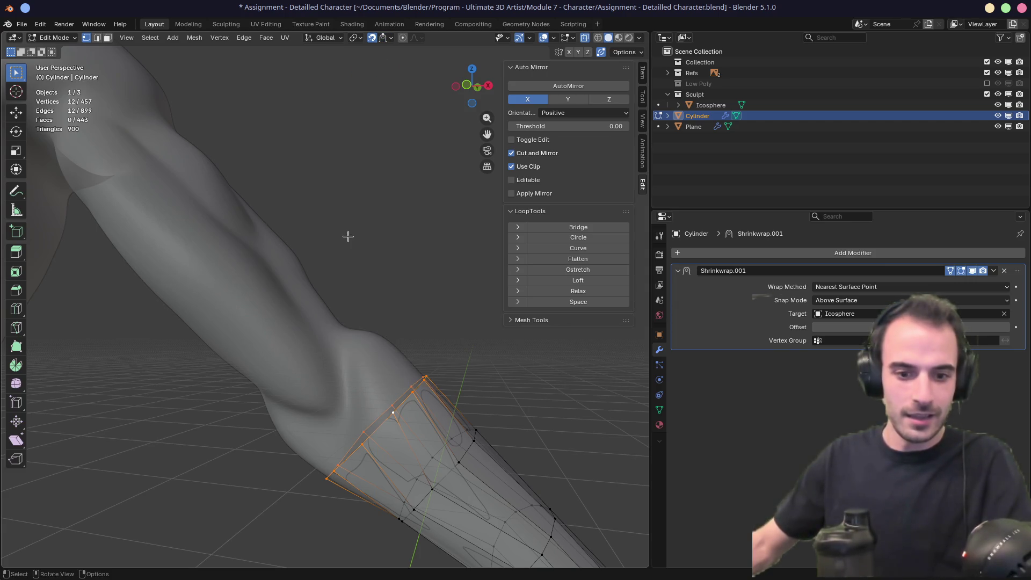
pyautogui.moveTo(345, 235); pyautogui.dragTo(335, 253, button='middle')
pyautogui.scroll(-7, 330, 263)
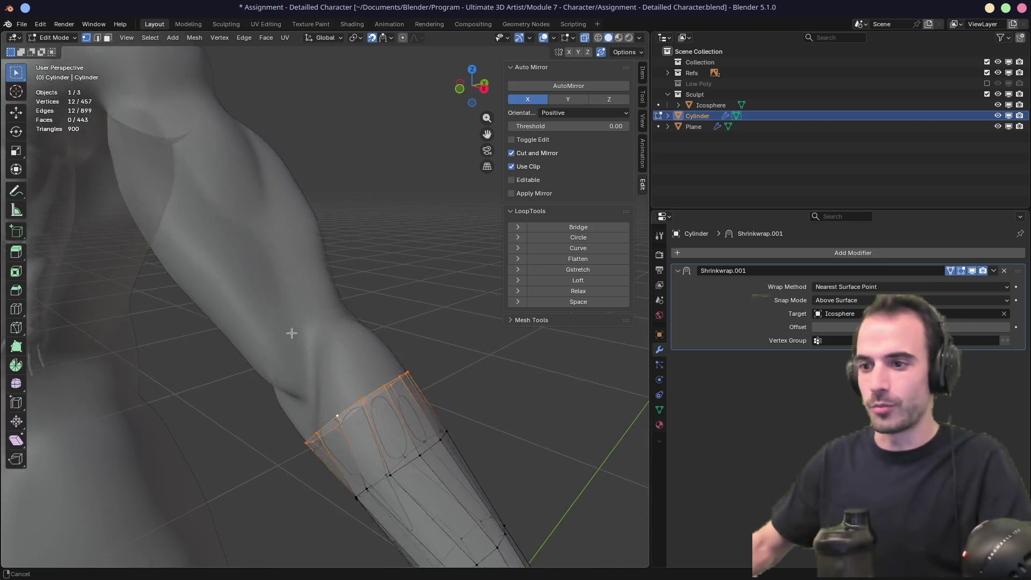
pyautogui.keyDown('shift'); pyautogui.moveTo(340, 297); pyautogui.dragTo(375, 72, button='middle'); pyautogui.keyUp('shift')
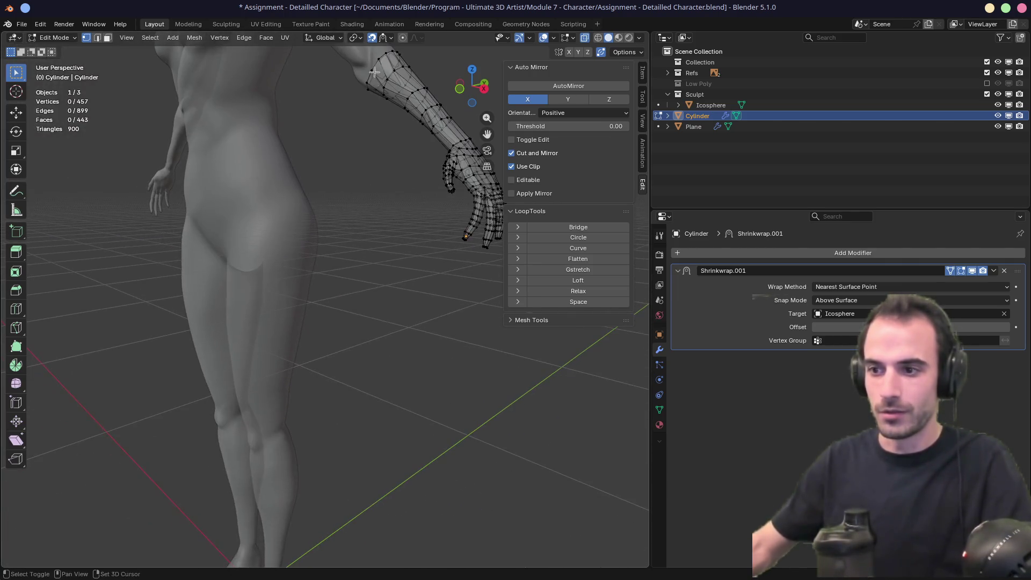
pyautogui.scroll(-6, 372, 215)
pyautogui.press('Tab')
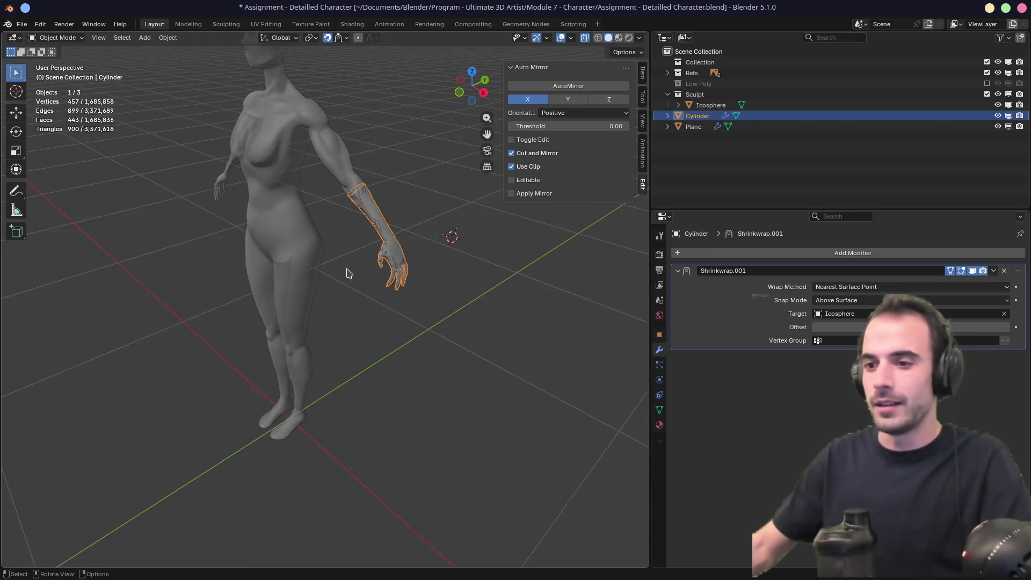
pyautogui.scroll(5, 288, 420)
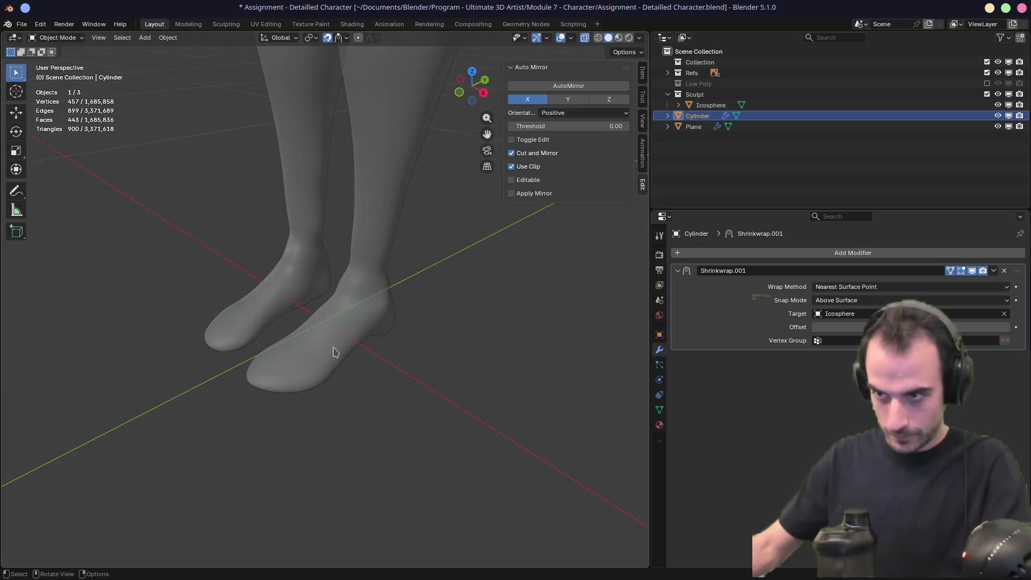
# Step: Hide all scene objects and return the 3D cursor to the world origin
pyautogui.press('a')
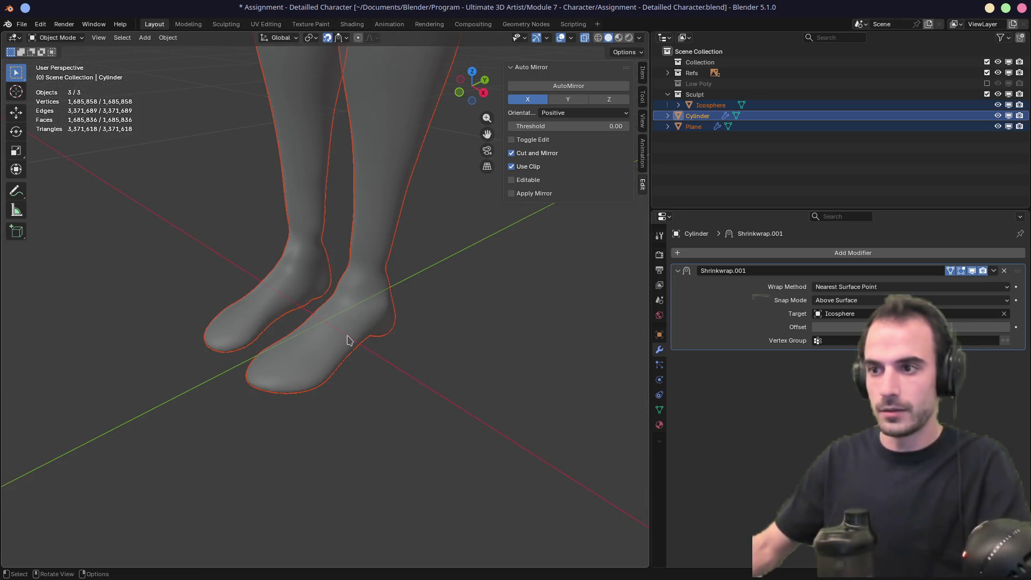
pyautogui.press('h')
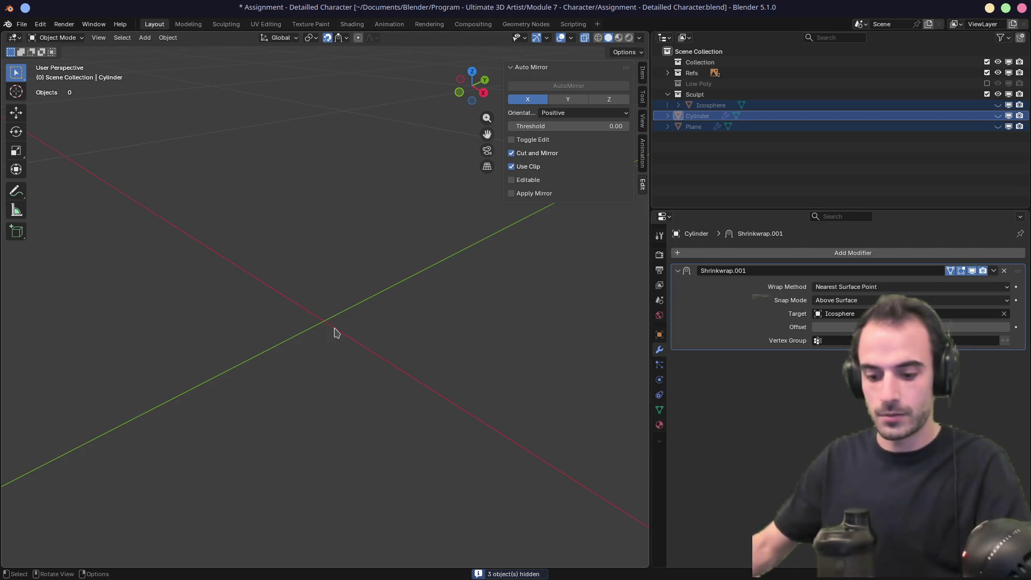
pyautogui.hotkey('shift', 's')
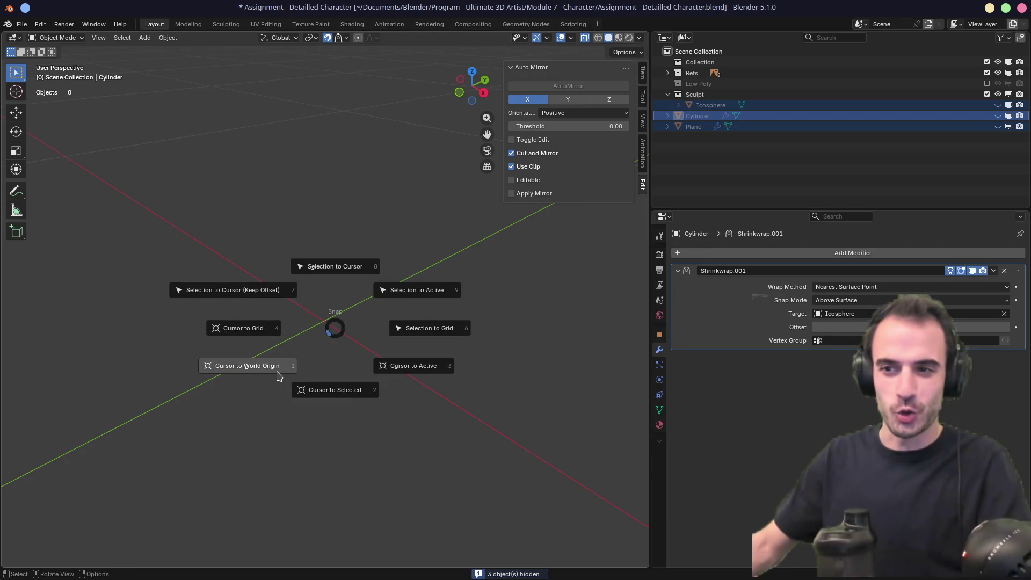
pyautogui.click(281, 374)
# Step: Add a new 2 m cube at the world origin
pyautogui.hotkey('shift', 'a')
pyautogui.moveTo(364, 322)
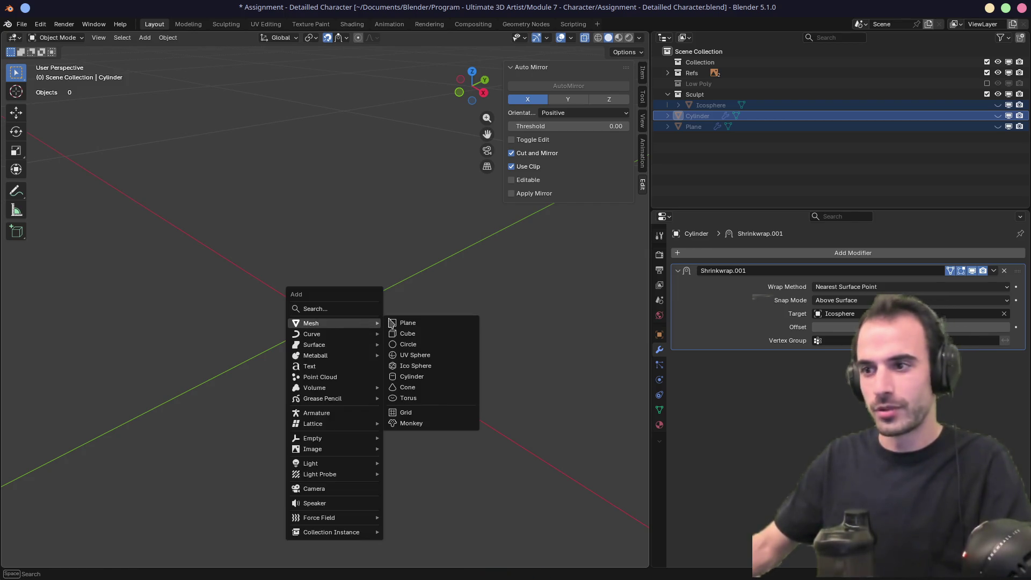
pyautogui.click(408, 333)
pyautogui.scroll(3, 395, 315)
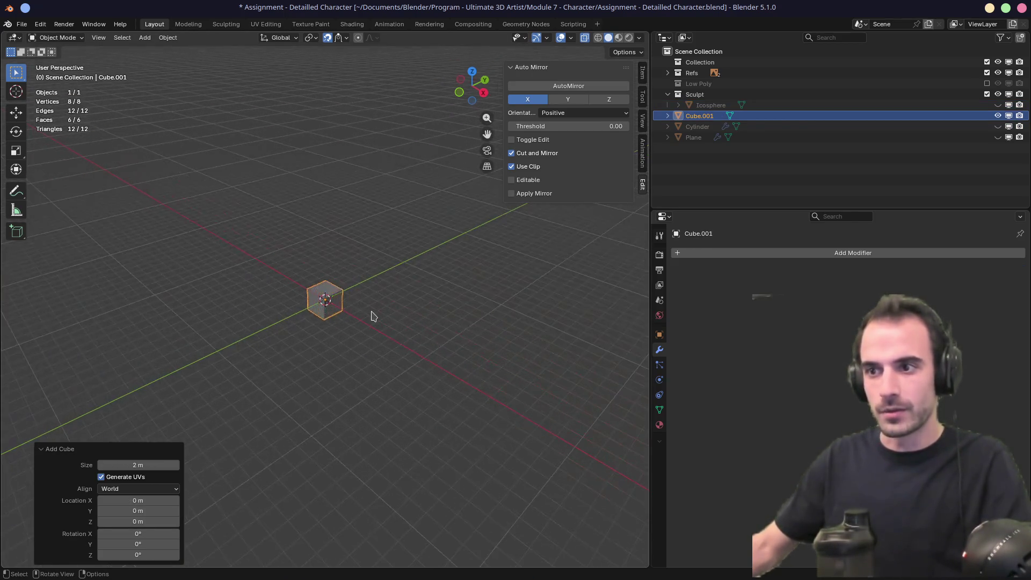
pyautogui.scroll(8, 373, 315)
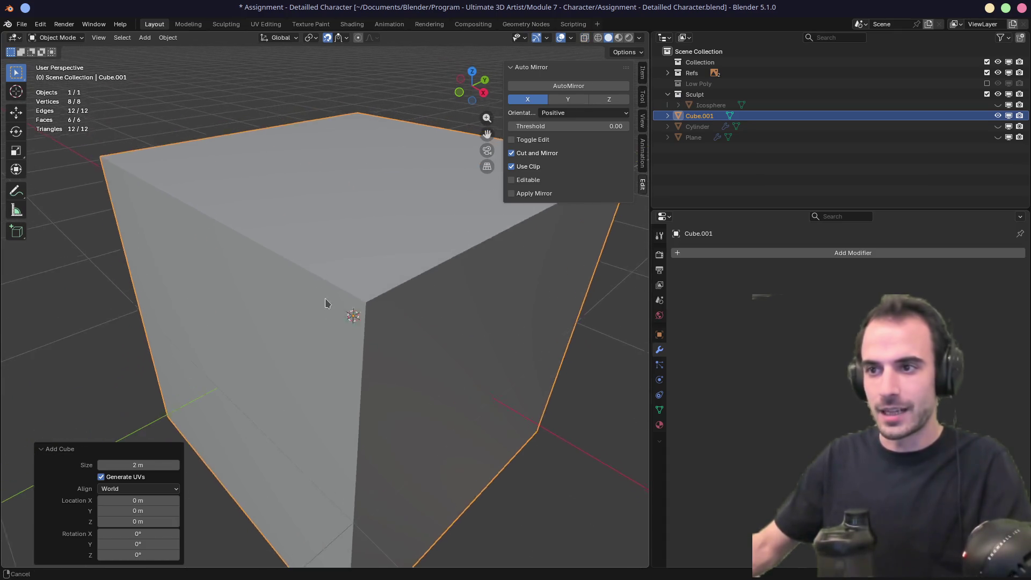
pyautogui.moveTo(325, 303)
pyautogui.mouseDown(button='middle')
pyautogui.moveTo(356, 285)
pyautogui.moveTo(320, 285)
pyautogui.moveTo(396, 267)
pyautogui.moveTo(368, 293)
pyautogui.mouseUp(button='middle')
# Step: Set the viewport shading to MatCap with the orange matcap
pyautogui.click(619, 37)
pyautogui.click(609, 38)
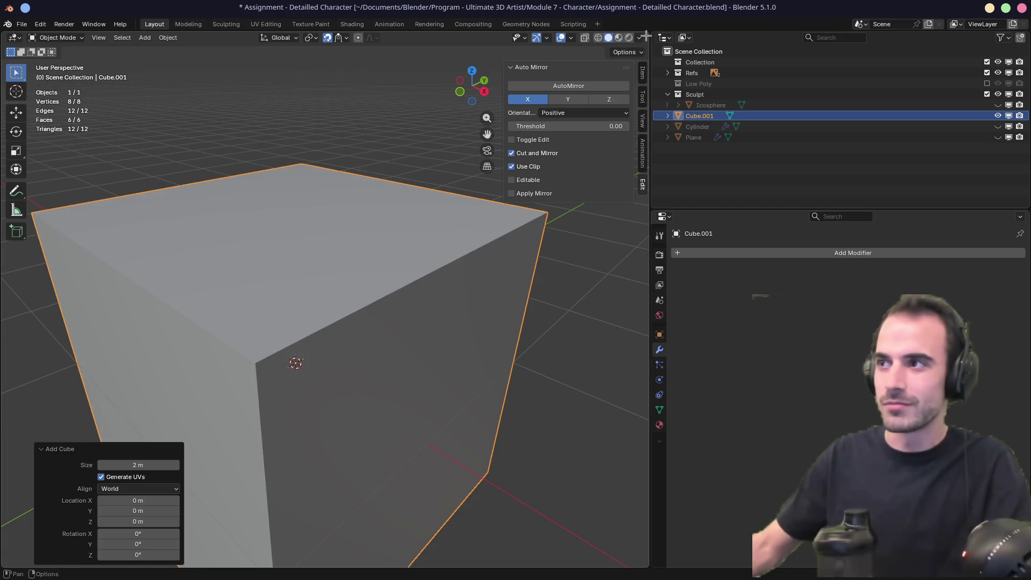
pyautogui.click(639, 37)
pyautogui.click(638, 93)
pyautogui.click(634, 115)
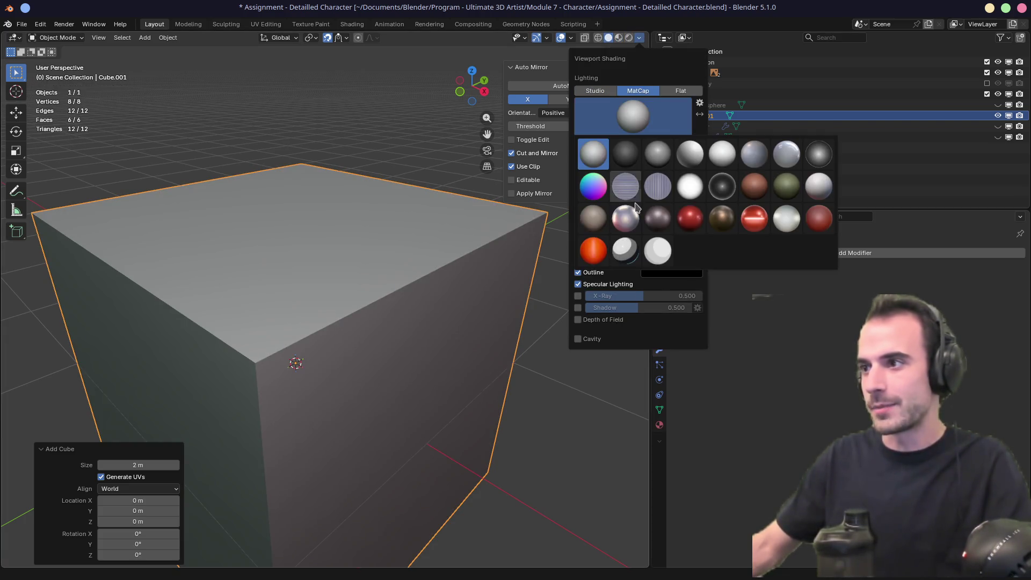
pyautogui.click(600, 249)
# Step: Enter Edit Mode on the cube and select its top edges
pyautogui.moveTo(352, 279)
pyautogui.mouseDown(button='middle')
pyautogui.moveTo(357, 268)
pyautogui.moveTo(363, 274)
pyautogui.moveTo(336, 279)
pyautogui.moveTo(380, 299)
pyautogui.moveTo(226, 288)
pyautogui.mouseUp(button='middle')
pyautogui.press('Tab')
pyautogui.click(388, 311)
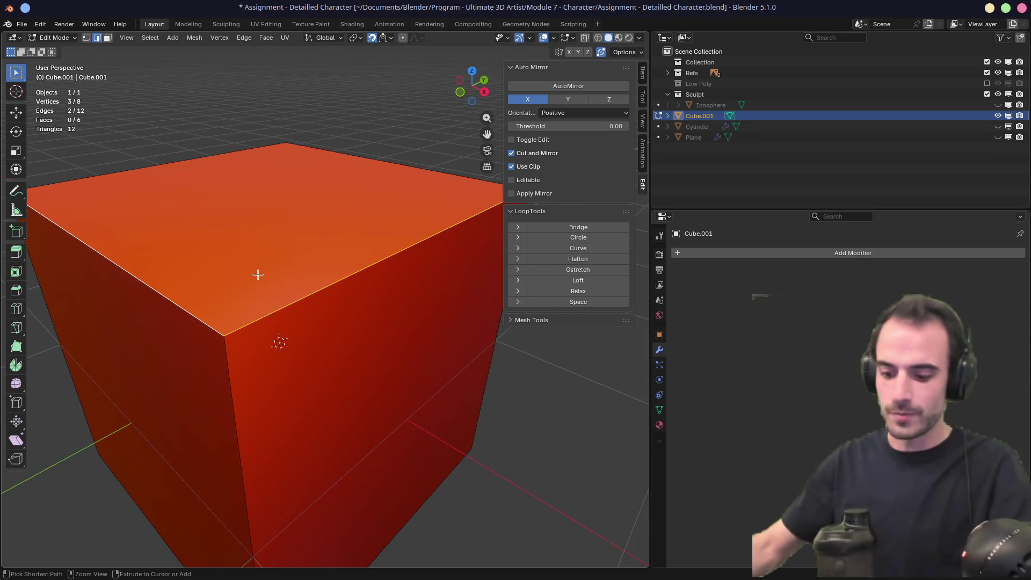
# Step: Bevel the cube's top edges with 4 segments
pyautogui.hotkey('ctrl', 'b')
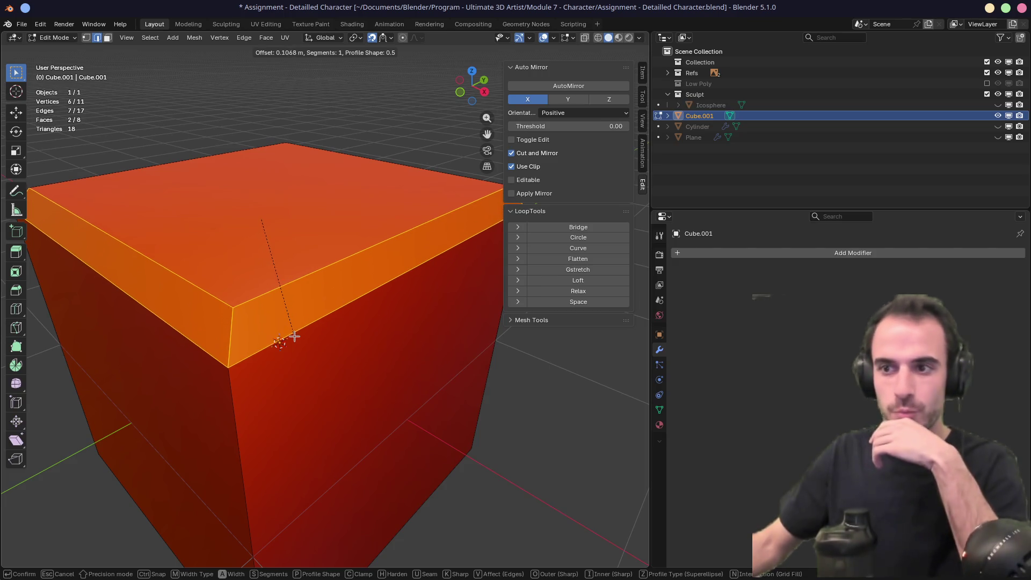
pyautogui.scroll(2, 295, 336)
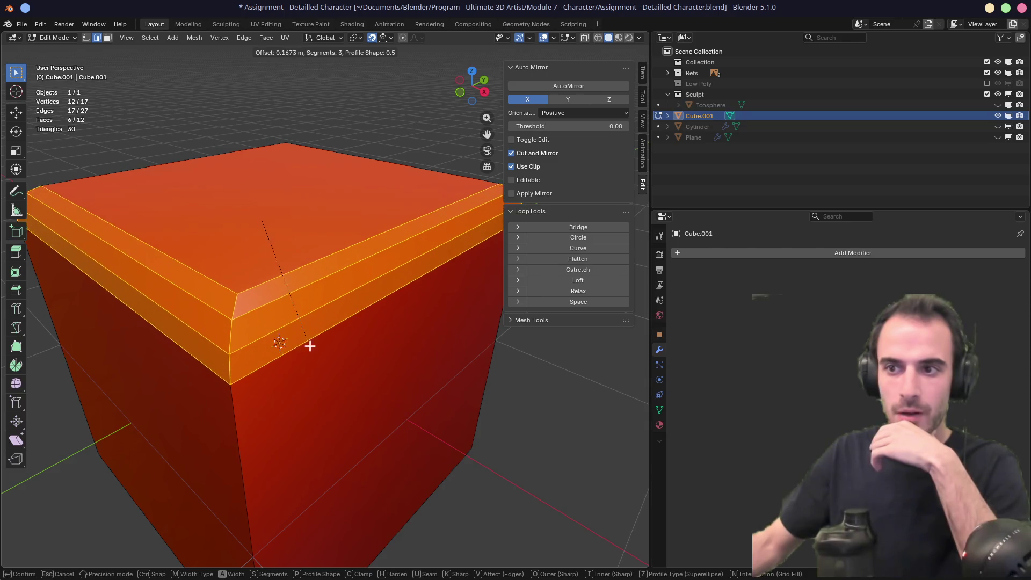
pyautogui.scroll(1, 306, 339)
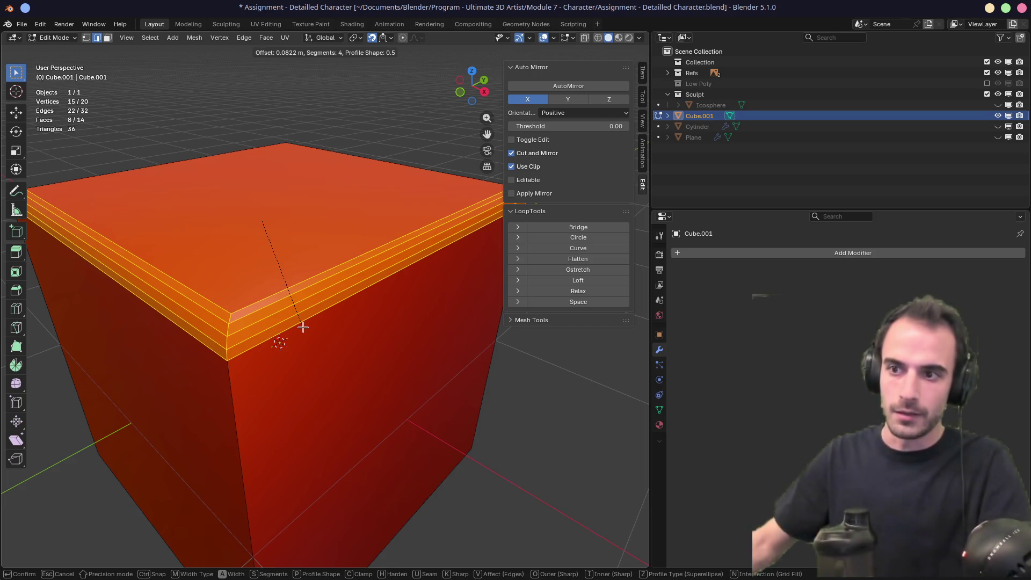
pyautogui.click(303, 327)
pyautogui.moveTo(303, 327); pyautogui.dragTo(343, 326, button='middle')
# Step: In face select mode, extrude and scale the top face inward into an inner face
pyautogui.press('3')
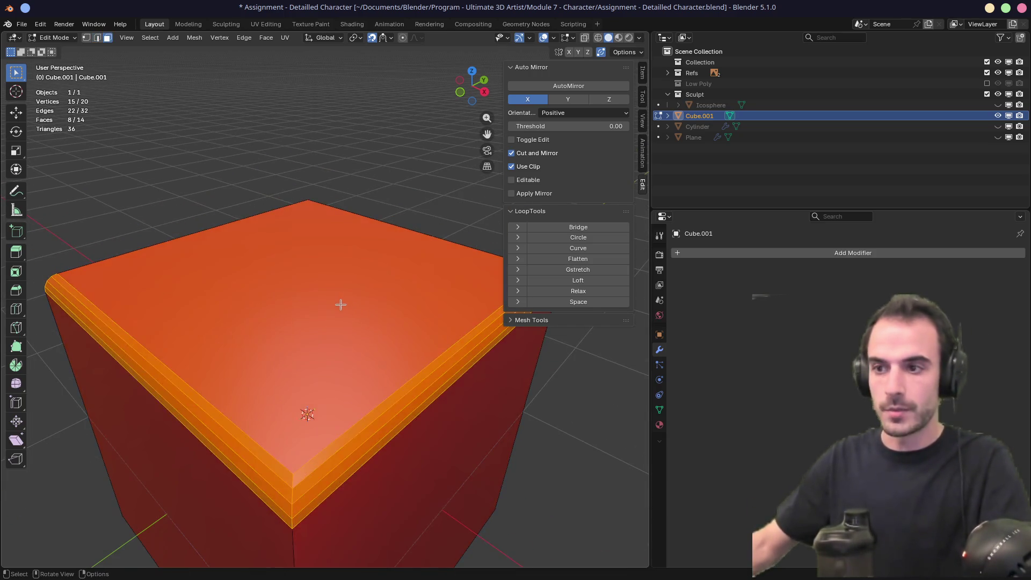
pyautogui.click(348, 316)
pyautogui.press('e')
pyautogui.press('s')
pyautogui.click(338, 288)
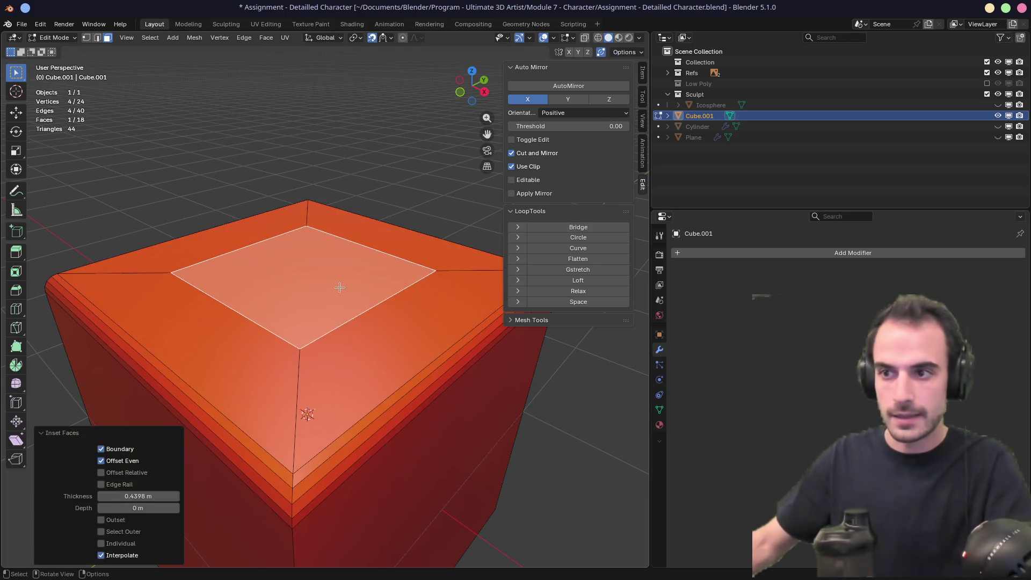
# Step: Add further extrusions on the top face, then undo the recent ones
pyautogui.press('e')
pyautogui.rightClick(348, 229)
pyautogui.press('e')
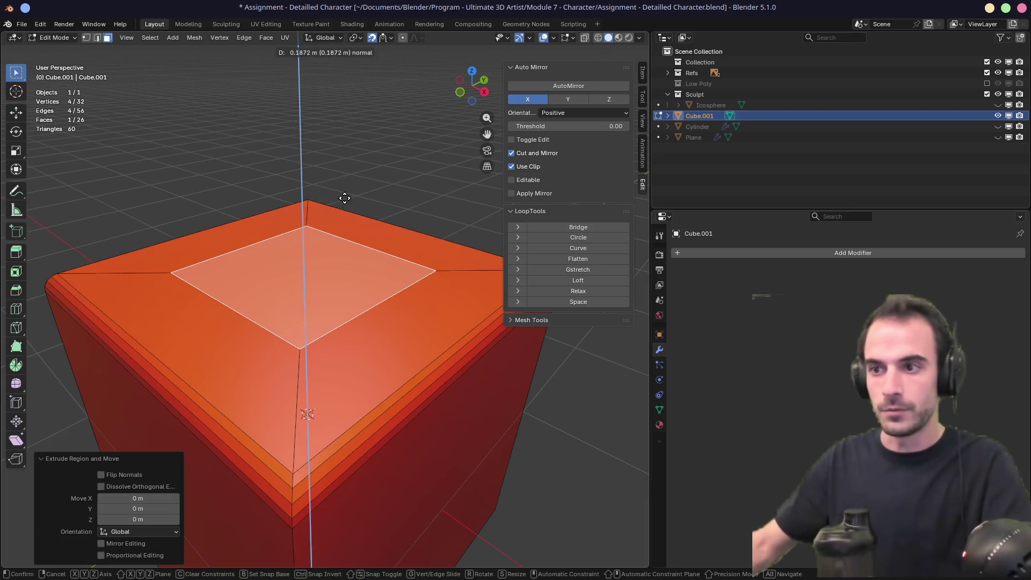
pyautogui.click(337, 263)
pyautogui.moveTo(350, 303)
pyautogui.mouseDown(button='middle')
pyautogui.moveTo(315, 292)
pyautogui.moveTo(322, 276)
pyautogui.mouseUp(button='middle')
pyautogui.press('e')
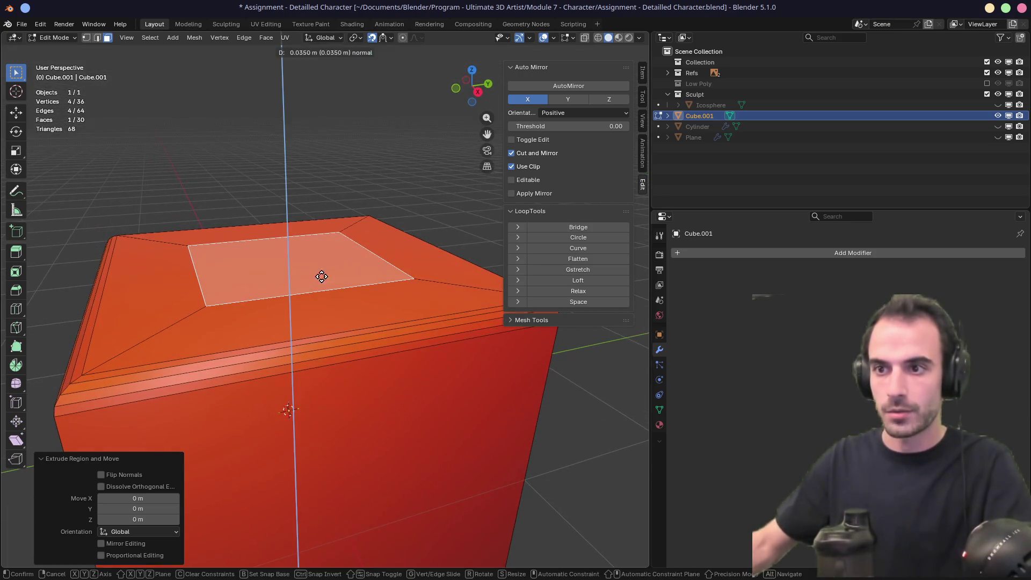
pyautogui.rightClick(321, 240)
pyautogui.moveTo(321, 240)
pyautogui.mouseDown(button='middle')
pyautogui.moveTo(311, 260)
pyautogui.moveTo(318, 232)
pyautogui.moveTo(292, 223)
pyautogui.moveTo(293, 232)
pyautogui.mouseUp(button='middle')
pyautogui.hotkey('ctrl', 'z')
pyautogui.hotkey('ctrl', 'z')
pyautogui.hotkey('ctrl', 'z')
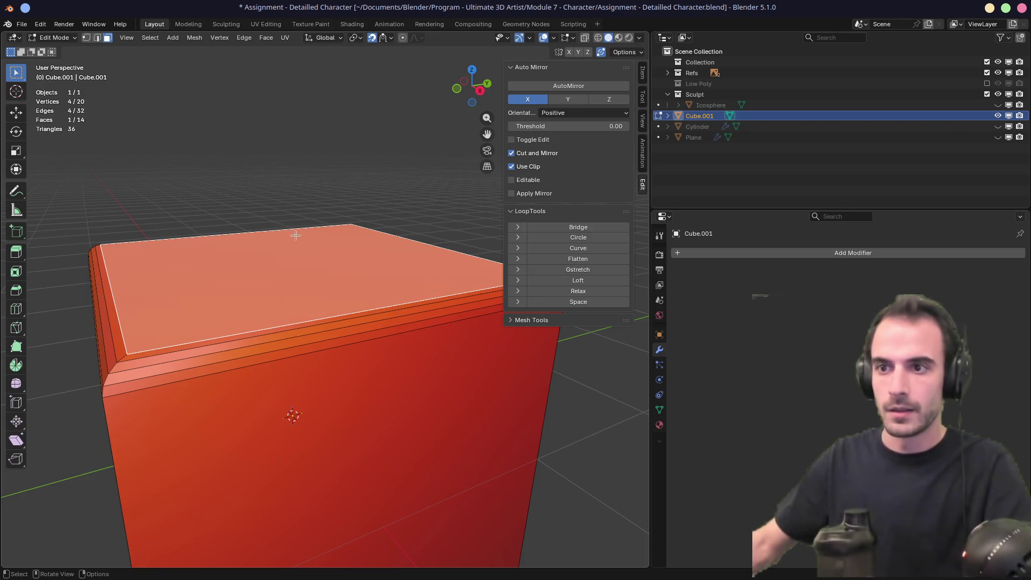
# Step: Inset the top face again and extrude it in place
pyautogui.press('i')
pyautogui.click(347, 259)
pyautogui.press('e')
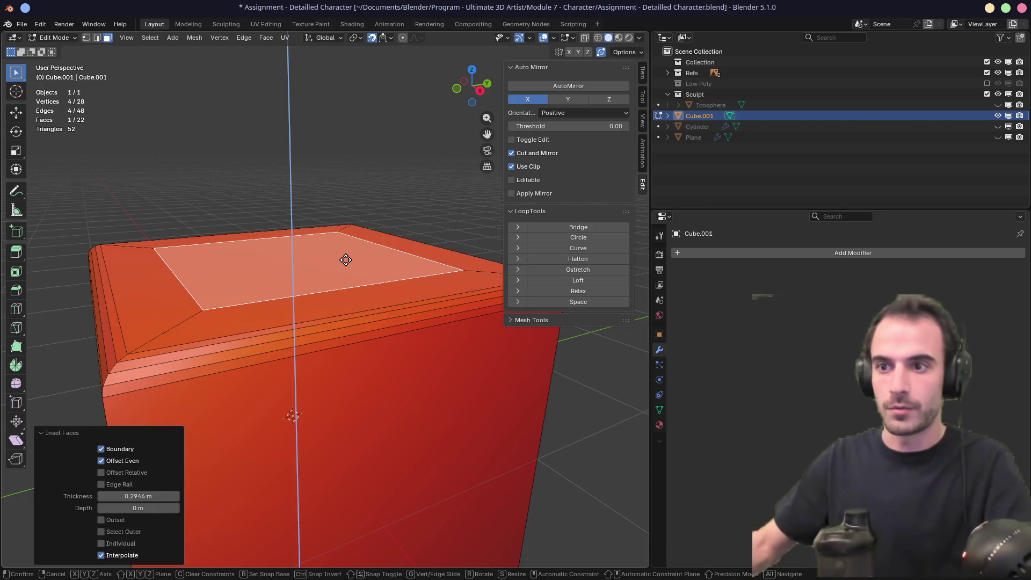
pyautogui.rightClick(348, 242)
pyautogui.moveTo(322, 285); pyautogui.dragTo(328, 292, button='middle')
pyautogui.scroll(-2, 327, 287)
# Step: Start a vertical move of the top face, cancel it, and re-centre the view on top
pyautogui.press('g')
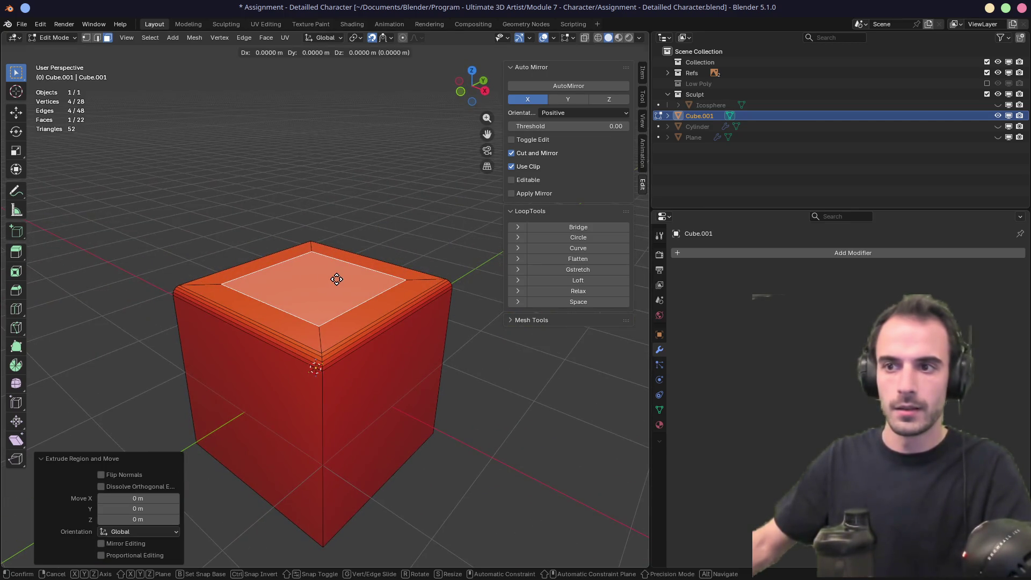
pyautogui.press('z')
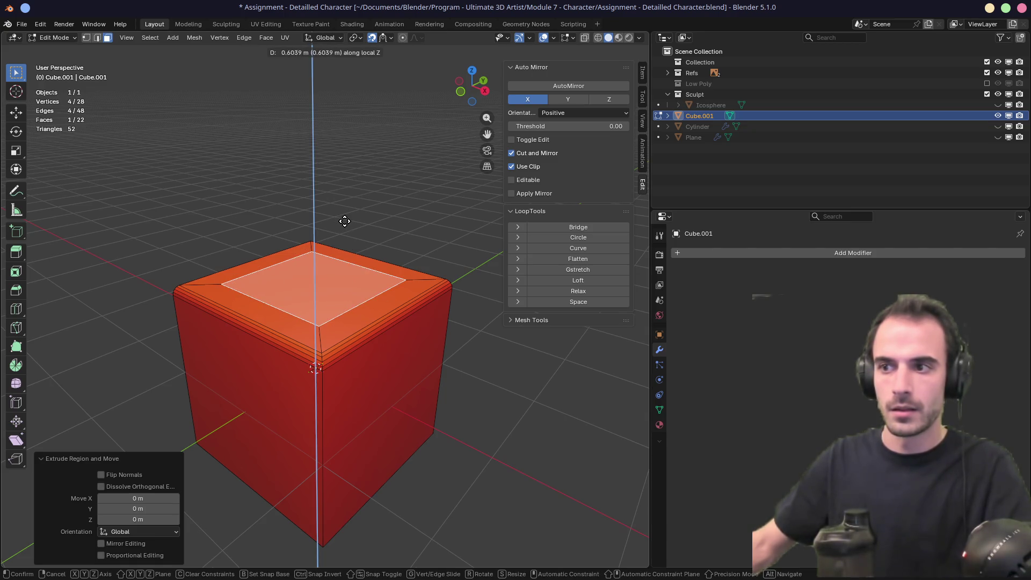
pyautogui.press('z')
pyautogui.keyDown('alt'); pyautogui.moveTo(344, 231); pyautogui.dragTo(353, 283, button='middle'); pyautogui.keyUp('alt')
pyautogui.press('z')
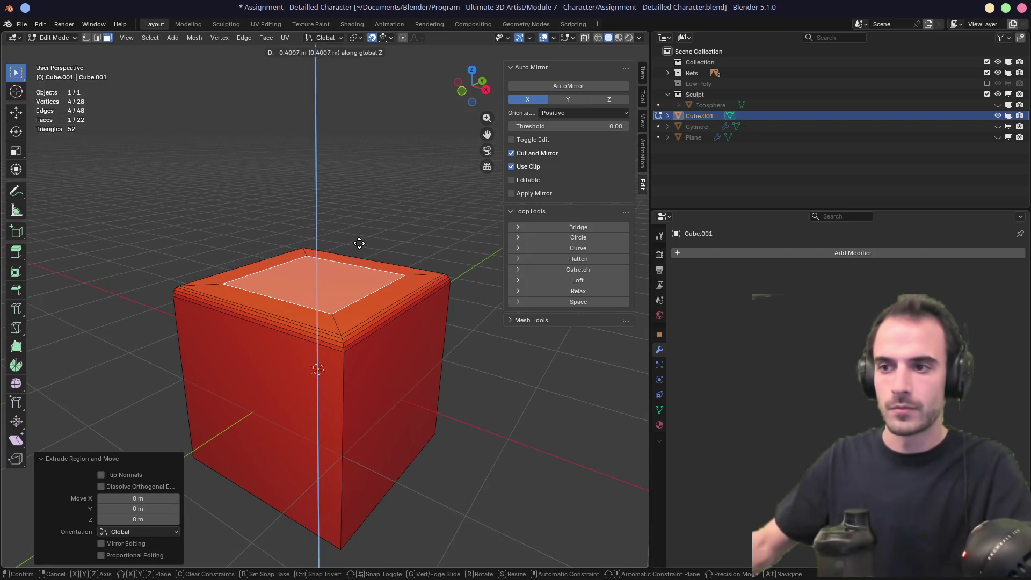
pyautogui.press('Escape')
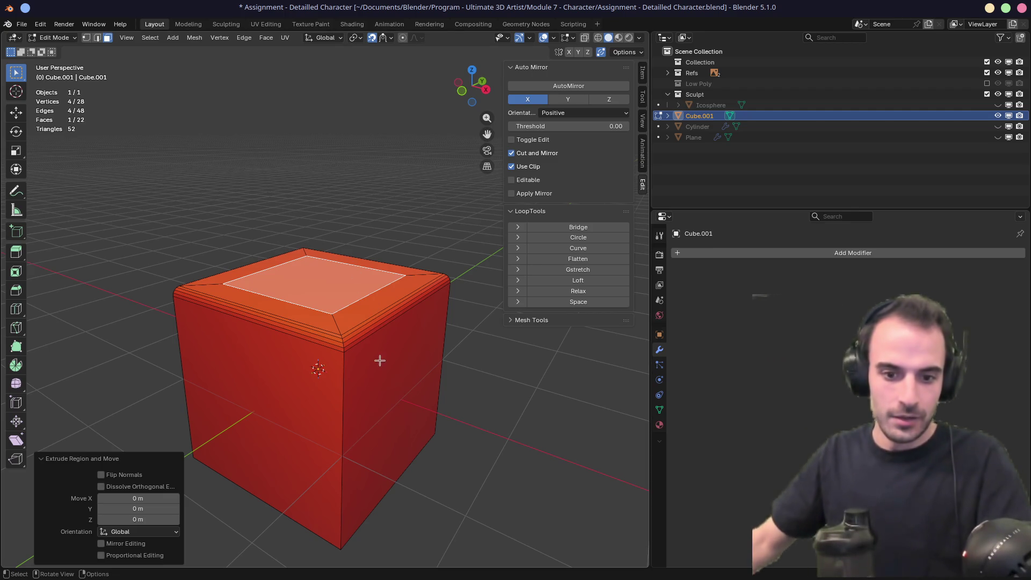
pyautogui.middleClick(345, 350)
pyautogui.scroll(3, 345, 346)
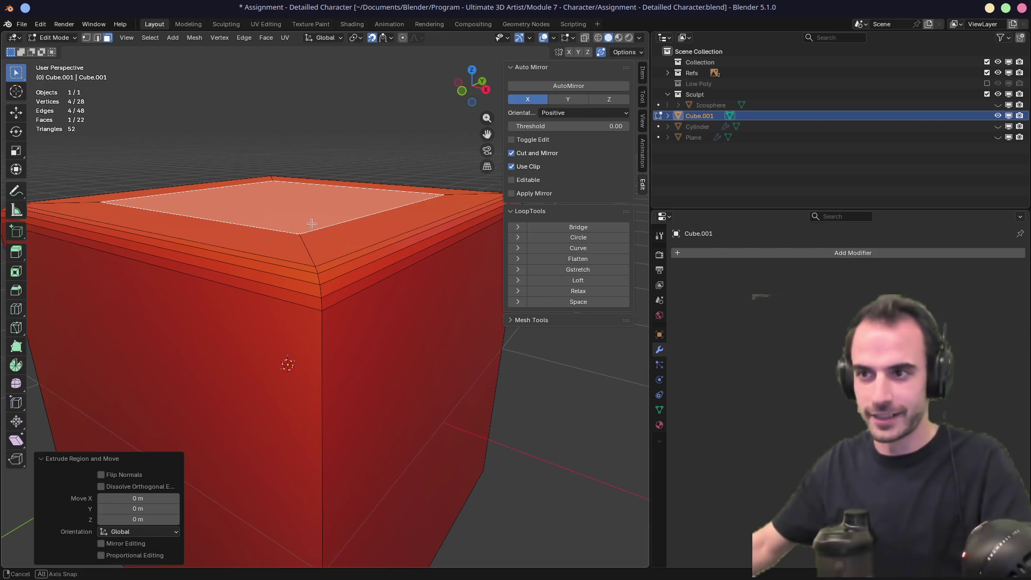
pyautogui.moveTo(285, 362)
pyautogui.mouseDown(button='middle')
pyautogui.moveTo(301, 258)
pyautogui.moveTo(292, 210)
pyautogui.mouseUp(button='middle')
# Step: Try deleting and extruding the top face, reverting both
pyautogui.press('x')
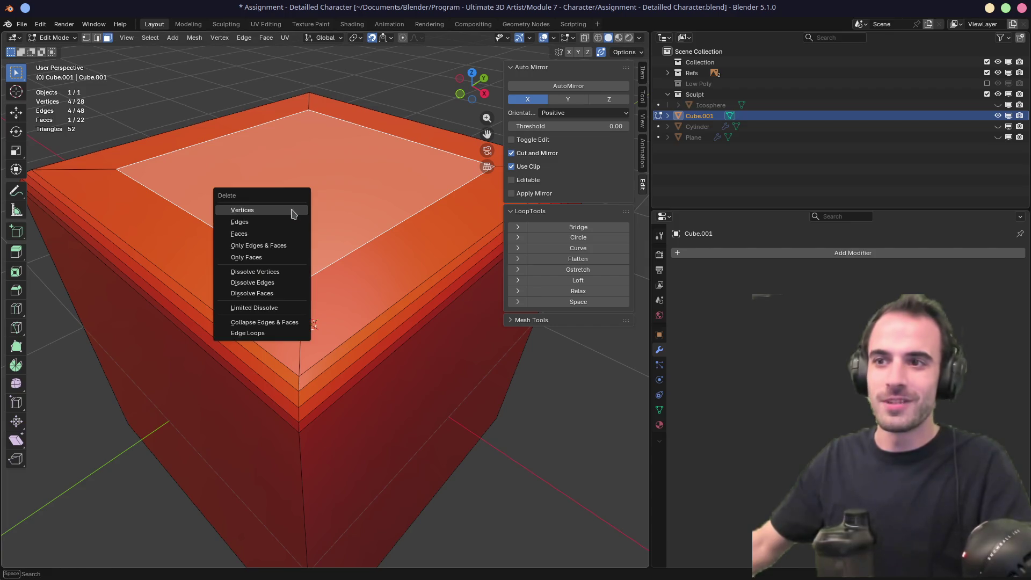
pyautogui.click(291, 210)
pyautogui.hotkey('ctrl', 'z')
pyautogui.moveTo(294, 206)
pyautogui.mouseDown(button='middle')
pyautogui.moveTo(294, 180)
pyautogui.moveTo(249, 223)
pyautogui.moveTo(378, 239)
pyautogui.moveTo(297, 252)
pyautogui.mouseUp(button='middle')
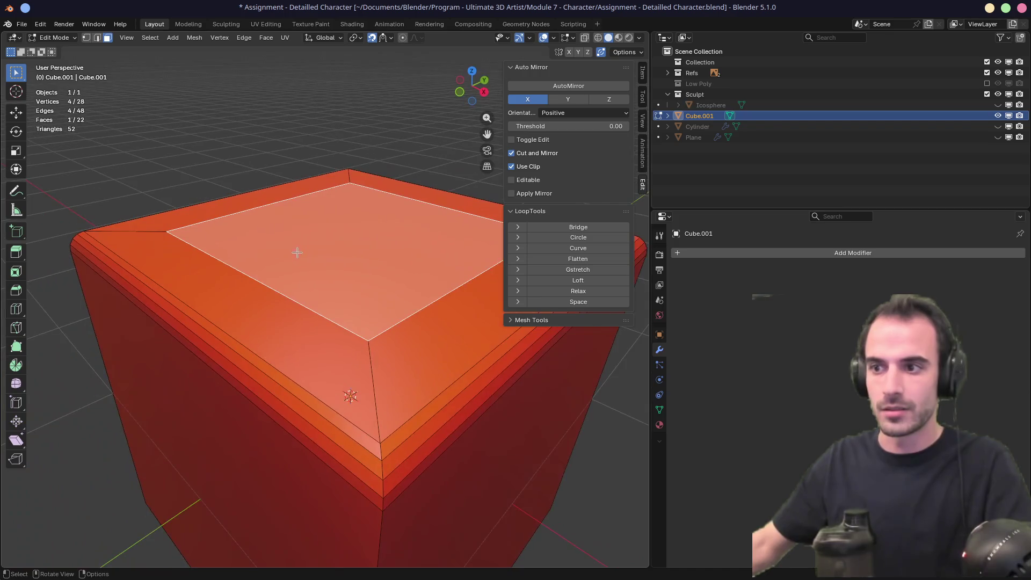
pyautogui.press('e')
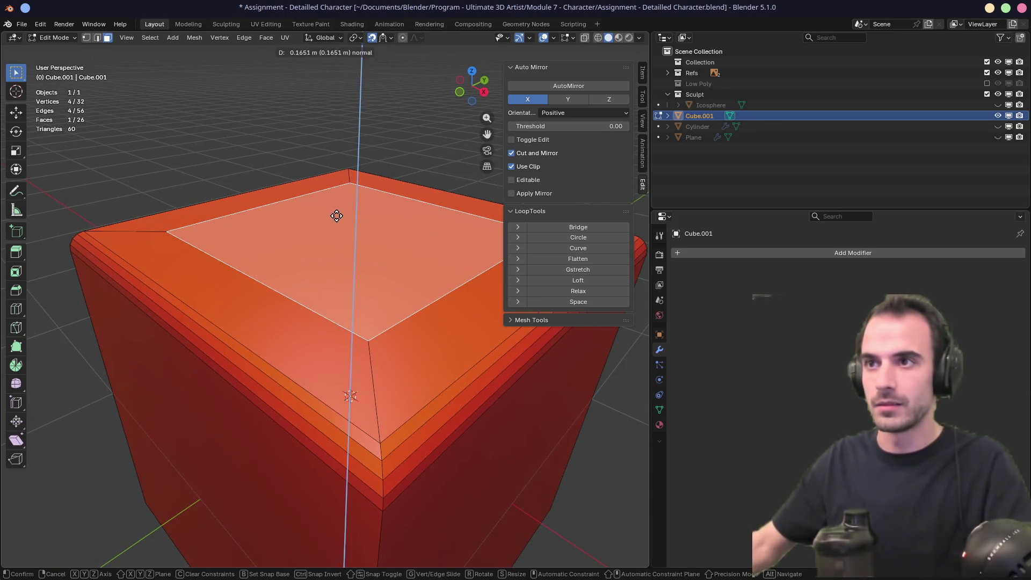
pyautogui.rightClick(379, 203)
# Step: Make several cancelled attempts at moving the top face, including along Z
pyautogui.press('g')
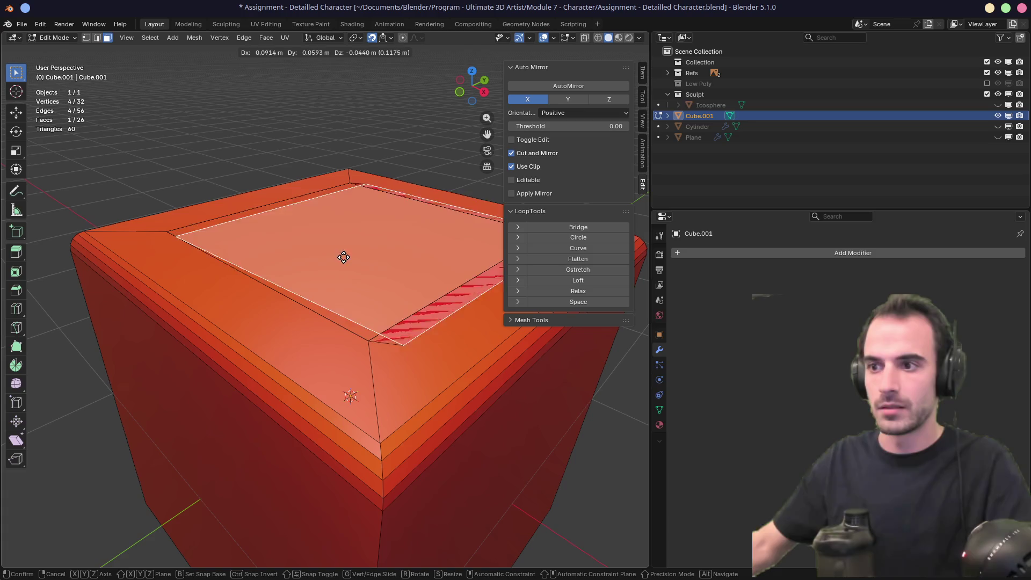
pyautogui.rightClick(322, 265)
pyautogui.press('g')
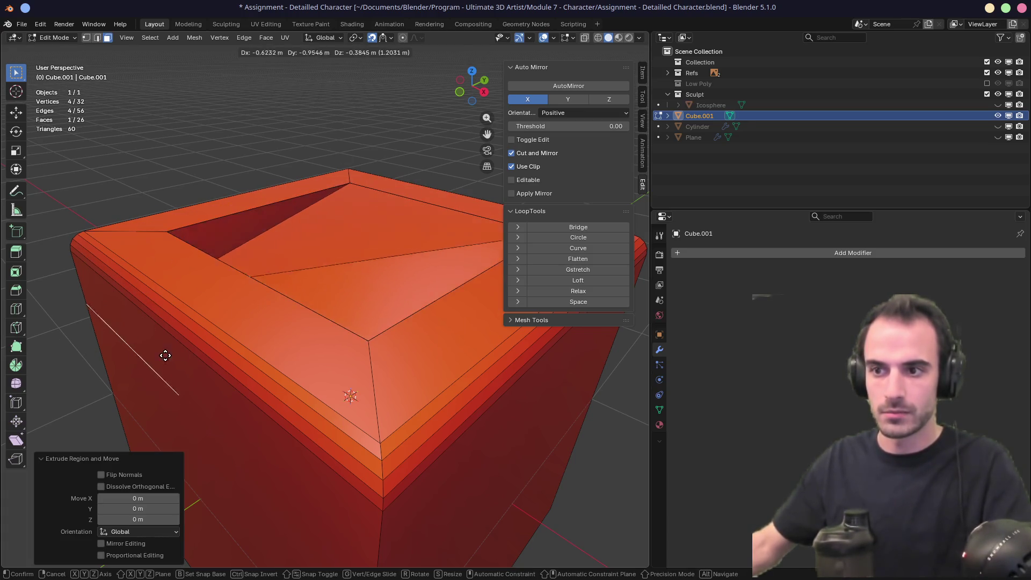
pyautogui.rightClick(280, 281)
pyautogui.press('g')
pyautogui.press('z')
pyautogui.rightClick(319, 208)
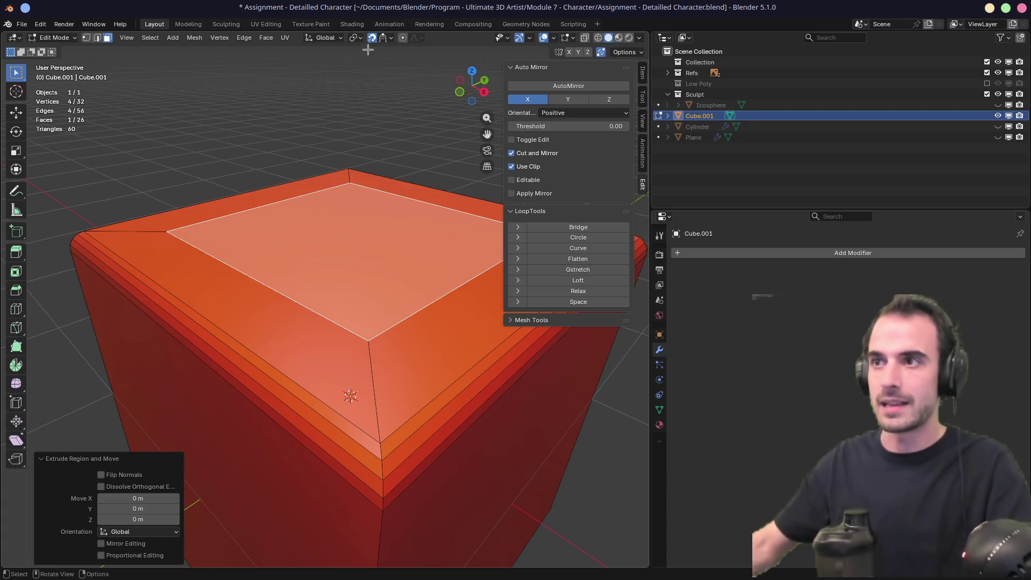
# Step: Raise the top face along Z into a taller block above the bevelled base
pyautogui.press('g')
pyautogui.press('z')
pyautogui.click(402, 81)
pyautogui.moveTo(396, 188); pyautogui.dragTo(332, 224, button='middle')
# Step: Raise the block's top face further along Z to make it taller
pyautogui.press('g')
pyautogui.press('z')
pyautogui.click(349, 295)
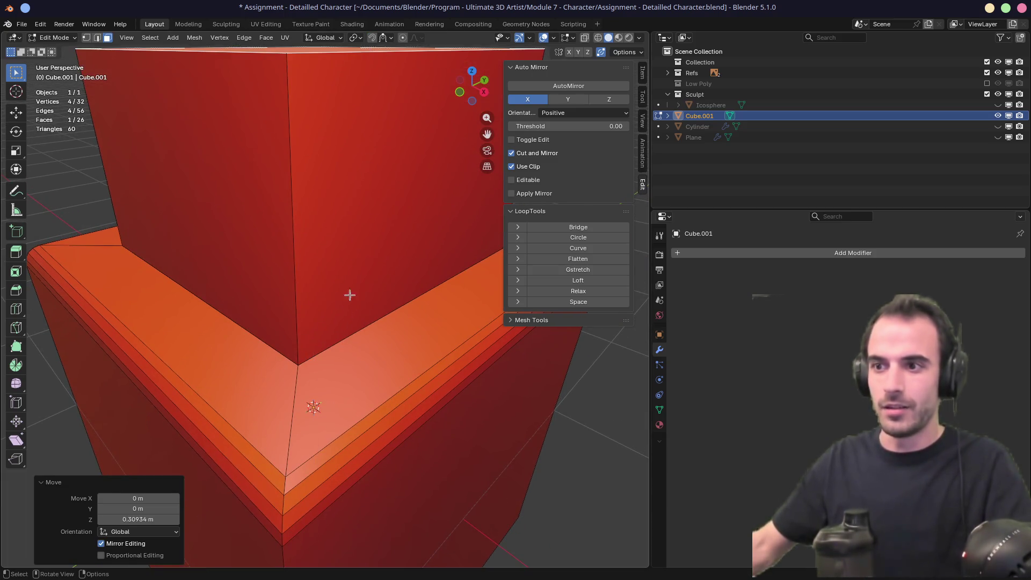
# Step: Select the edge loop where block meets base and try two bevels, cancelling both
pyautogui.keyDown('alt'); pyautogui.click(352, 374); pyautogui.keyUp('alt')
pyautogui.press('2')
pyautogui.keyDown('alt'); pyautogui.click(315, 359); pyautogui.keyUp('alt')
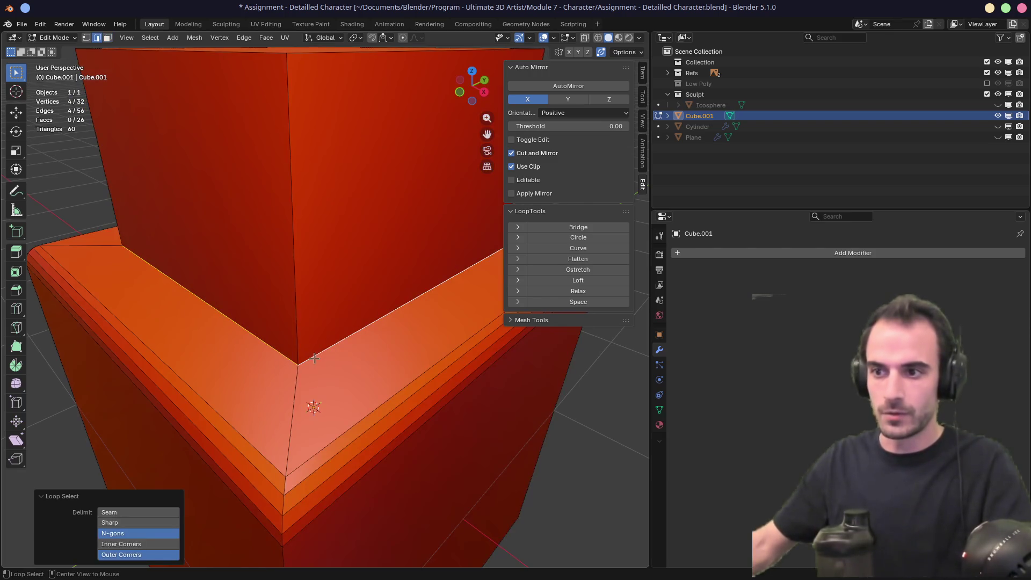
pyautogui.hotkey('ctrl', 'b')
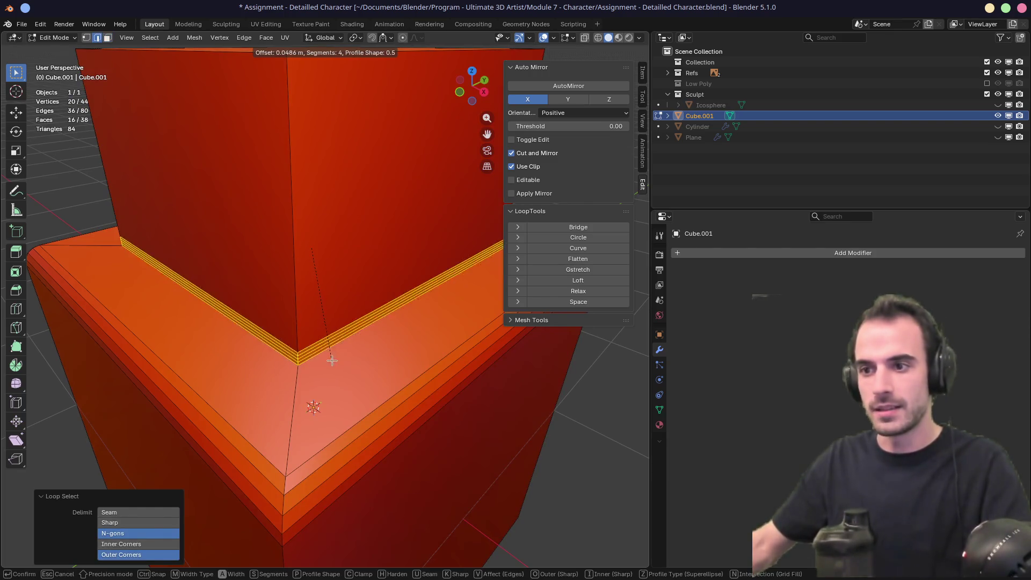
pyautogui.press('Escape')
pyautogui.moveTo(334, 362)
pyautogui.mouseDown(button='middle')
pyautogui.moveTo(369, 285)
pyautogui.moveTo(374, 298)
pyautogui.mouseUp(button='middle')
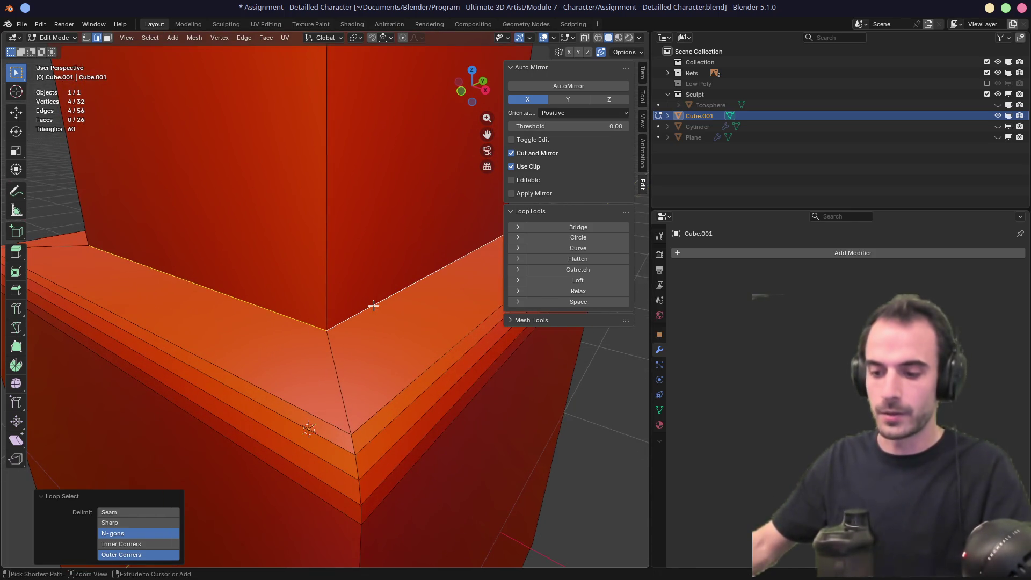
pyautogui.hotkey('ctrl', 'b')
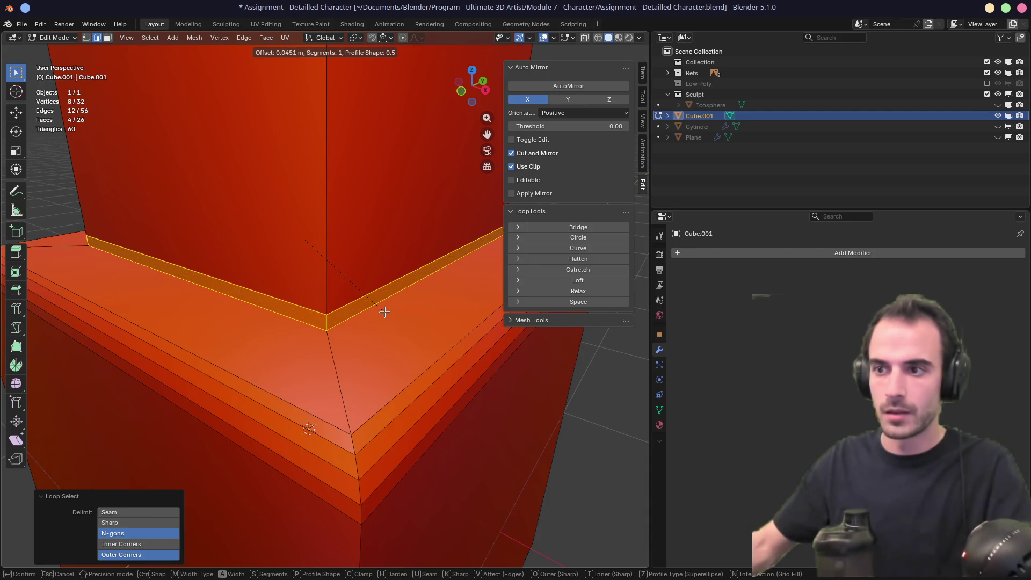
pyautogui.press('Escape')
pyautogui.scroll(-5, 384, 301)
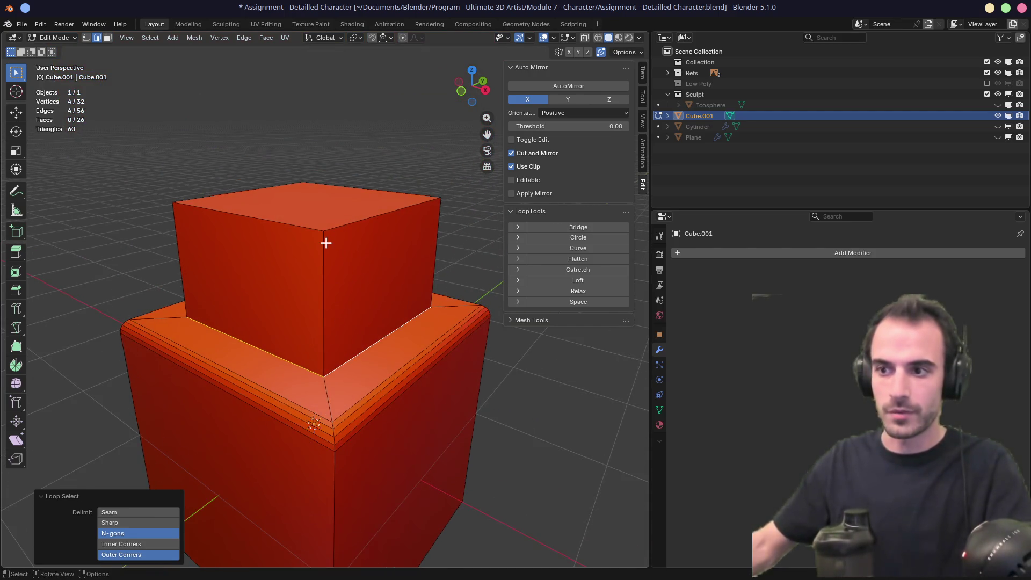
# Step: Undo back to the flat top face and dissolve that face
pyautogui.hotkey('ctrl', 'z')
pyautogui.hotkey('ctrl', 'z')
pyautogui.hotkey('ctrl', 'z')
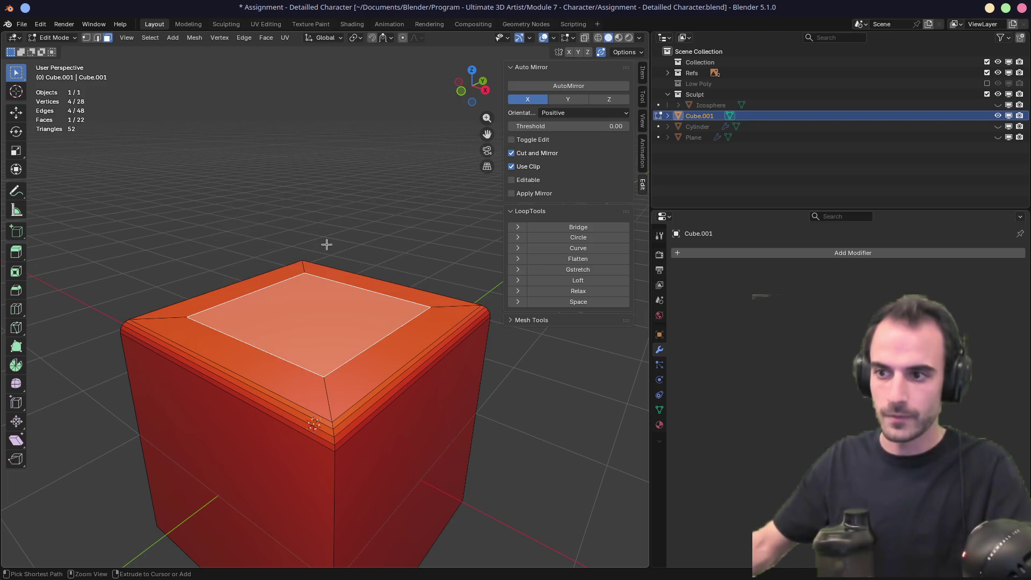
pyautogui.press('x')
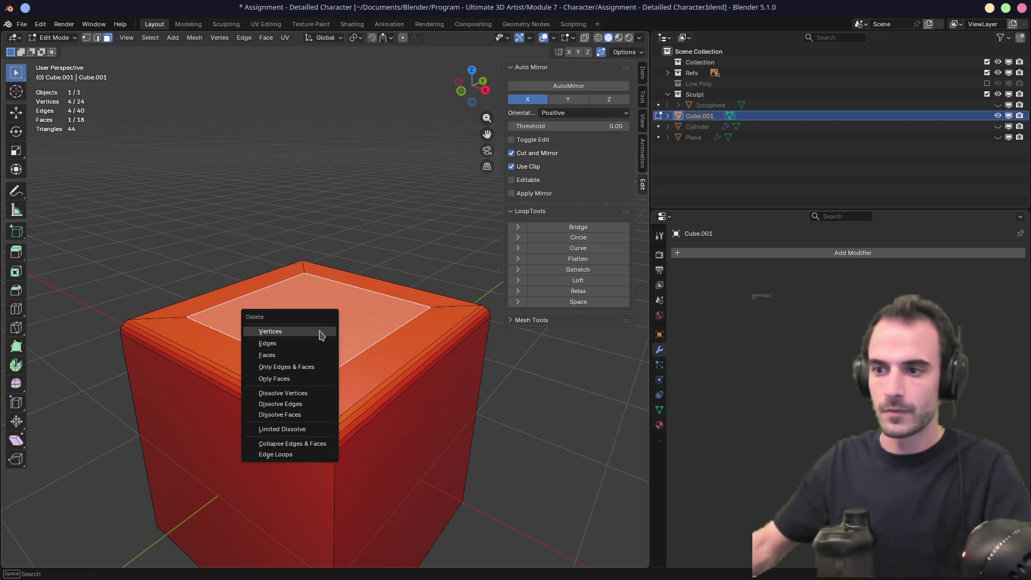
pyautogui.click(319, 330)
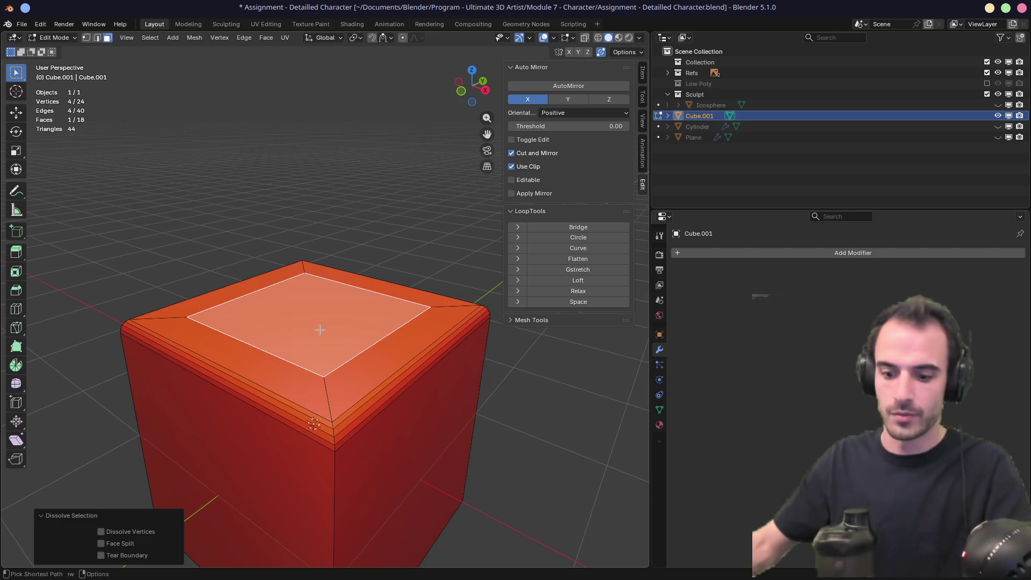
# Step: Delete all of the cube's vertices and return to Object Mode
pyautogui.press('a')
pyautogui.press('x')
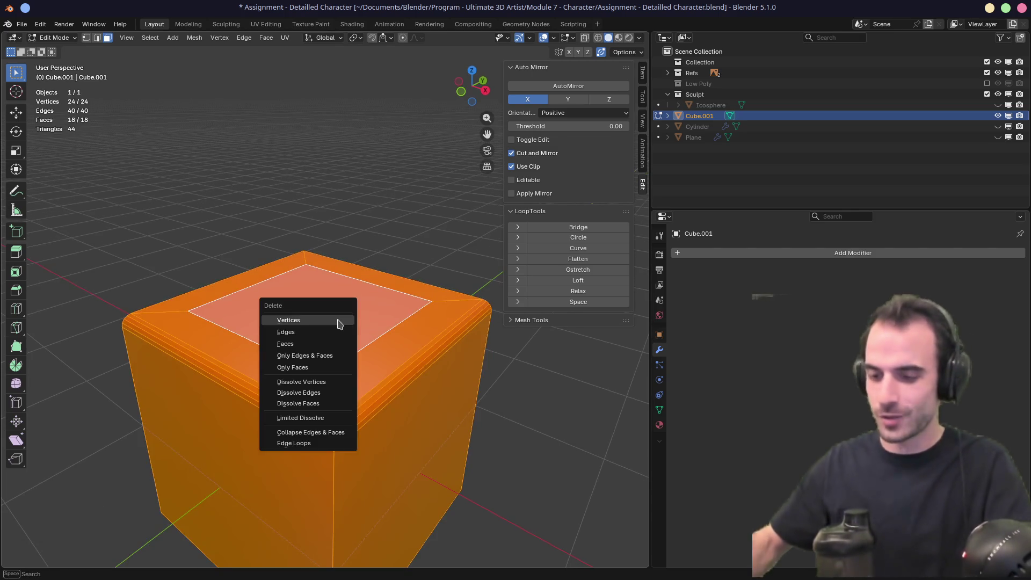
pyautogui.click(338, 321)
pyautogui.press('Tab')
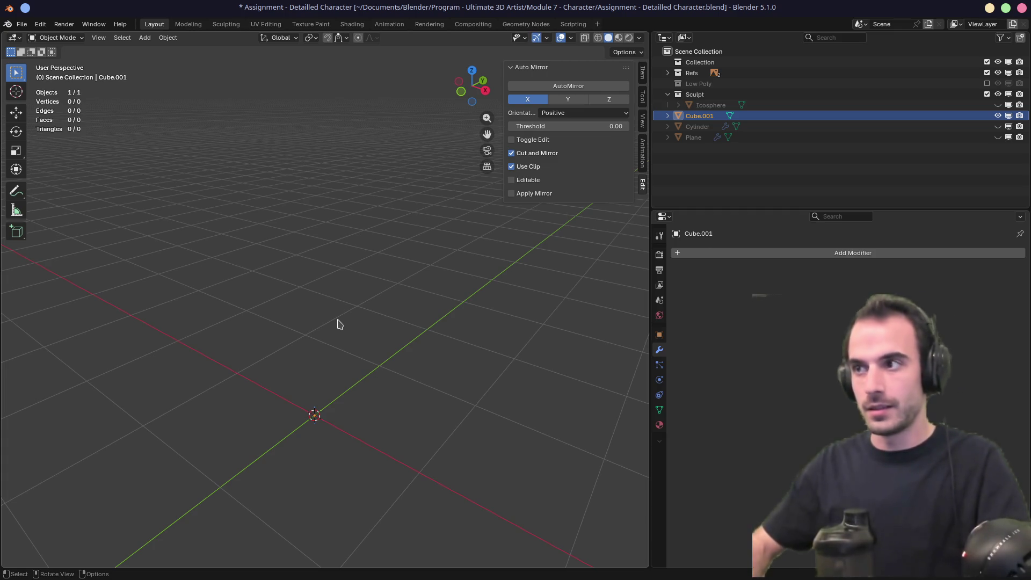
# Step: Delete the empty Cube.001 object and unhide the sculpt objects with Alt+H
pyautogui.press('x')
pyautogui.click(338, 324)
pyautogui.hotkey('alt', 'h')
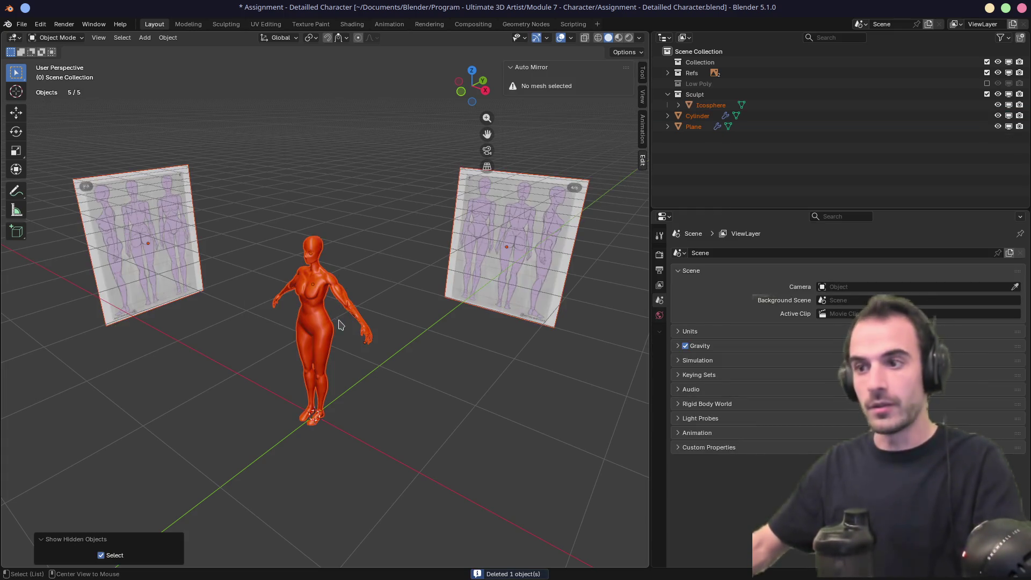
# Step: Set the viewport shading MatCap to neutral grey so the character displays grey
pyautogui.scroll(-2, 338, 325)
pyautogui.scroll(6, 339, 325)
pyautogui.scroll(2, 337, 328)
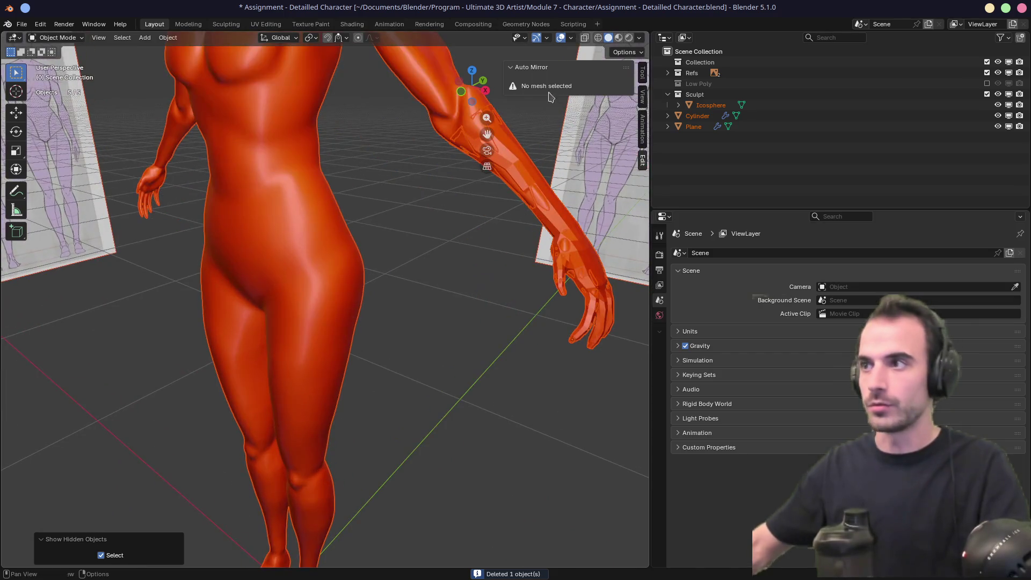
pyautogui.click(641, 38)
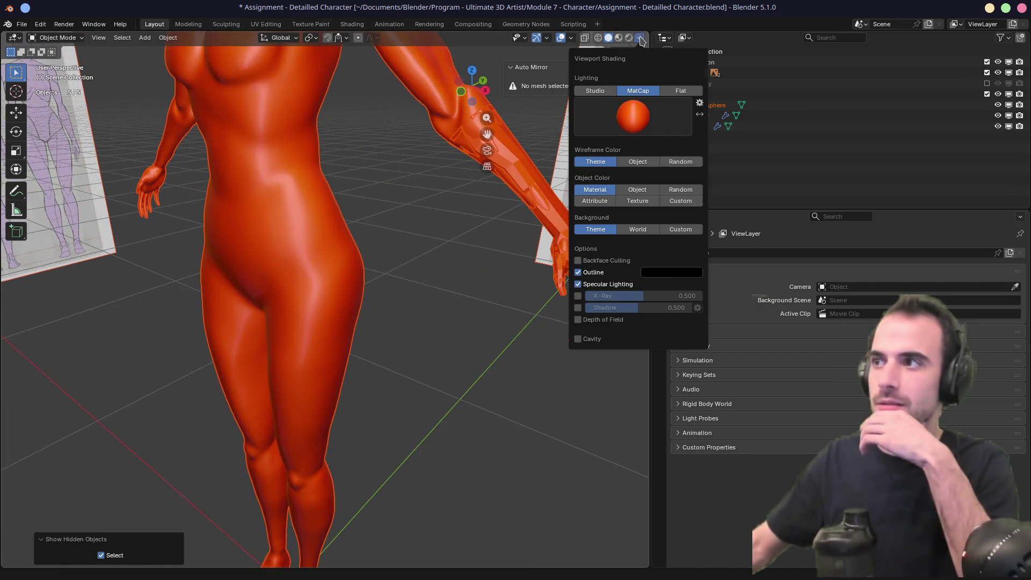
pyautogui.click(631, 105)
pyautogui.click(594, 115)
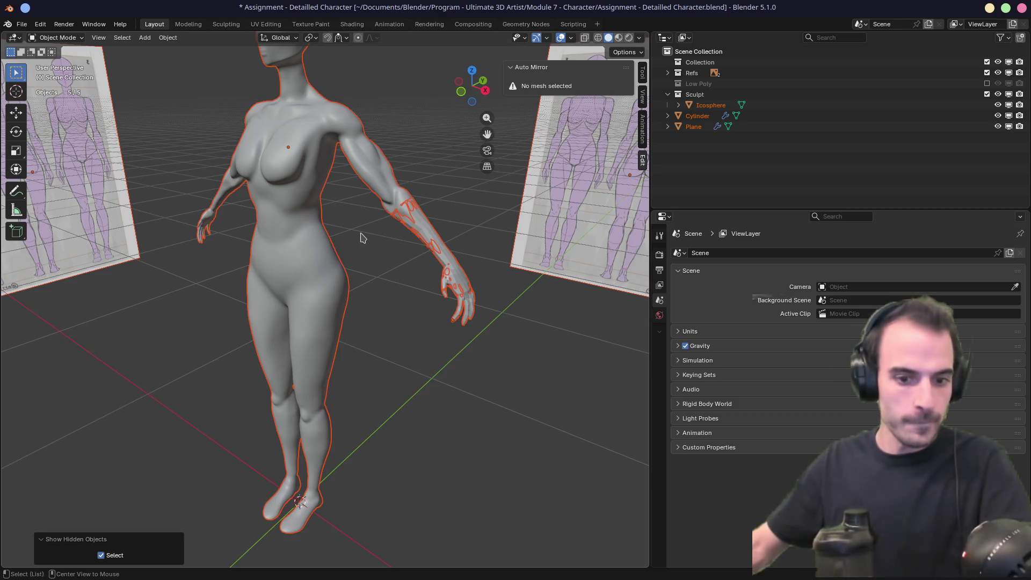
# Step: Zoom in on the right forearm and select the Cylinder retopology mesh
pyautogui.keyDown('shift'); pyautogui.moveTo(376, 231); pyautogui.dragTo(296, 277, button='middle'); pyautogui.keyUp('shift')
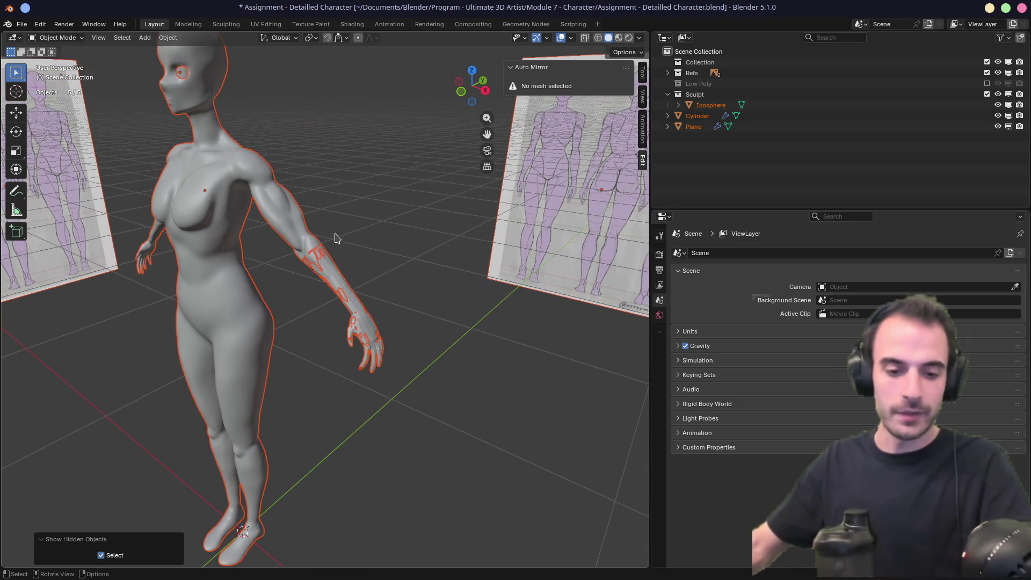
pyautogui.keyDown('shift'); pyautogui.moveTo(316, 177); pyautogui.dragTo(393, 162, button='middle'); pyautogui.keyUp('shift')
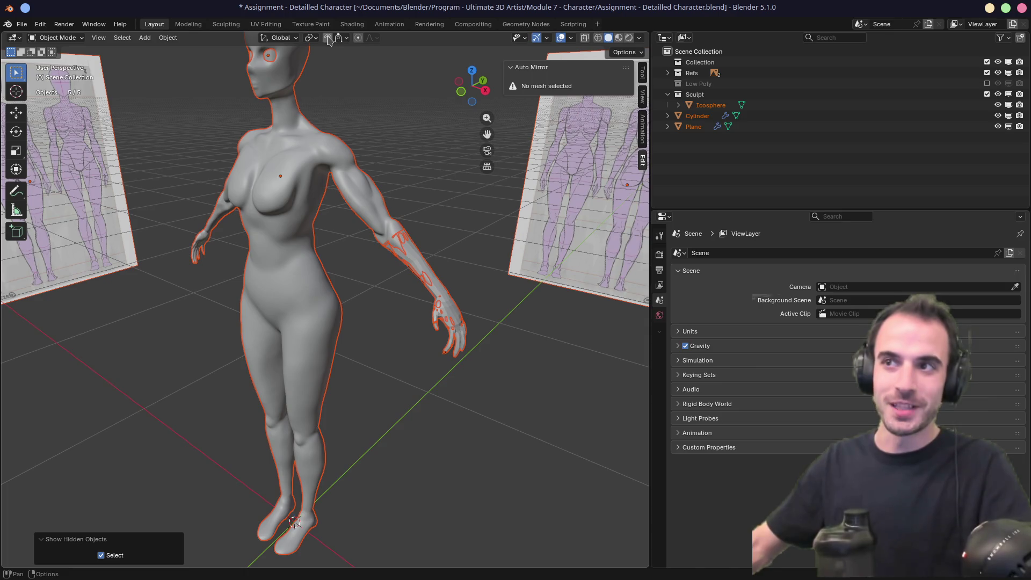
pyautogui.click(344, 40)
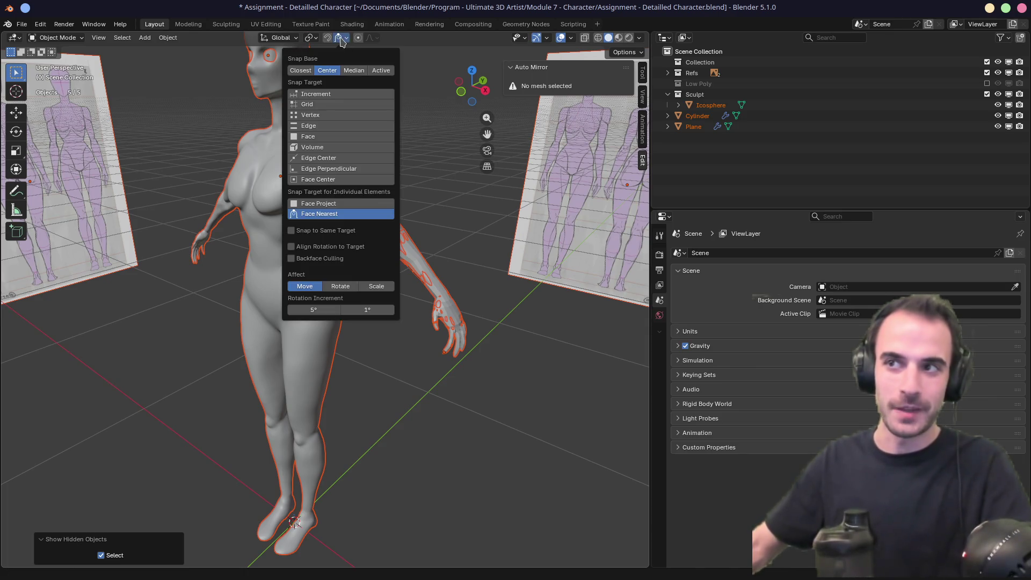
pyautogui.click(342, 41)
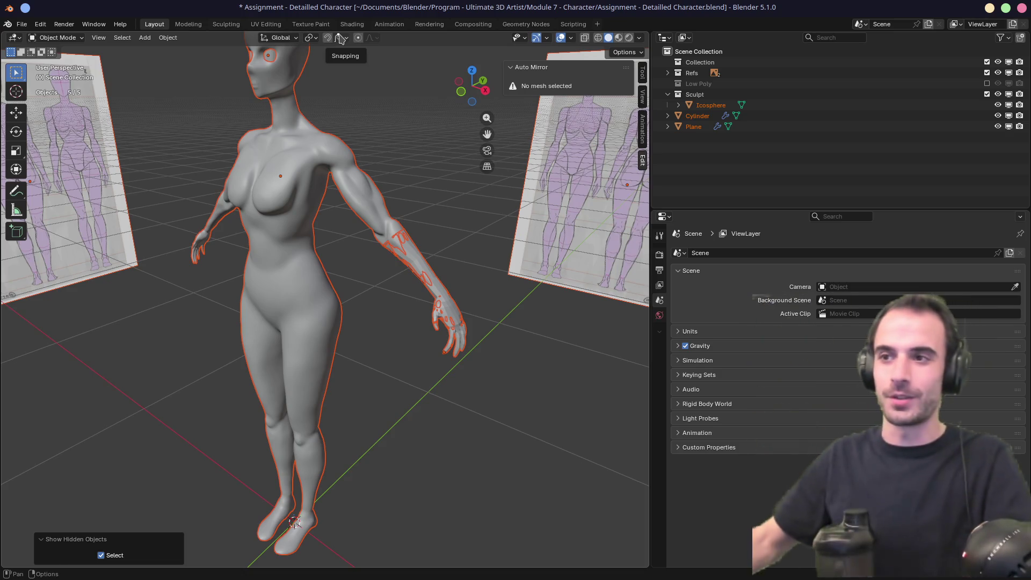
pyautogui.keyDown('alt'); pyautogui.middleClick(394, 248); pyautogui.keyUp('alt')
pyautogui.scroll(5, 356, 244)
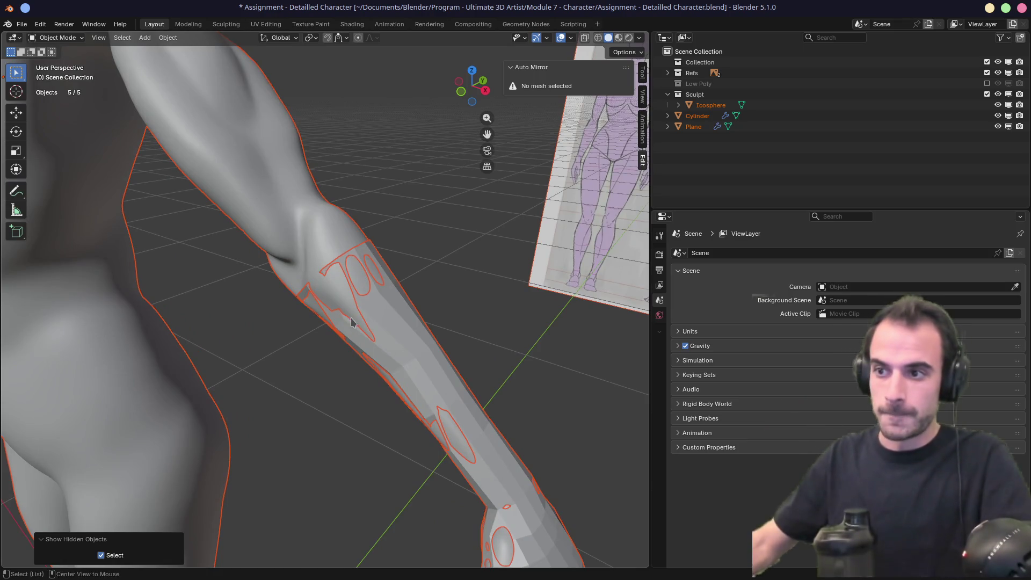
pyautogui.scroll(2, 351, 326)
pyautogui.click(386, 314)
pyautogui.press('Tab')
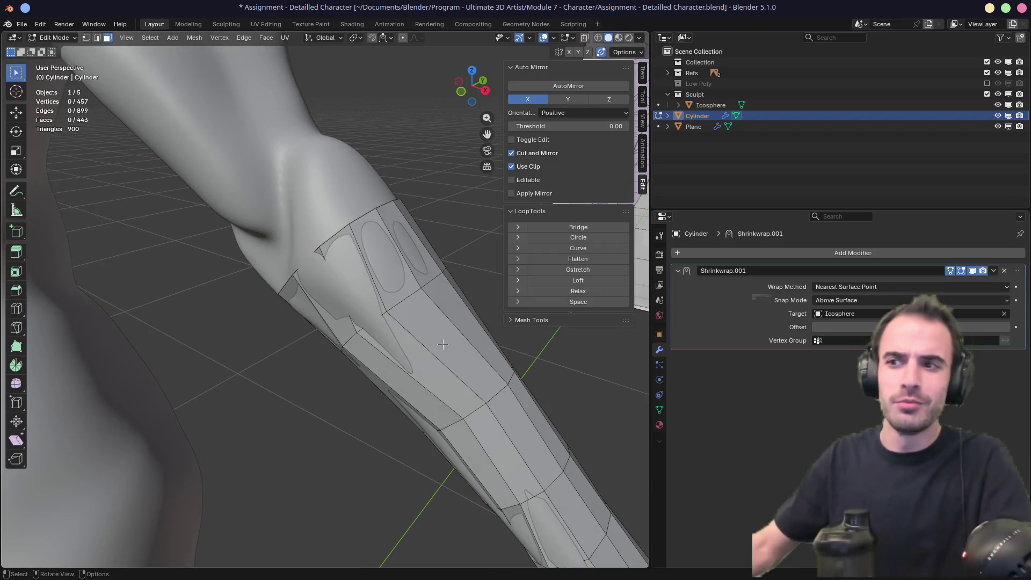
pyautogui.moveTo(440, 354)
pyautogui.mouseDown(button='middle')
pyautogui.moveTo(349, 324)
pyautogui.moveTo(385, 343)
pyautogui.moveTo(363, 357)
pyautogui.mouseUp(button='middle')
pyautogui.press('2')
pyautogui.keyDown('alt'); pyautogui.click(386, 342); pyautogui.keyUp('alt')
pyautogui.press('e')
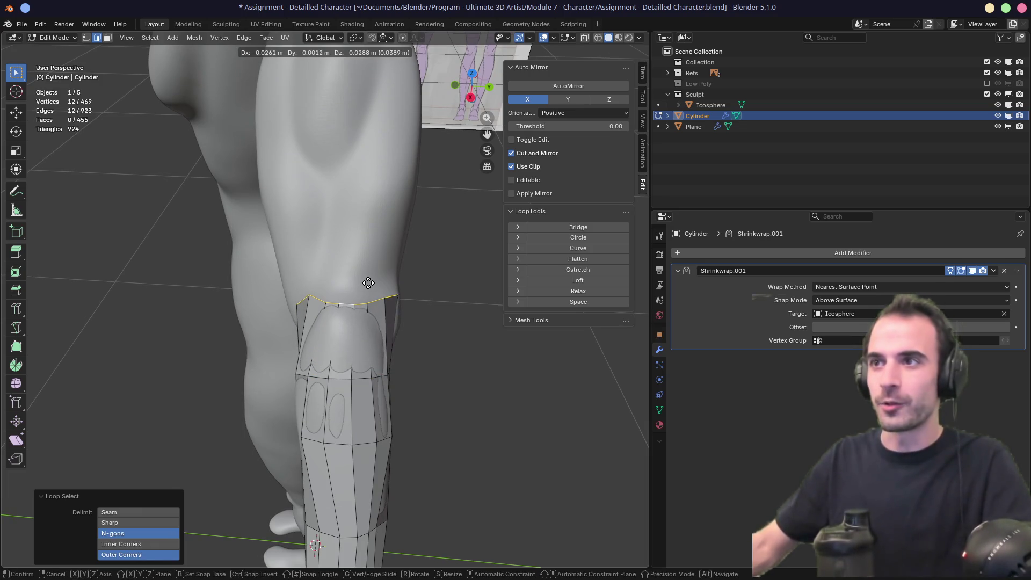
pyautogui.click(368, 283)
pyautogui.moveTo(369, 283)
pyautogui.mouseDown(button='middle')
pyautogui.moveTo(461, 242)
pyautogui.moveTo(330, 298)
pyautogui.mouseUp(button='middle')
pyautogui.hotkey('ctrl', 'z')
pyautogui.scroll(-2, 396, 281)
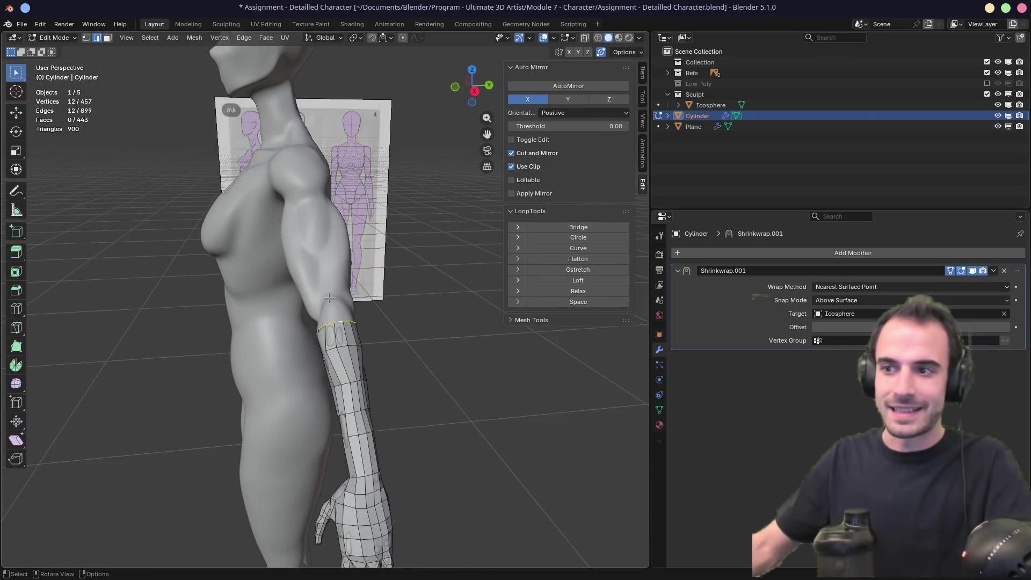
pyautogui.moveTo(329, 298)
pyautogui.mouseDown(button='middle')
pyautogui.moveTo(461, 276)
pyautogui.moveTo(405, 274)
pyautogui.mouseUp(button='middle')
pyautogui.moveTo(332, 332)
pyautogui.mouseDown(button='middle')
pyautogui.moveTo(415, 306)
pyautogui.moveTo(276, 345)
pyautogui.moveTo(317, 322)
pyautogui.mouseUp(button='middle')
# Step: From top view, select the band's upper edge loop and set snapping to project onto the sculpt
pyautogui.press('KP_7')
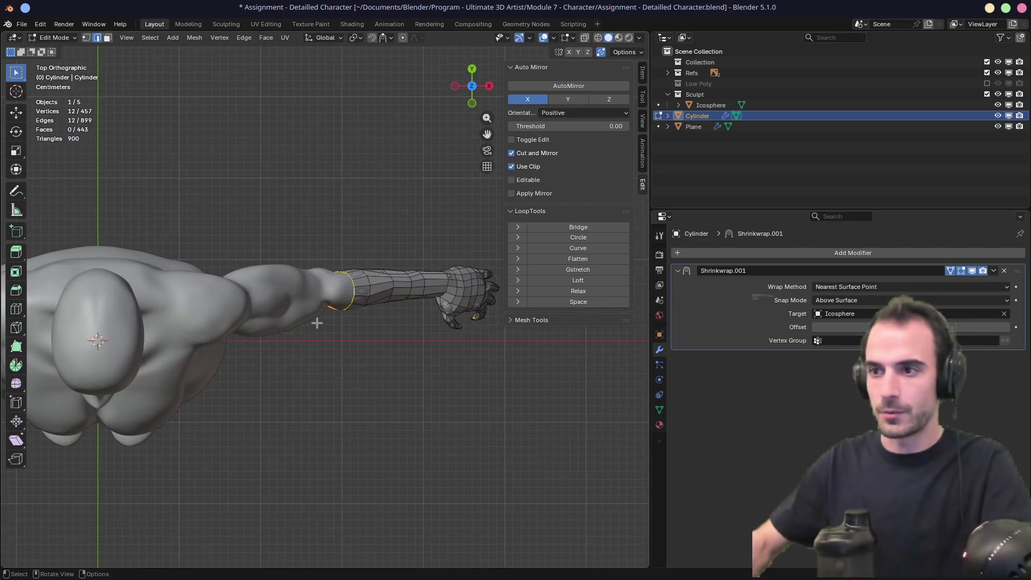
pyautogui.scroll(6, 317, 322)
pyautogui.keyDown('shift'); pyautogui.moveTo(420, 288); pyautogui.dragTo(393, 314, button='middle'); pyautogui.keyUp('shift')
pyautogui.click(386, 275)
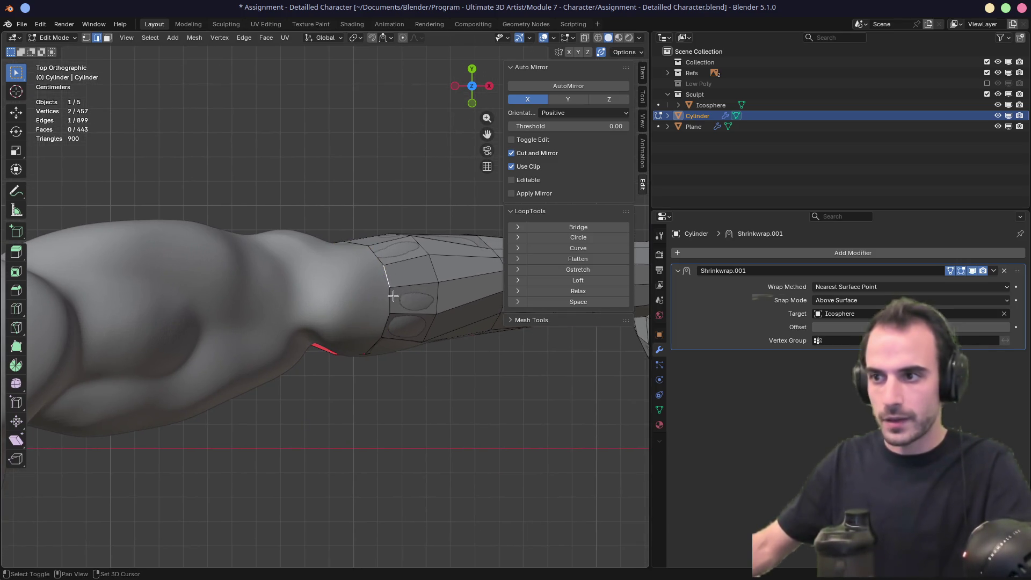
pyautogui.scroll(-2, 393, 294)
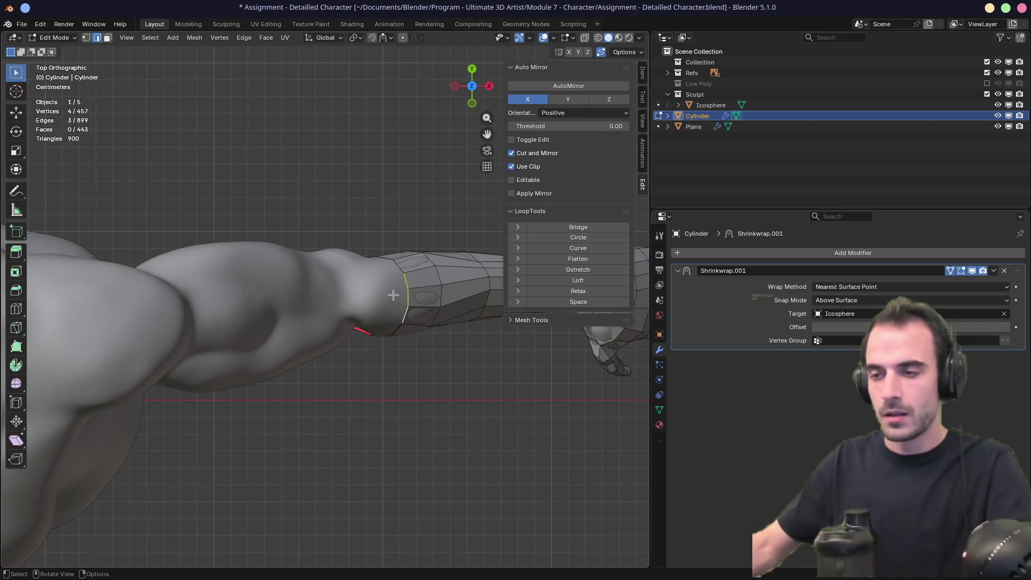
pyautogui.click(383, 38)
pyautogui.click(363, 206)
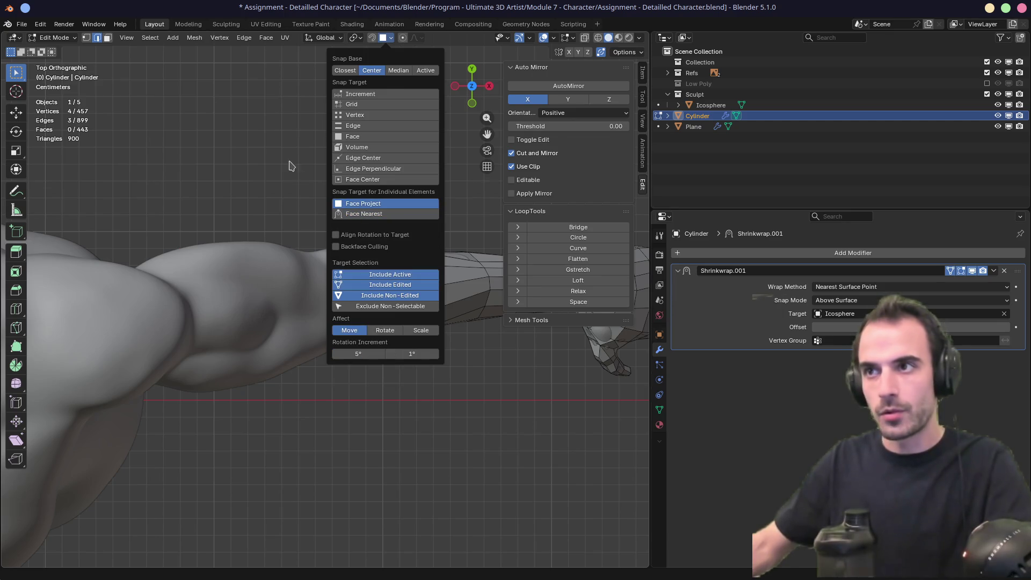
# Step: Extrude two new loops toward the shoulder, scaling the second up to fit the arm
pyautogui.press('e')
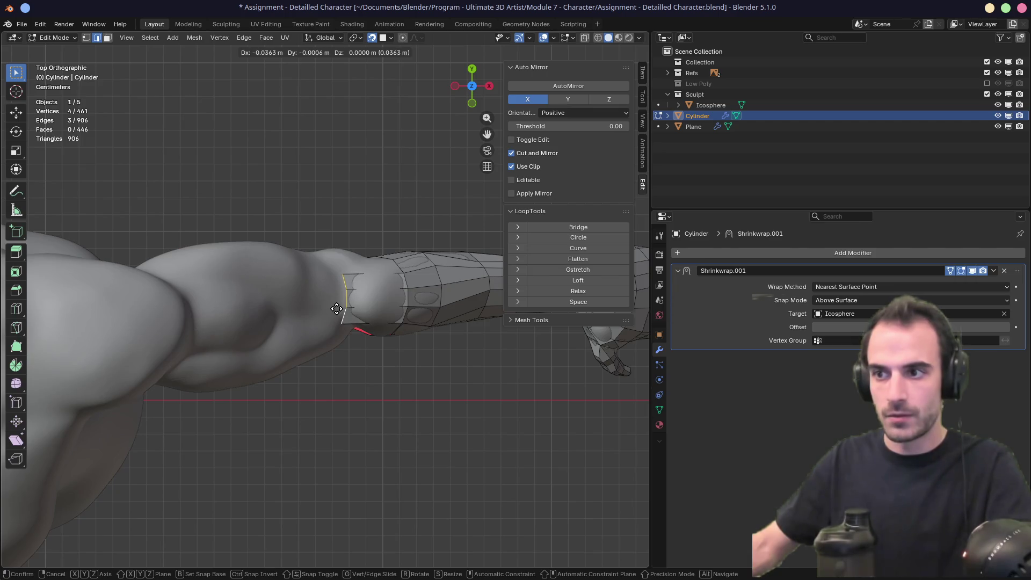
pyautogui.click(337, 308)
pyautogui.press('e')
pyautogui.click(261, 322)
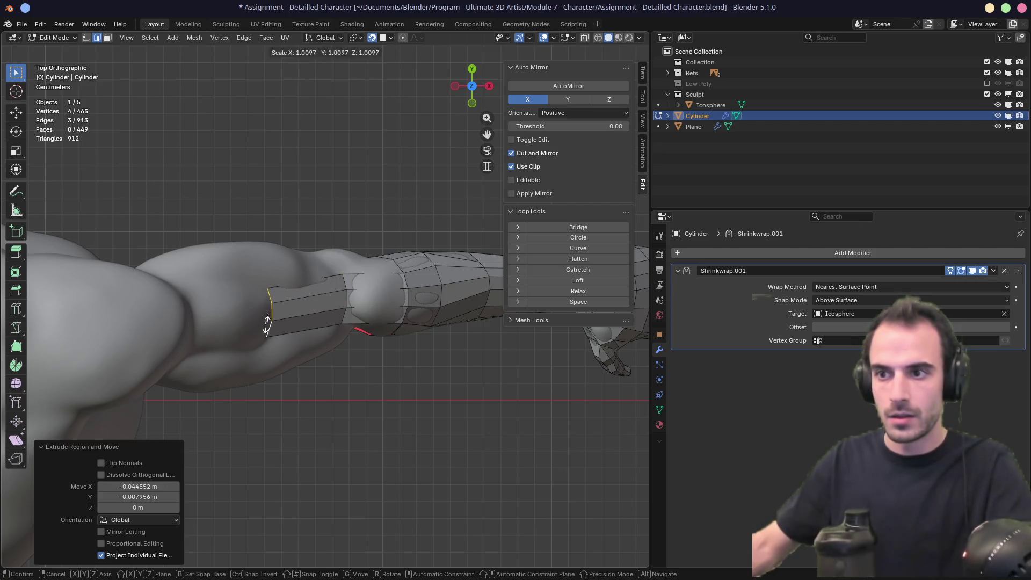
pyautogui.press('s')
pyautogui.click(279, 349)
# Step: Extrude two more loops up the arm and check them from the bottom orthographic view
pyautogui.keyDown('shift'); pyautogui.moveTo(301, 317); pyautogui.dragTo(380, 288, button='middle'); pyautogui.keyUp('shift')
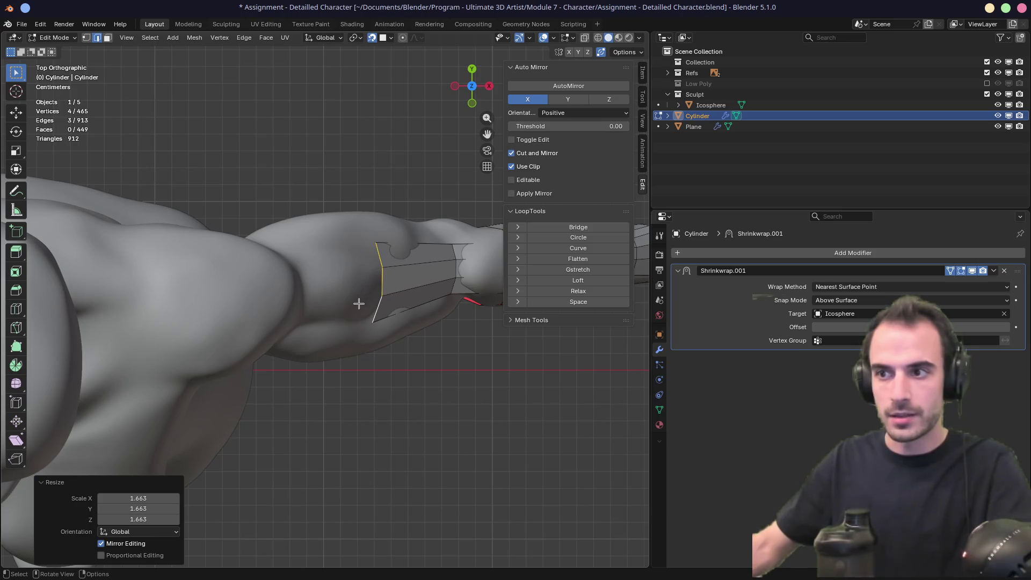
pyautogui.press('e')
pyautogui.click(275, 312)
pyautogui.press('e')
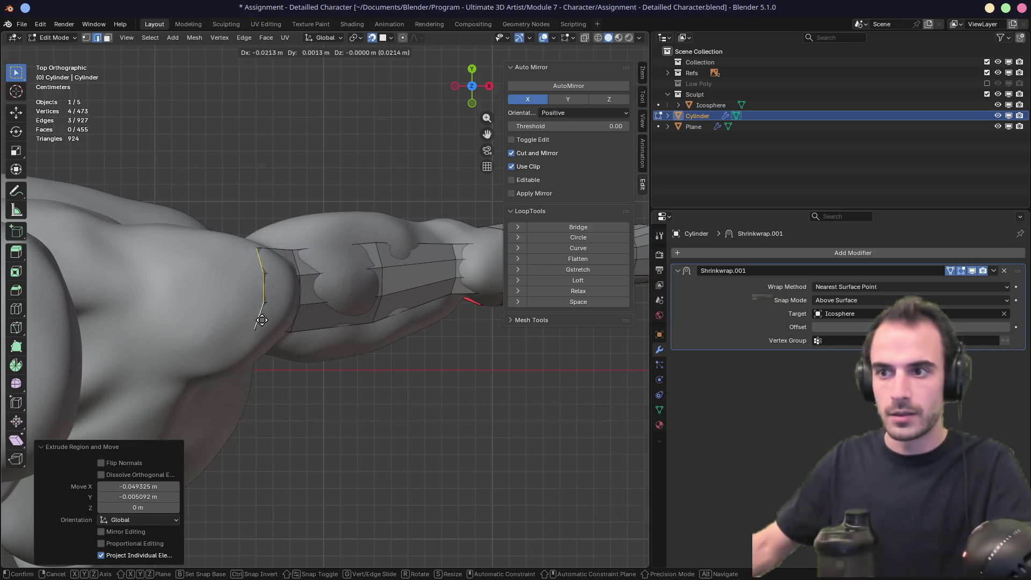
pyautogui.click(213, 330)
pyautogui.moveTo(333, 329); pyautogui.dragTo(312, 249, button='middle')
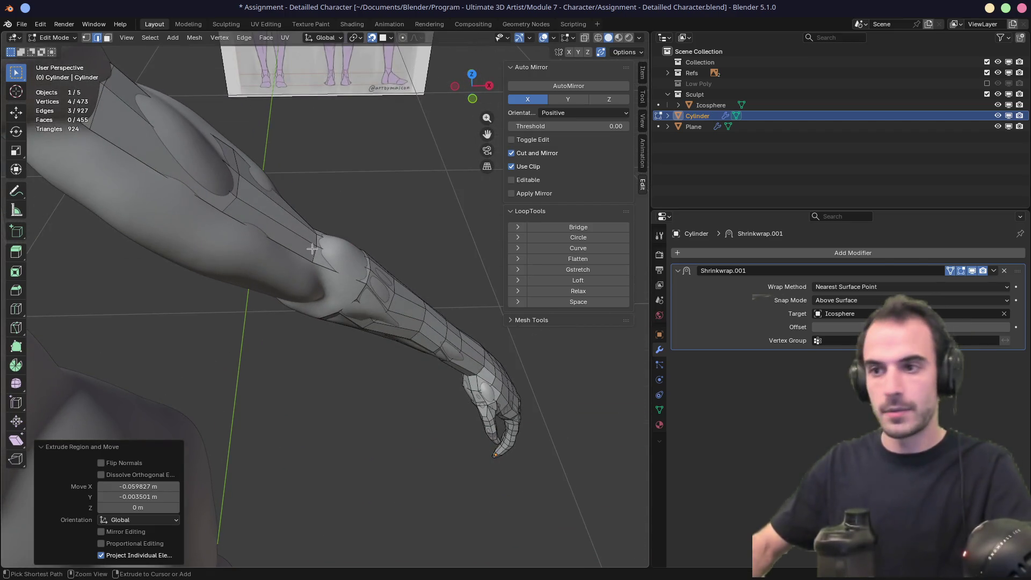
pyautogui.press('ctrl+KP_7')
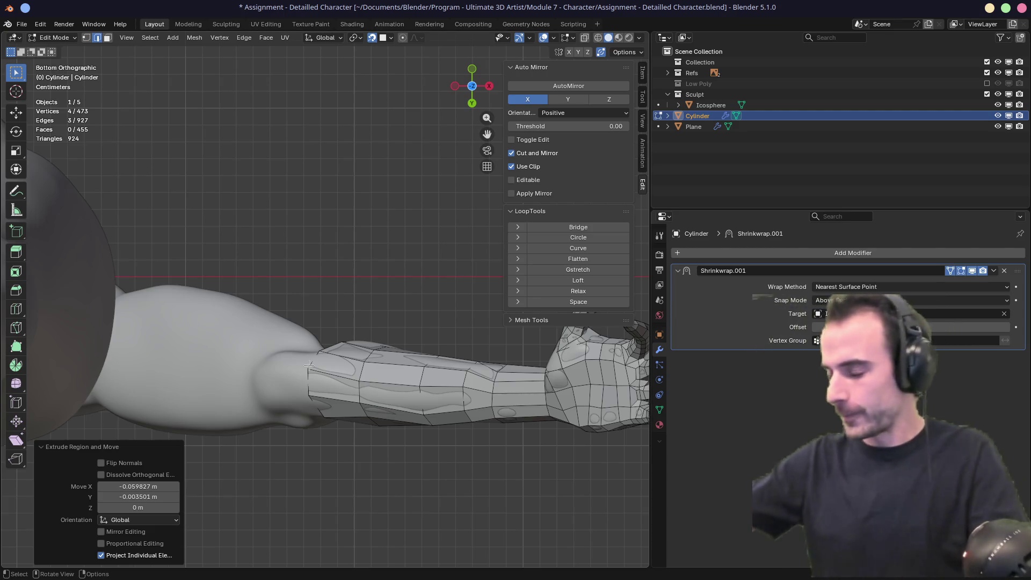
# Step: In vertex mode, slide the elbow-end vertices along their edges
pyautogui.moveTo(302, 357); pyautogui.dragTo(297, 342)
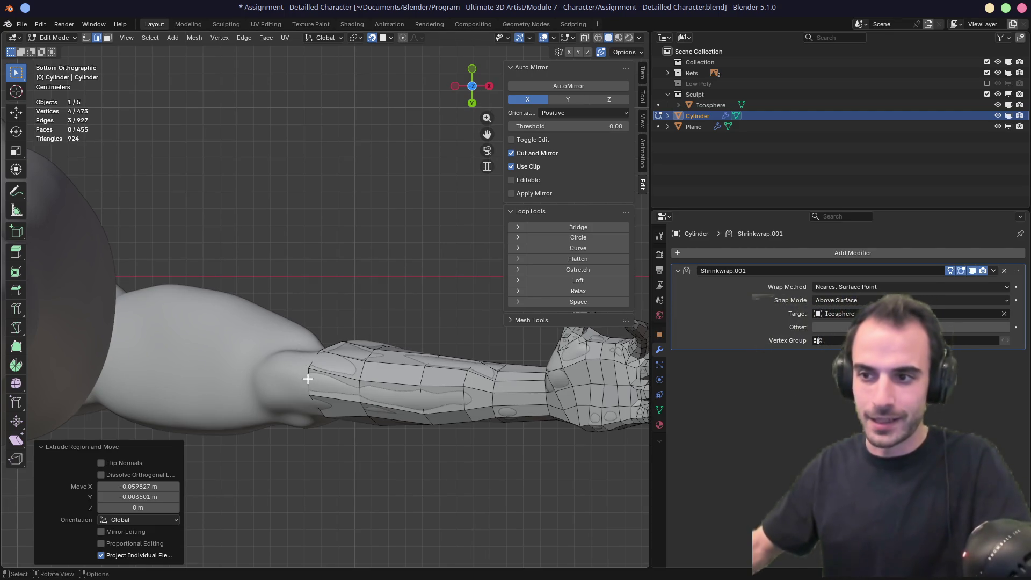
pyautogui.press('1')
pyautogui.click(313, 401)
pyautogui.press('g')
pyautogui.press('g')
pyautogui.click(311, 374)
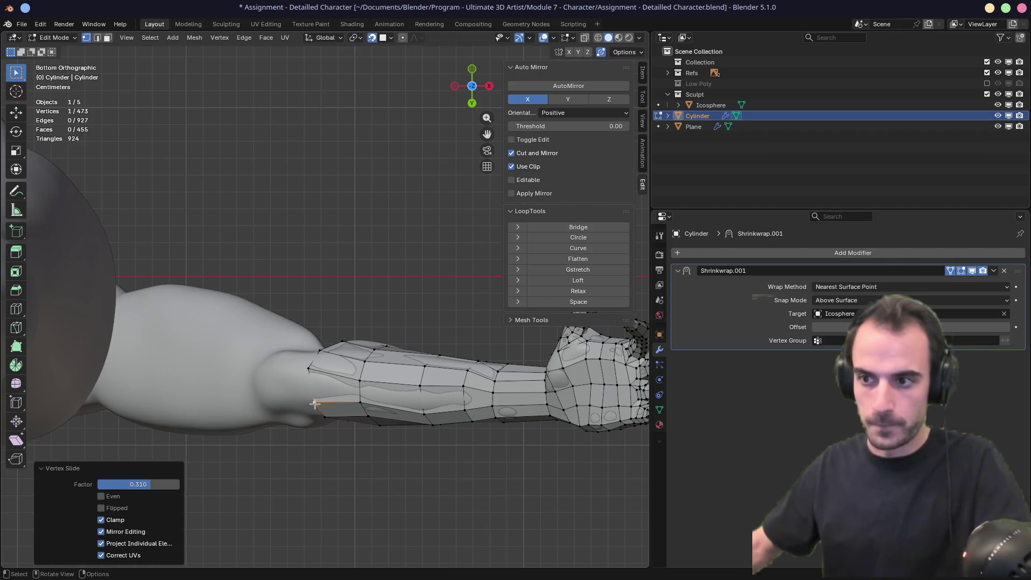
pyautogui.press('g')
pyautogui.press('g')
pyautogui.click(311, 376)
pyautogui.click(316, 354)
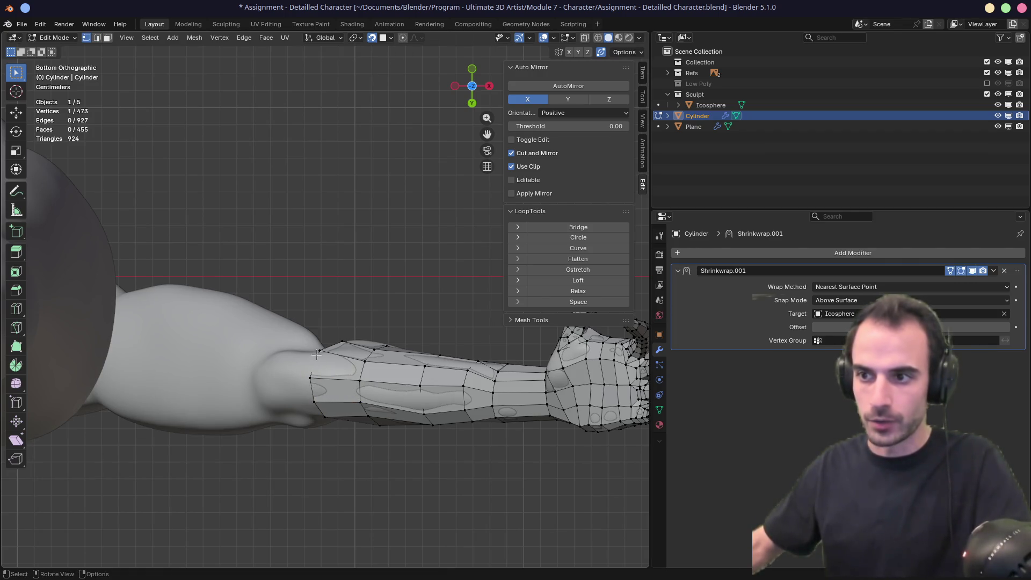
# Step: Move an elbow vertex onto the sculpted elbow surface
pyautogui.press('g')
pyautogui.click(319, 353)
pyautogui.moveTo(319, 353); pyautogui.dragTo(342, 378, button='middle')
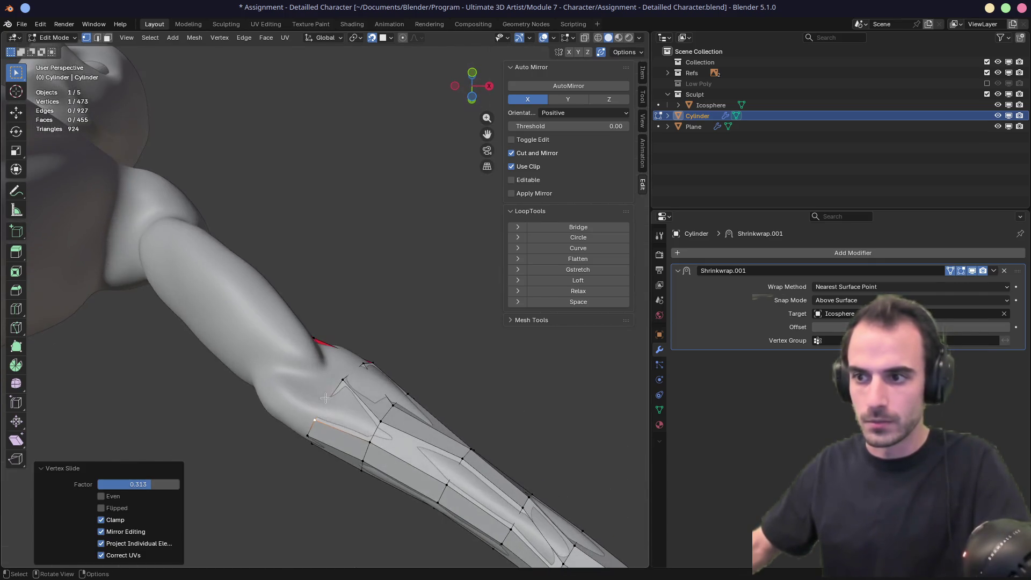
pyautogui.press('g')
pyautogui.click(333, 387)
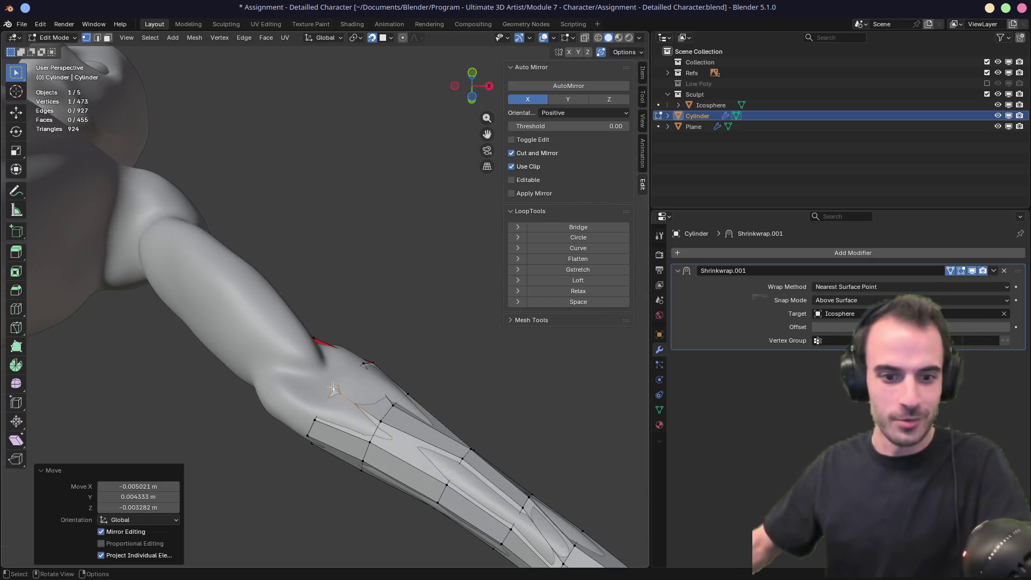
pyautogui.moveTo(290, 429)
pyautogui.mouseDown(button='middle')
pyautogui.moveTo(329, 340)
pyautogui.moveTo(317, 313)
pyautogui.moveTo(344, 319)
pyautogui.mouseUp(button='middle')
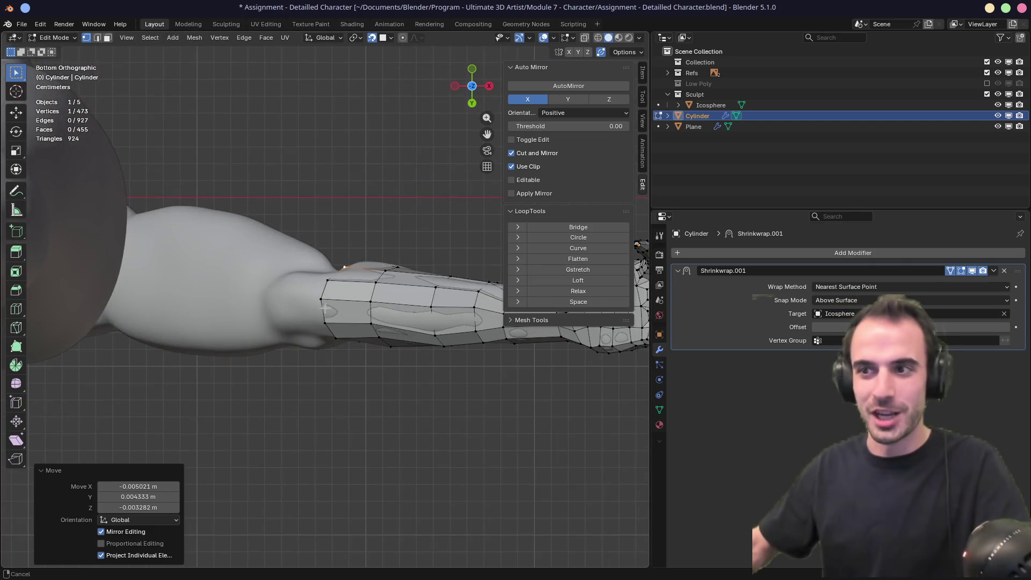
# Step: Select the open elbow boundary edges in edge mode, then view from below
pyautogui.press('3')
pyautogui.click(352, 318)
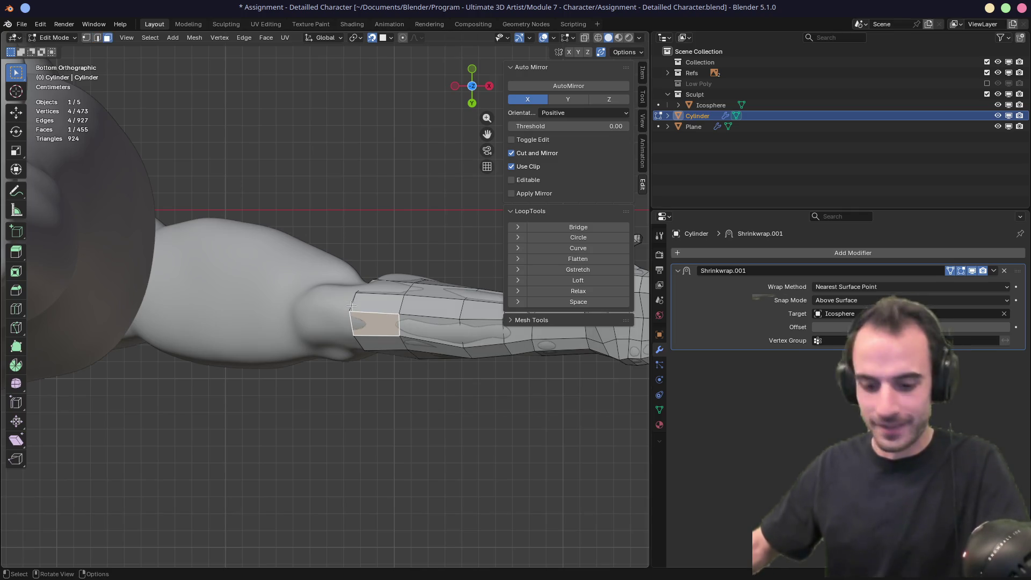
pyautogui.press('2')
pyautogui.keyDown('shift'); pyautogui.click(352, 314); pyautogui.keyUp('shift')
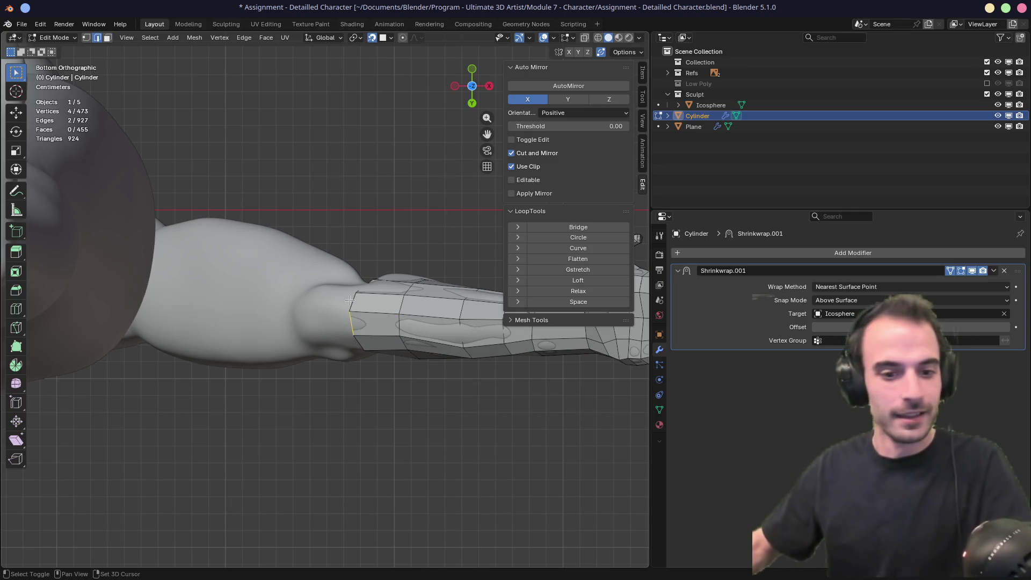
pyautogui.moveTo(360, 294)
pyautogui.mouseDown(button='middle')
pyautogui.moveTo(358, 325)
pyautogui.moveTo(347, 319)
pyautogui.moveTo(365, 328)
pyautogui.moveTo(349, 317)
pyautogui.moveTo(329, 361)
pyautogui.moveTo(352, 336)
pyautogui.mouseUp(button='middle')
pyautogui.click(348, 316)
pyautogui.keyDown('shift'); pyautogui.click(351, 303); pyautogui.keyUp('shift')
pyautogui.press('ctrl+KP_7')
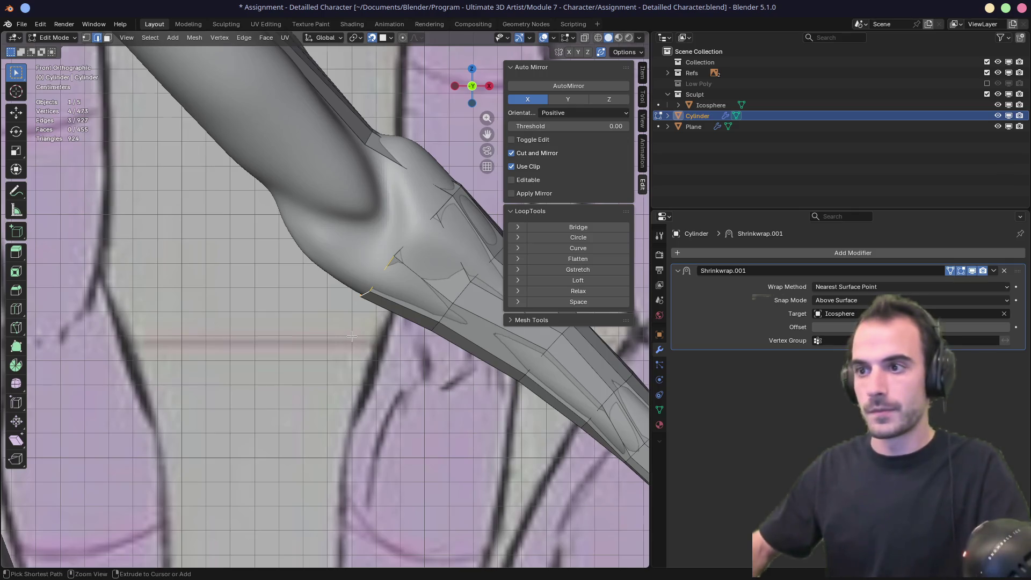
# Step: Extrude the elbow edges past the elbow, widen the ring, then extrude again onto the upper arm
pyautogui.press('e')
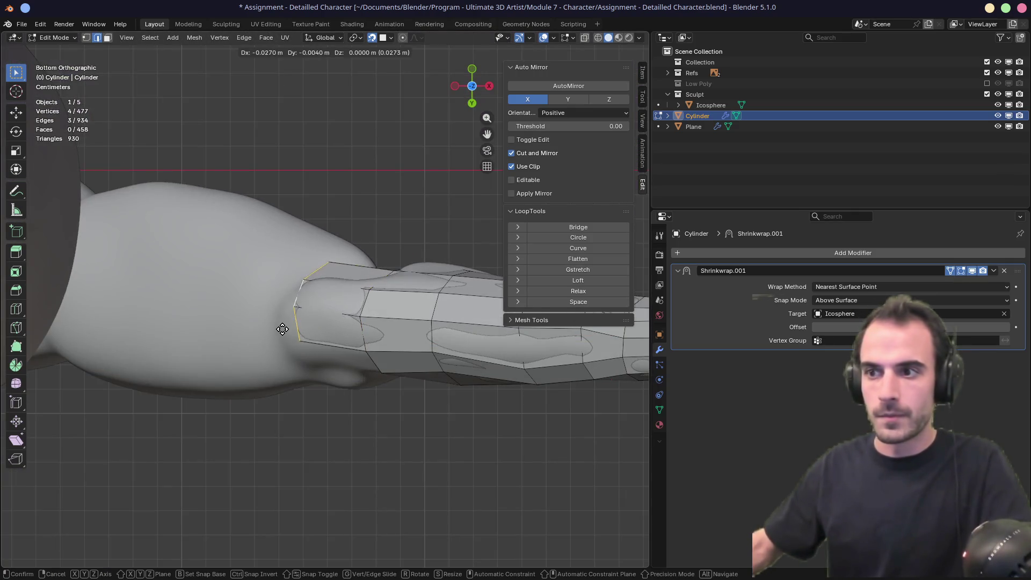
pyautogui.click(290, 349)
pyautogui.press('s')
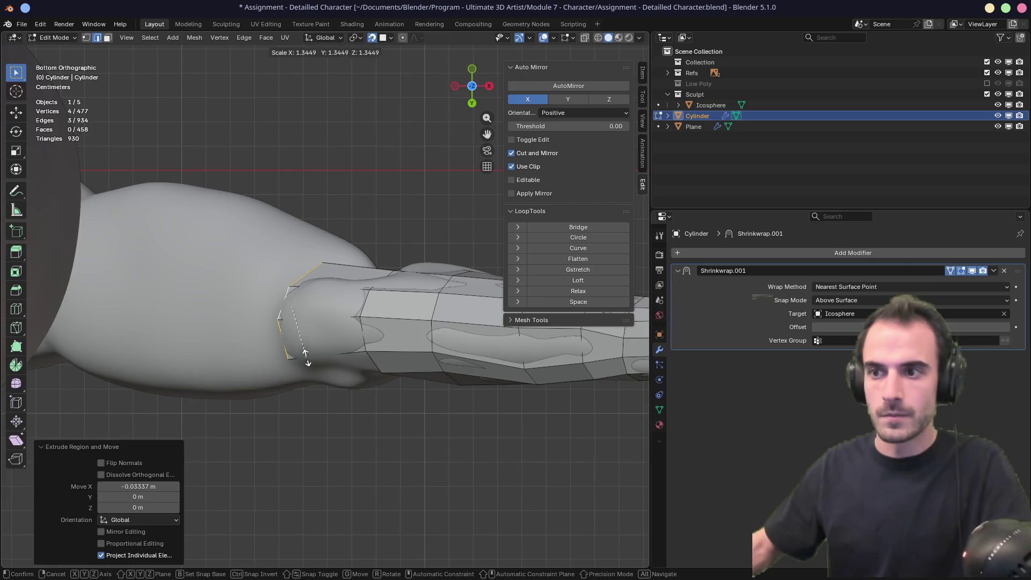
pyautogui.click(290, 352)
pyautogui.press('e')
pyautogui.click(129, 309)
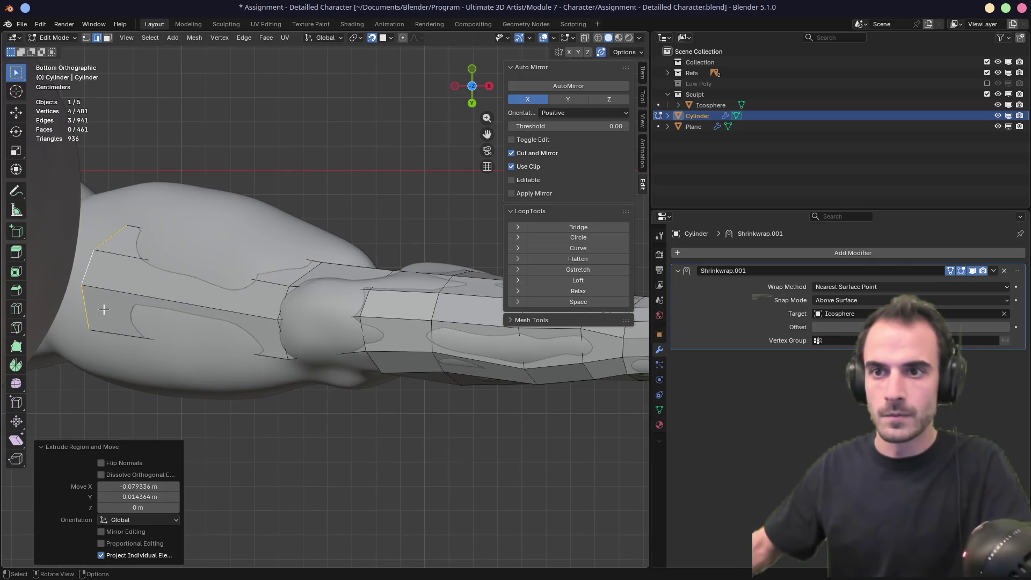
pyautogui.moveTo(129, 309)
pyautogui.mouseDown(button='middle')
pyautogui.moveTo(114, 369)
pyautogui.moveTo(254, 235)
pyautogui.moveTo(237, 339)
pyautogui.moveTo(290, 354)
pyautogui.moveTo(279, 360)
pyautogui.mouseUp(button='middle')
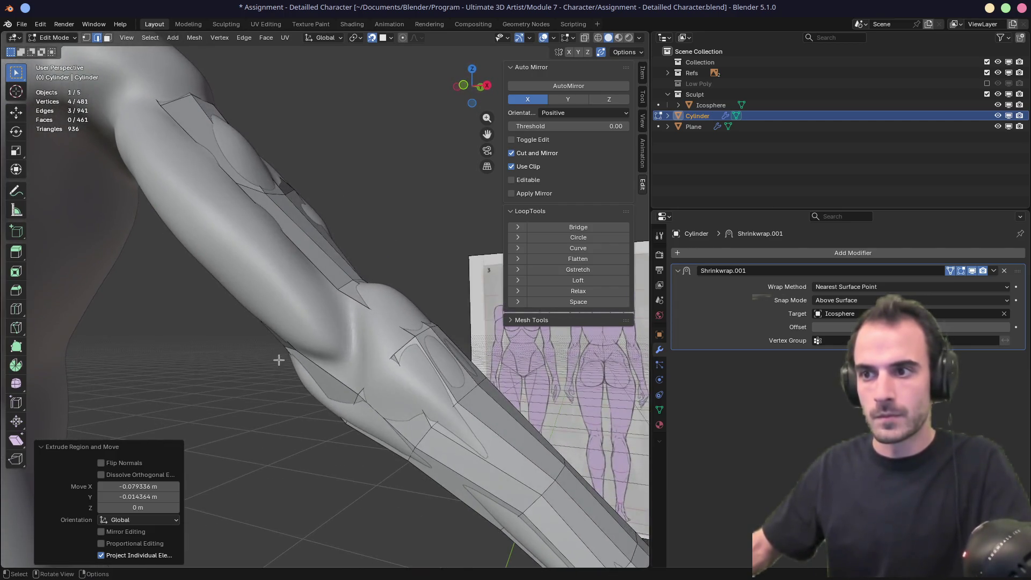
pyautogui.moveTo(388, 366)
pyautogui.mouseDown(button='middle')
pyautogui.moveTo(395, 370)
pyautogui.moveTo(368, 378)
pyautogui.mouseUp(button='middle')
# Step: Turn on X-ray and slide a vertex near the elbow along its edge
pyautogui.hotkey('alt', 'z')
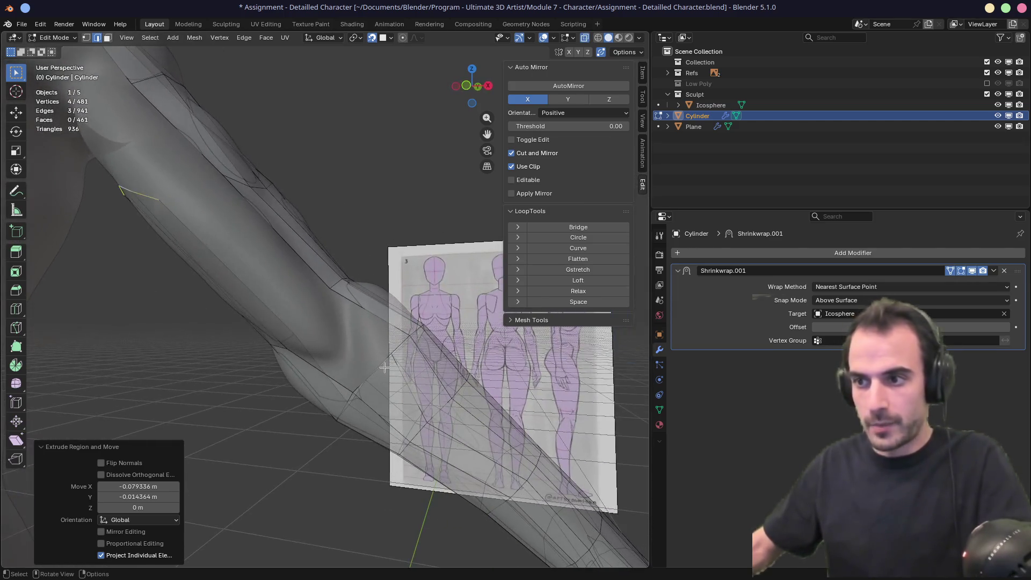
pyautogui.press('1')
pyautogui.click(395, 354)
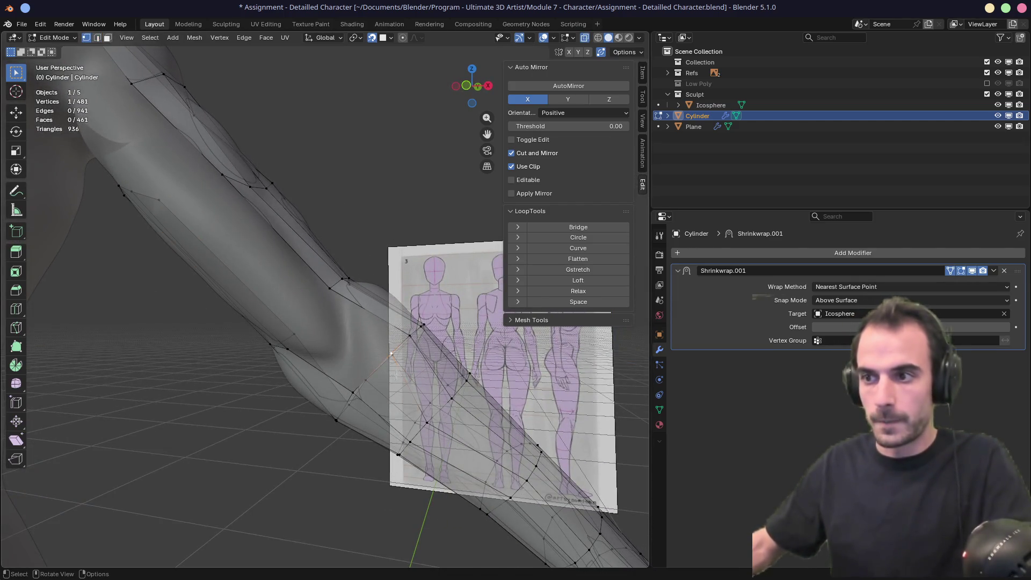
pyautogui.press('g')
pyautogui.press('g')
pyautogui.click(381, 382)
# Step: Extrude a new vertex onto the upper arm and fill faces across the open gap
pyautogui.moveTo(381, 382); pyautogui.dragTo(436, 361, button='middle')
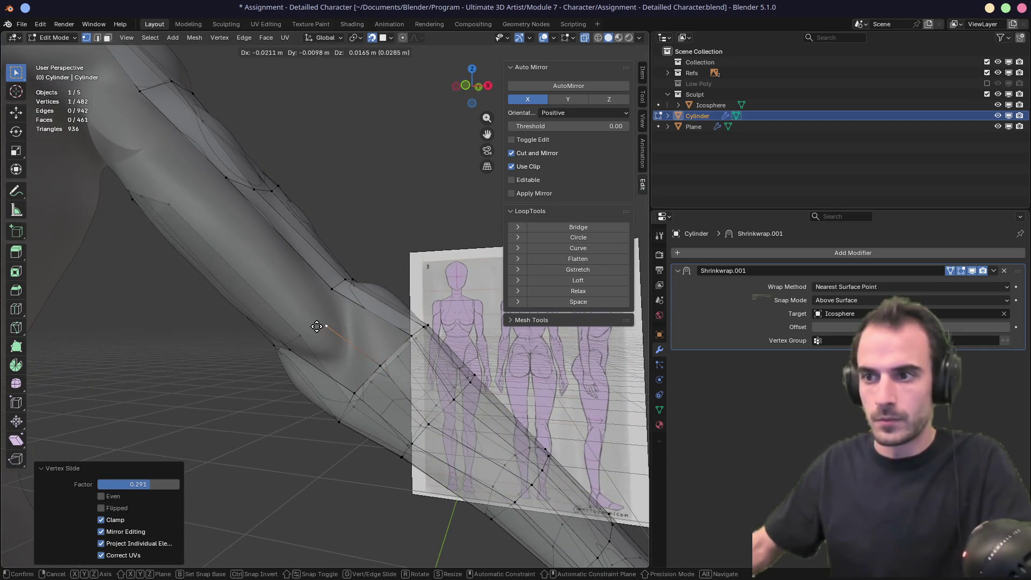
pyautogui.press('e')
pyautogui.click(199, 205)
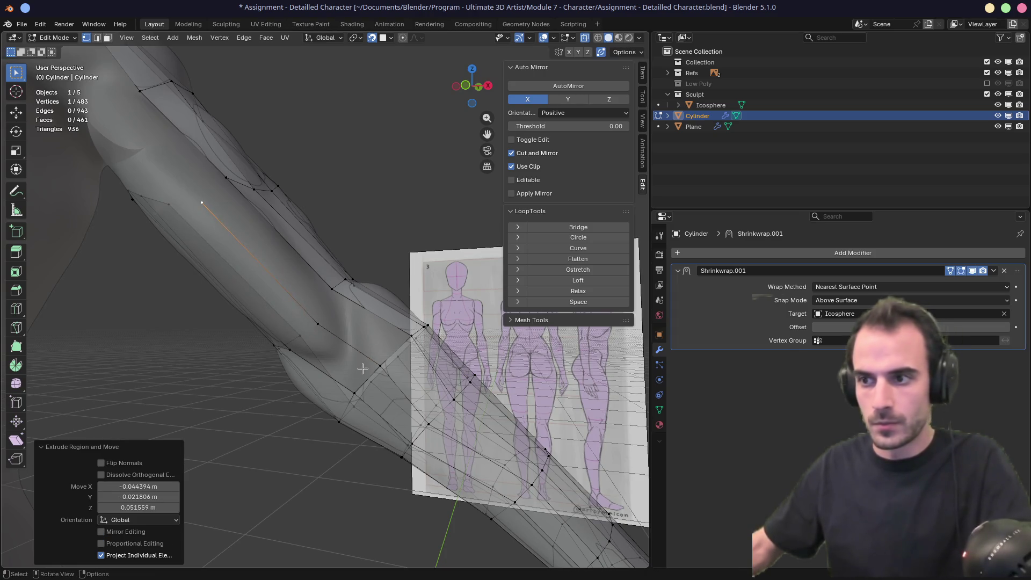
pyautogui.press('f')
pyautogui.press('2')
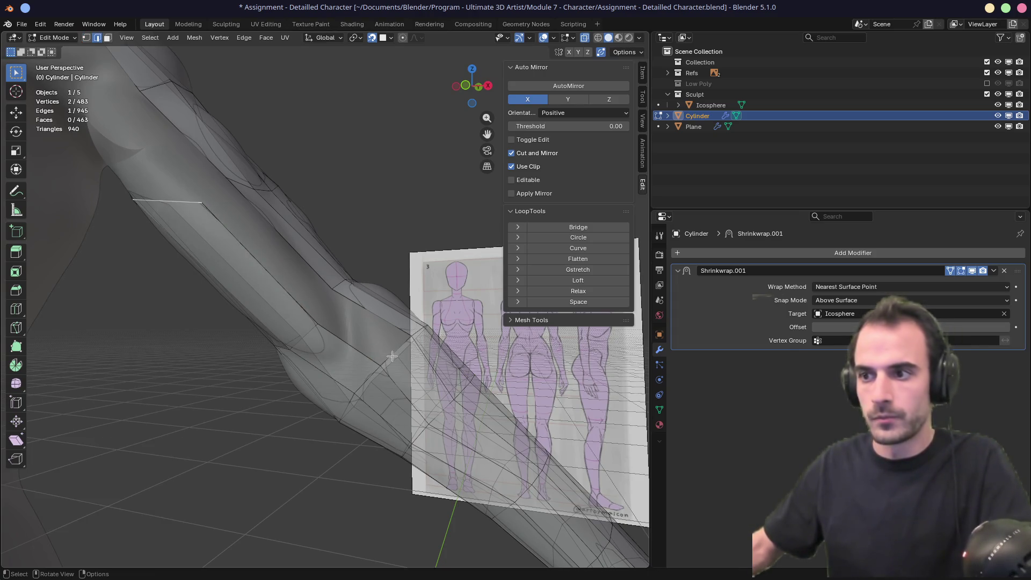
pyautogui.press('f')
pyautogui.press('f')
pyautogui.moveTo(312, 289)
pyautogui.keyDown('shift'); pyautogui.mouseDown(button='middle')
pyautogui.moveTo(428, 285)
pyautogui.moveTo(349, 306)
pyautogui.mouseUp(button='middle'); pyautogui.keyUp('shift')
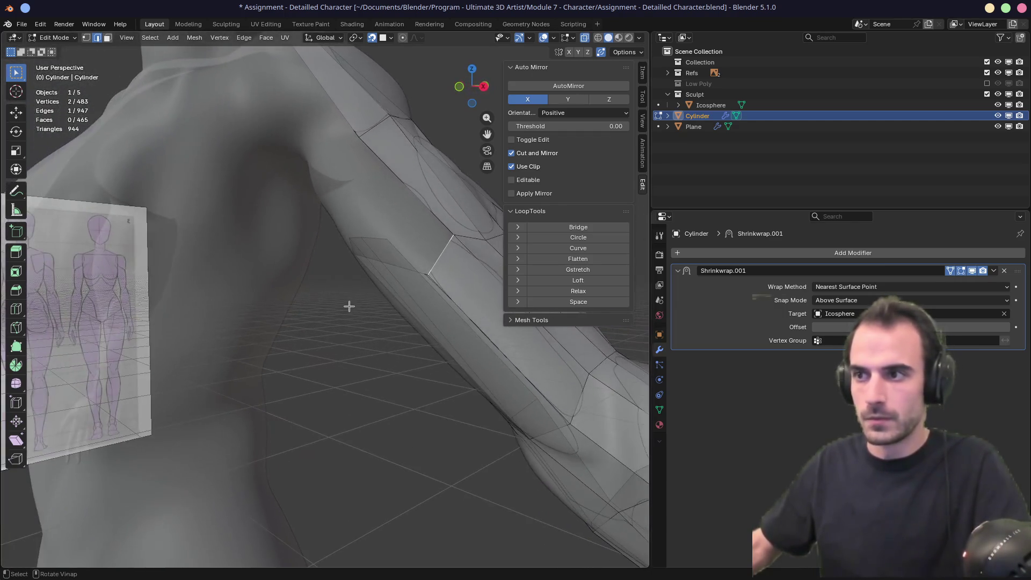
# Step: Move several upper-arm vertices onto the sculpted arm surface
pyautogui.press('1')
pyautogui.click(426, 275)
pyautogui.moveTo(426, 276); pyautogui.dragTo(421, 225, button='middle')
pyautogui.press('g')
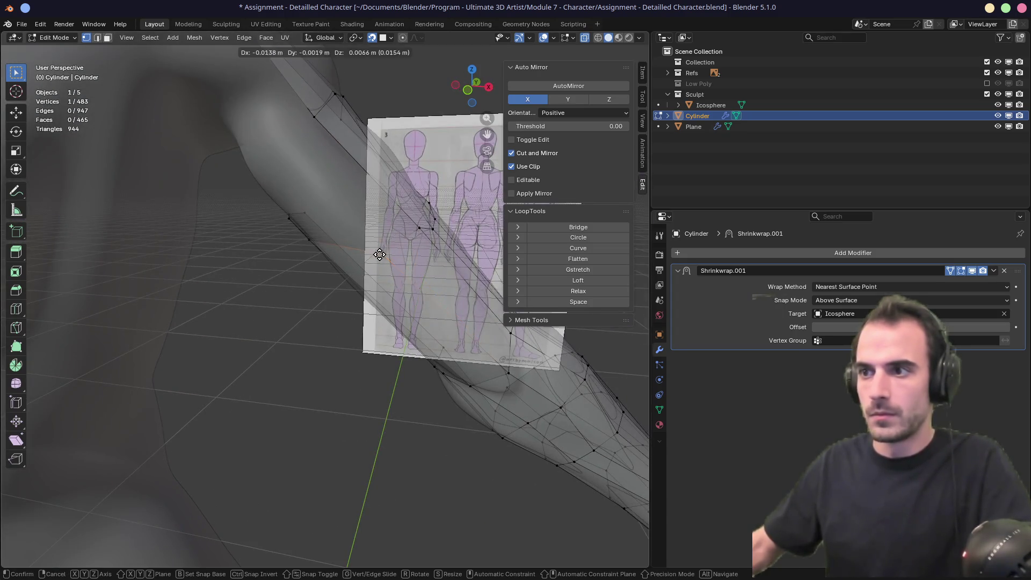
pyautogui.click(307, 250)
pyautogui.moveTo(307, 251); pyautogui.dragTo(386, 209, button='middle')
pyautogui.moveTo(249, 263); pyautogui.dragTo(260, 288)
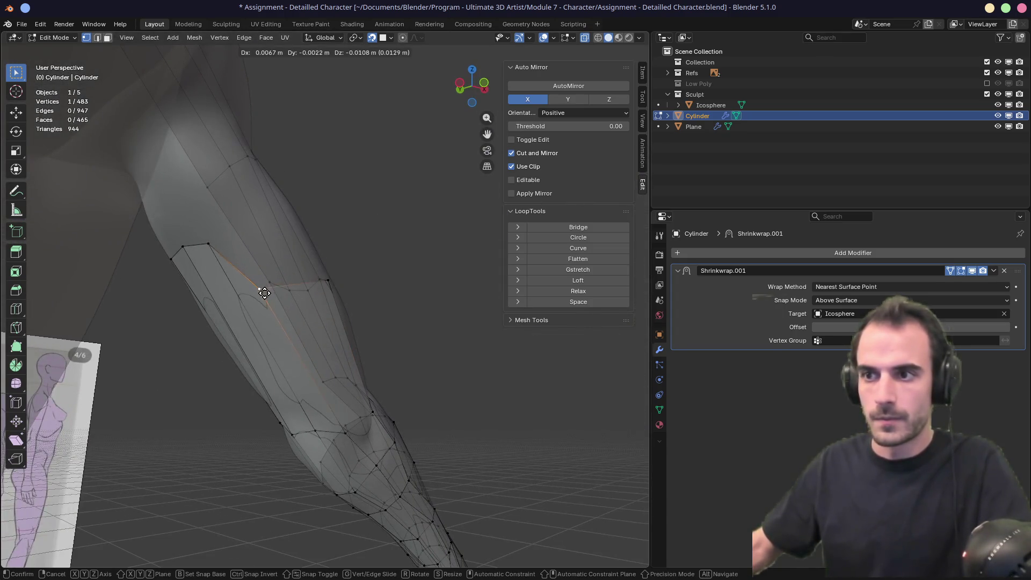
pyautogui.moveTo(209, 244); pyautogui.dragTo(223, 307)
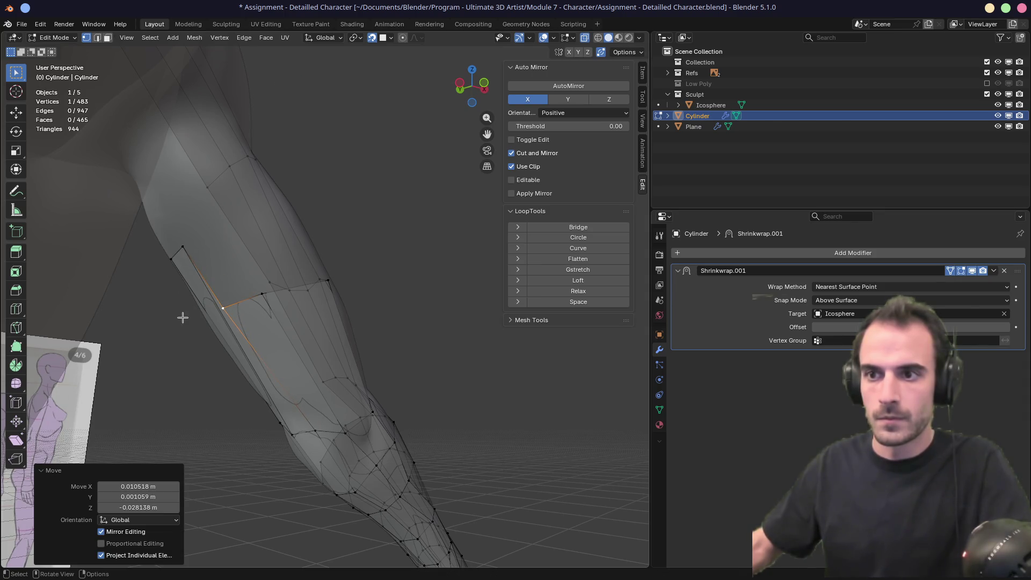
# Step: Pull the two top corner vertices down onto the upper arm
pyautogui.scroll(4, 216, 313)
pyautogui.moveTo(215, 313); pyautogui.dragTo(287, 315, button='middle')
pyautogui.moveTo(262, 180); pyautogui.dragTo(269, 262)
pyautogui.moveTo(333, 172); pyautogui.dragTo(285, 301)
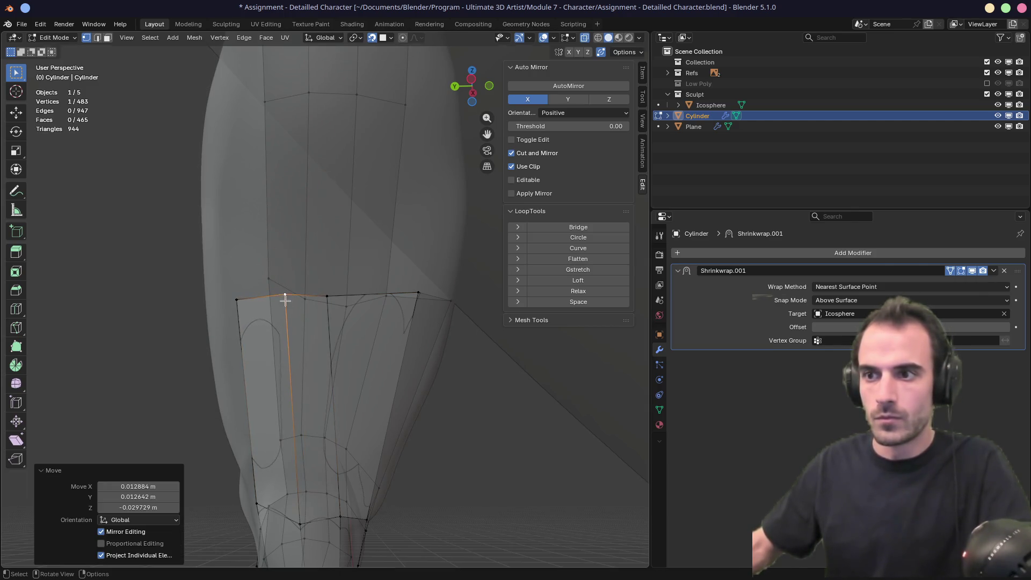
pyautogui.moveTo(229, 325)
pyautogui.mouseDown(button='middle')
pyautogui.moveTo(230, 295)
pyautogui.moveTo(330, 338)
pyautogui.moveTo(358, 336)
pyautogui.moveTo(313, 309)
pyautogui.moveTo(227, 382)
pyautogui.moveTo(293, 375)
pyautogui.moveTo(272, 390)
pyautogui.mouseUp(button='middle')
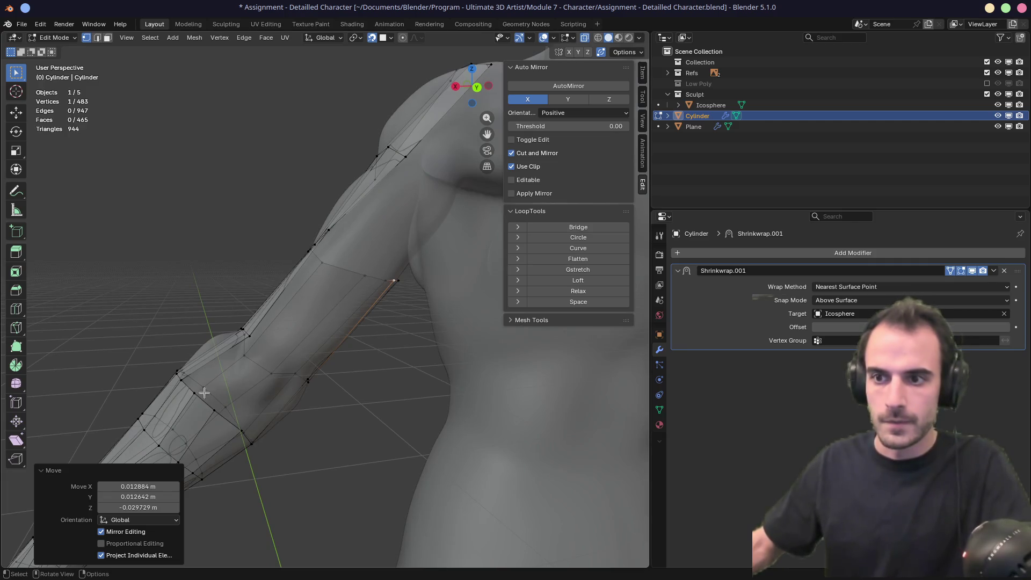
# Step: Extrude a chain of new vertices from the upper arm's open edge toward the shoulder
pyautogui.click(215, 411)
pyautogui.press('e')
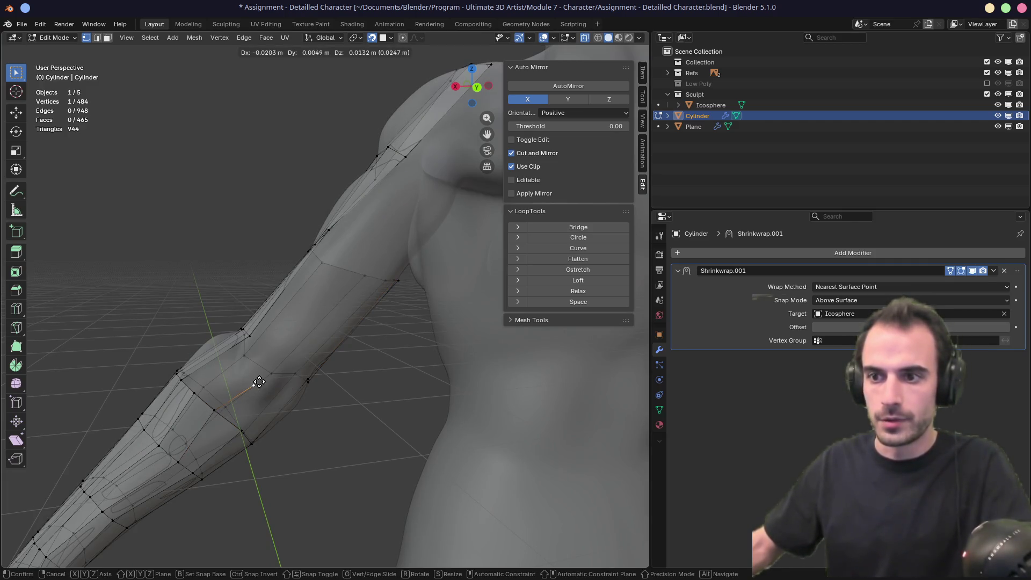
pyautogui.click(265, 373)
pyautogui.press('g')
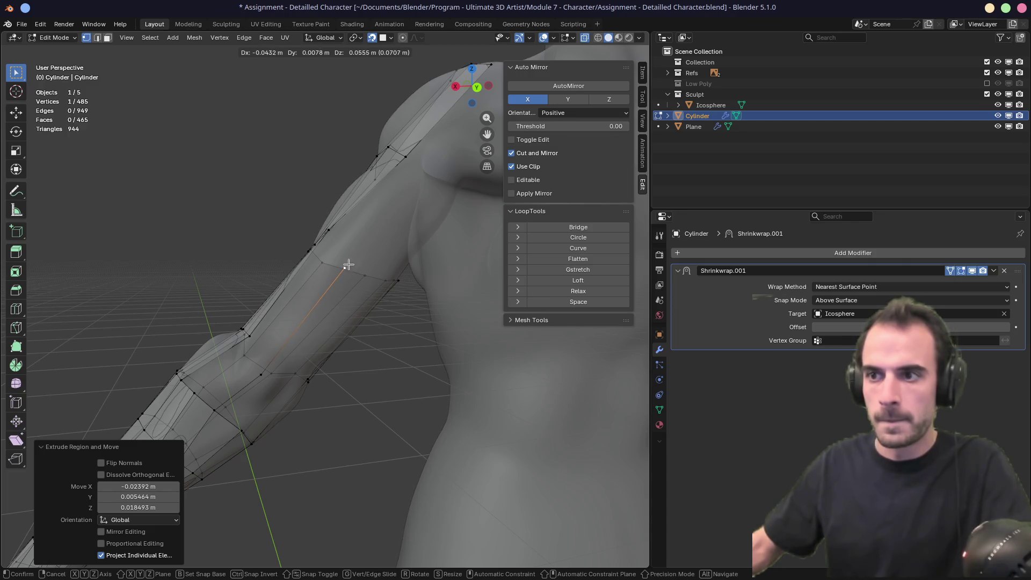
pyautogui.click(348, 264)
pyautogui.click(193, 395)
pyautogui.press('e')
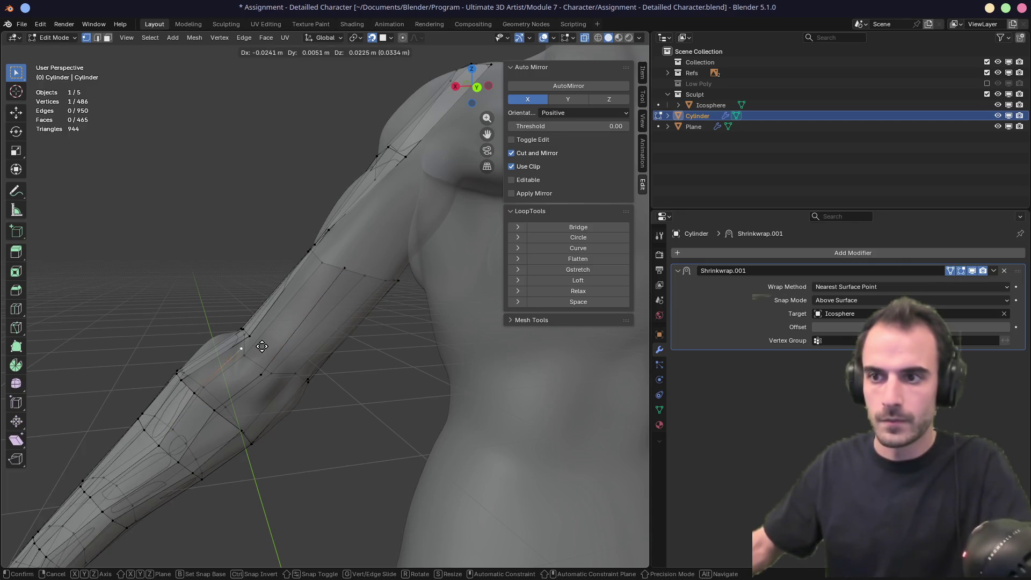
pyautogui.click(275, 352)
pyautogui.press('e')
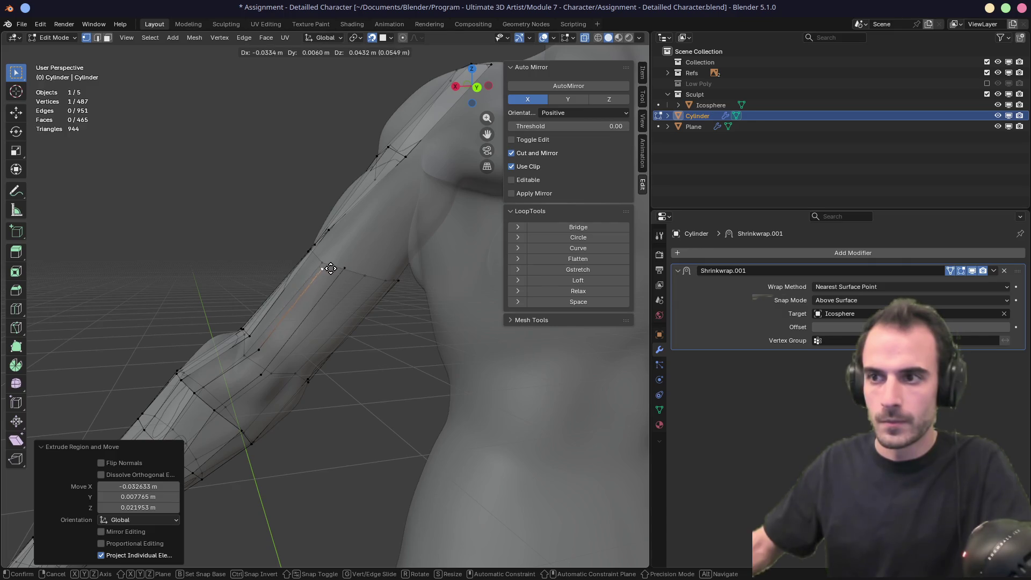
pyautogui.click(330, 269)
# Step: Fill faces along the upper arm's open boundary in edge mode
pyautogui.moveTo(330, 269)
pyautogui.mouseDown(button='middle')
pyautogui.moveTo(336, 234)
pyautogui.moveTo(260, 211)
pyautogui.moveTo(214, 427)
pyautogui.mouseUp(button='middle')
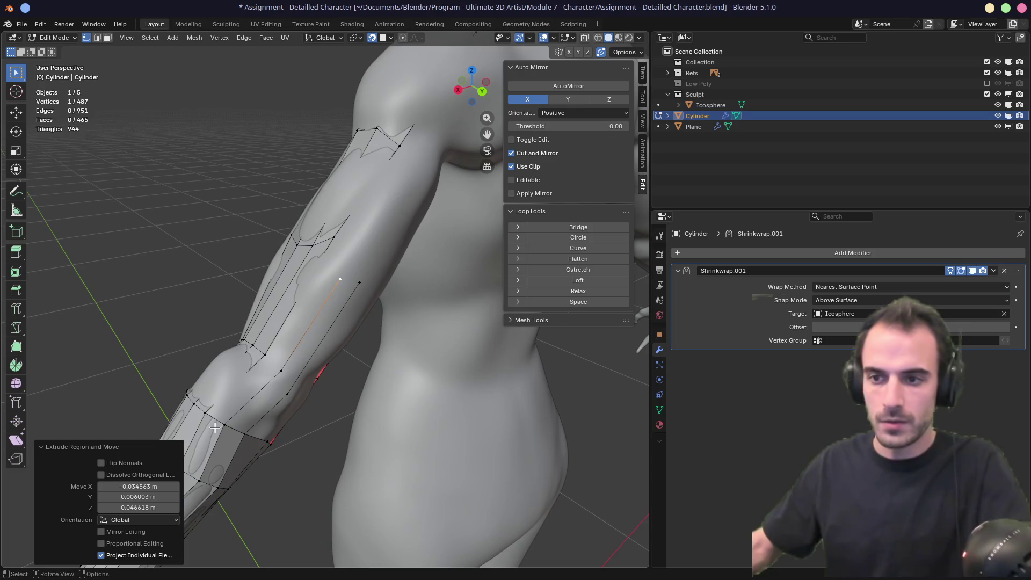
pyautogui.press('2')
pyautogui.click(215, 420)
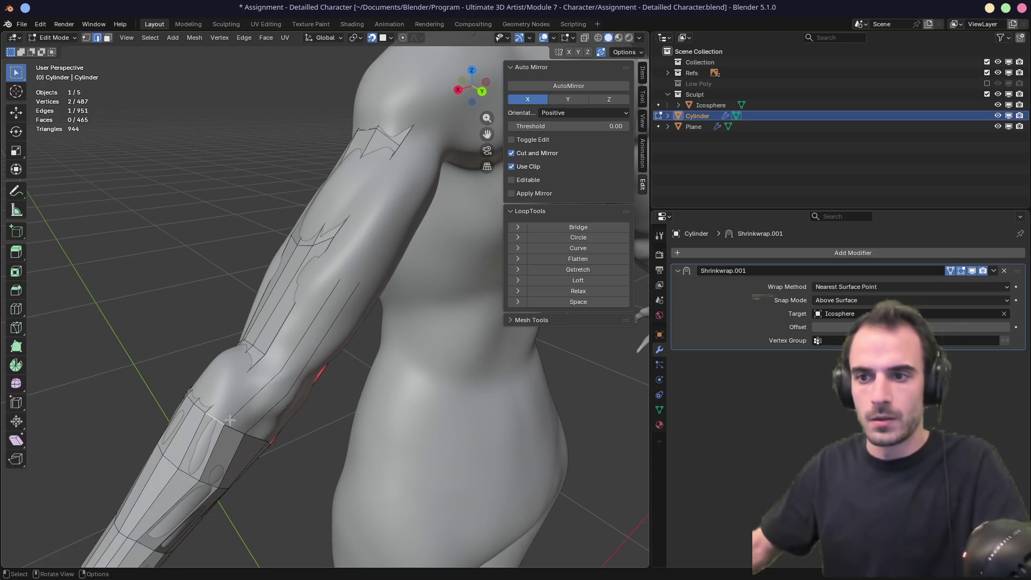
pyautogui.press('f')
pyautogui.press('f')
pyautogui.press('f')
pyautogui.press('f')
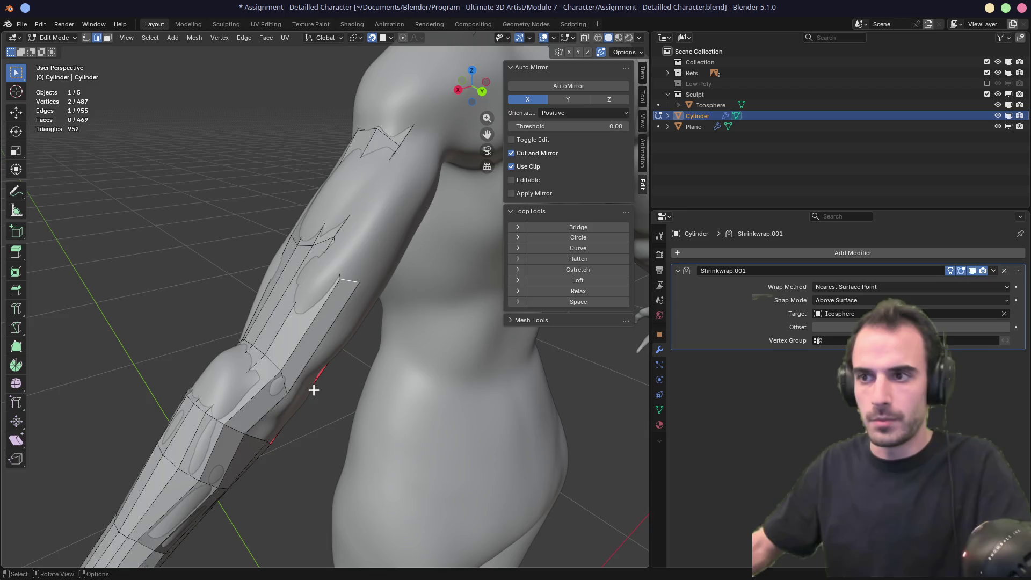
pyautogui.moveTo(315, 392)
pyautogui.mouseDown(button='middle')
pyautogui.moveTo(295, 301)
pyautogui.moveTo(258, 317)
pyautogui.mouseUp(button='middle')
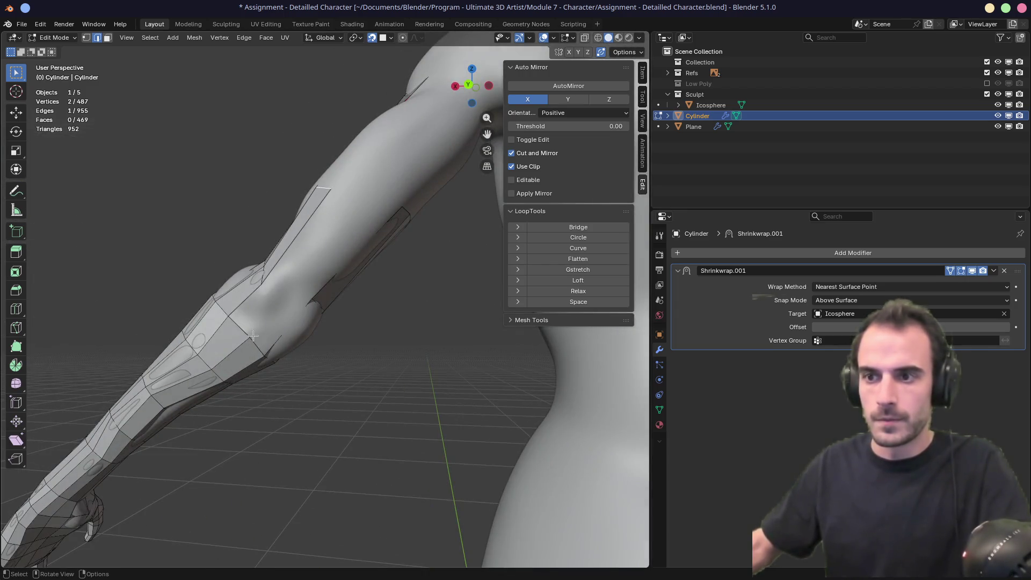
pyautogui.scroll(2, 266, 319)
# Step: Using X-ray, pick a border vertex and extrude two more vertices up the upper arm
pyautogui.hotkey('alt', 'z')
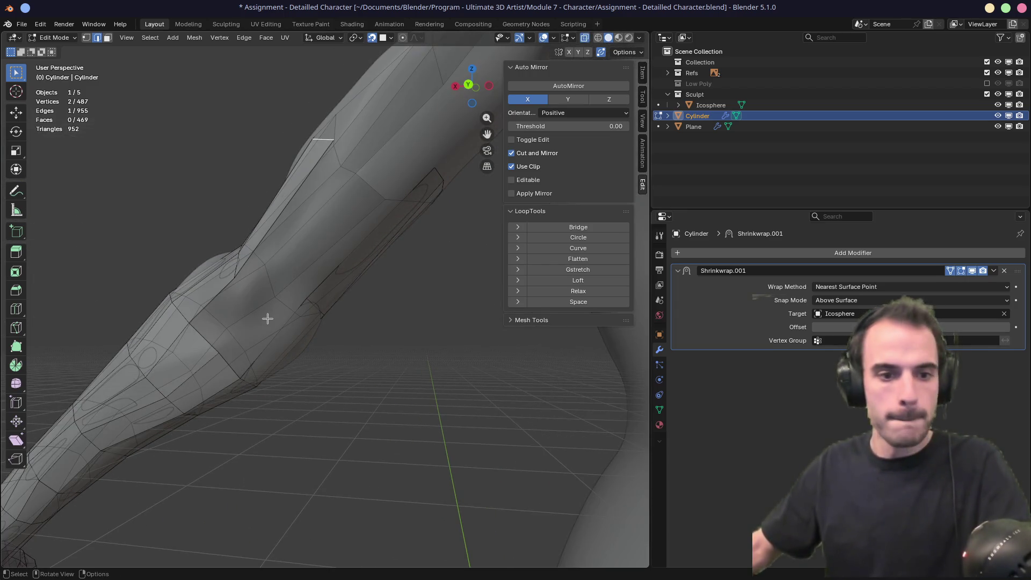
pyautogui.moveTo(277, 315)
pyautogui.mouseDown(button='middle')
pyautogui.moveTo(324, 306)
pyautogui.moveTo(280, 398)
pyautogui.mouseUp(button='middle')
pyautogui.click(279, 399)
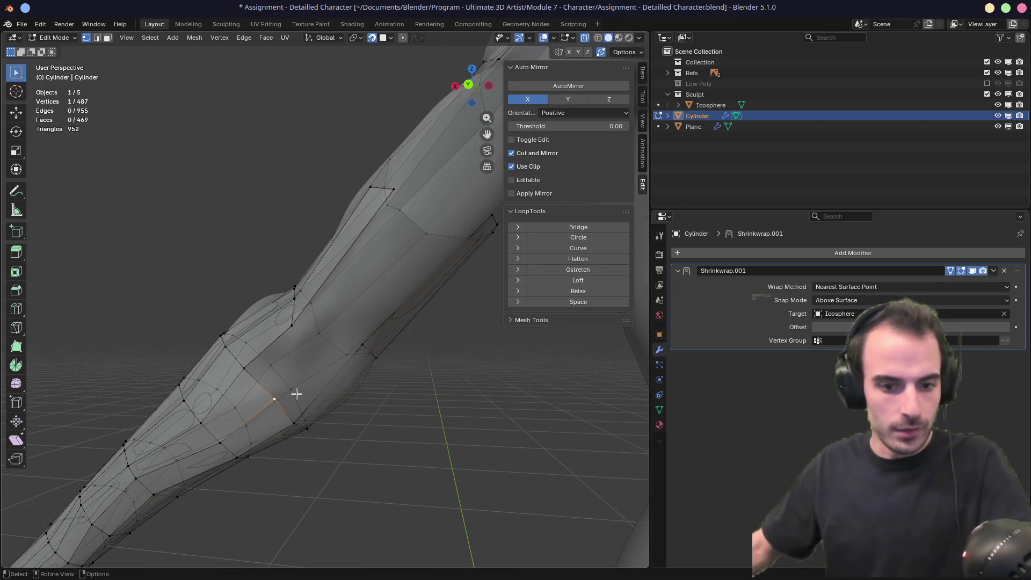
pyautogui.hotkey('alt', 'z')
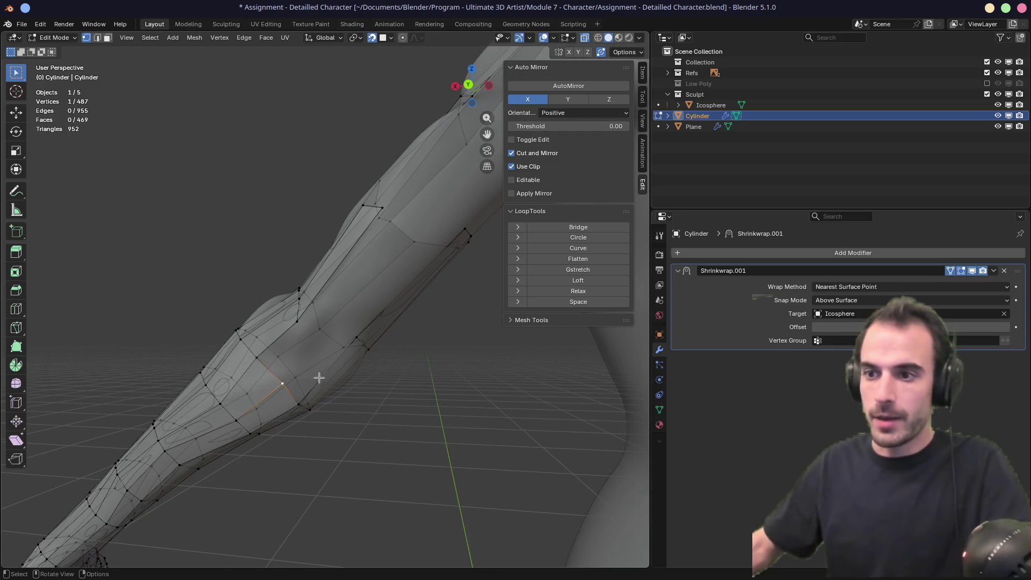
pyautogui.press('e')
pyautogui.click(359, 326)
pyautogui.press('e')
pyautogui.click(464, 202)
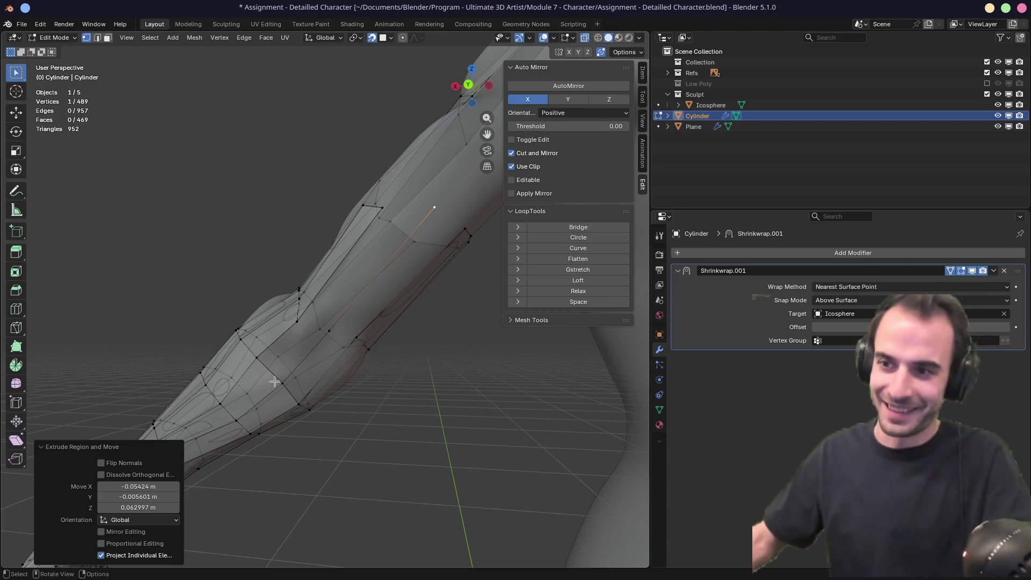
# Step: Fill a face up to the new vertex and slide a vertex along its edge
pyautogui.press('2')
pyautogui.press('f')
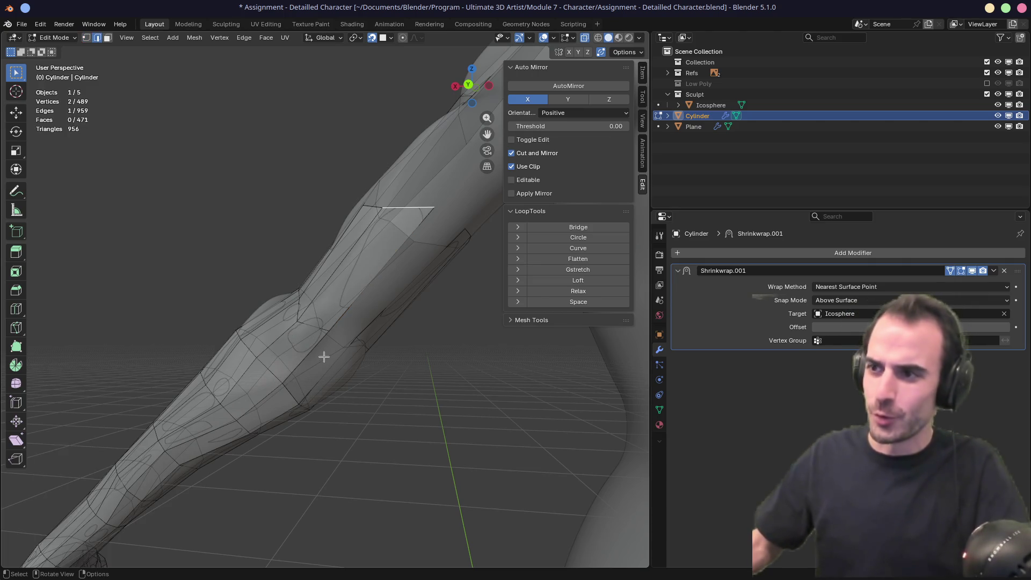
pyautogui.press('1')
pyautogui.click(301, 324)
pyautogui.hotkey('shift', 'v')
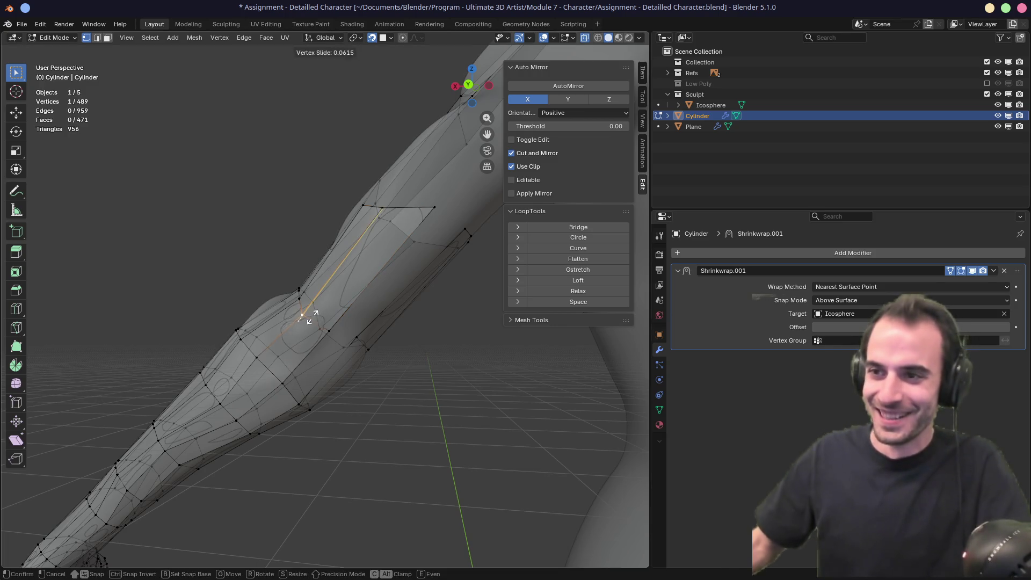
pyautogui.click(320, 306)
# Step: Move another upper-arm vertex up the arm, then bring up the Snapping options
pyautogui.moveTo(386, 214)
pyautogui.mouseDown(button='middle')
pyautogui.moveTo(433, 246)
pyautogui.moveTo(414, 212)
pyautogui.moveTo(323, 292)
pyautogui.mouseUp(button='middle')
pyautogui.click(294, 282)
pyautogui.press('g')
pyautogui.click(302, 244)
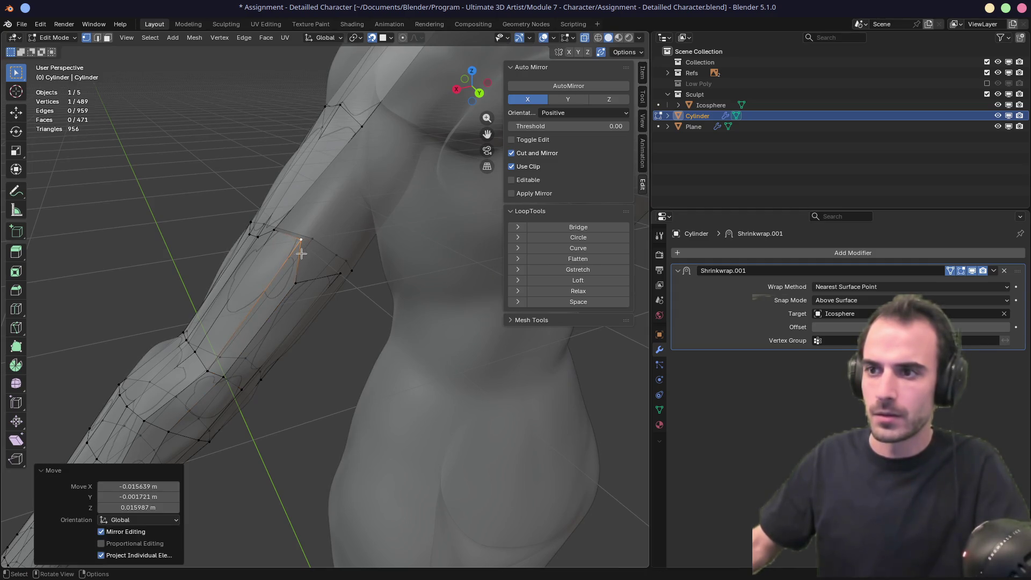
pyautogui.press('g')
pyautogui.click(372, 133)
pyautogui.click(386, 38)
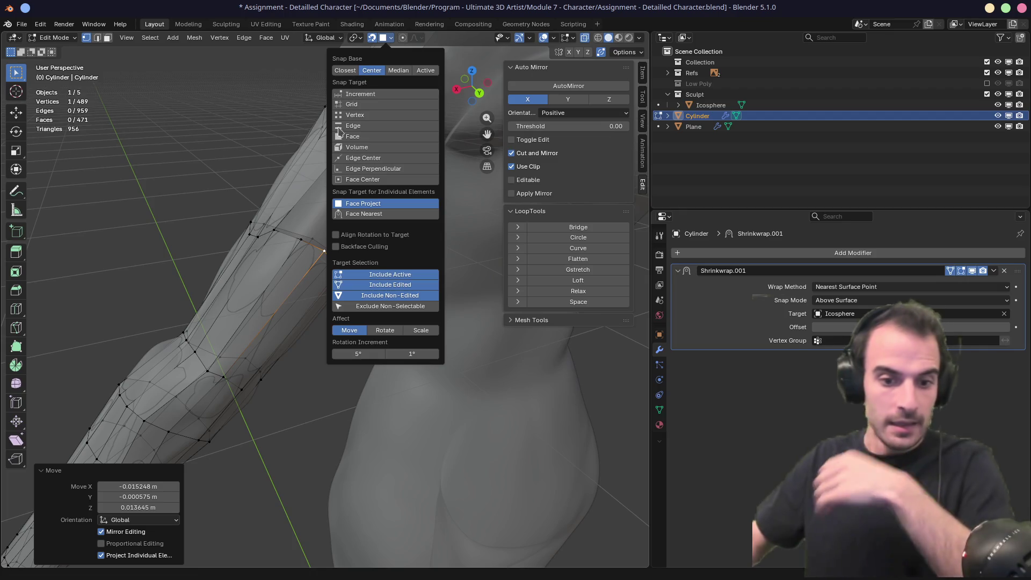
# Step: Select three vertices lower on the arm and join them into a new face
pyautogui.click(287, 247)
pyautogui.moveTo(315, 284)
pyautogui.mouseDown(button='middle')
pyautogui.moveTo(375, 285)
pyautogui.moveTo(325, 271)
pyautogui.mouseUp(button='middle')
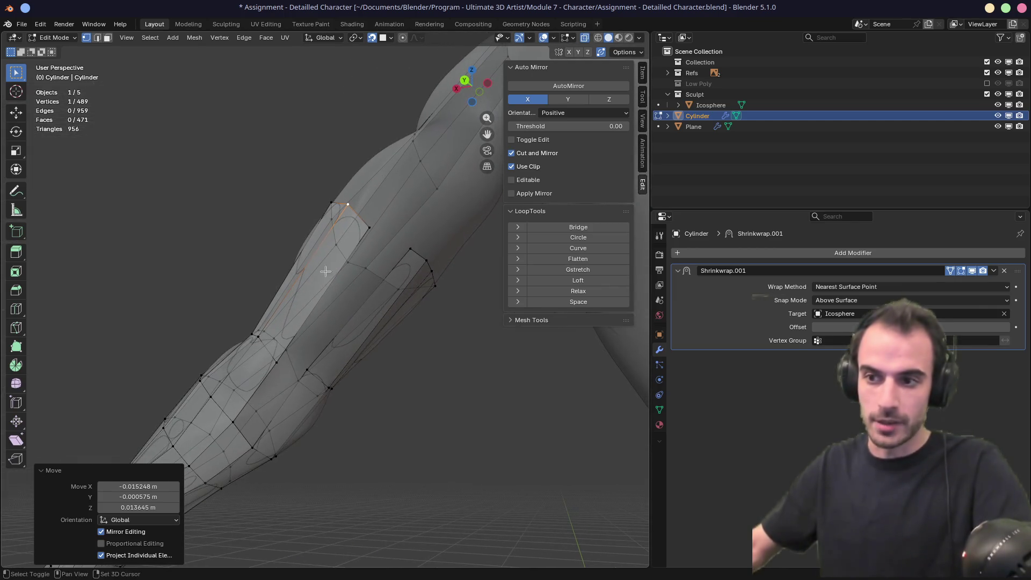
pyautogui.click(243, 427)
pyautogui.click(292, 397)
pyautogui.keyDown('shift'); pyautogui.click(324, 360); pyautogui.keyUp('shift')
pyautogui.press('j')
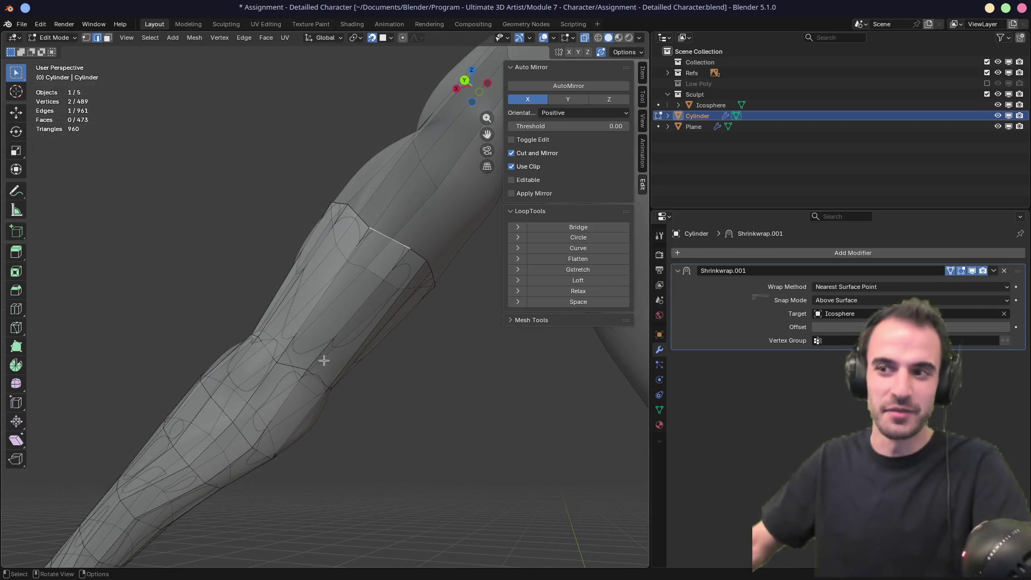
pyautogui.press('g')
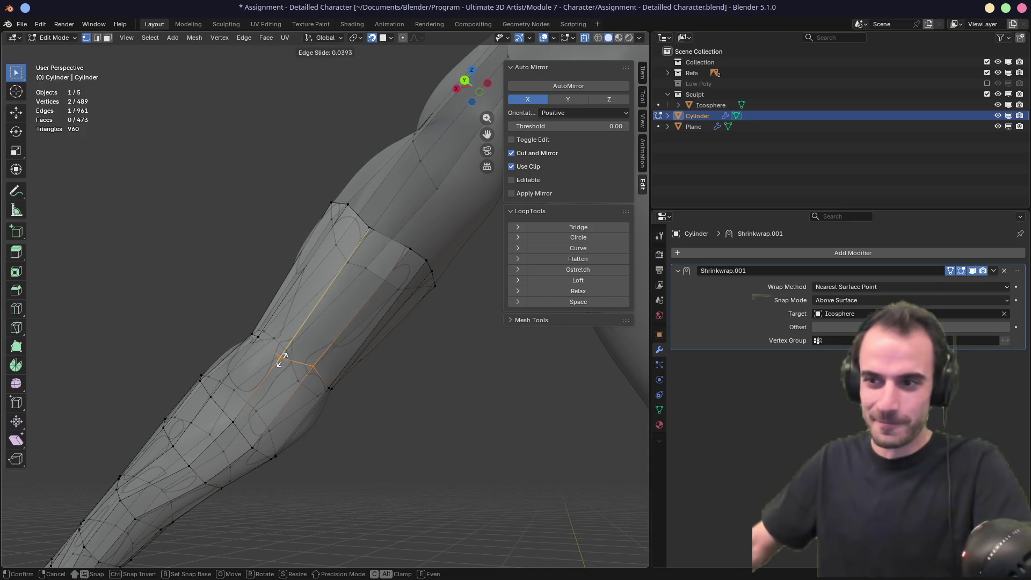
pyautogui.press('Escape')
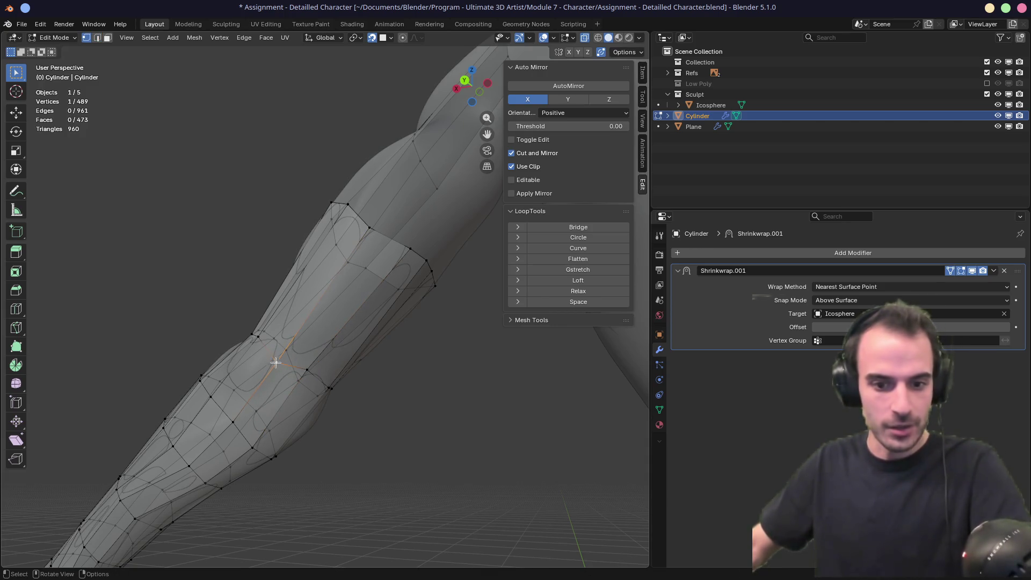
# Step: Vertex-slide several upper-arm vertices along their edges to even the loops, last at factor 0.044
pyautogui.moveTo(276, 363)
pyautogui.mouseDown(button='middle')
pyautogui.moveTo(325, 350)
pyautogui.moveTo(379, 373)
pyautogui.mouseUp(button='middle')
pyautogui.hotkey('shift', 'v')
pyautogui.click(291, 330)
pyautogui.hotkey('shift', 'v')
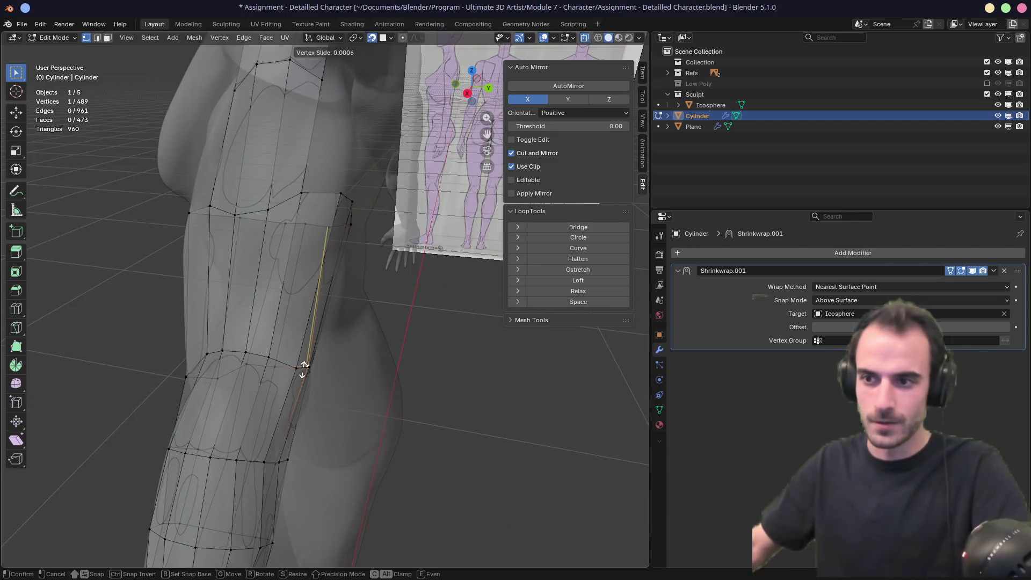
pyautogui.click(296, 373)
pyautogui.click(293, 373)
pyautogui.moveTo(293, 373)
pyautogui.mouseDown(button='middle')
pyautogui.moveTo(336, 338)
pyautogui.moveTo(241, 300)
pyautogui.moveTo(394, 287)
pyautogui.moveTo(265, 349)
pyautogui.moveTo(312, 375)
pyautogui.moveTo(344, 371)
pyautogui.moveTo(363, 359)
pyautogui.moveTo(290, 340)
pyautogui.moveTo(295, 322)
pyautogui.mouseUp(button='middle')
pyautogui.hotkey('shift', 'v')
pyautogui.click(303, 294)
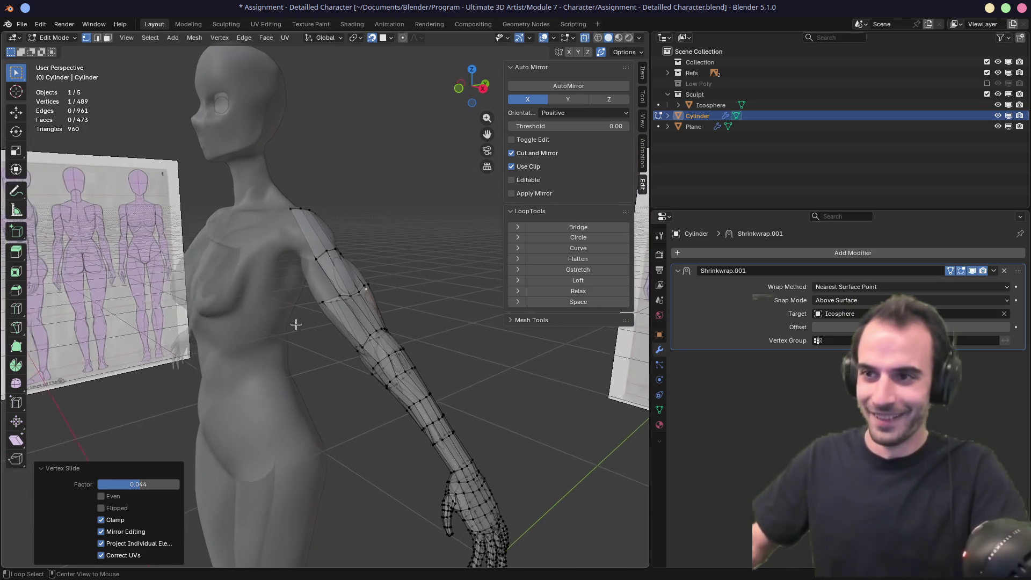
pyautogui.scroll(5, 300, 317)
pyautogui.moveTo(377, 328); pyautogui.dragTo(392, 336, button='middle')
# Step: Extrude two new vertices from the upper arm toward the shoulder
pyautogui.click(412, 344)
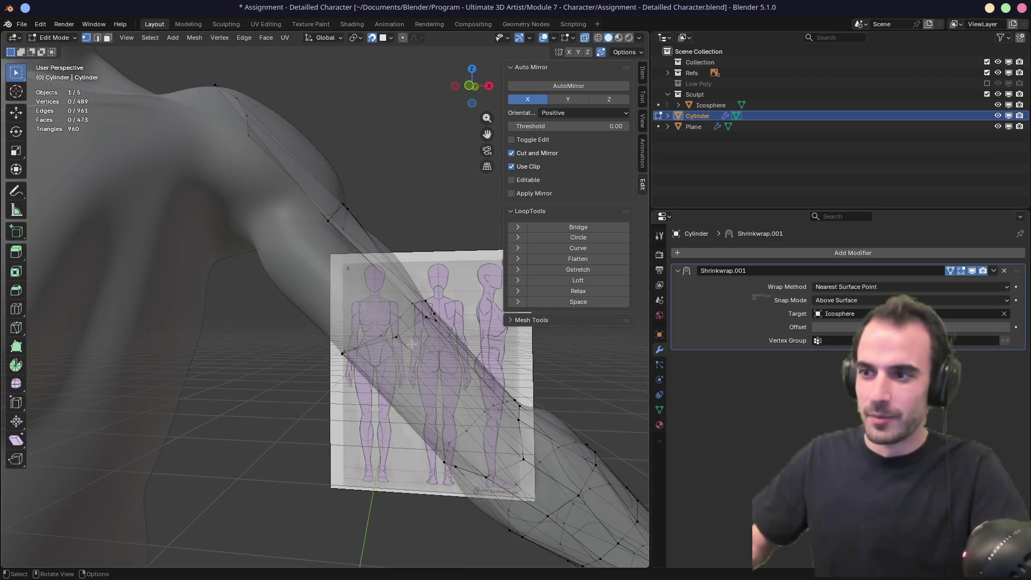
pyautogui.press('e')
pyautogui.click(295, 250)
pyautogui.press('e')
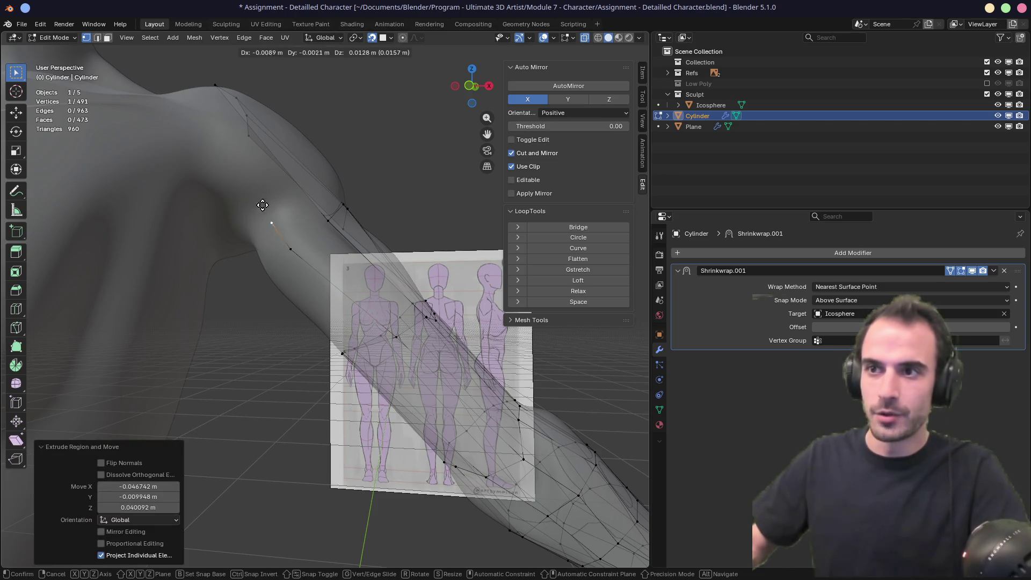
pyautogui.click(217, 161)
pyautogui.moveTo(217, 161)
pyautogui.mouseDown(button='middle')
pyautogui.moveTo(156, 172)
pyautogui.moveTo(256, 165)
pyautogui.moveTo(251, 346)
pyautogui.mouseUp(button='middle')
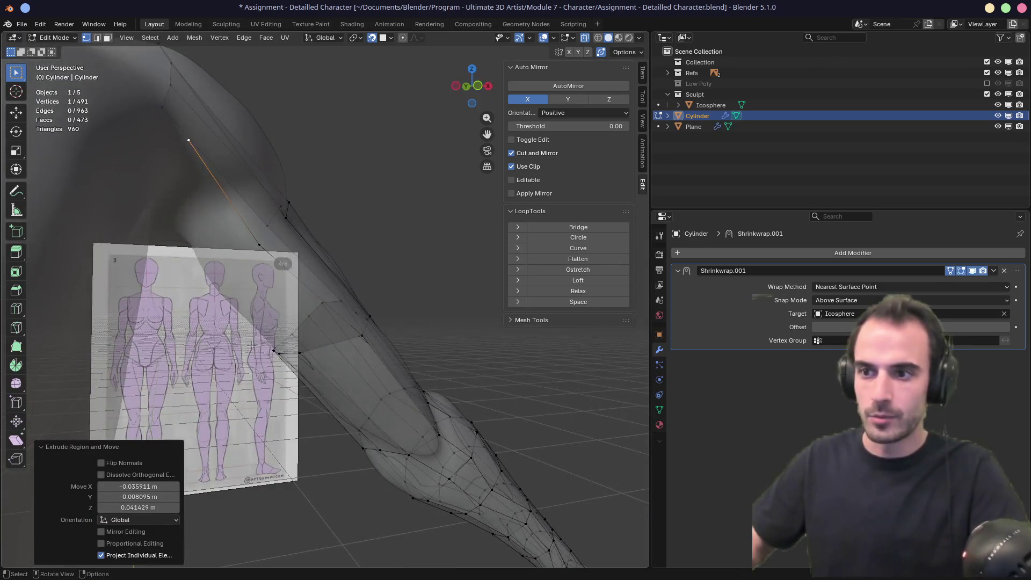
pyautogui.moveTo(314, 328)
pyautogui.mouseDown(button='middle')
pyautogui.moveTo(353, 277)
pyautogui.moveTo(327, 297)
pyautogui.mouseUp(button='middle')
pyautogui.scroll(3, 333, 300)
# Step: Extrude two more vertices along the shoulder
pyautogui.press('e')
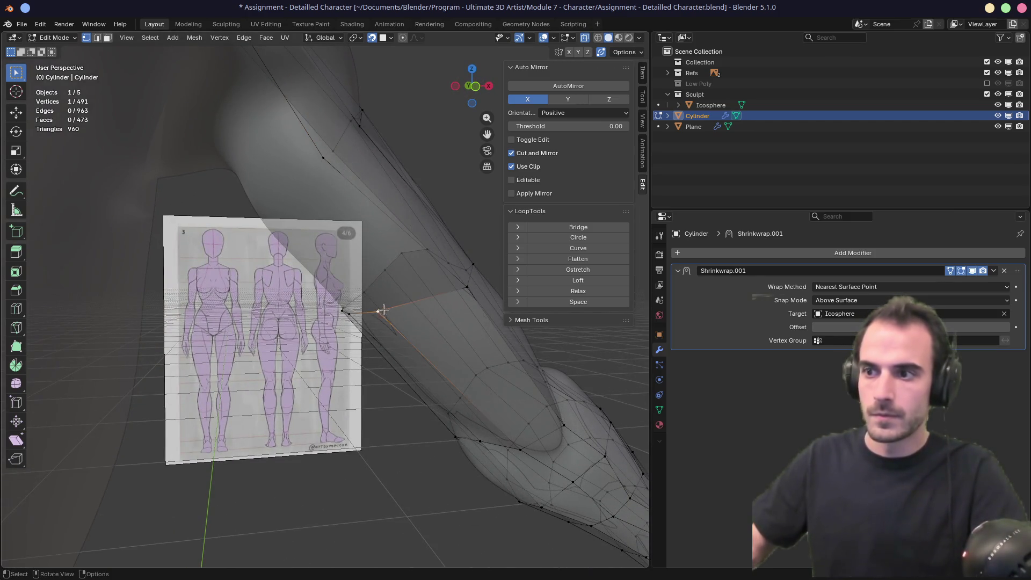
pyautogui.click(280, 196)
pyautogui.press('e')
pyautogui.click(214, 125)
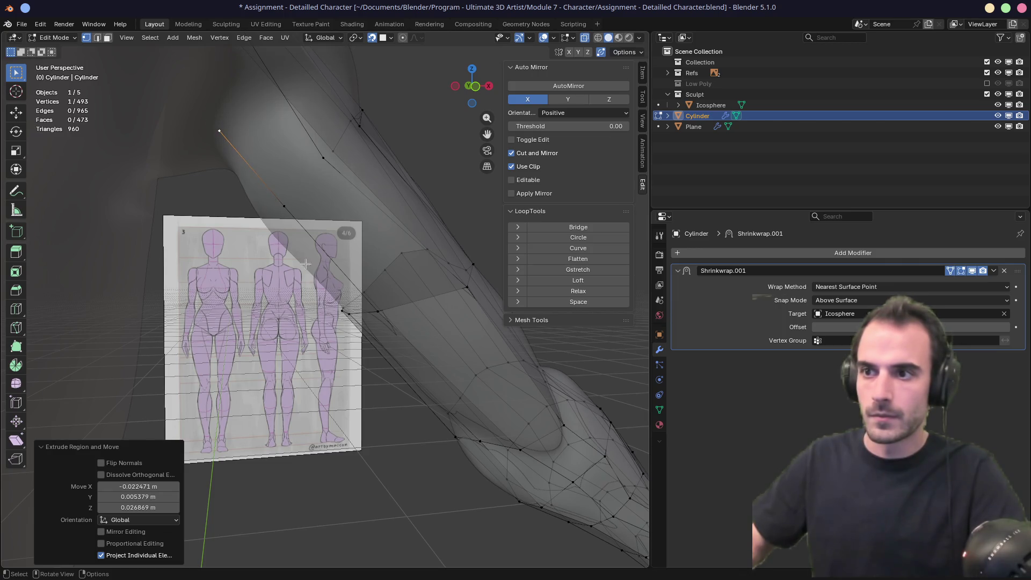
pyautogui.moveTo(306, 263); pyautogui.dragTo(330, 291, button='middle')
pyautogui.moveTo(369, 327)
pyautogui.mouseDown(button='middle')
pyautogui.moveTo(306, 318)
pyautogui.moveTo(375, 281)
pyautogui.moveTo(437, 294)
pyautogui.moveTo(445, 305)
pyautogui.mouseUp(button='middle')
# Step: Check wireframe and solid shading, then fill a strip of faces up toward the shoulder
pyautogui.press('2')
pyautogui.click(447, 300)
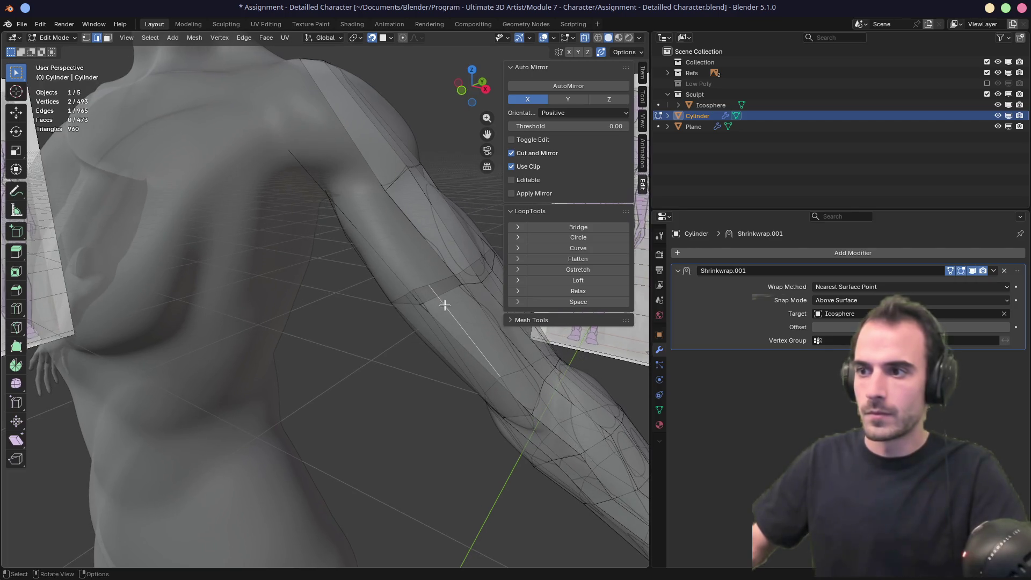
pyautogui.hotkey('alt', 'z')
pyautogui.hotkey('alt', 'z')
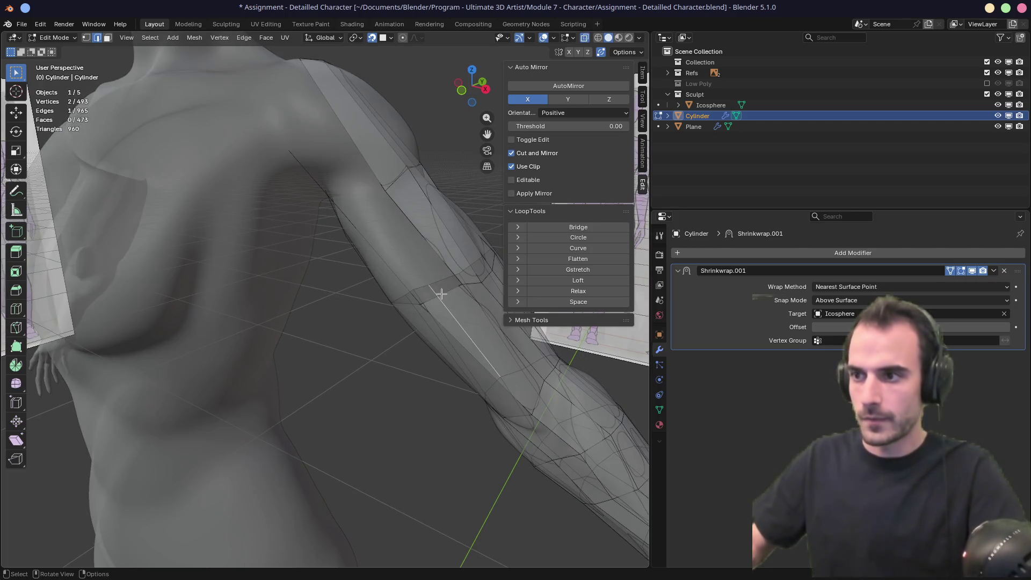
pyautogui.click(599, 38)
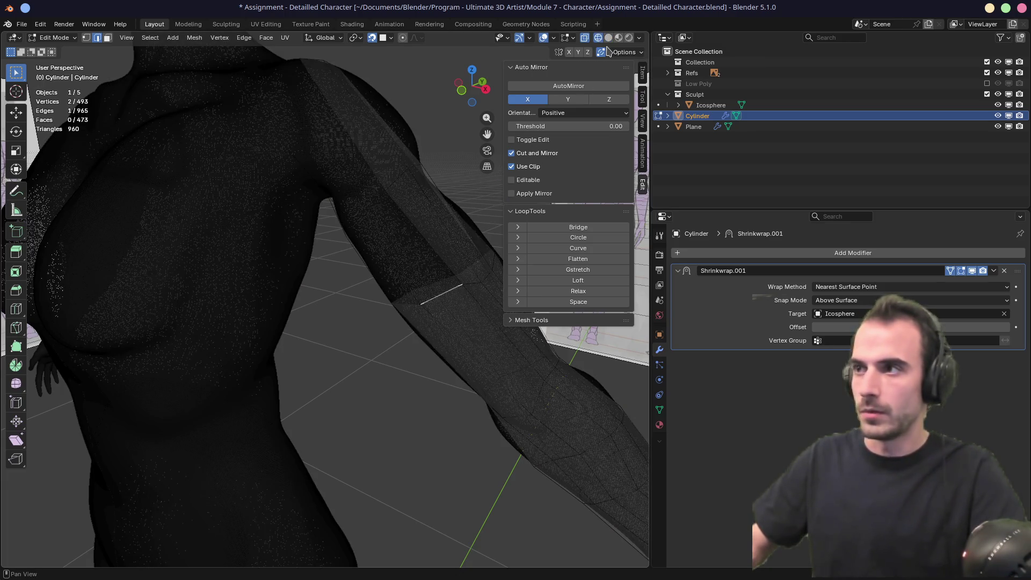
pyautogui.click(607, 39)
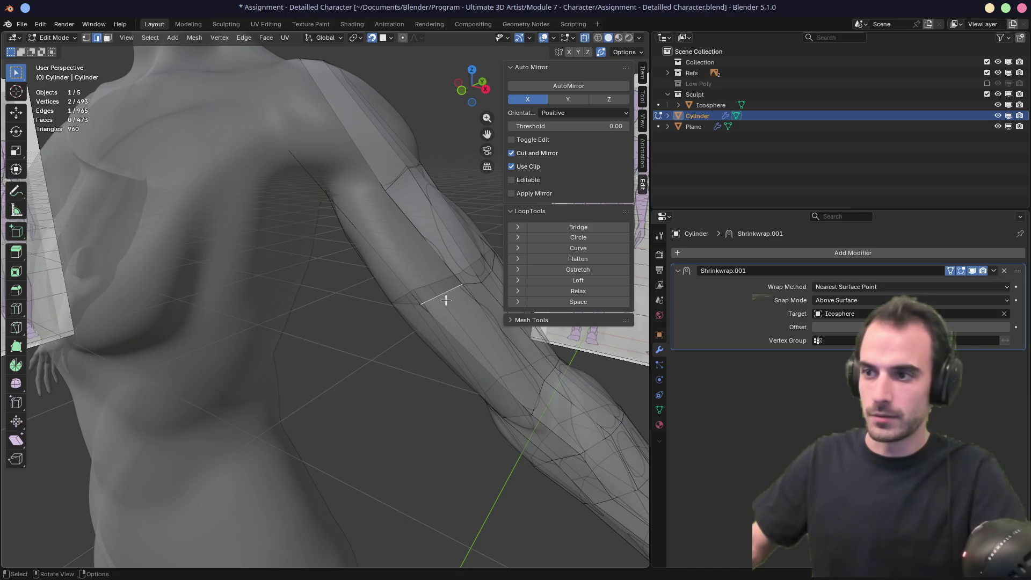
pyautogui.press('f')
pyautogui.press('f')
pyautogui.moveTo(389, 204)
pyautogui.mouseDown(button='middle')
pyautogui.moveTo(352, 327)
pyautogui.moveTo(388, 321)
pyautogui.mouseUp(button='middle')
pyautogui.press('f')
pyautogui.press('f')
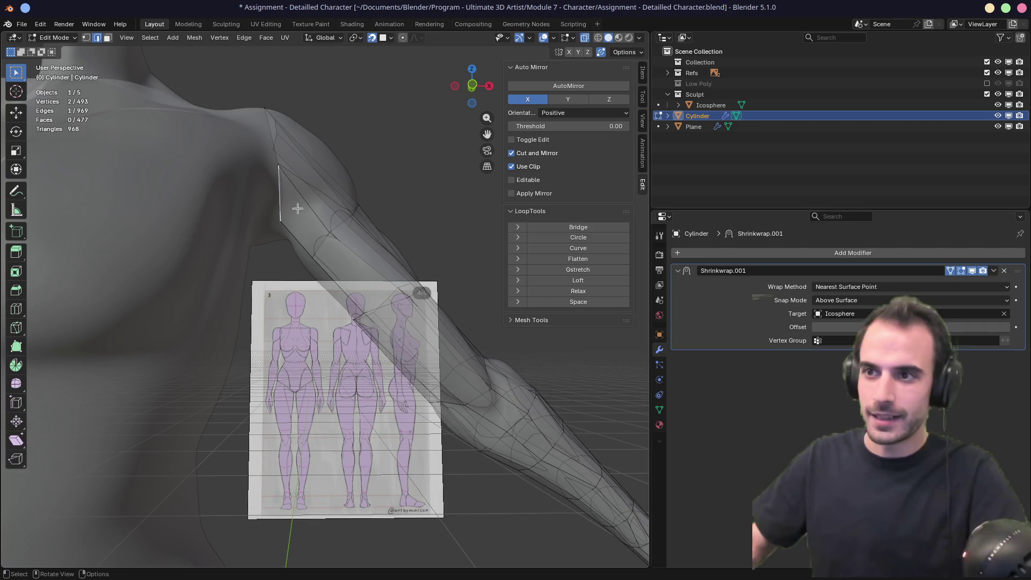
# Step: Extrude a new vertex at the shoulder and place it
pyautogui.moveTo(297, 208); pyautogui.dragTo(304, 285, button='middle')
pyautogui.scroll(5, 336, 329)
pyautogui.moveTo(336, 329)
pyautogui.mouseDown(button='middle')
pyautogui.moveTo(329, 315)
pyautogui.moveTo(352, 314)
pyautogui.moveTo(322, 276)
pyautogui.moveTo(318, 237)
pyautogui.moveTo(313, 267)
pyautogui.mouseUp(button='middle')
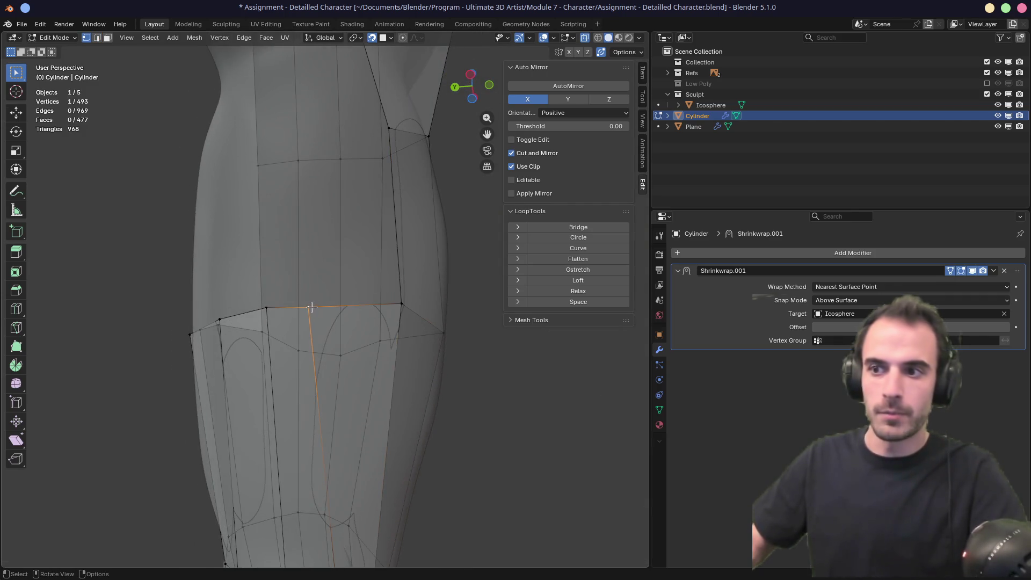
pyautogui.moveTo(312, 301); pyautogui.dragTo(299, 122, button='middle')
pyautogui.press('e')
pyautogui.moveTo(313, 177)
pyautogui.mouseDown(button='middle')
pyautogui.moveTo(334, 345)
pyautogui.moveTo(333, 273)
pyautogui.mouseUp(button='middle')
pyautogui.click(325, 189)
# Step: Slide lower-ring vertices along the edge loop for even spacing, ending at factor 0.040
pyautogui.click(290, 490)
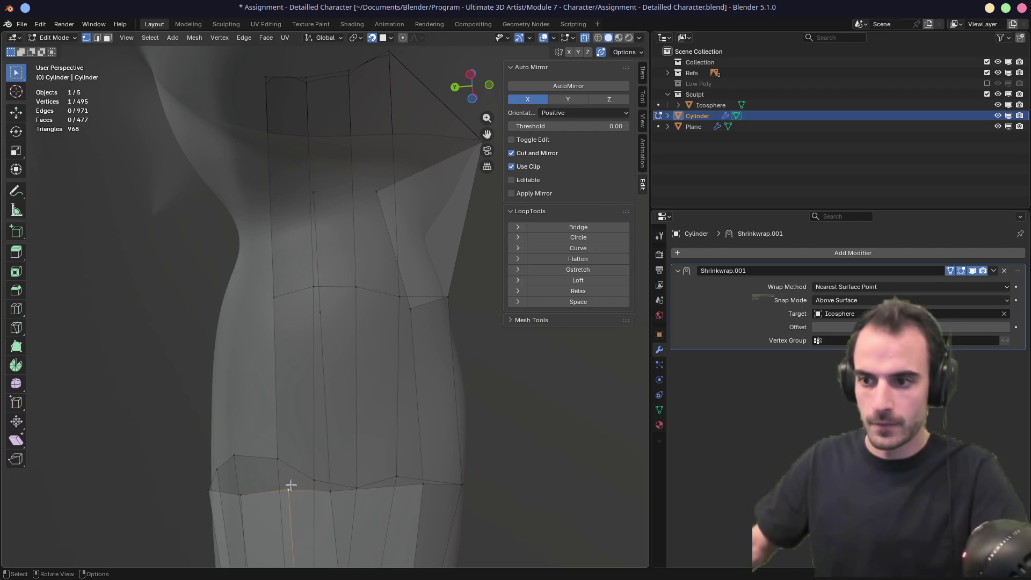
pyautogui.press('g')
pyautogui.press('g')
pyautogui.click(362, 467)
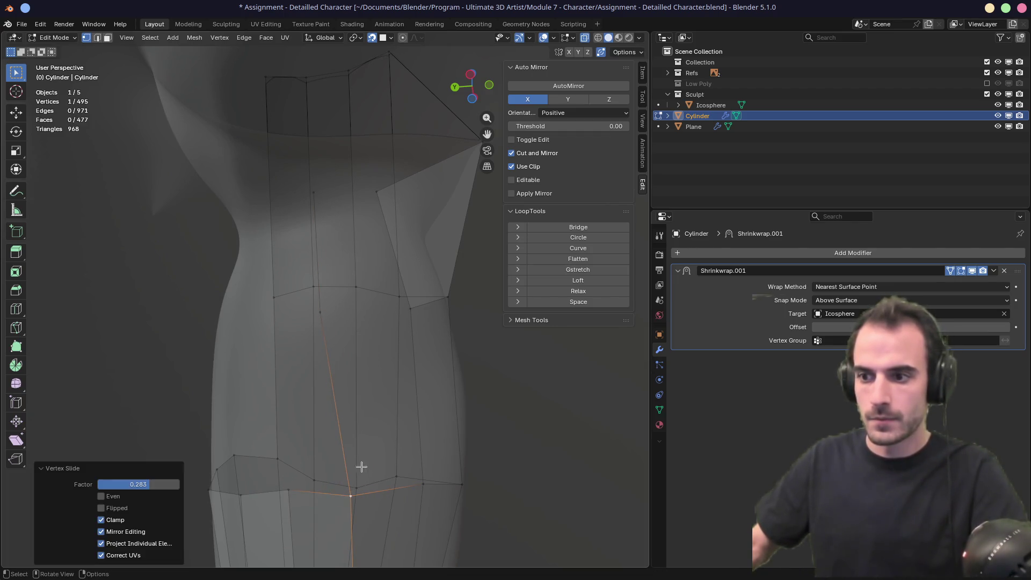
pyautogui.press('g')
pyautogui.press('g')
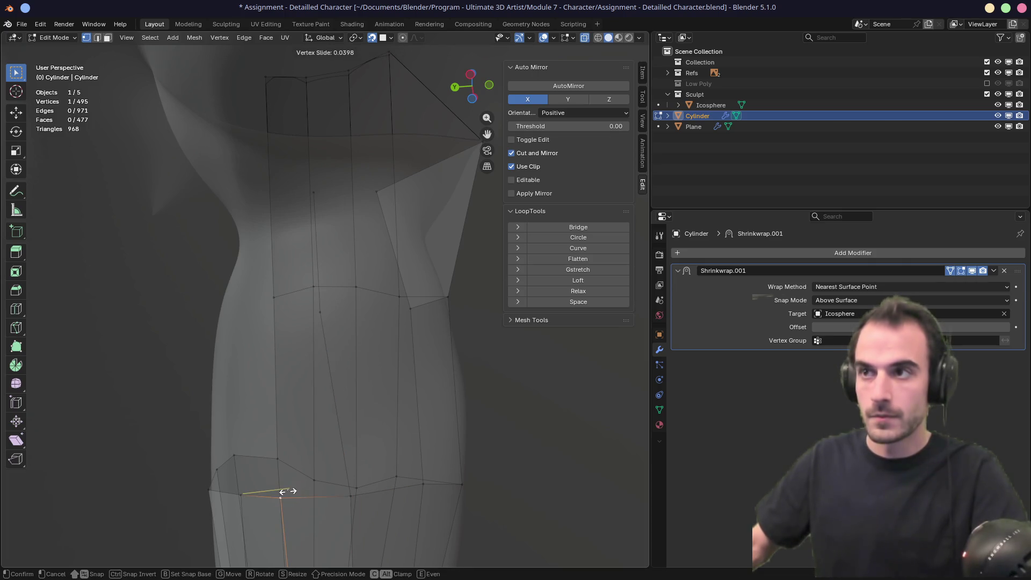
pyautogui.click(288, 491)
pyautogui.moveTo(288, 491)
pyautogui.mouseDown(button='middle')
pyautogui.moveTo(295, 477)
pyautogui.moveTo(260, 495)
pyautogui.moveTo(269, 480)
pyautogui.mouseUp(button='middle')
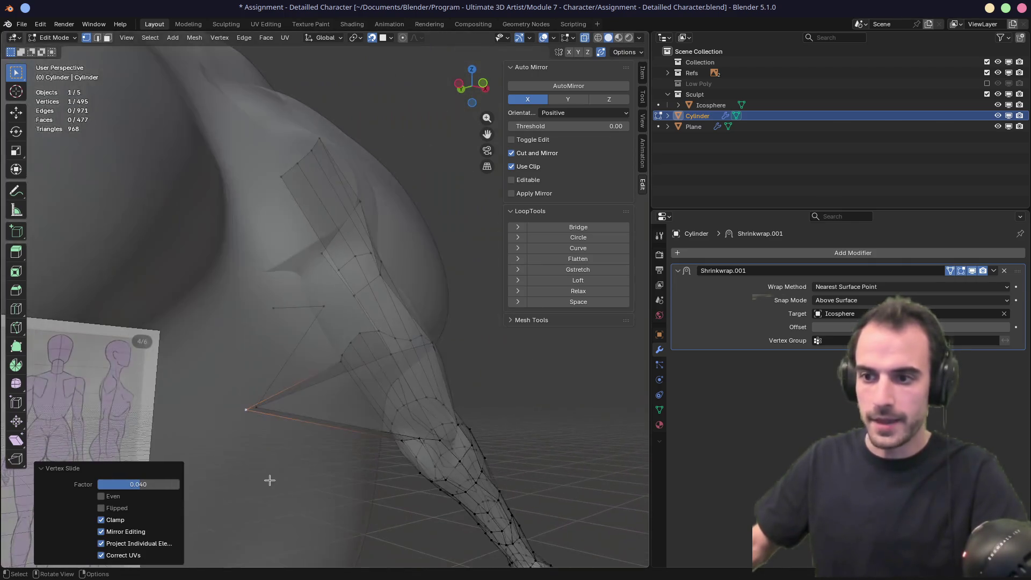
pyautogui.scroll(5, 283, 446)
pyautogui.moveTo(278, 444)
pyautogui.mouseDown(button='middle')
pyautogui.moveTo(355, 423)
pyautogui.moveTo(371, 484)
pyautogui.moveTo(373, 409)
pyautogui.moveTo(346, 372)
pyautogui.moveTo(379, 406)
pyautogui.mouseUp(button='middle')
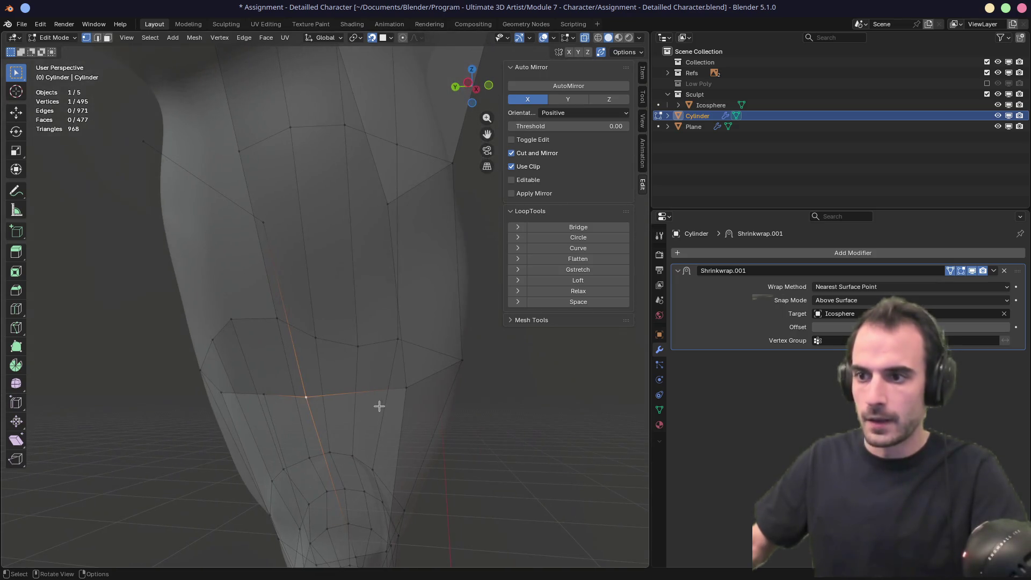
pyautogui.moveTo(318, 415)
pyautogui.mouseDown(button='middle')
pyautogui.moveTo(258, 417)
pyautogui.moveTo(223, 403)
pyautogui.moveTo(345, 388)
pyautogui.moveTo(241, 381)
pyautogui.mouseUp(button='middle')
pyautogui.scroll(5, 241, 380)
pyautogui.moveTo(318, 368)
pyautogui.mouseDown(button='middle')
pyautogui.moveTo(368, 330)
pyautogui.moveTo(403, 270)
pyautogui.moveTo(368, 269)
pyautogui.moveTo(381, 282)
pyautogui.mouseUp(button='middle')
pyautogui.scroll(-5, 368, 269)
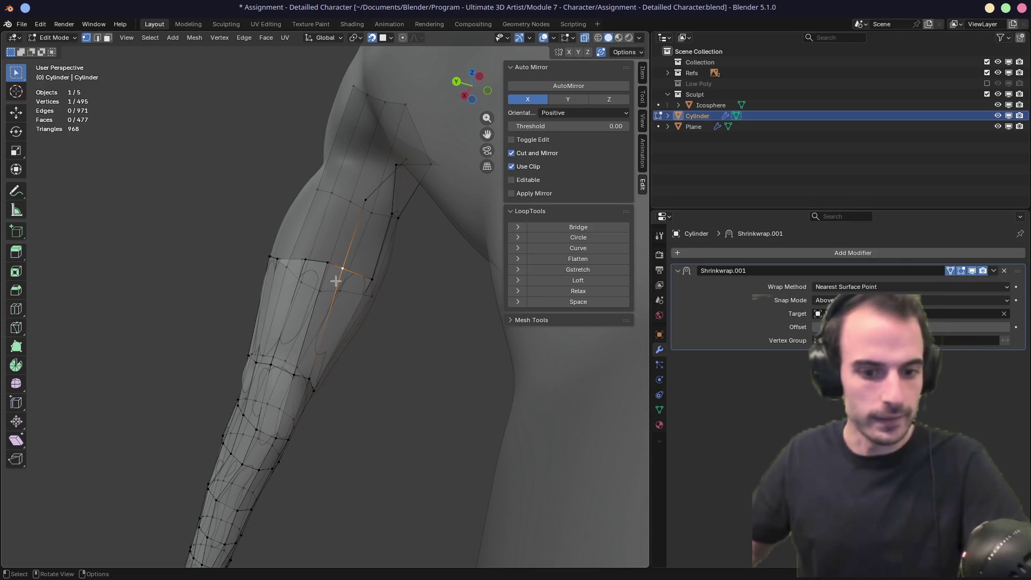
# Step: Slide a vertex, then extrude two vertices from the upper arm toward the shoulder and adjust them
pyautogui.hotkey('shift', 'v')
pyautogui.click(350, 272)
pyautogui.click(366, 199)
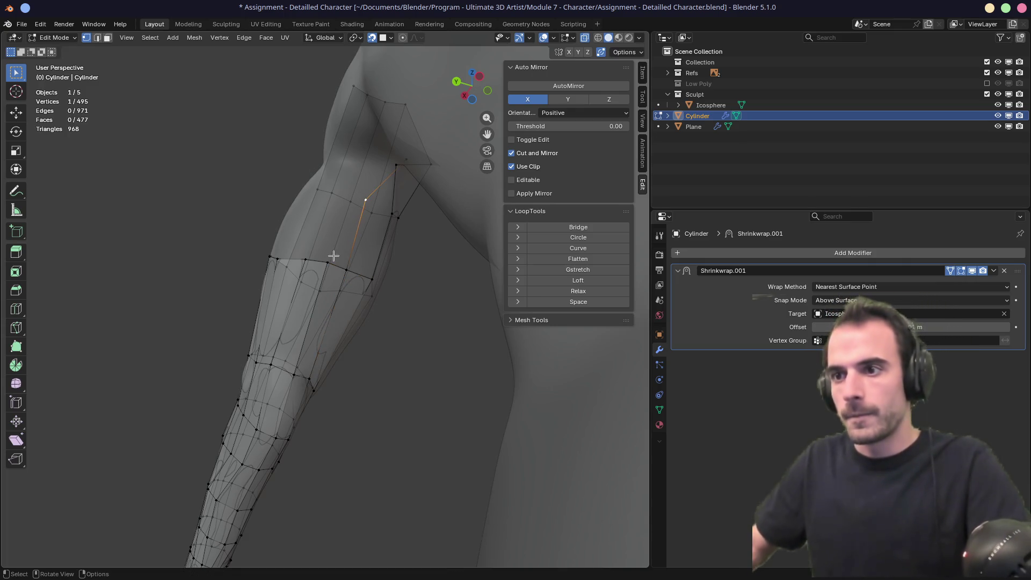
pyautogui.press('e')
pyautogui.click(349, 196)
pyautogui.press('e')
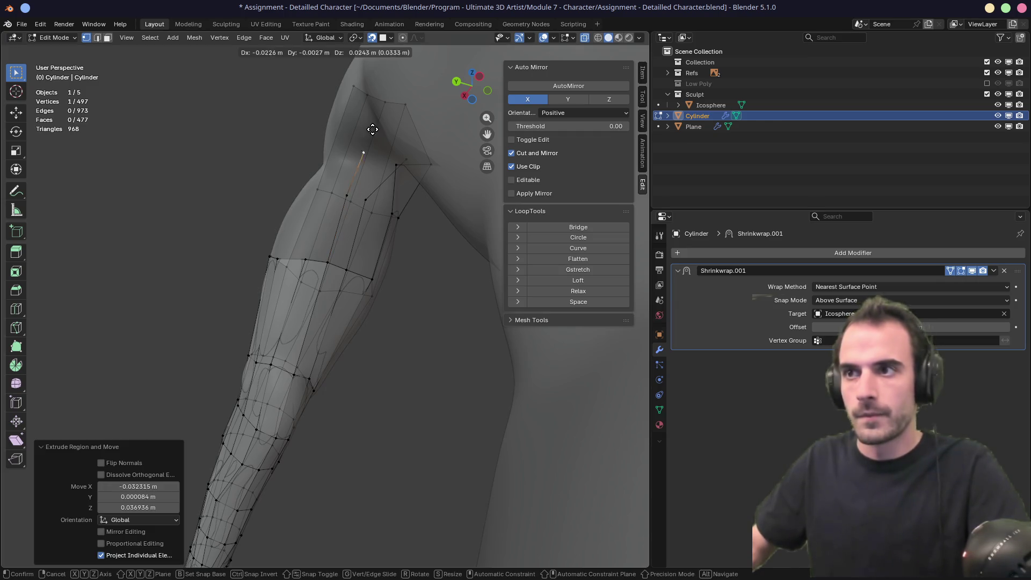
pyautogui.click(372, 103)
pyautogui.moveTo(335, 211)
pyautogui.mouseDown(button='middle')
pyautogui.moveTo(371, 224)
pyautogui.moveTo(403, 269)
pyautogui.moveTo(432, 246)
pyautogui.mouseUp(button='middle')
pyautogui.moveTo(463, 192); pyautogui.dragTo(376, 234, button='middle')
pyautogui.press('g')
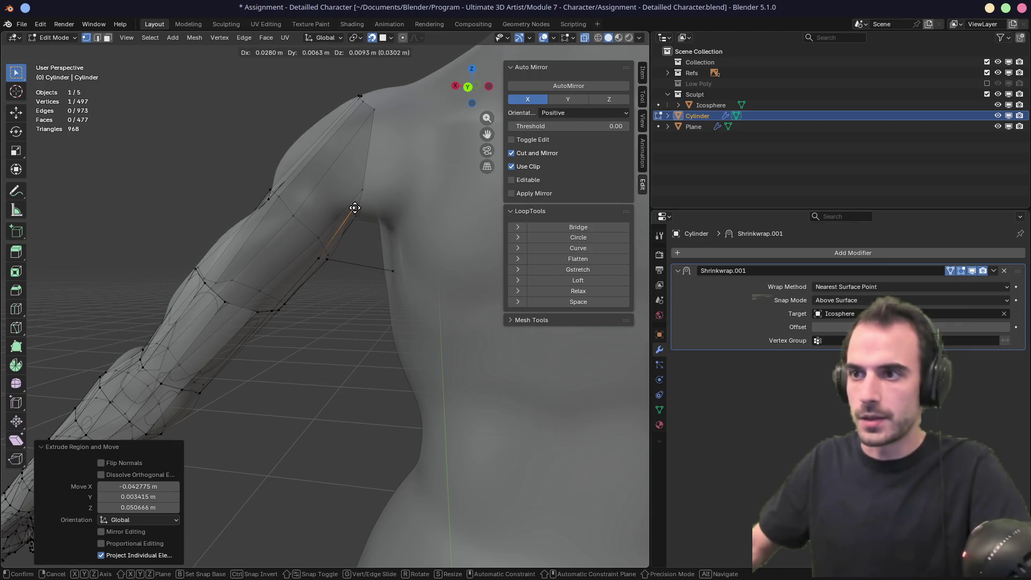
pyautogui.click(354, 212)
# Step: Reposition the vertex near the armpit
pyautogui.moveTo(367, 270); pyautogui.dragTo(341, 207, button='middle')
pyautogui.click(382, 255)
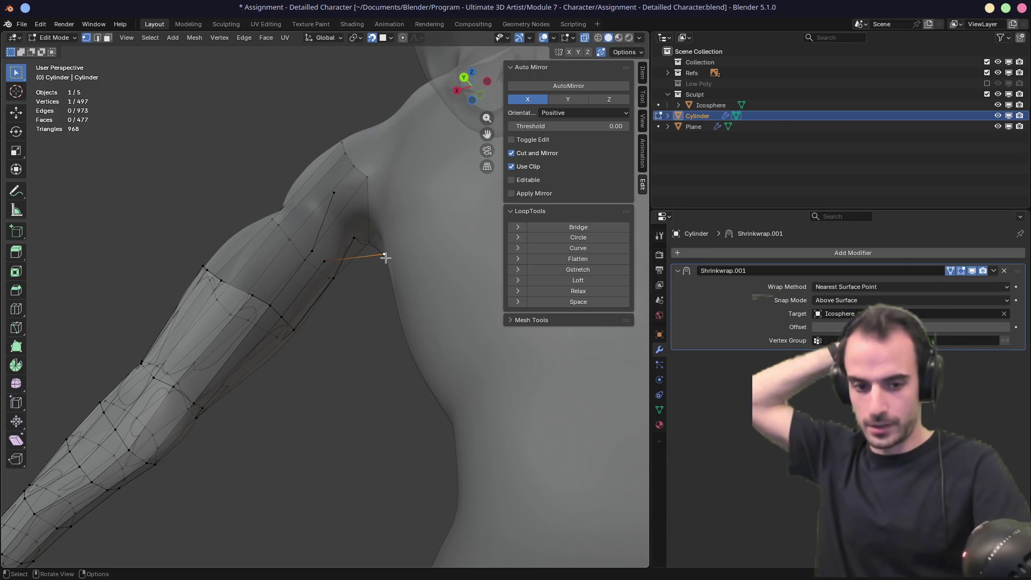
pyautogui.press('g')
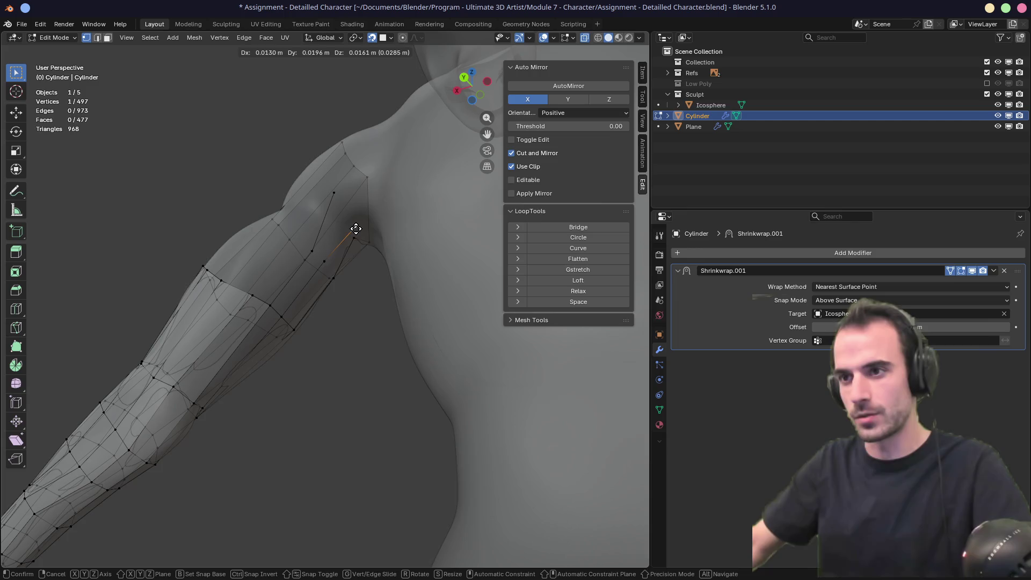
pyautogui.click(353, 224)
pyautogui.press('g')
pyautogui.click(349, 203)
pyautogui.moveTo(349, 202)
pyautogui.mouseDown(button='middle')
pyautogui.moveTo(317, 279)
pyautogui.moveTo(293, 306)
pyautogui.moveTo(328, 278)
pyautogui.mouseUp(button='middle')
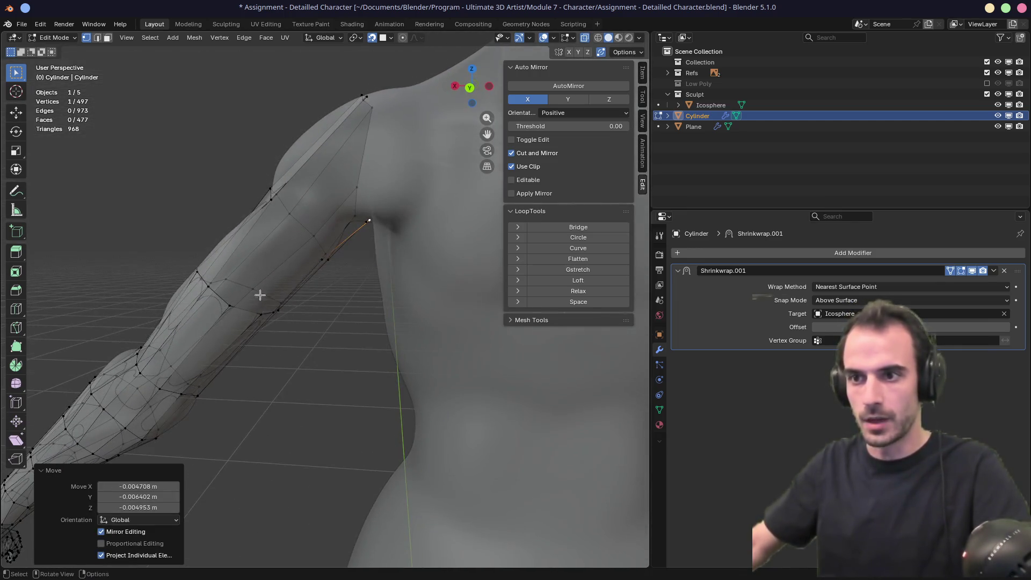
pyautogui.moveTo(260, 295); pyautogui.dragTo(260, 270, button='middle')
# Step: Extrude three new vertices from the armpit edge onto the shoulder and upper arm
pyautogui.press('e')
pyautogui.click(312, 230)
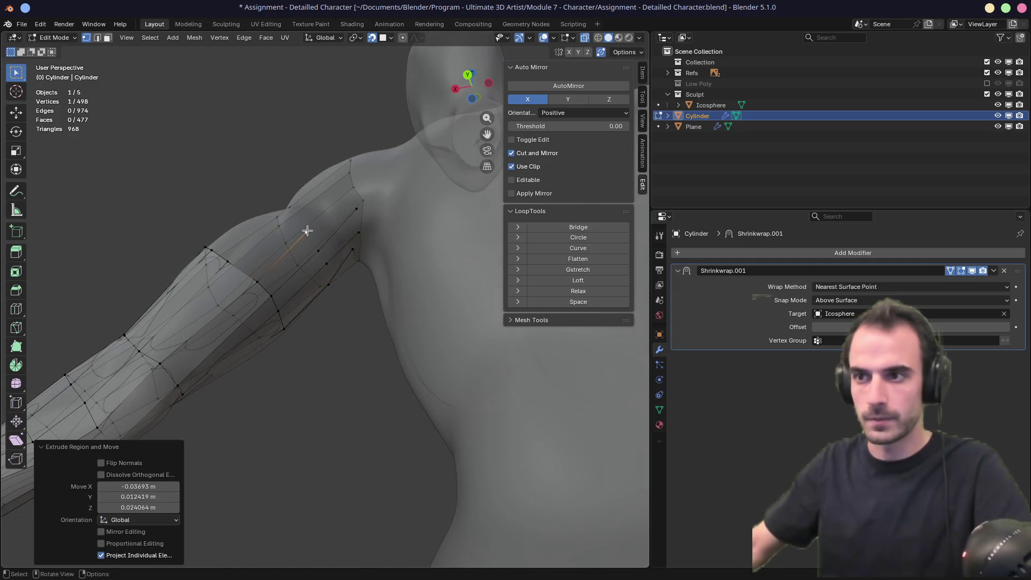
pyautogui.moveTo(235, 250)
pyautogui.mouseDown(button='middle')
pyautogui.moveTo(271, 283)
pyautogui.moveTo(254, 313)
pyautogui.mouseUp(button='middle')
pyautogui.click(265, 300)
pyautogui.press('e')
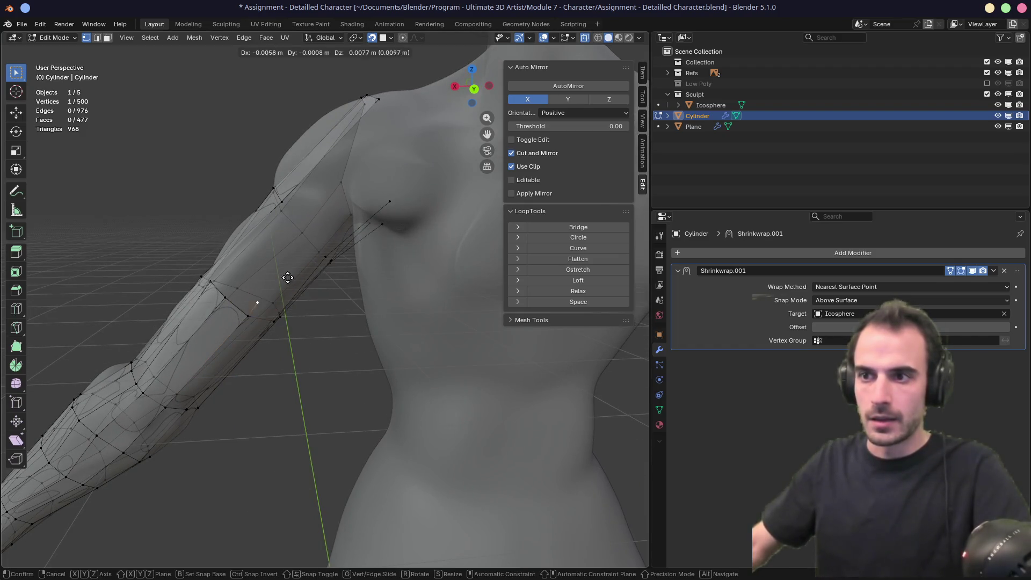
pyautogui.click(333, 222)
pyautogui.moveTo(334, 223); pyautogui.dragTo(299, 295, button='middle')
pyautogui.click(304, 279)
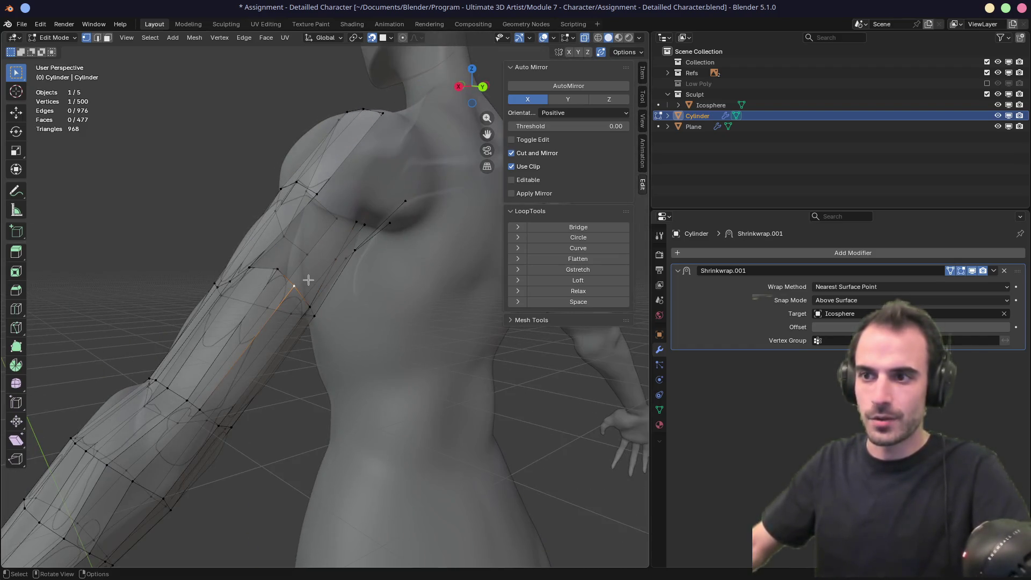
pyautogui.press('e')
pyautogui.click(334, 231)
pyautogui.moveTo(334, 231)
pyautogui.mouseDown(button='middle')
pyautogui.moveTo(350, 281)
pyautogui.moveTo(298, 317)
pyautogui.mouseUp(button='middle')
# Step: Extrude a vertex from the front of the arm toward the chest and select it with its neighbour
pyautogui.click(301, 282)
pyautogui.click(294, 325)
pyautogui.press('e')
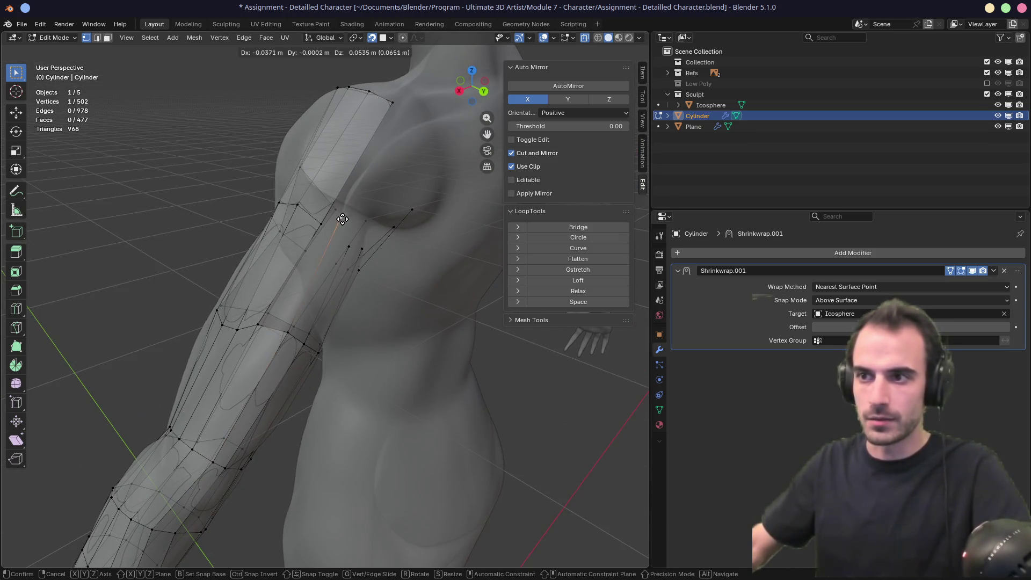
pyautogui.click(351, 241)
pyautogui.click(356, 244)
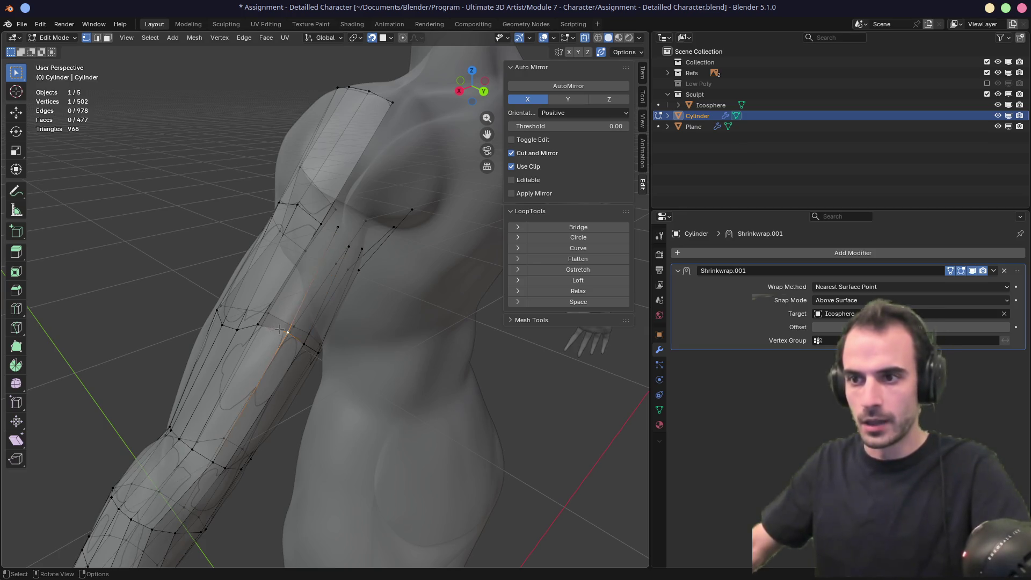
pyautogui.click(299, 335)
# Step: Fill several more faces along the upper-arm strip of the retopology mesh
pyautogui.press('f')
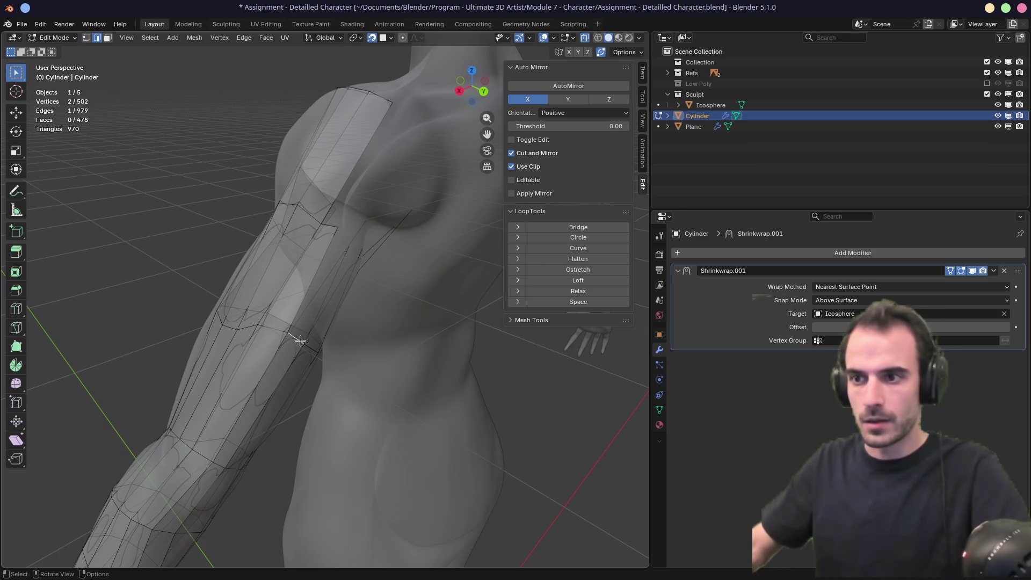
pyautogui.press('f')
pyautogui.moveTo(300, 340)
pyautogui.mouseDown(button='middle')
pyautogui.moveTo(301, 292)
pyautogui.moveTo(253, 287)
pyautogui.moveTo(285, 300)
pyautogui.moveTo(265, 306)
pyautogui.moveTo(253, 267)
pyautogui.moveTo(272, 290)
pyautogui.mouseUp(button='middle')
pyautogui.press('f')
pyautogui.press('f')
pyautogui.press('f')
pyautogui.scroll(5, 307, 337)
pyautogui.moveTo(329, 322); pyautogui.dragTo(325, 299, button='middle')
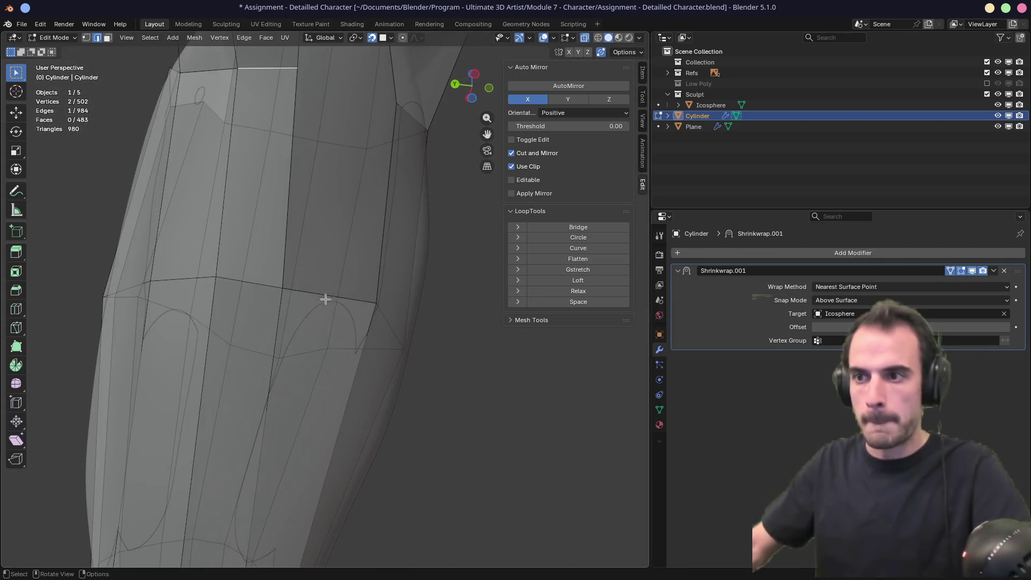
pyautogui.press('f')
pyautogui.moveTo(380, 269)
pyautogui.mouseDown(button='middle')
pyautogui.moveTo(329, 276)
pyautogui.moveTo(288, 236)
pyautogui.moveTo(285, 186)
pyautogui.moveTo(359, 205)
pyautogui.moveTo(384, 199)
pyautogui.mouseUp(button='middle')
# Step: With the sculpt see-through, fill a face near the shoulder, undo a stretched face, and extrude a vertex toward the chest
pyautogui.hotkey('alt', 'z')
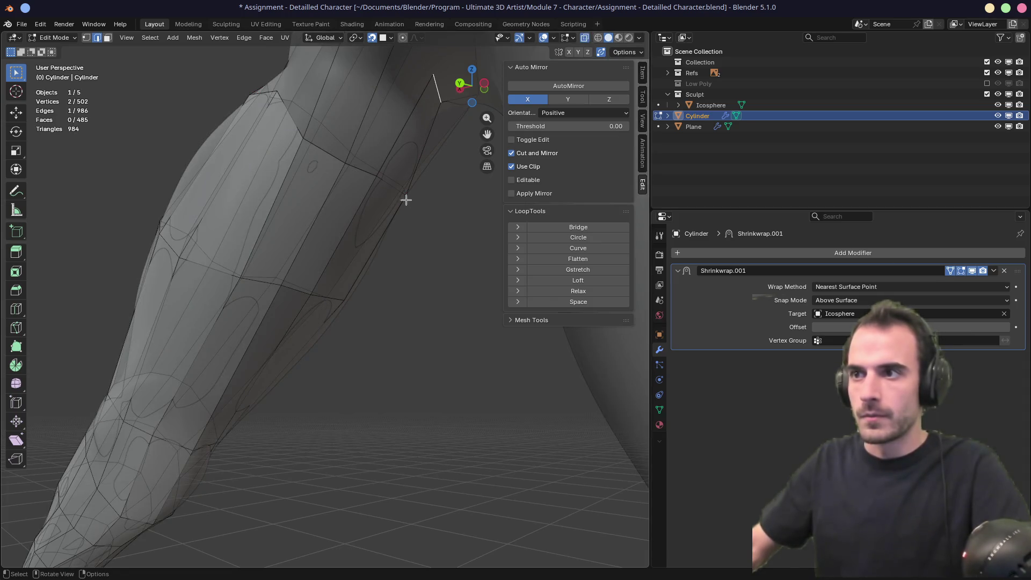
pyautogui.moveTo(358, 170)
pyautogui.mouseDown(button='middle')
pyautogui.moveTo(356, 226)
pyautogui.moveTo(334, 287)
pyautogui.moveTo(333, 256)
pyautogui.moveTo(345, 256)
pyautogui.mouseUp(button='middle')
pyautogui.press('j')
pyautogui.press('f')
pyautogui.hotkey('alt', 'z')
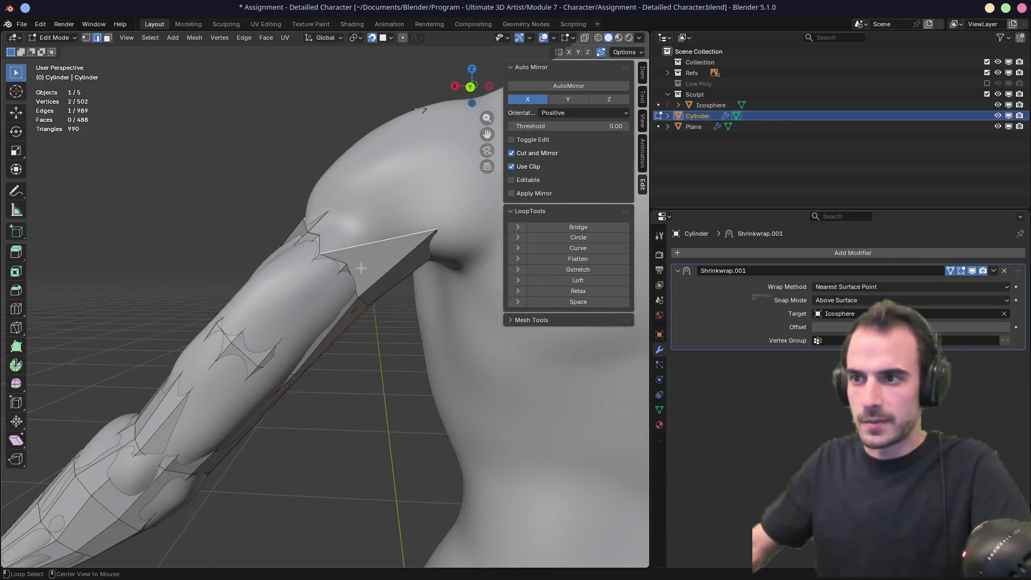
pyautogui.hotkey('alt', 'z')
pyautogui.hotkey('ctrl', 'z')
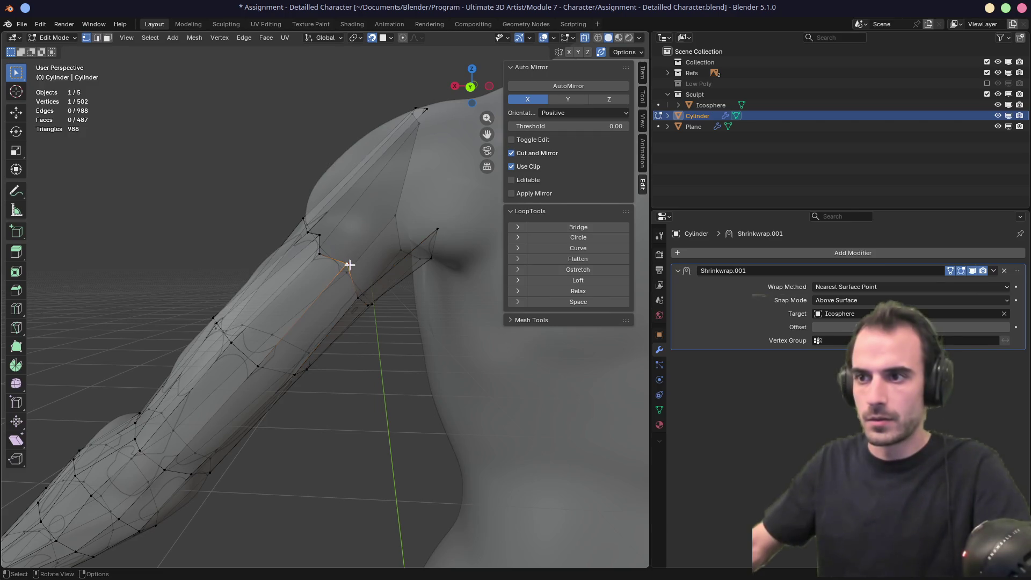
pyautogui.hotkey('alt', 'z')
pyautogui.keyDown('ctrl'); pyautogui.rightClick(404, 208); pyautogui.keyUp('ctrl')
# Step: Extrude two more vertices up the chest and fill the strip with quad faces
pyautogui.moveTo(404, 209); pyautogui.dragTo(403, 212, button='middle')
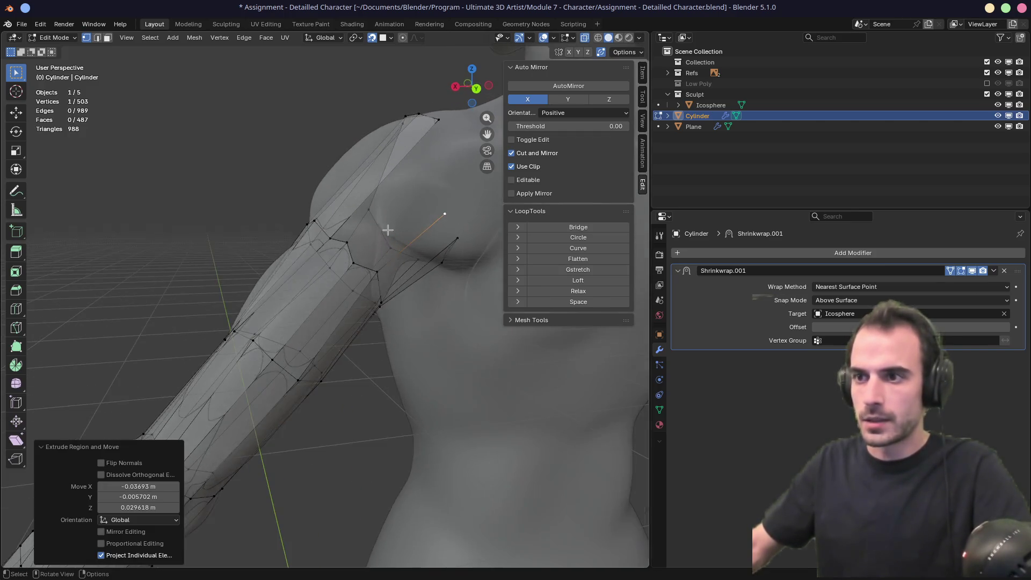
pyautogui.hotkey('alt', 'z')
pyautogui.keyDown('ctrl'); pyautogui.rightClick(435, 185); pyautogui.keyUp('ctrl')
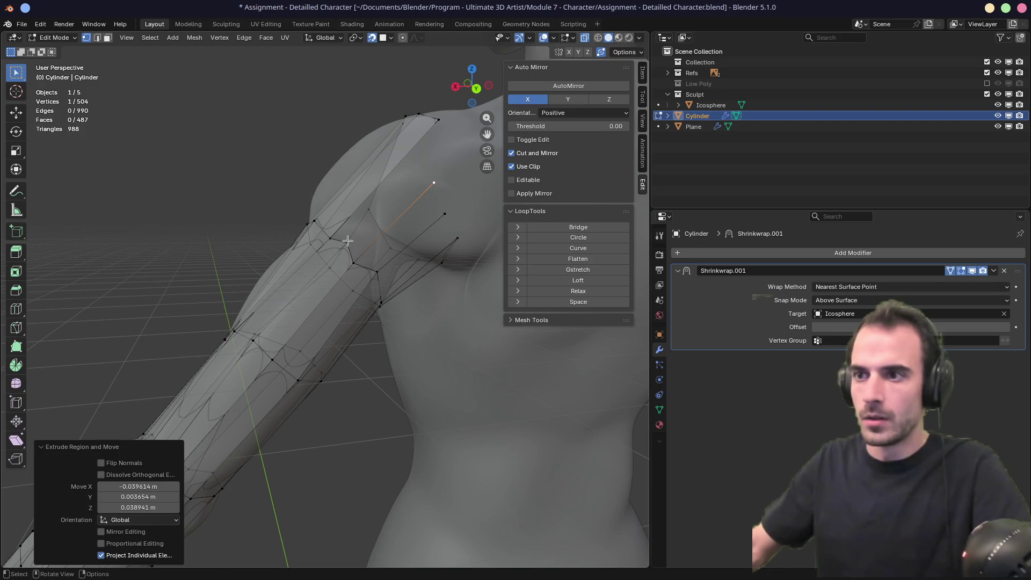
pyautogui.keyDown('ctrl'); pyautogui.rightClick(426, 167); pyautogui.keyUp('ctrl')
pyautogui.press('2')
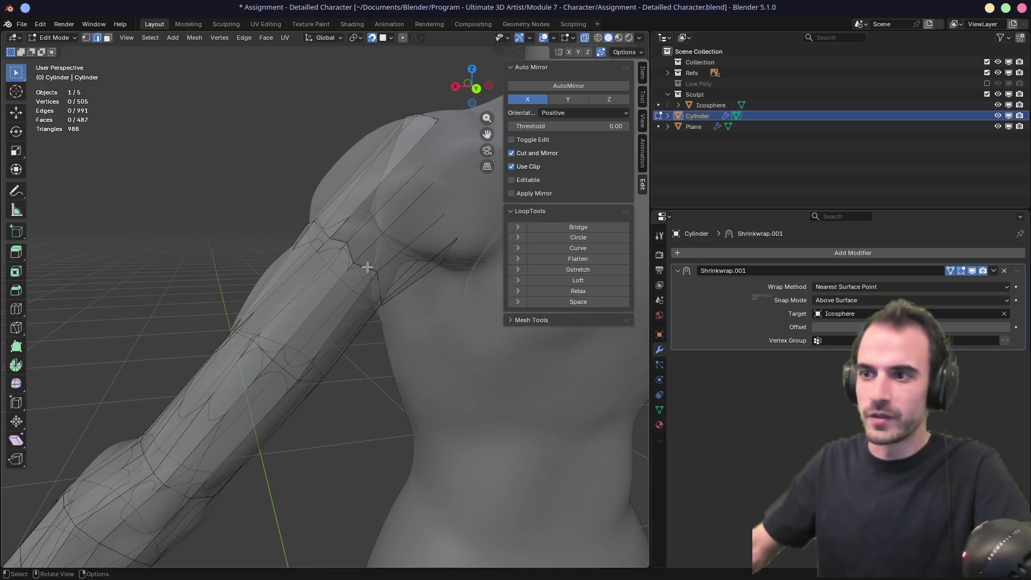
pyautogui.press('f')
pyautogui.press('f')
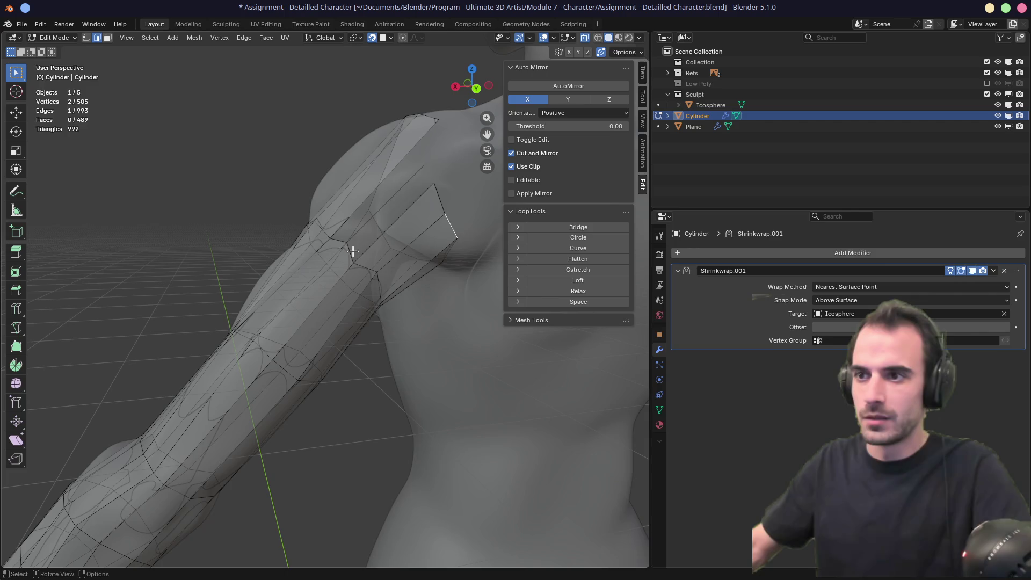
pyautogui.press('f')
pyautogui.press('f')
# Step: Reposition the top-of-shoulder and back-shoulder vertices to follow the sculpt's contour
pyautogui.moveTo(353, 251)
pyautogui.mouseDown(button='middle')
pyautogui.moveTo(410, 225)
pyautogui.moveTo(377, 211)
pyautogui.moveTo(395, 209)
pyautogui.mouseUp(button='middle')
pyautogui.click(406, 173)
pyautogui.moveTo(407, 173); pyautogui.dragTo(470, 156, button='middle')
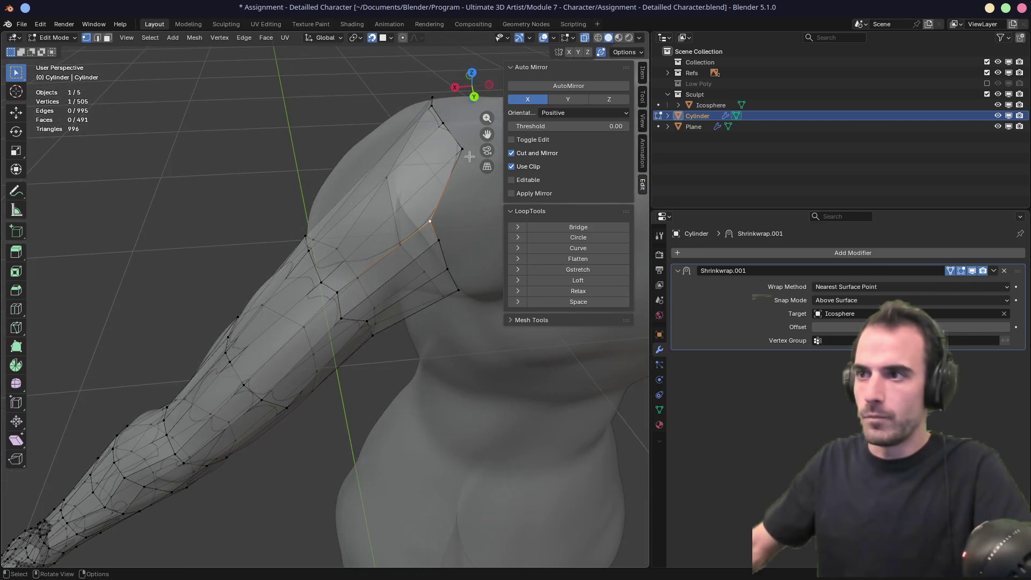
pyautogui.press('g')
pyautogui.click(397, 182)
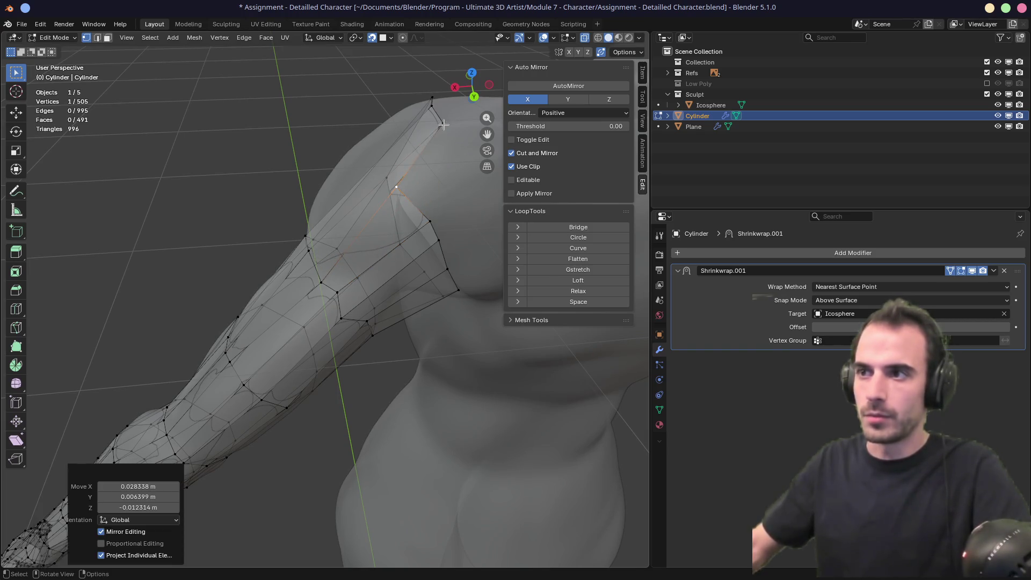
pyautogui.press('g')
pyautogui.click(377, 161)
pyautogui.press('g')
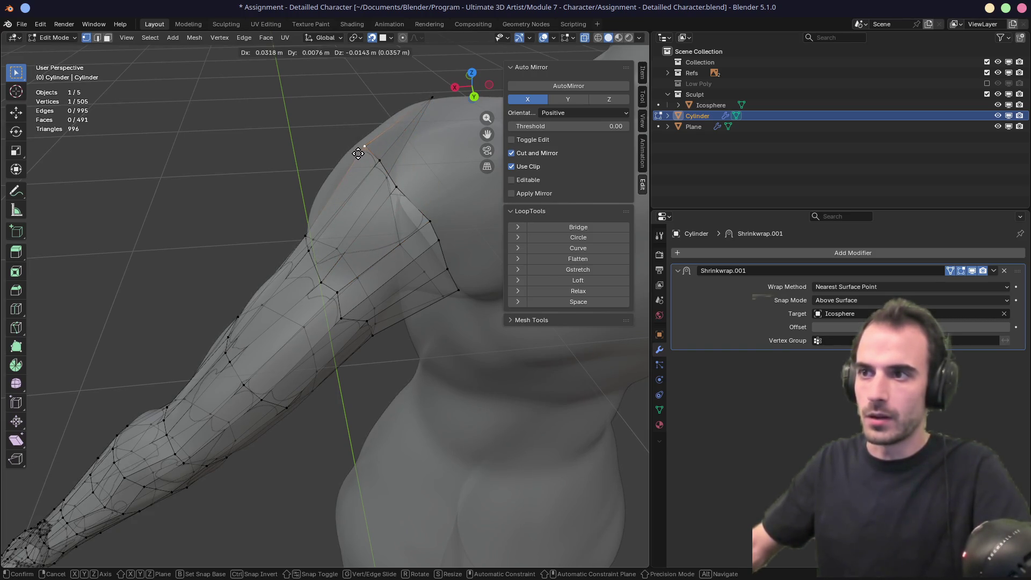
pyautogui.click(359, 153)
pyautogui.moveTo(324, 156); pyautogui.dragTo(247, 101, button='middle')
pyautogui.press('g')
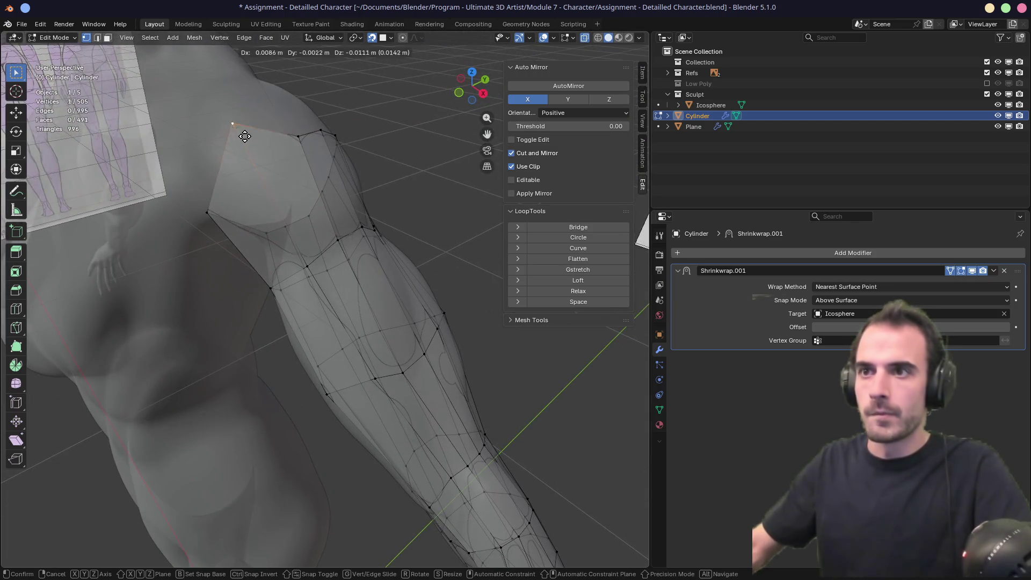
pyautogui.click(259, 173)
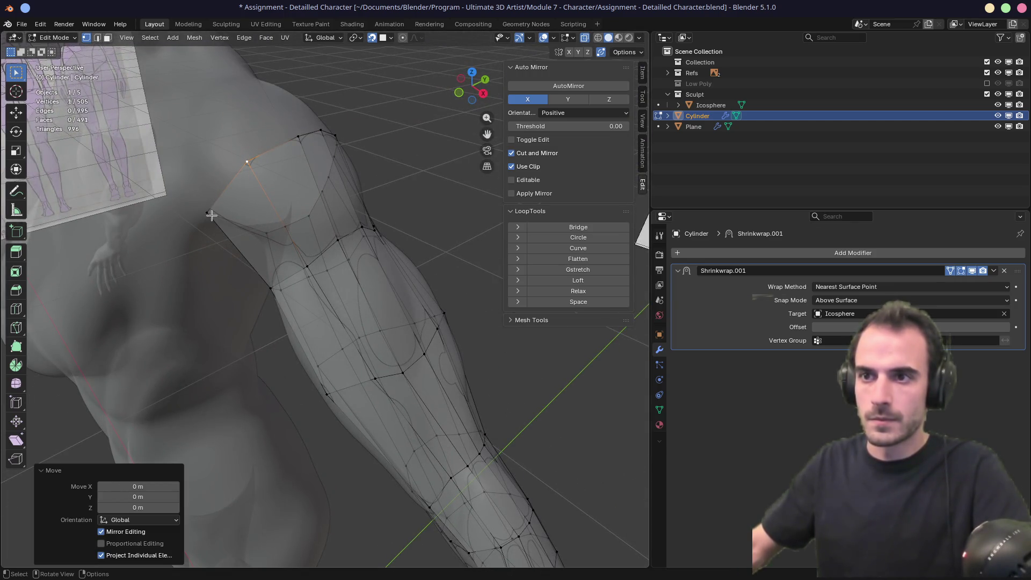
# Step: Slide two armpit vertices along their edges to tidy the underarm
pyautogui.moveTo(406, 217)
pyautogui.mouseDown(button='middle')
pyautogui.moveTo(249, 178)
pyautogui.moveTo(396, 170)
pyautogui.moveTo(275, 198)
pyautogui.moveTo(304, 143)
pyautogui.mouseUp(button='middle')
pyautogui.click(259, 232)
pyautogui.hotkey('shift', 'v')
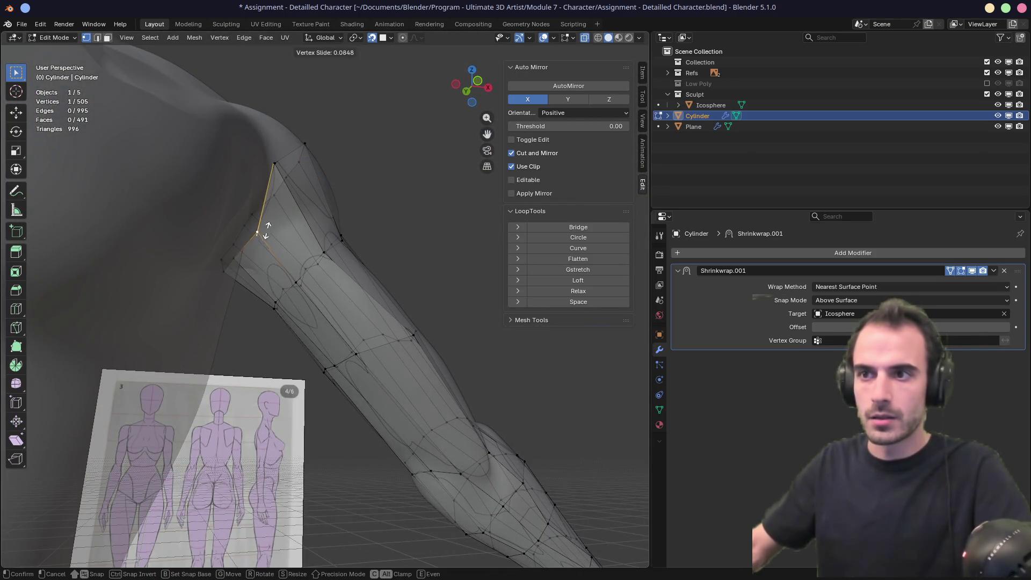
pyautogui.click(274, 197)
pyautogui.click(242, 257)
pyautogui.moveTo(242, 258)
pyautogui.mouseDown(button='middle')
pyautogui.moveTo(268, 236)
pyautogui.moveTo(253, 269)
pyautogui.moveTo(247, 253)
pyautogui.moveTo(253, 260)
pyautogui.mouseUp(button='middle')
pyautogui.hotkey('shift', 'v')
pyautogui.click(255, 265)
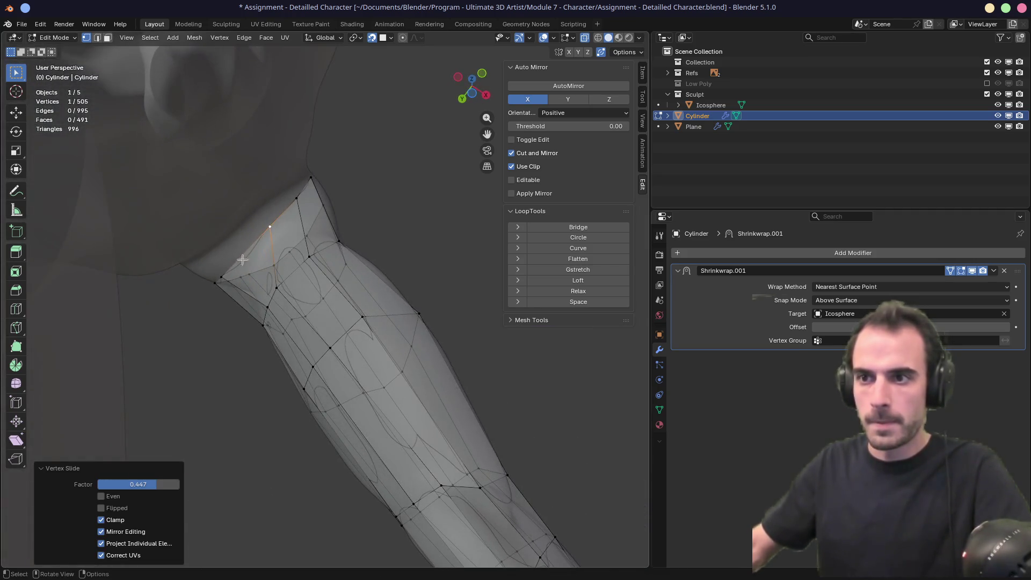
# Step: Move an armpit vertex and slide an upper-arm vertex to even the spacing, then select the upper-arm loop
pyautogui.press('g')
pyautogui.click(245, 248)
pyautogui.click(273, 228)
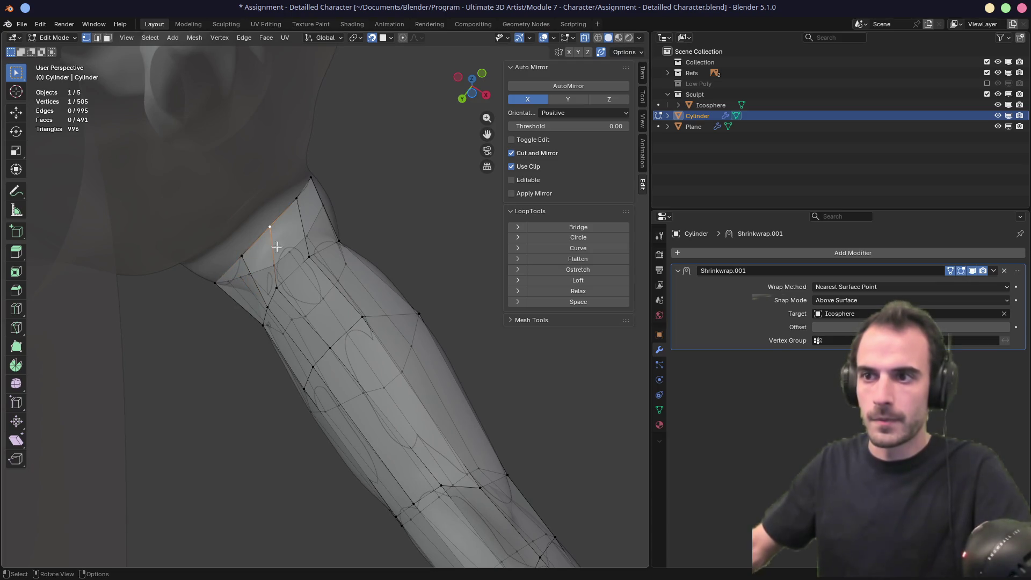
pyautogui.hotkey('shift', 'v')
pyautogui.click(286, 279)
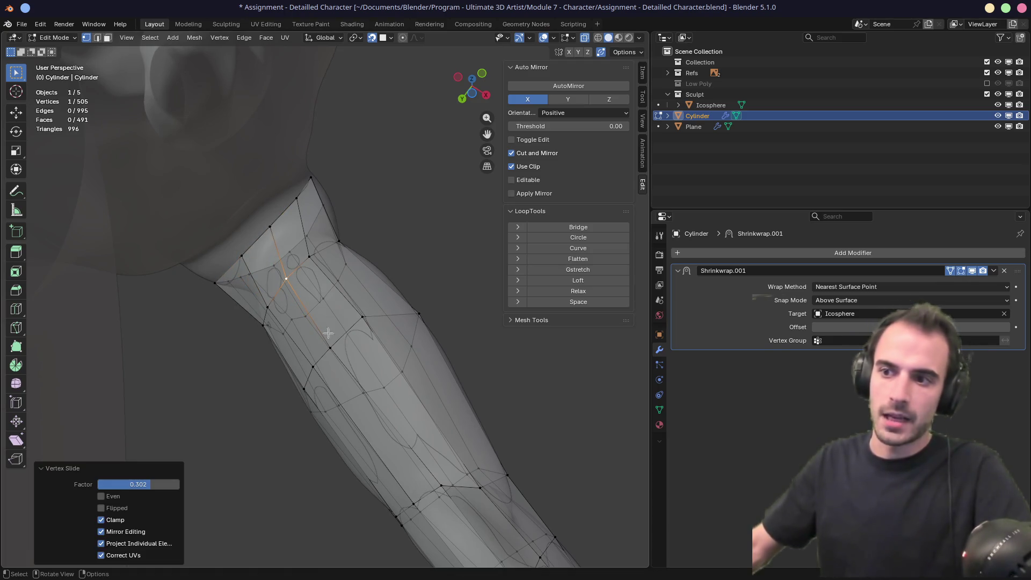
pyautogui.keyDown('alt'); pyautogui.click(346, 334); pyautogui.keyUp('alt')
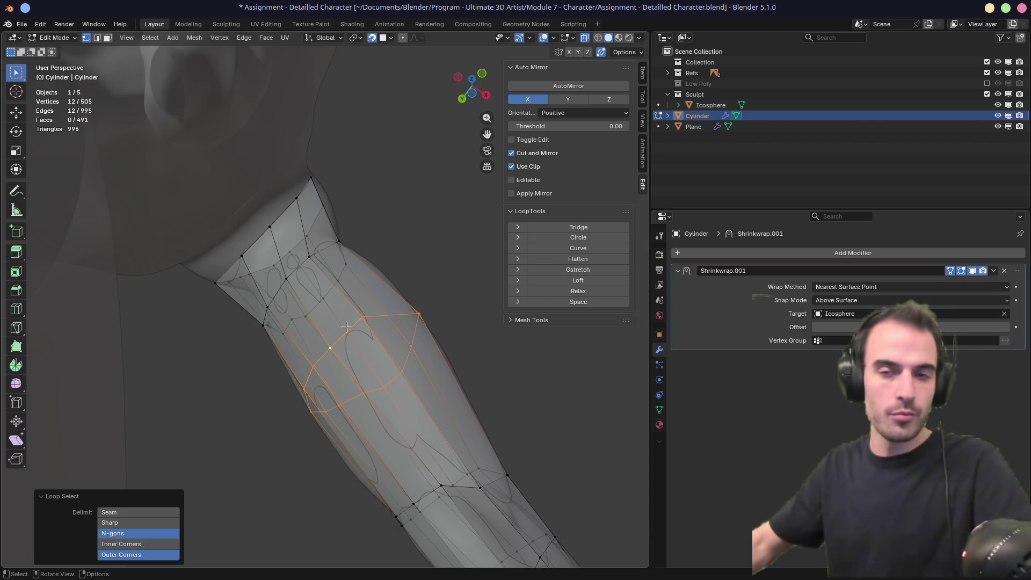
# Step: Nudge one more shoulder vertex into place and check the arm from the side
pyautogui.moveTo(400, 322)
pyautogui.mouseDown(button='middle')
pyautogui.moveTo(323, 385)
pyautogui.moveTo(264, 346)
pyautogui.moveTo(190, 330)
pyautogui.moveTo(430, 240)
pyautogui.mouseUp(button='middle')
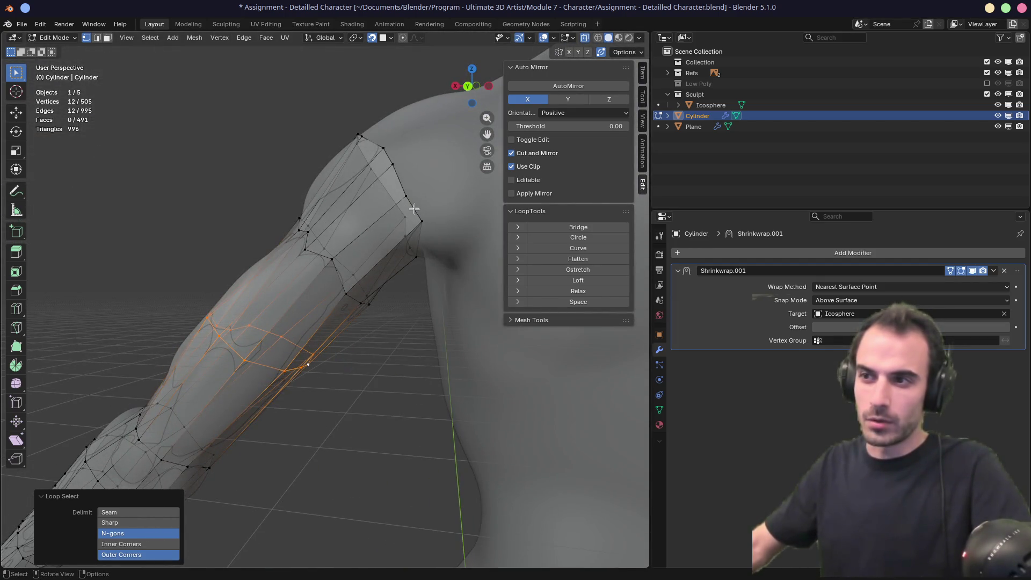
pyautogui.click(422, 222)
pyautogui.press('g')
pyautogui.click(418, 228)
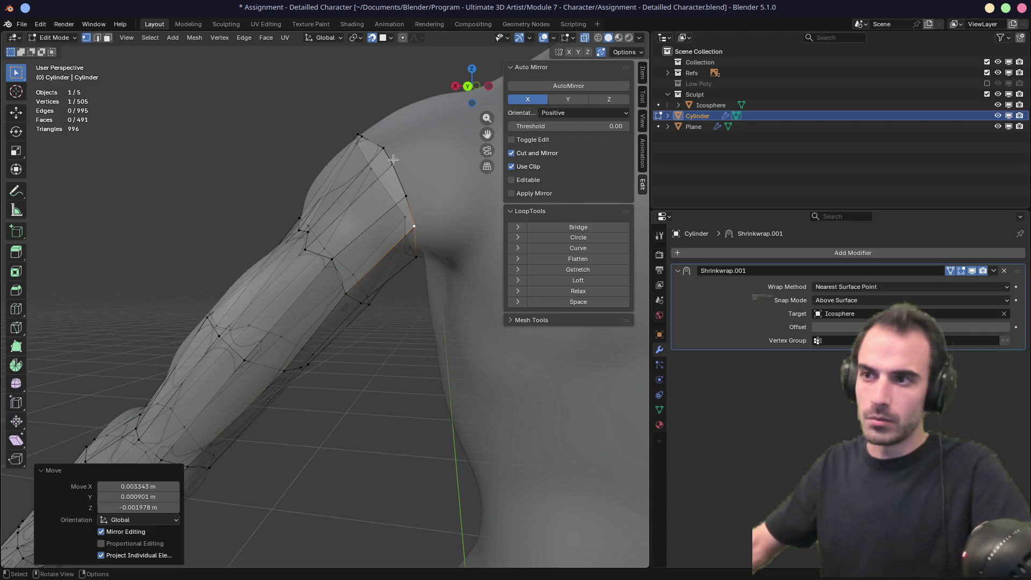
pyautogui.moveTo(419, 229)
pyautogui.mouseDown(button='middle')
pyautogui.moveTo(419, 212)
pyautogui.moveTo(343, 211)
pyautogui.moveTo(388, 209)
pyautogui.moveTo(398, 255)
pyautogui.mouseUp(button='middle')
pyautogui.moveTo(343, 293); pyautogui.dragTo(358, 215, button='middle')
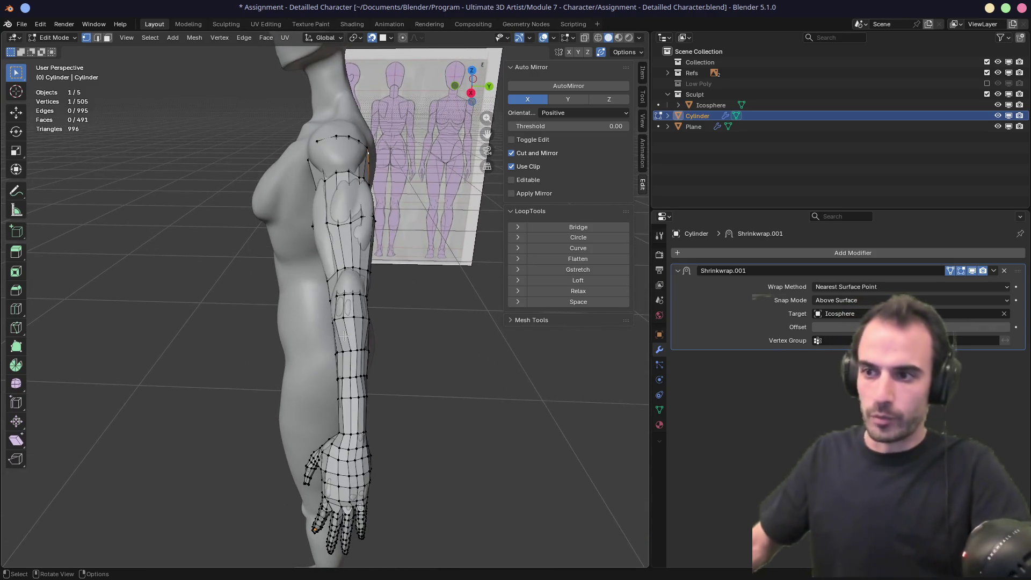
# Step: Dissolve two surplus edge loops on the forearm with Ctrl+X
pyautogui.scroll(3, 357, 215)
pyautogui.keyDown('alt'); pyautogui.click(368, 345); pyautogui.keyUp('alt')
pyautogui.moveTo(368, 345)
pyautogui.mouseDown(button='middle')
pyautogui.moveTo(404, 325)
pyautogui.moveTo(410, 335)
pyautogui.moveTo(419, 286)
pyautogui.mouseUp(button='middle')
pyautogui.press('2')
pyautogui.hotkey('ctrl', 'x')
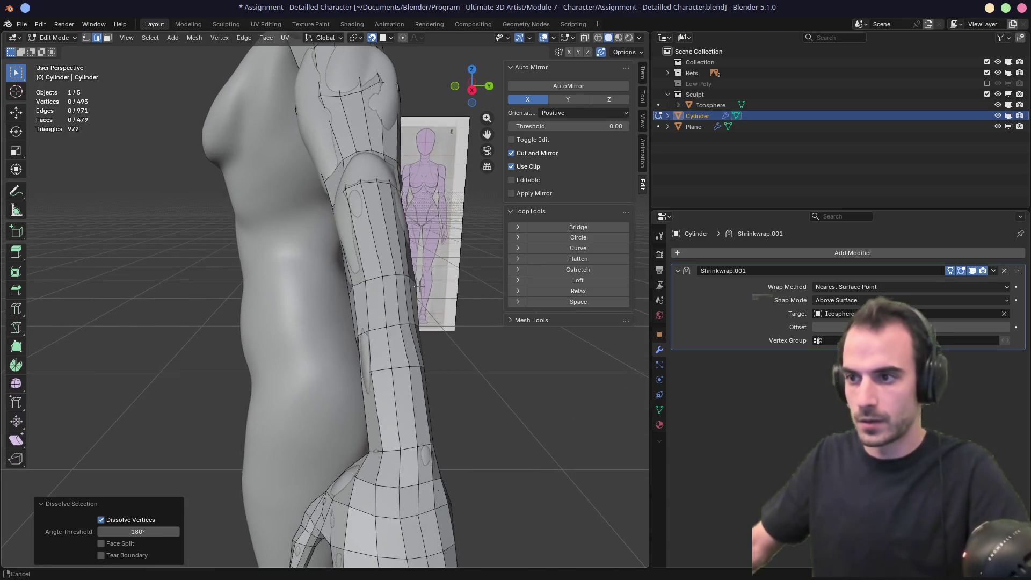
pyautogui.keyDown('alt'); pyautogui.click(392, 324); pyautogui.keyUp('alt')
pyautogui.hotkey('ctrl', 'x')
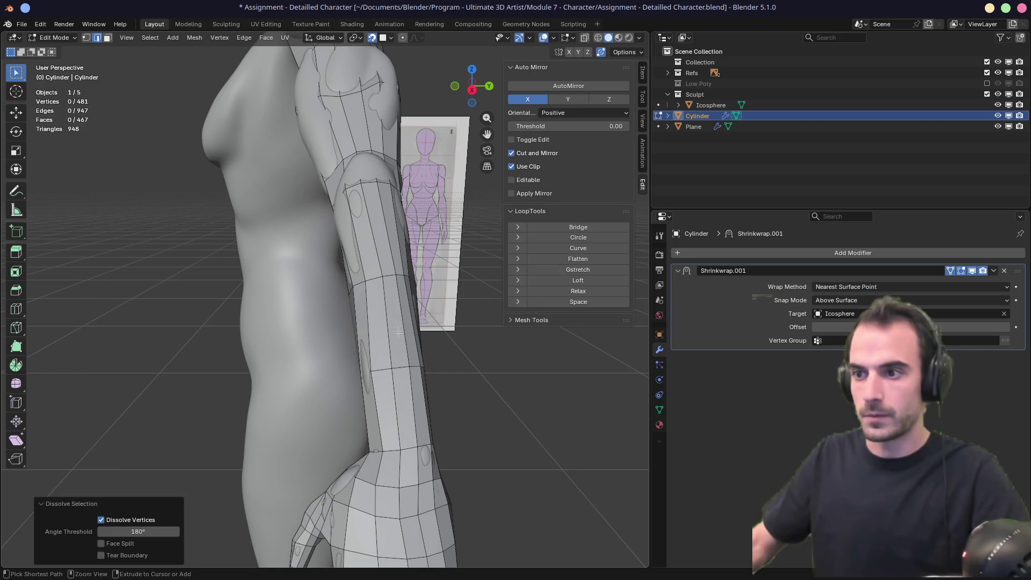
pyautogui.moveTo(392, 324)
pyautogui.mouseDown(button='middle')
pyautogui.moveTo(417, 300)
pyautogui.moveTo(400, 311)
pyautogui.moveTo(285, 269)
pyautogui.moveTo(291, 254)
pyautogui.moveTo(287, 274)
pyautogui.moveTo(351, 267)
pyautogui.moveTo(402, 305)
pyautogui.mouseUp(button='middle')
# Step: Slide the elbow loop lower and cut a new centred loop across the elbow
pyautogui.keyDown('alt'); pyautogui.click(348, 267); pyautogui.keyUp('alt')
pyautogui.press('g')
pyautogui.press('g')
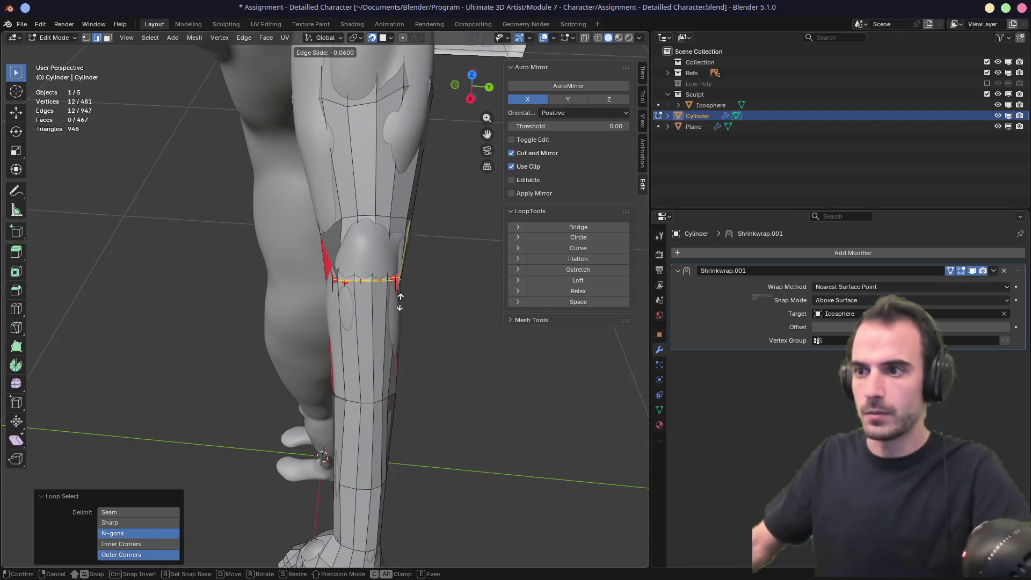
pyautogui.click(400, 300)
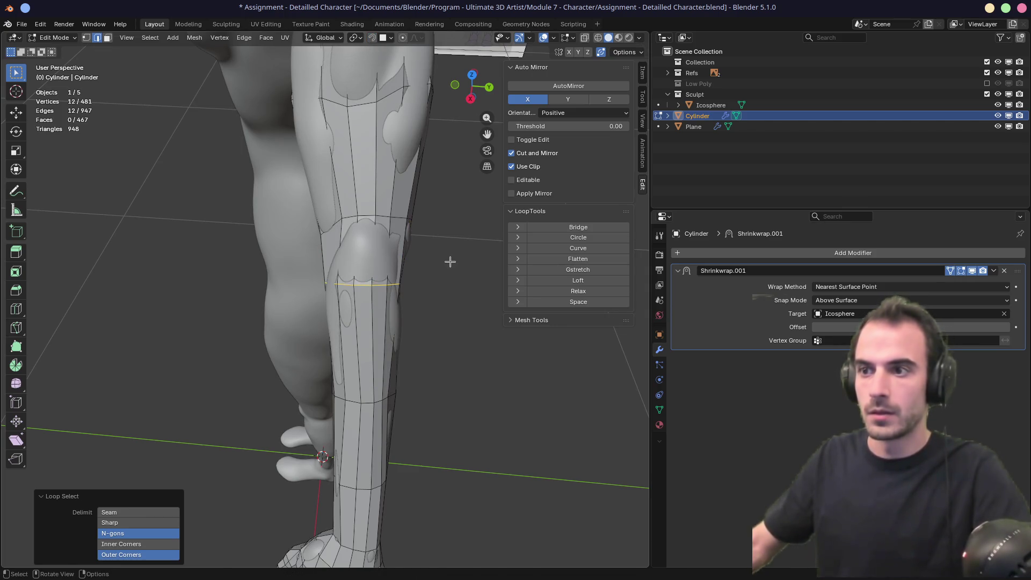
pyautogui.hotkey('ctrl', 'r')
pyautogui.click(407, 251)
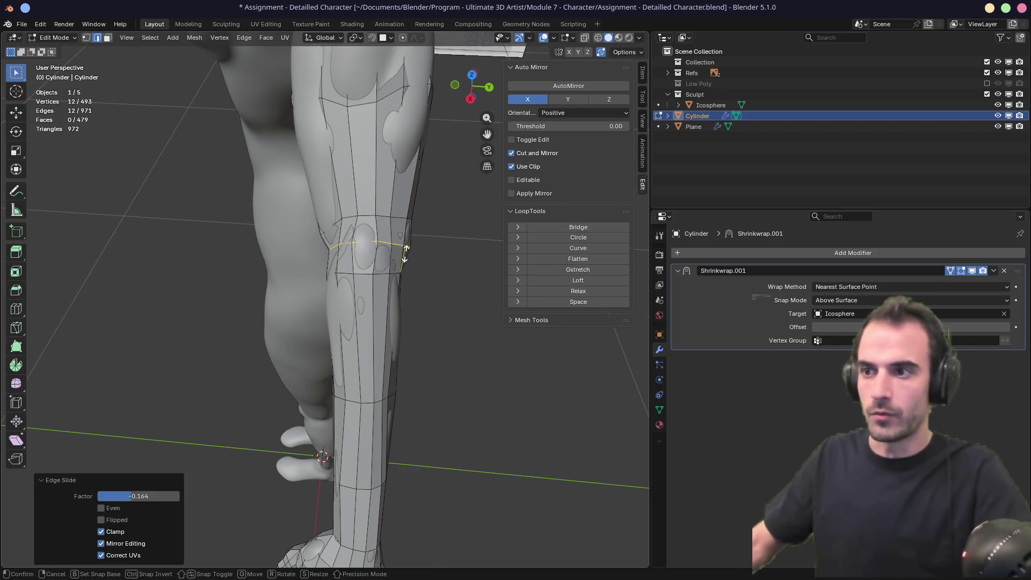
pyautogui.rightClick(416, 274)
pyautogui.moveTo(391, 244)
pyautogui.mouseDown(button='middle')
pyautogui.moveTo(419, 209)
pyautogui.moveTo(449, 206)
pyautogui.moveTo(448, 175)
pyautogui.moveTo(413, 205)
pyautogui.mouseUp(button='middle')
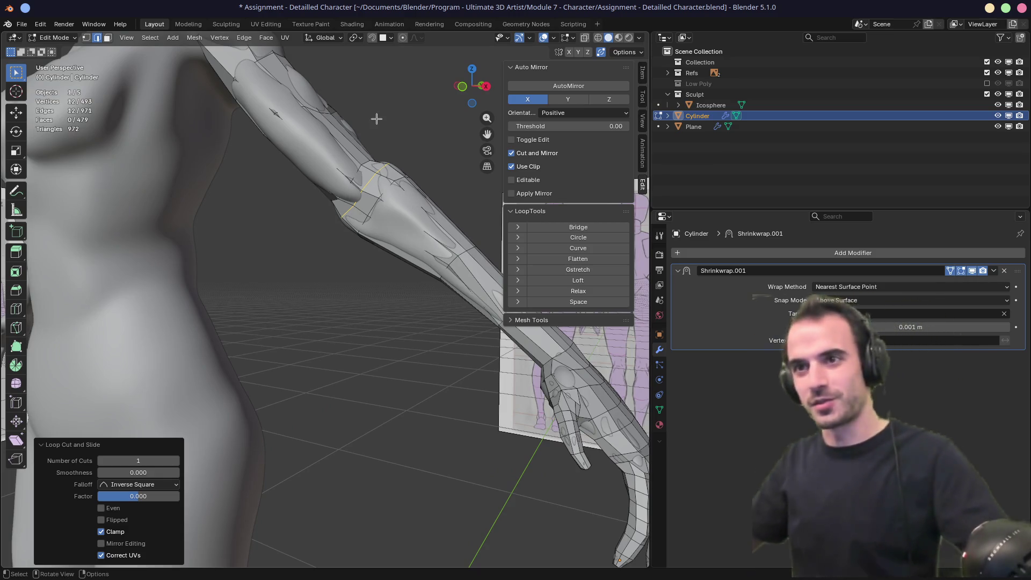
pyautogui.moveTo(355, 106)
pyautogui.mouseDown(button='middle')
pyautogui.moveTo(329, 114)
pyautogui.moveTo(331, 124)
pyautogui.mouseUp(button='middle')
# Step: Slide an upper-arm loop and relax the upper-arm loops with LoopTools Relax
pyautogui.keyDown('alt'); pyautogui.click(360, 290); pyautogui.keyUp('alt')
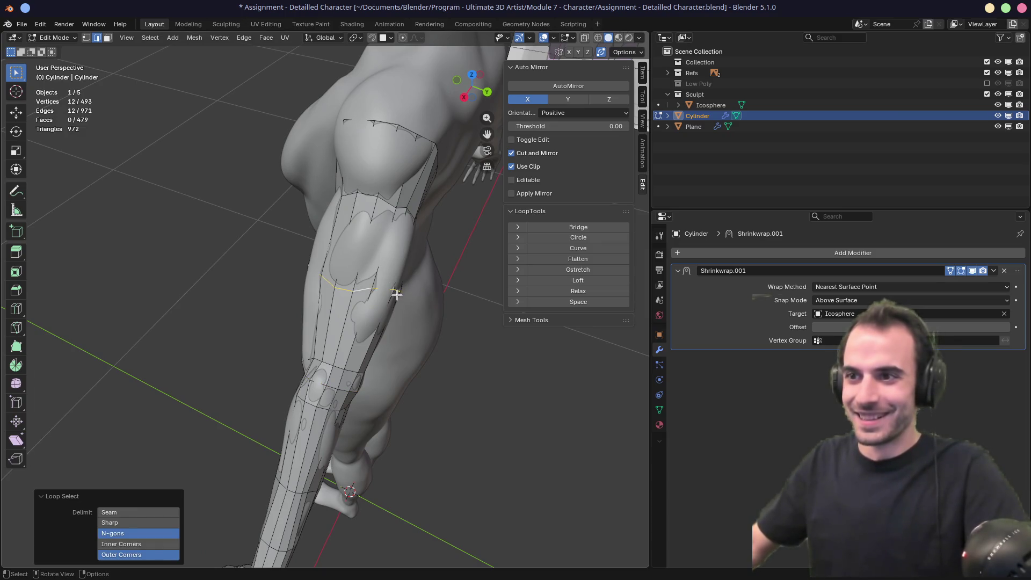
pyautogui.press('g')
pyautogui.press('g')
pyautogui.click(404, 304)
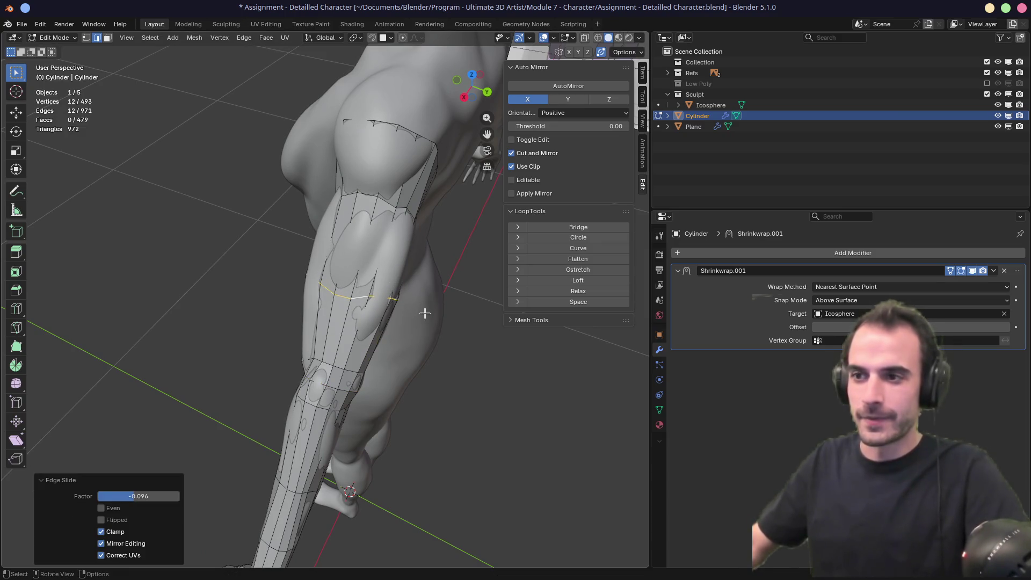
pyautogui.keyDown('alt'); pyautogui.click(399, 206); pyautogui.keyUp('alt')
pyautogui.keyDown('shift'); pyautogui.moveTo(440, 246); pyautogui.dragTo(442, 254, button='middle'); pyautogui.keyUp('shift')
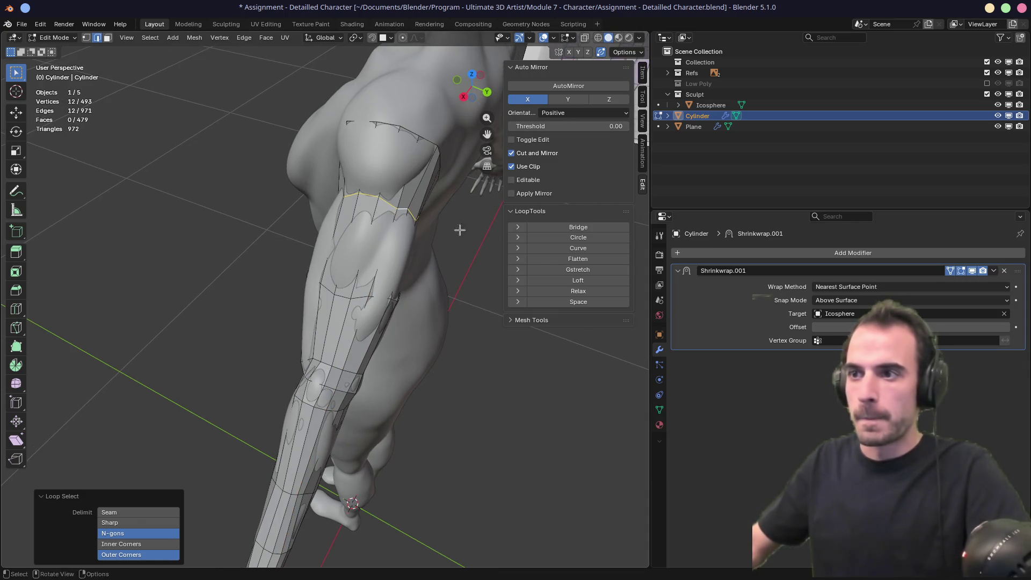
pyautogui.click(577, 291)
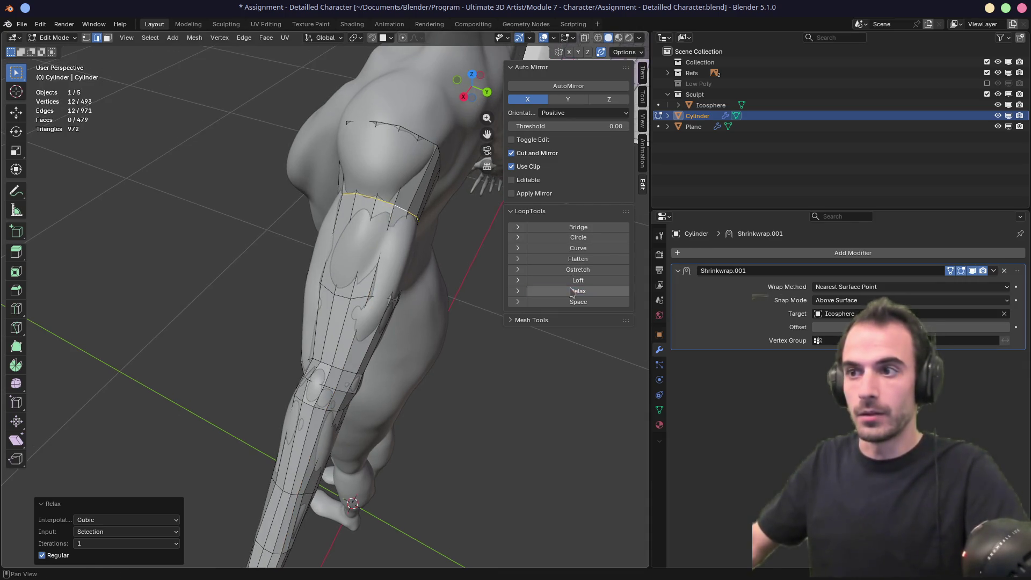
pyautogui.keyDown('alt'); pyautogui.click(371, 302); pyautogui.keyUp('alt')
pyautogui.click(578, 290)
pyautogui.keyDown('shift'); pyautogui.moveTo(376, 392); pyautogui.dragTo(403, 132, button='middle'); pyautogui.keyUp('shift')
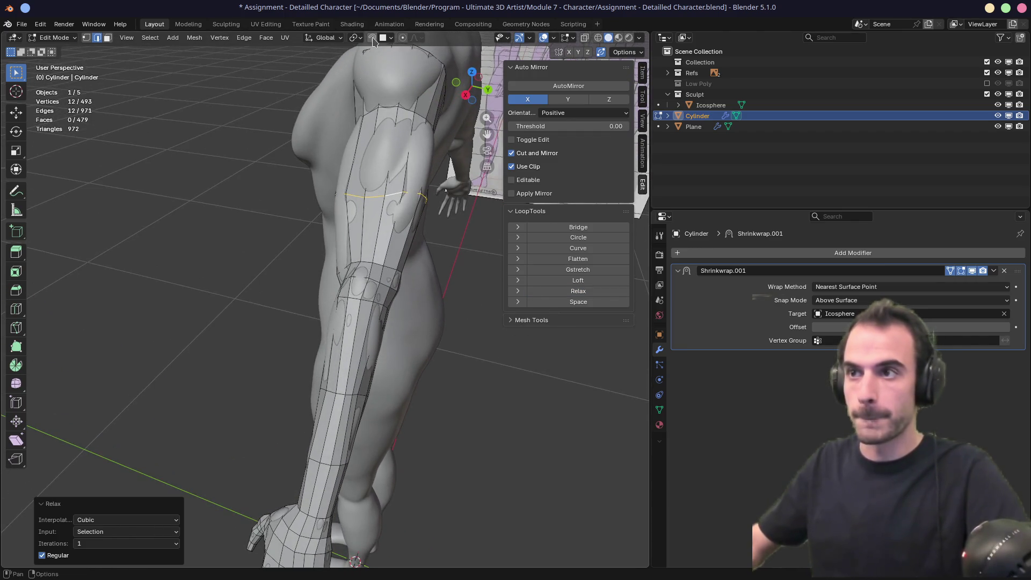
pyautogui.moveTo(333, 177)
pyautogui.mouseDown(button='middle')
pyautogui.moveTo(297, 250)
pyautogui.moveTo(361, 194)
pyautogui.moveTo(341, 247)
pyautogui.mouseUp(button='middle')
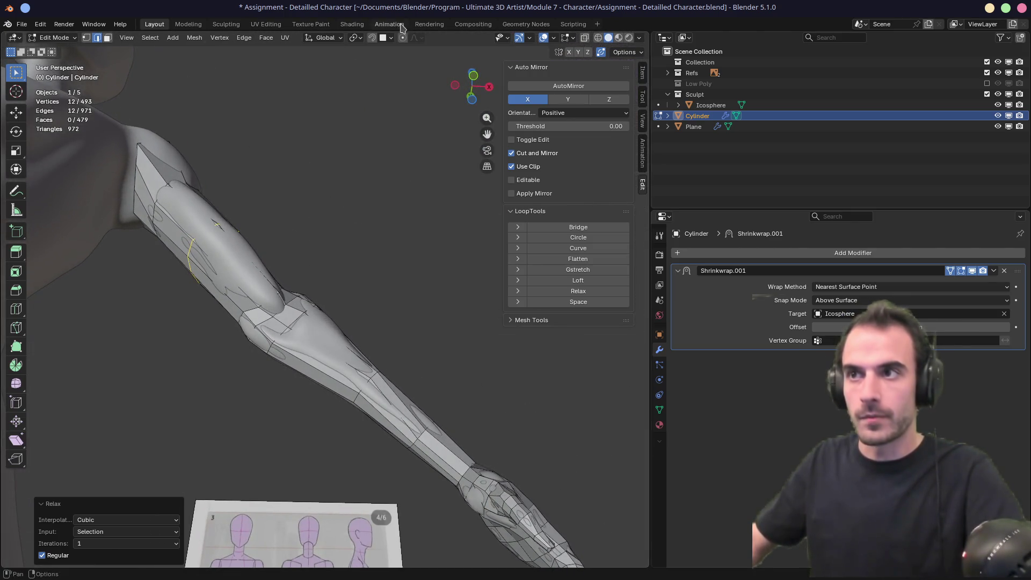
# Step: Turn snapping on and set it to Face Nearest
pyautogui.click(382, 39)
pyautogui.click(372, 38)
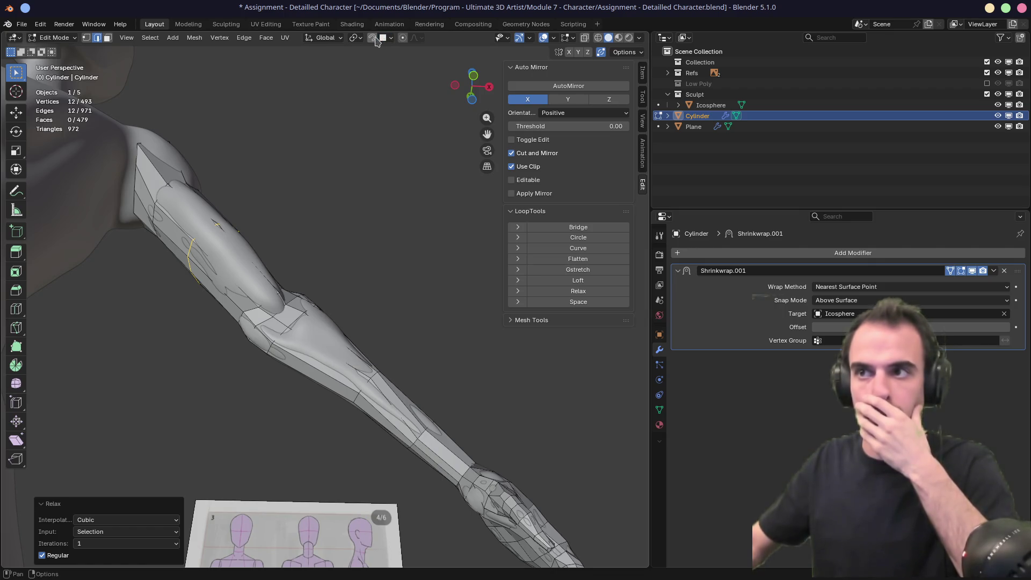
pyautogui.click(390, 39)
pyautogui.click(365, 213)
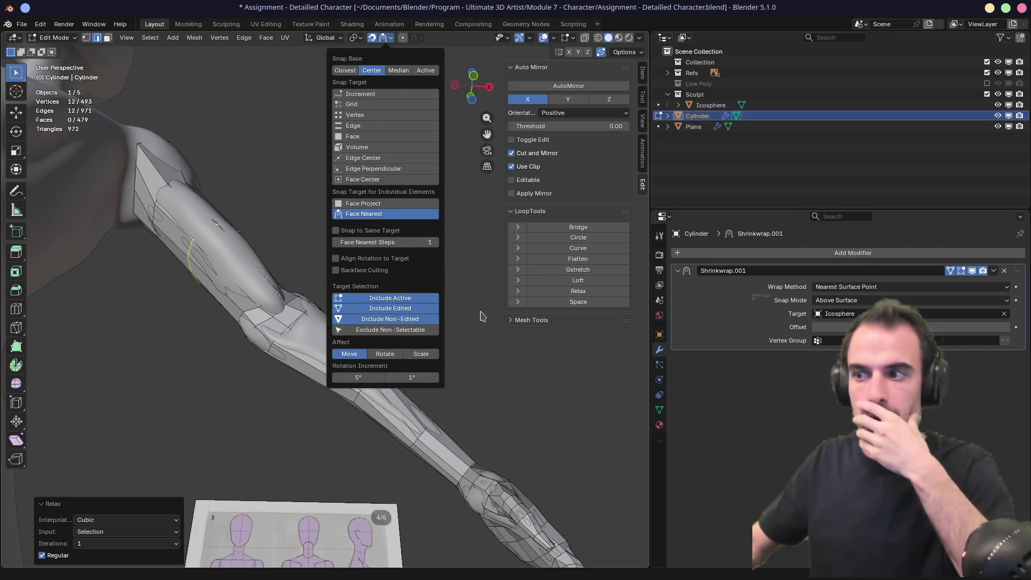
pyautogui.moveTo(199, 255)
pyautogui.mouseDown(button='middle')
pyautogui.moveTo(221, 376)
pyautogui.moveTo(367, 298)
pyautogui.mouseUp(button='middle')
# Step: Relax the elbow loop and a forearm ring, then dissolve the surplus loop
pyautogui.keyDown('alt'); pyautogui.click(379, 295); pyautogui.keyUp('alt')
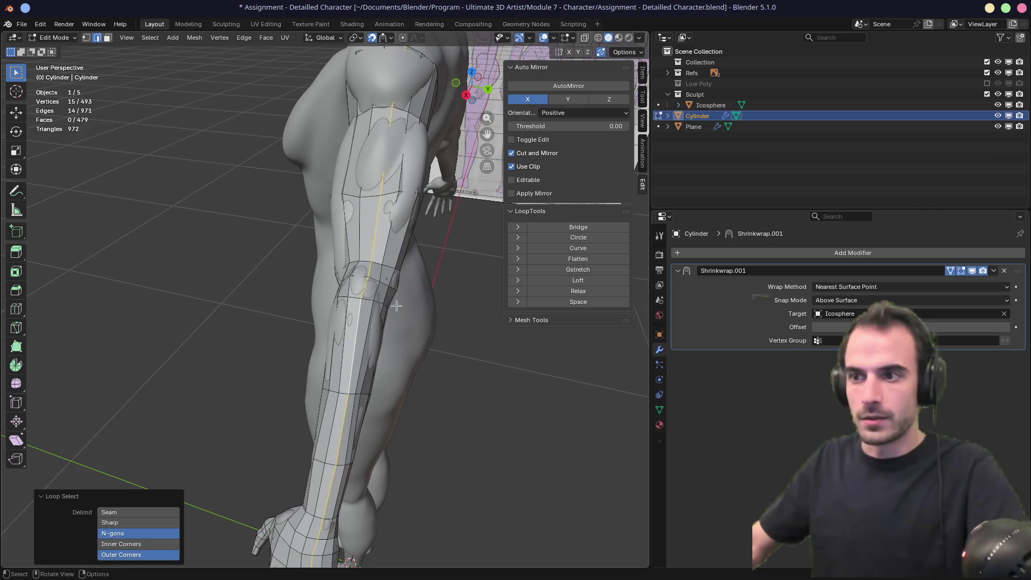
pyautogui.click(577, 291)
pyautogui.keyDown('shift'); pyautogui.moveTo(435, 343); pyautogui.dragTo(389, 277, button='middle'); pyautogui.keyUp('shift')
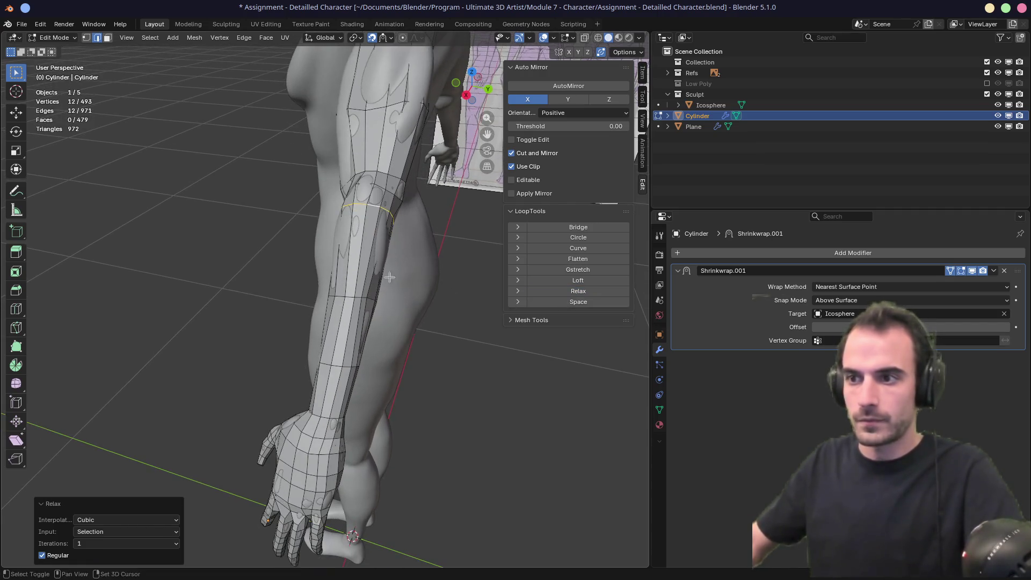
pyautogui.keyDown('alt'); pyautogui.click(367, 307); pyautogui.keyUp('alt')
pyautogui.keyDown('alt'); pyautogui.click(357, 298); pyautogui.keyUp('alt')
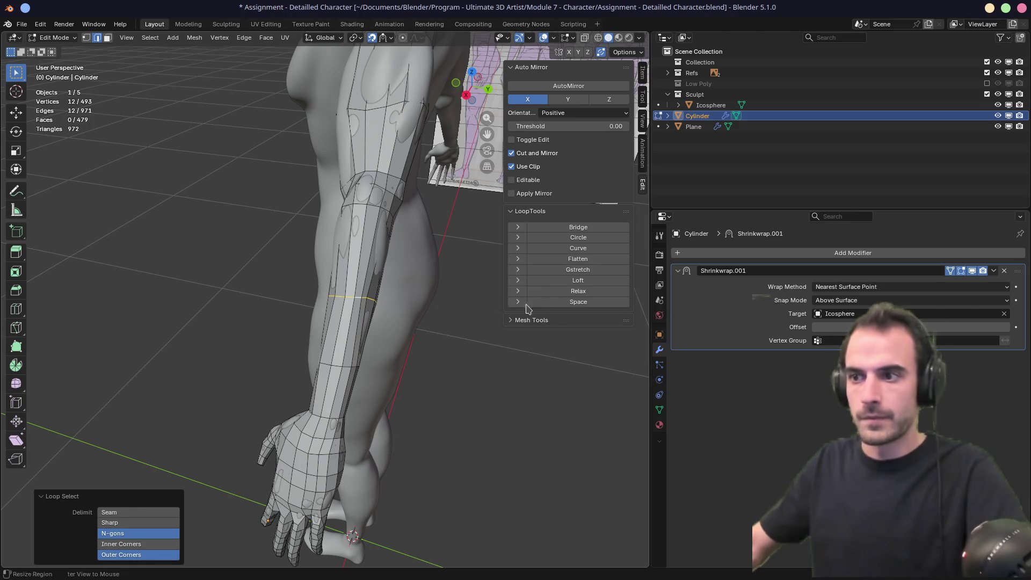
pyautogui.click(558, 291)
pyautogui.moveTo(388, 327); pyautogui.dragTo(455, 273, button='middle')
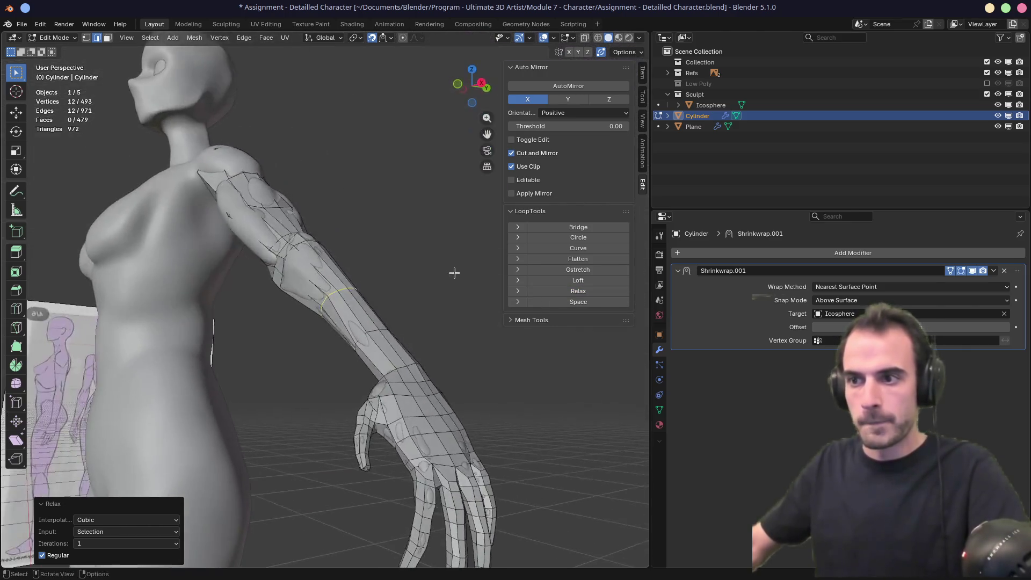
pyautogui.moveTo(372, 330)
pyautogui.mouseDown(button='middle')
pyautogui.moveTo(468, 298)
pyautogui.moveTo(225, 352)
pyautogui.moveTo(498, 322)
pyautogui.moveTo(376, 295)
pyautogui.mouseUp(button='middle')
pyautogui.click(580, 291)
pyautogui.hotkey('ctrl', 'x')
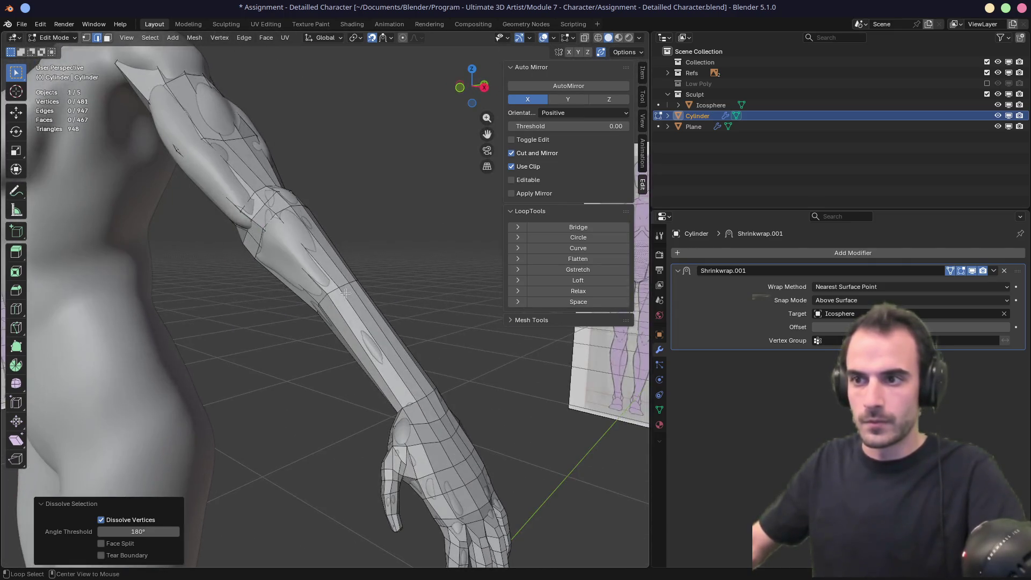
# Step: Move two forearm loops into better positions and relax each one
pyautogui.keyDown('alt'); pyautogui.click(371, 293); pyautogui.keyUp('alt')
pyautogui.press('g')
pyautogui.click(381, 297)
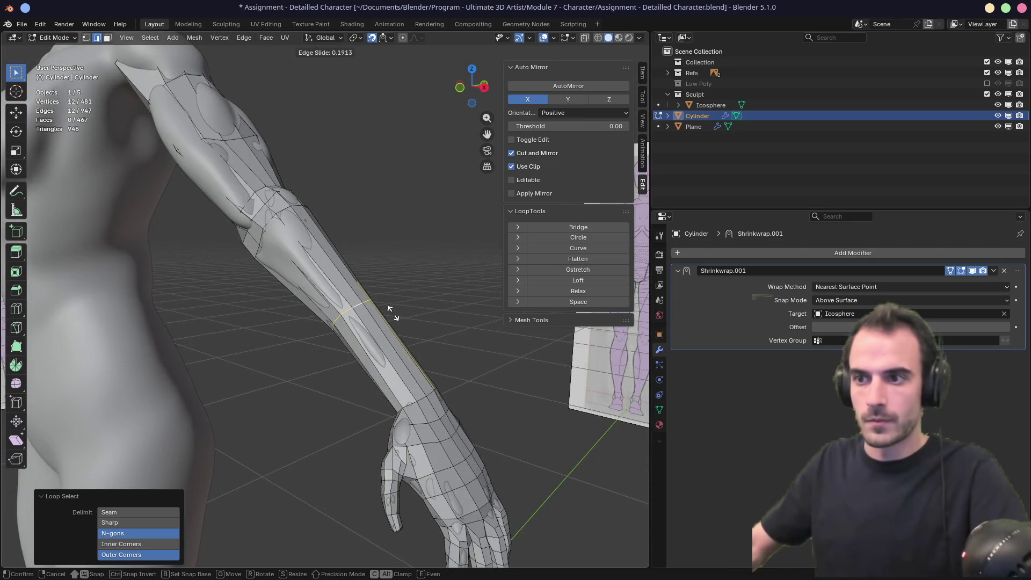
pyautogui.click(578, 291)
pyautogui.moveTo(419, 317)
pyautogui.mouseDown(button='middle')
pyautogui.moveTo(364, 318)
pyautogui.moveTo(405, 292)
pyautogui.moveTo(463, 282)
pyautogui.moveTo(421, 295)
pyautogui.moveTo(321, 295)
pyautogui.mouseUp(button='middle')
pyautogui.press('g')
pyautogui.click(361, 319)
pyautogui.click(578, 292)
# Step: Inspect the isolated arm mesh in local view, then return to the full body
pyautogui.press('KP_Divide')
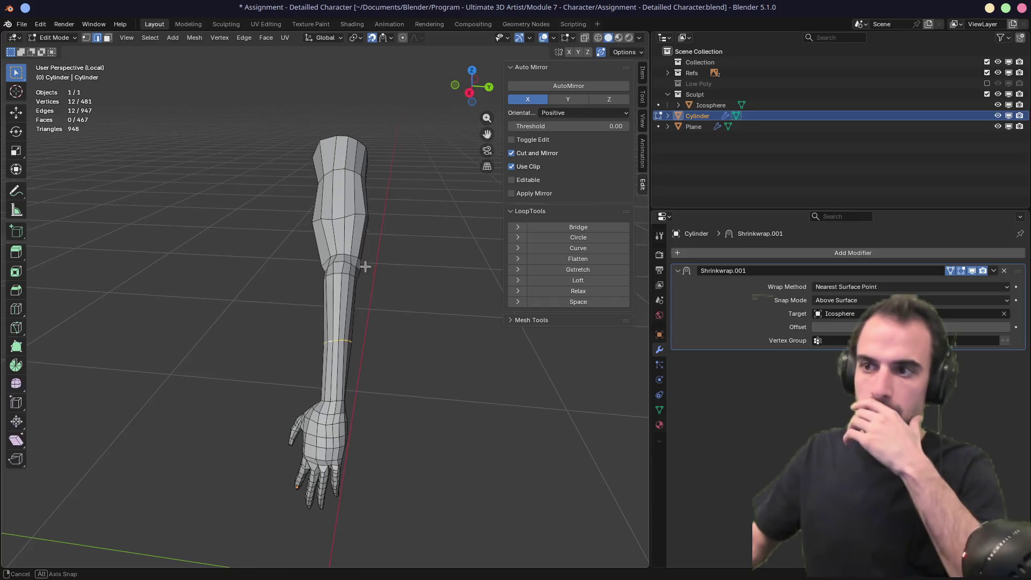
pyautogui.moveTo(422, 214)
pyautogui.mouseDown(button='middle')
pyautogui.moveTo(311, 272)
pyautogui.moveTo(416, 249)
pyautogui.moveTo(300, 231)
pyautogui.moveTo(444, 211)
pyautogui.moveTo(366, 247)
pyautogui.moveTo(283, 258)
pyautogui.moveTo(295, 153)
pyautogui.mouseUp(button='middle')
pyautogui.keyDown('alt'); pyautogui.click(301, 231); pyautogui.keyUp('alt')
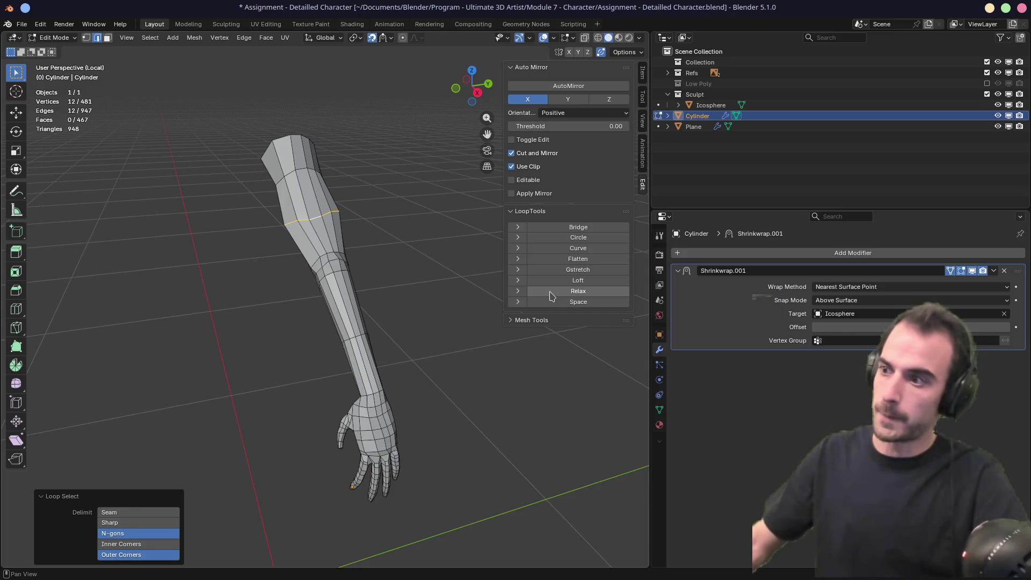
pyautogui.press('KP_Divide')
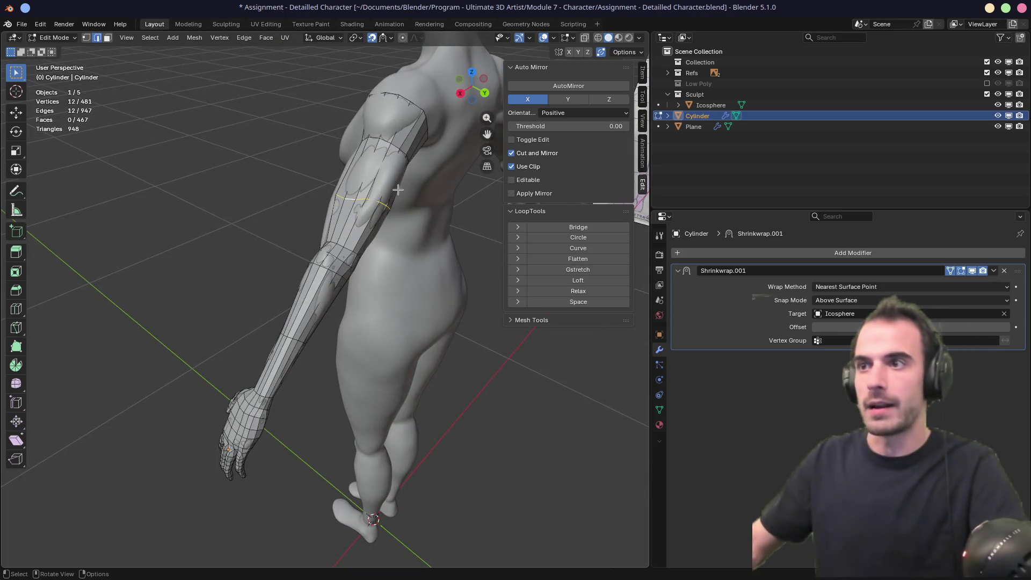
pyautogui.moveTo(398, 132); pyautogui.dragTo(421, 145, button='middle')
pyautogui.scroll(5, 421, 145)
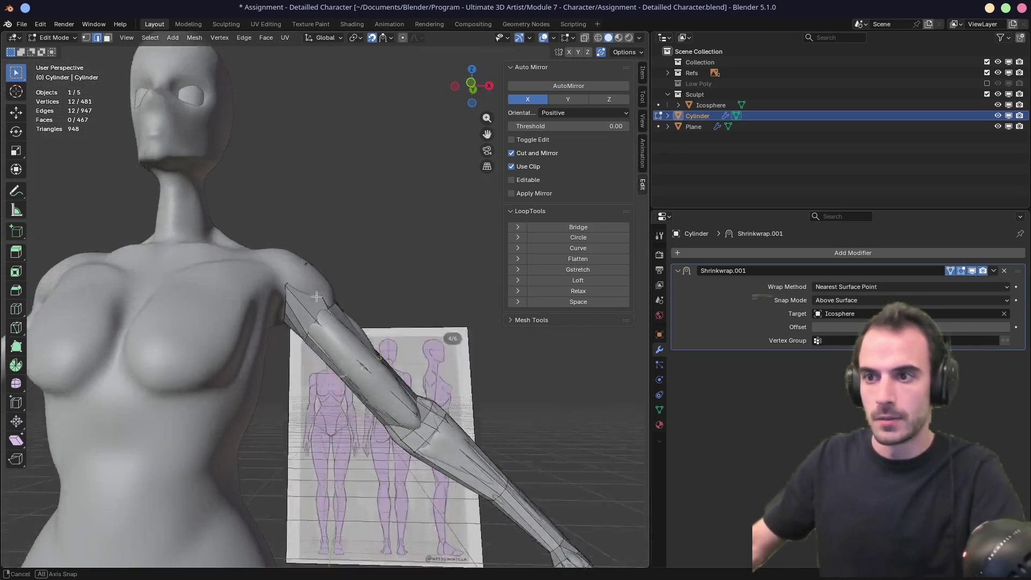
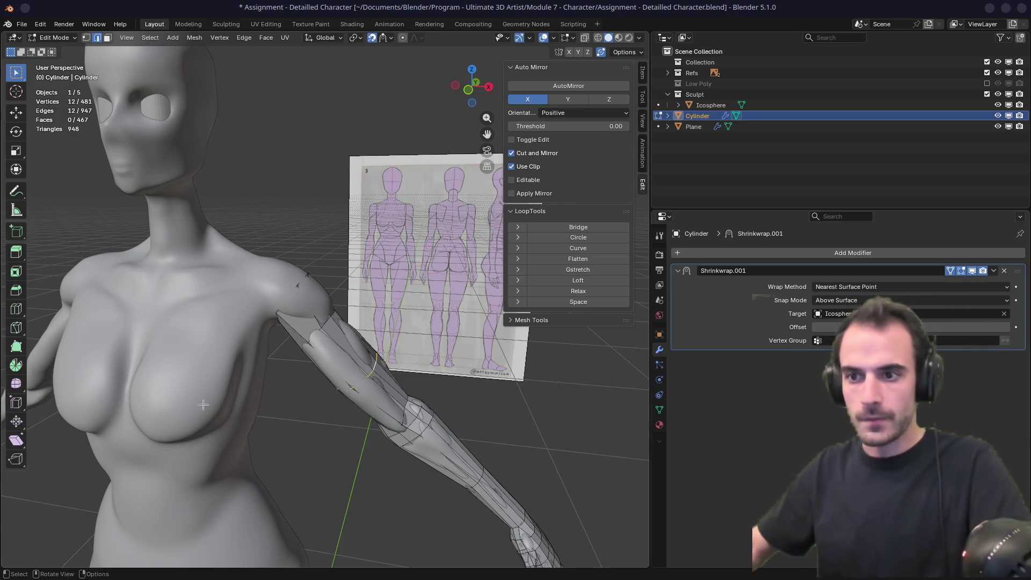
# Step: Rename the Cylinder object to 'Arm Retopo' in the Outliner
pyautogui.moveTo(203, 405); pyautogui.dragTo(322, 287, button='middle')
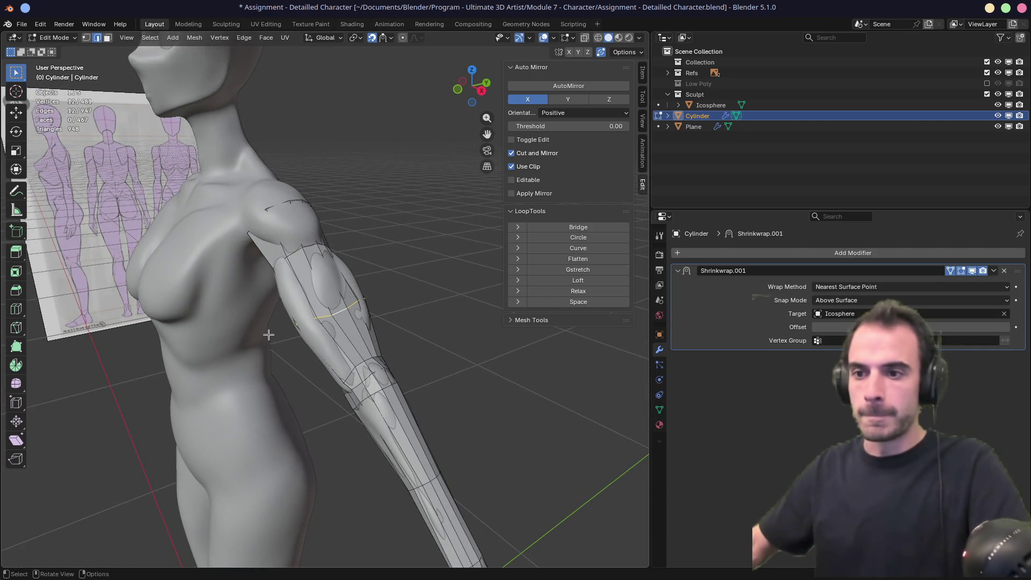
pyautogui.moveTo(269, 334); pyautogui.dragTo(538, 231, button='middle')
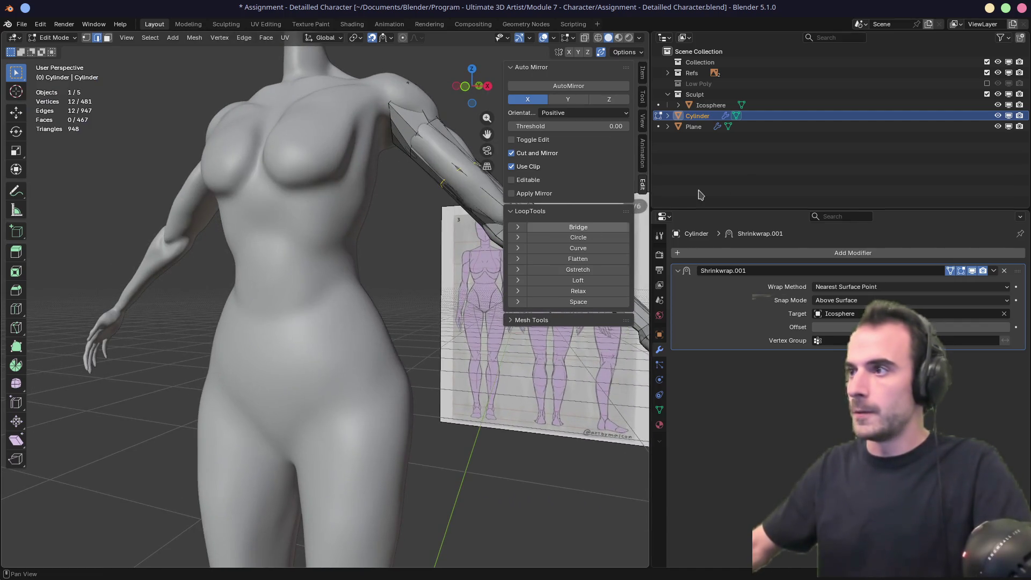
pyautogui.doubleClick(696, 115)
pyautogui.write('Arm Retopo')
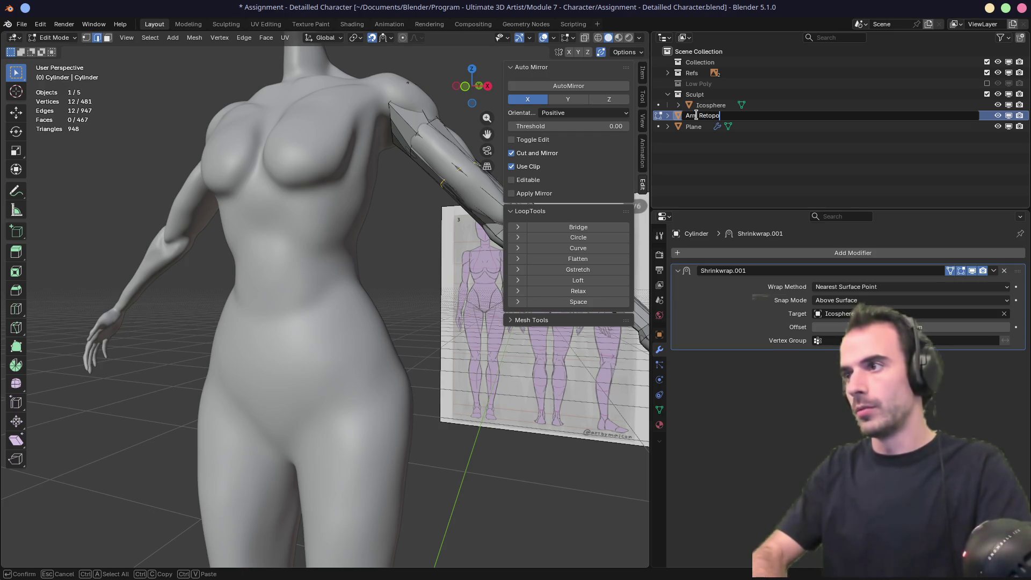
pyautogui.press('Return')
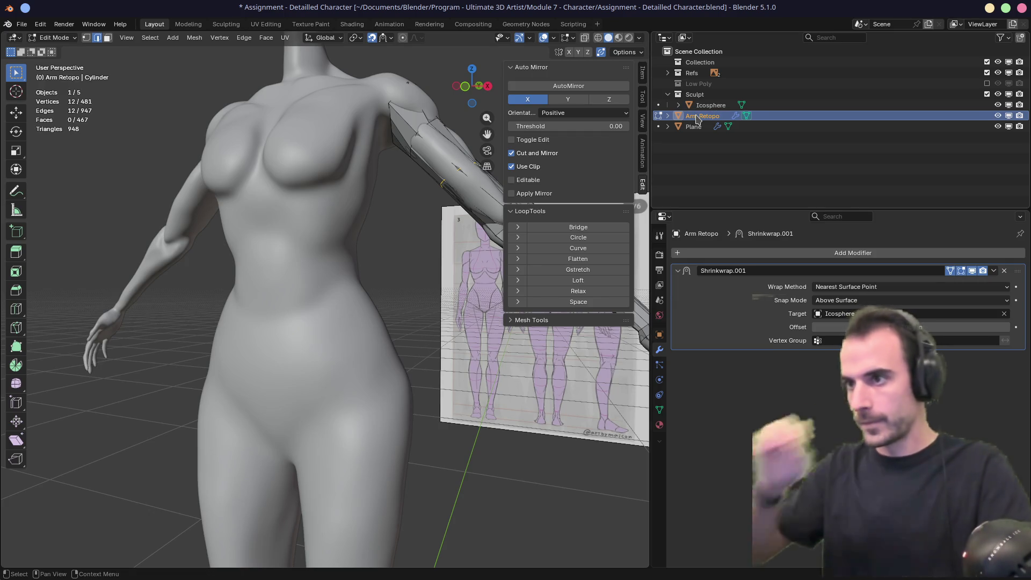
# Step: Inspect the shrinkwrapped arm around the character, then return to Object Mode
pyautogui.moveTo(350, 269)
pyautogui.mouseDown(button='middle')
pyautogui.moveTo(387, 274)
pyautogui.moveTo(267, 288)
pyautogui.moveTo(329, 285)
pyautogui.moveTo(301, 304)
pyautogui.moveTo(360, 333)
pyautogui.moveTo(424, 336)
pyautogui.moveTo(322, 335)
pyautogui.moveTo(320, 301)
pyautogui.moveTo(319, 373)
pyautogui.moveTo(326, 324)
pyautogui.mouseUp(button='middle')
pyautogui.scroll(-4, 360, 333)
pyautogui.scroll(2, 322, 335)
pyautogui.scroll(3, 322, 335)
pyautogui.scroll(-4, 320, 302)
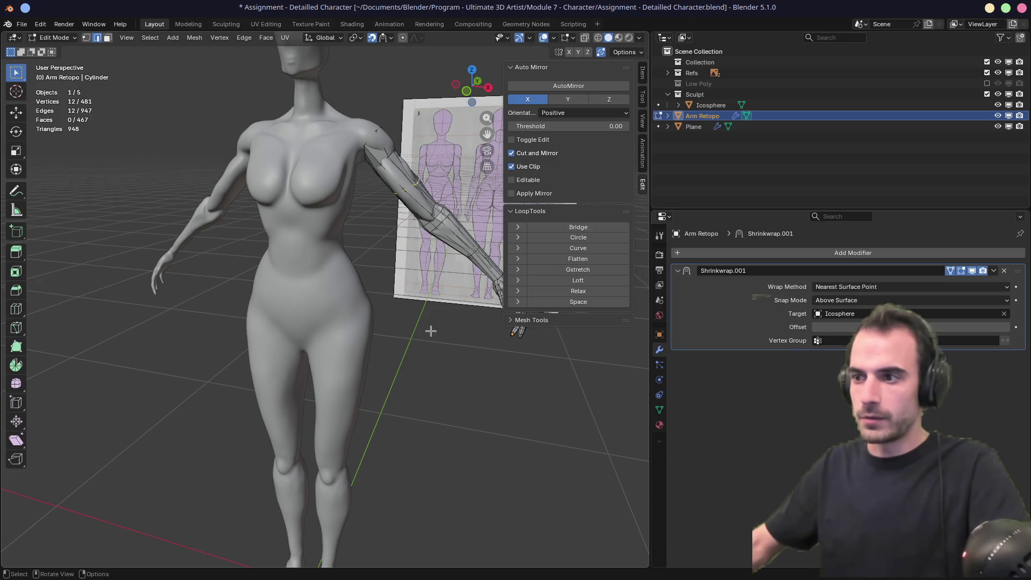
pyautogui.moveTo(430, 330)
pyautogui.mouseDown(button='middle')
pyautogui.moveTo(392, 329)
pyautogui.moveTo(492, 370)
pyautogui.mouseUp(button='middle')
pyautogui.keyDown('shift'); pyautogui.moveTo(354, 273); pyautogui.dragTo(360, 304, button='middle'); pyautogui.keyUp('shift')
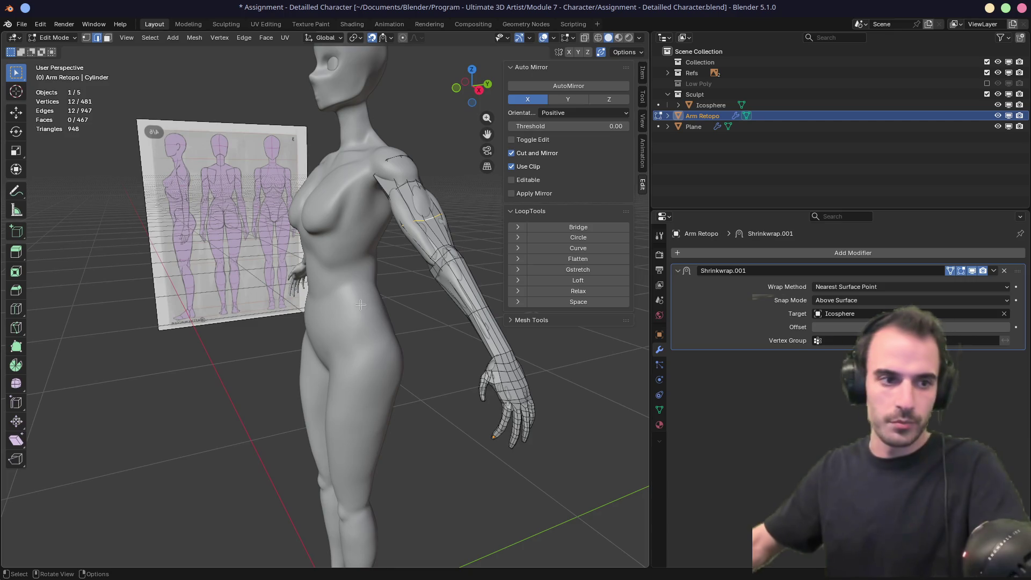
pyautogui.moveTo(349, 309); pyautogui.dragTo(348, 301, button='middle')
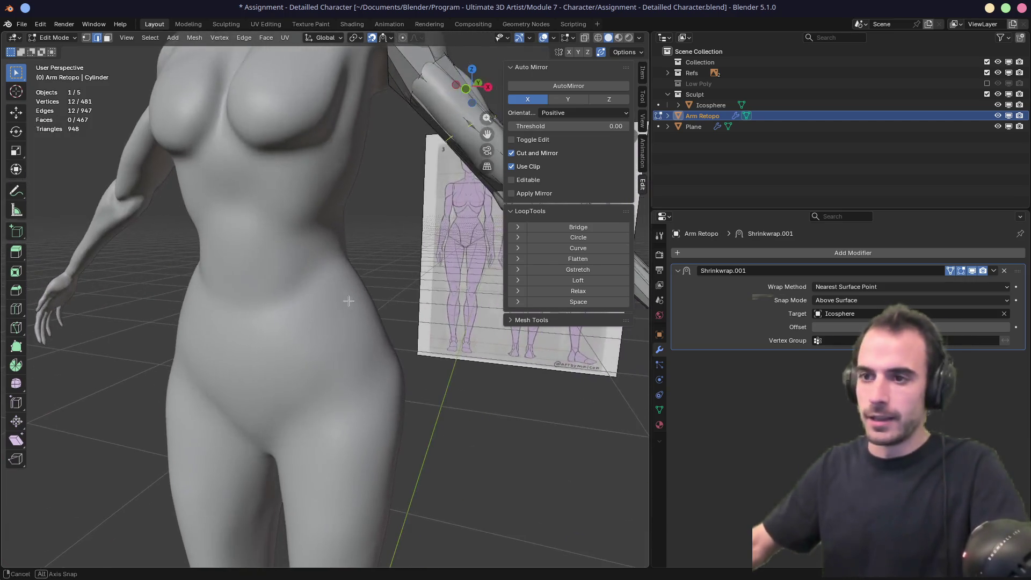
pyautogui.press('Tab')
pyautogui.scroll(-3, 375, 279)
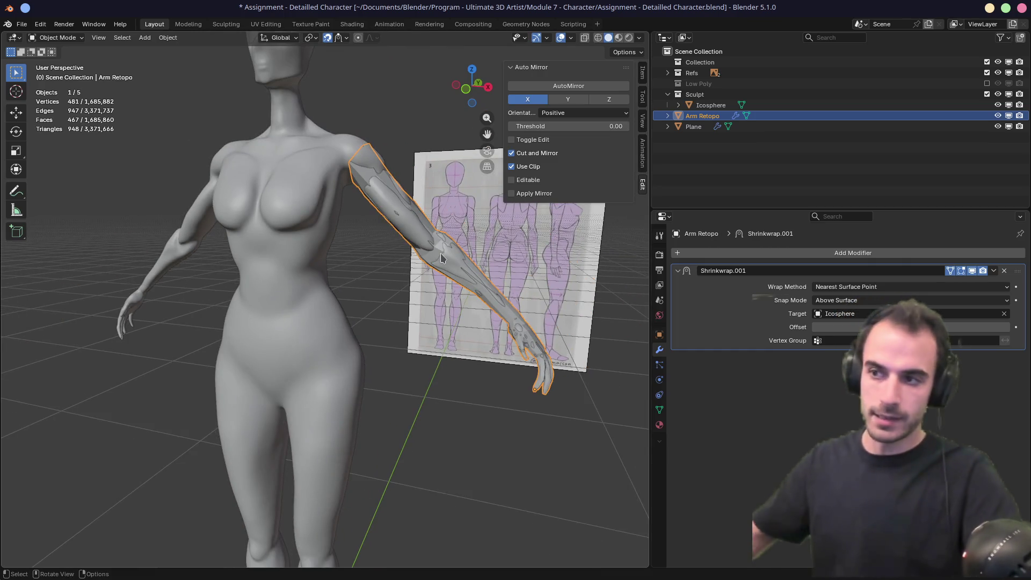
pyautogui.click(998, 116)
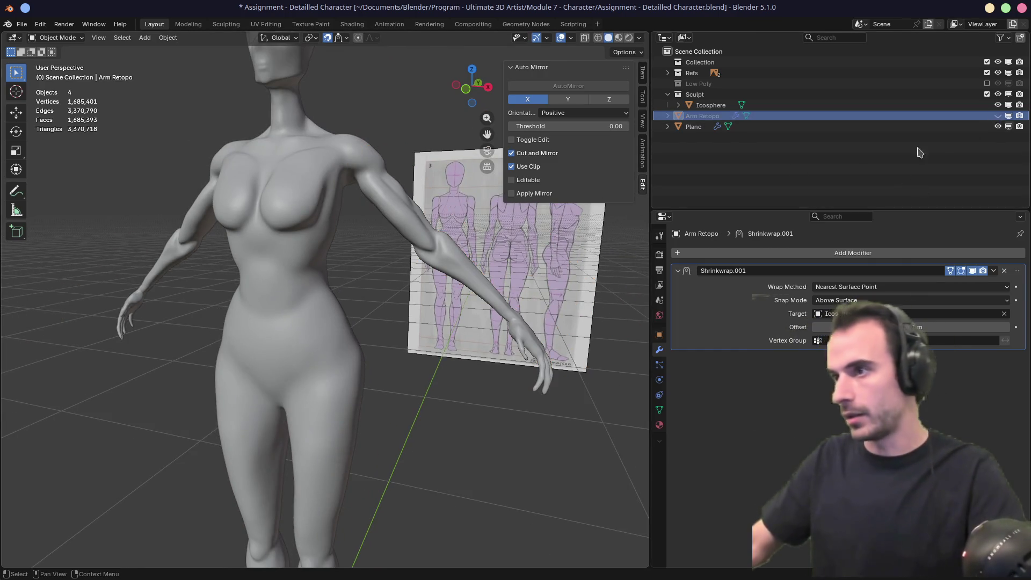
pyautogui.moveTo(462, 290)
pyautogui.mouseDown(button='middle')
pyautogui.moveTo(391, 255)
pyautogui.moveTo(394, 276)
pyautogui.moveTo(428, 265)
pyautogui.moveTo(454, 272)
pyautogui.moveTo(404, 302)
pyautogui.mouseUp(button='middle')
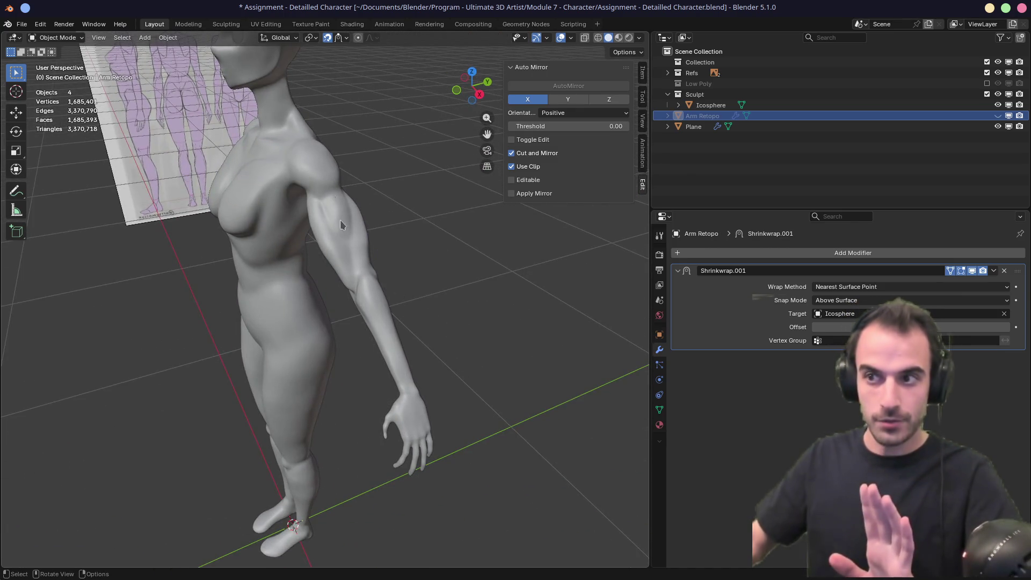
pyautogui.moveTo(389, 337); pyautogui.dragTo(391, 302, button='middle')
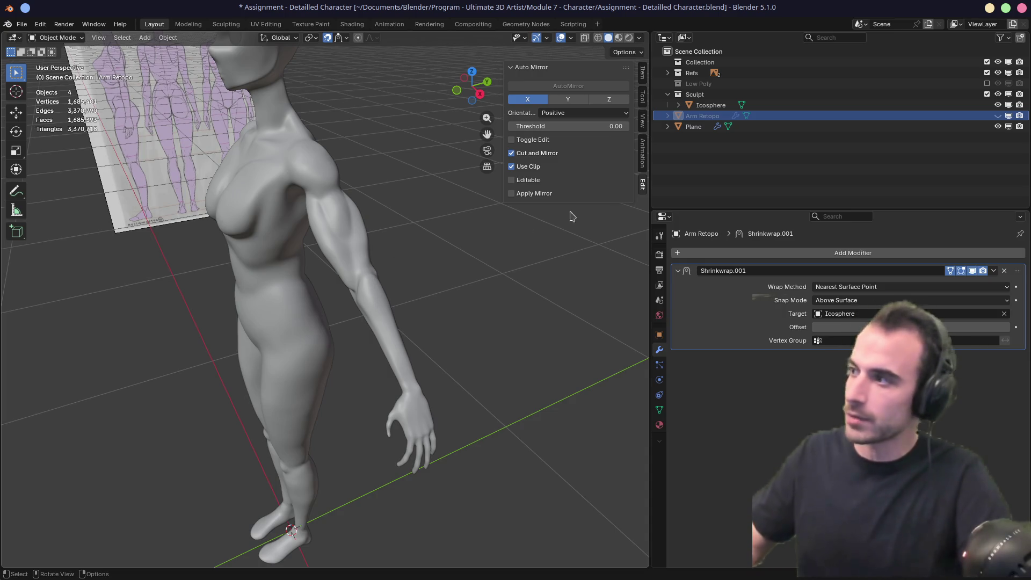
pyautogui.click(998, 115)
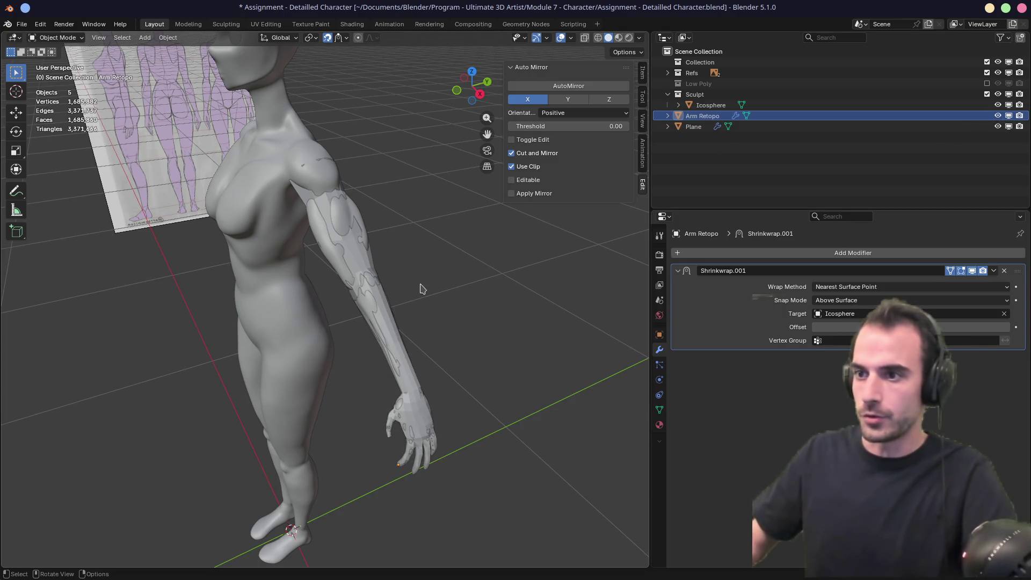
pyautogui.moveTo(421, 289)
pyautogui.mouseDown(button='middle')
pyautogui.moveTo(417, 277)
pyautogui.moveTo(436, 310)
pyautogui.mouseUp(button='middle')
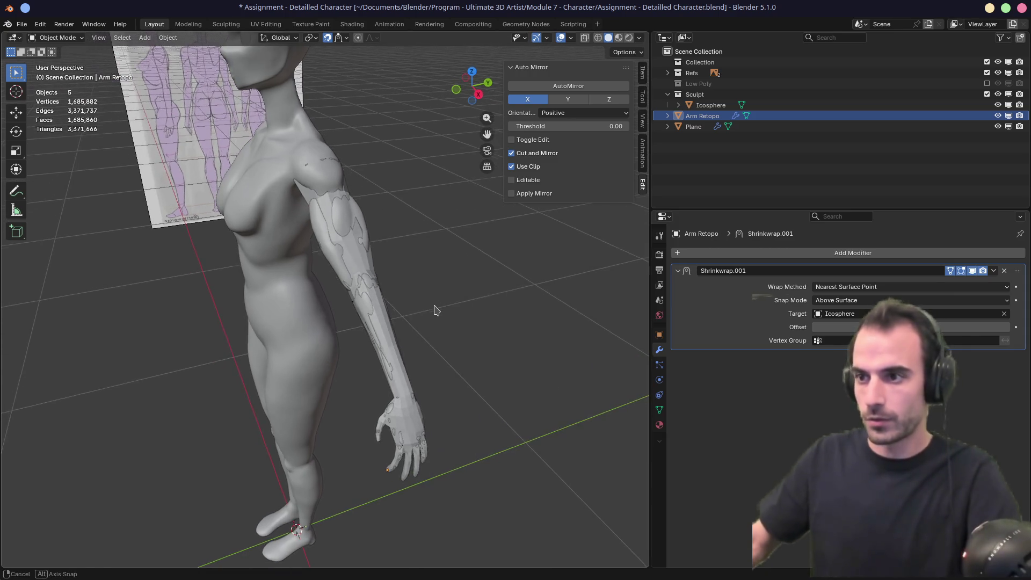
pyautogui.click(702, 116)
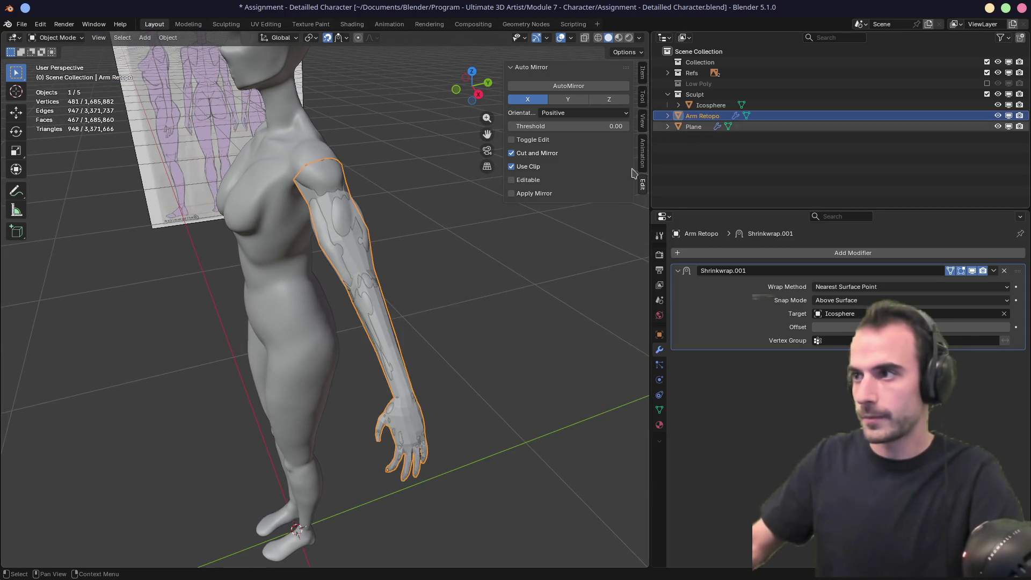
pyautogui.press('KP_Divide')
pyautogui.moveTo(429, 303)
pyautogui.mouseDown(button='middle')
pyautogui.moveTo(392, 283)
pyautogui.moveTo(408, 290)
pyautogui.moveTo(378, 307)
pyautogui.moveTo(343, 300)
pyautogui.moveTo(451, 298)
pyautogui.mouseUp(button='middle')
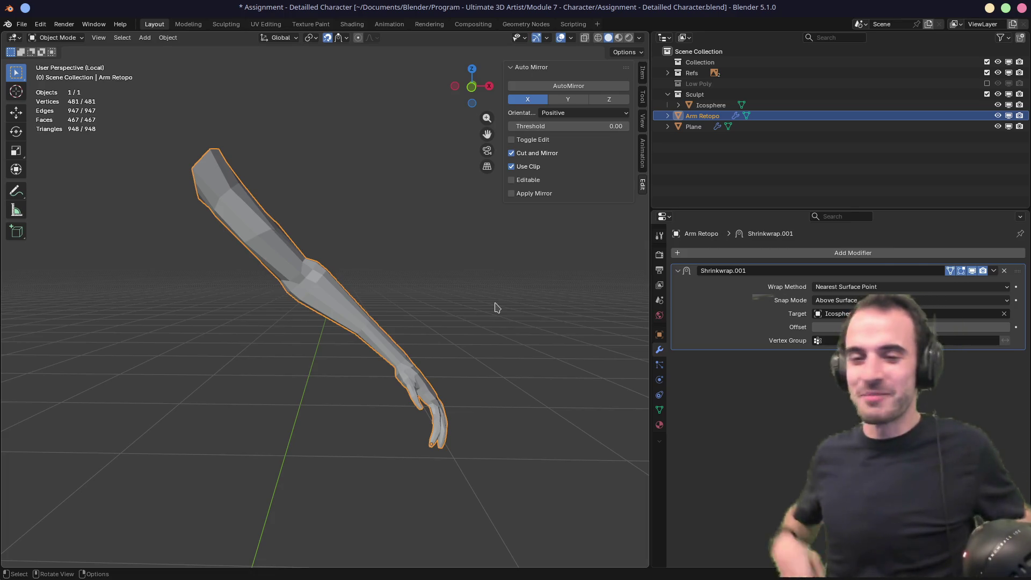
pyautogui.moveTo(419, 308); pyautogui.dragTo(384, 297, button='middle')
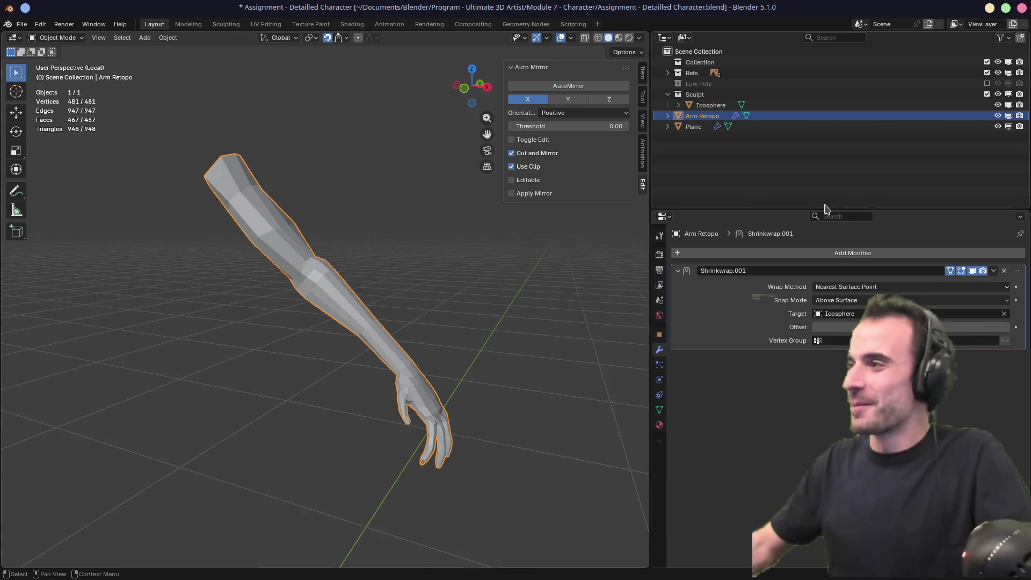
pyautogui.click(986, 83)
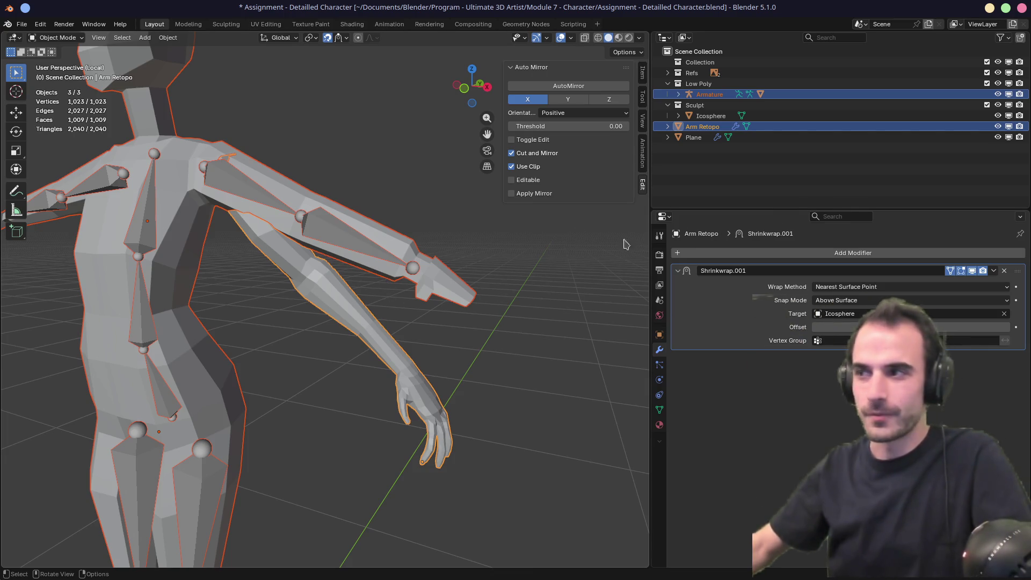
pyautogui.scroll(-5, 384, 244)
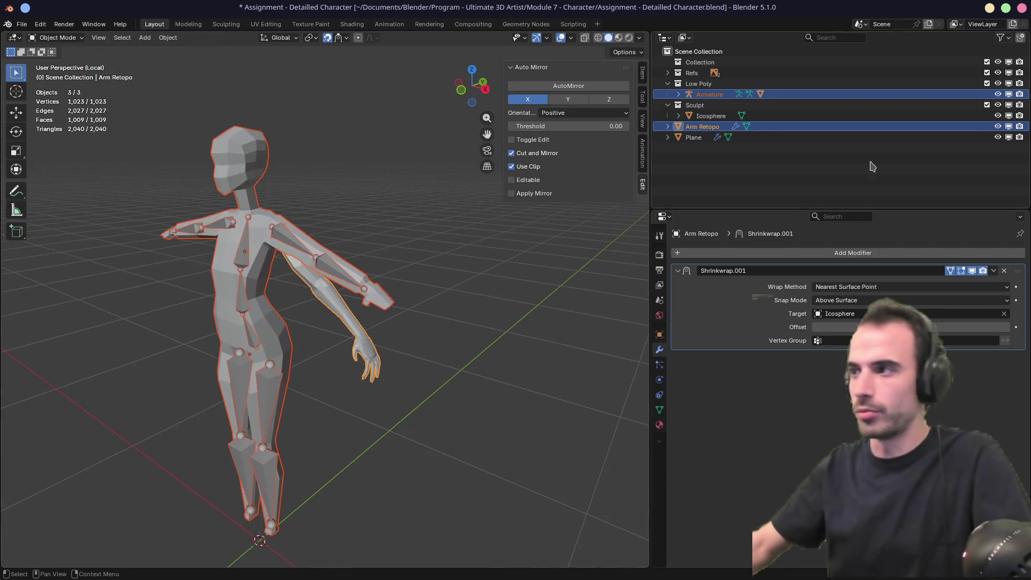
pyautogui.click(987, 83)
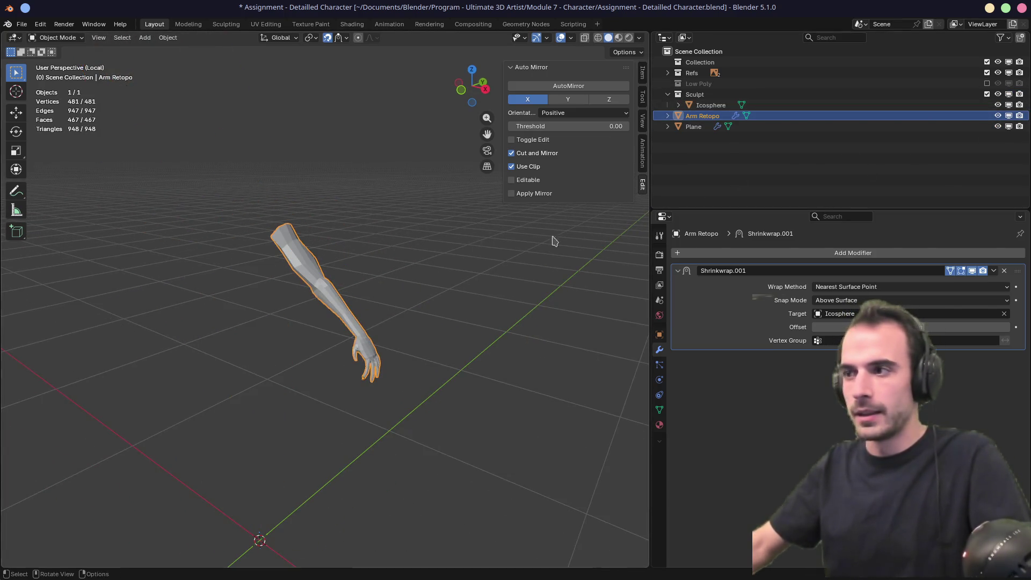
pyautogui.press('KP_Divide')
pyautogui.scroll(3, 407, 250)
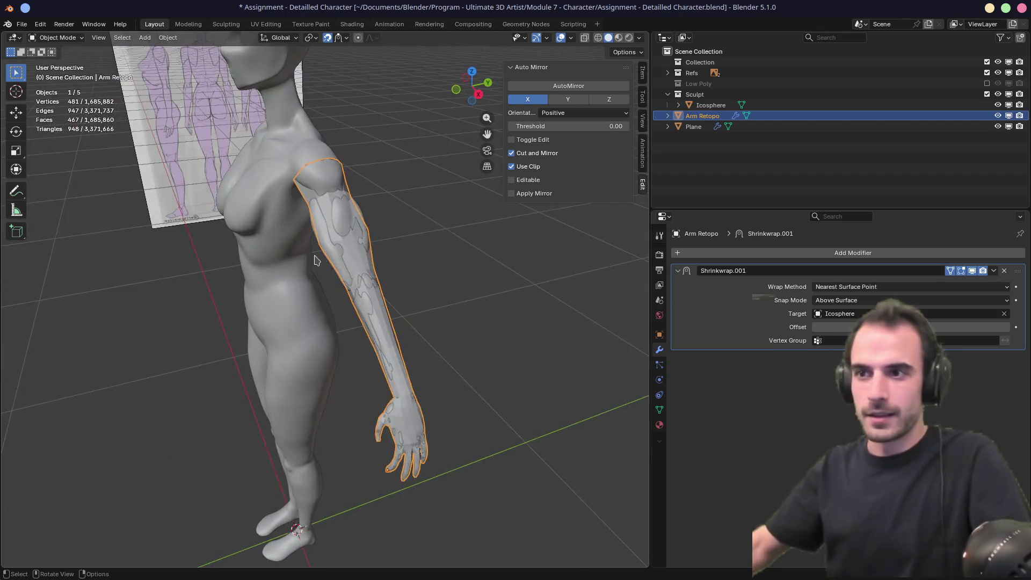
pyautogui.moveTo(408, 251); pyautogui.dragTo(344, 231, button='middle')
pyautogui.moveTo(283, 209)
pyautogui.mouseDown(button='middle')
pyautogui.moveTo(339, 291)
pyautogui.moveTo(346, 277)
pyautogui.moveTo(366, 307)
pyautogui.mouseUp(button='middle')
pyautogui.scroll(2, 339, 291)
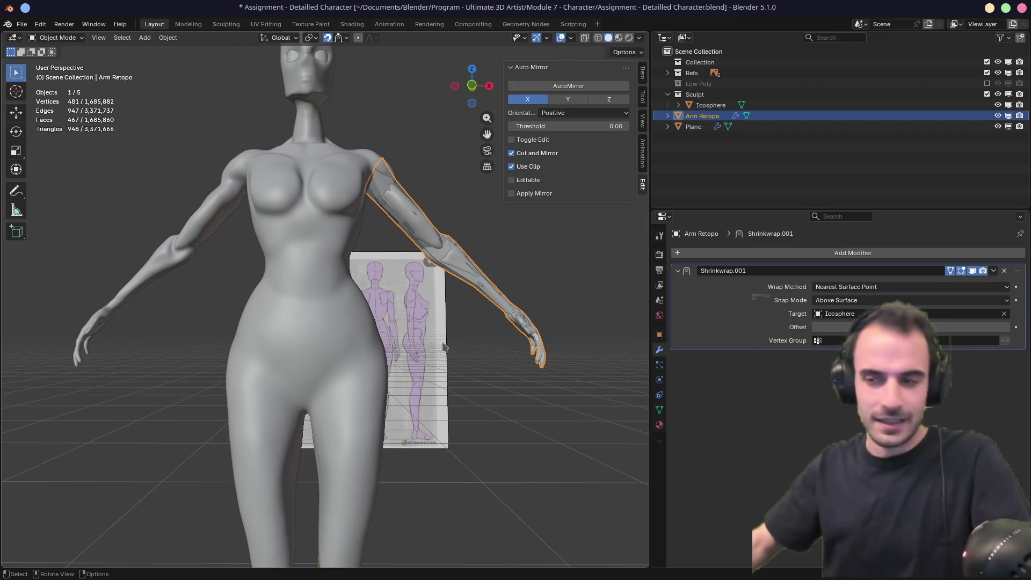
# Step: In Front Orthographic view, set the 3D cursor location to X 0 m and Y 0 m
pyautogui.moveTo(444, 347)
pyautogui.mouseDown(button='middle')
pyautogui.moveTo(331, 326)
pyautogui.moveTo(346, 333)
pyautogui.moveTo(425, 277)
pyautogui.moveTo(461, 266)
pyautogui.mouseUp(button='middle')
pyautogui.press('KP_1')
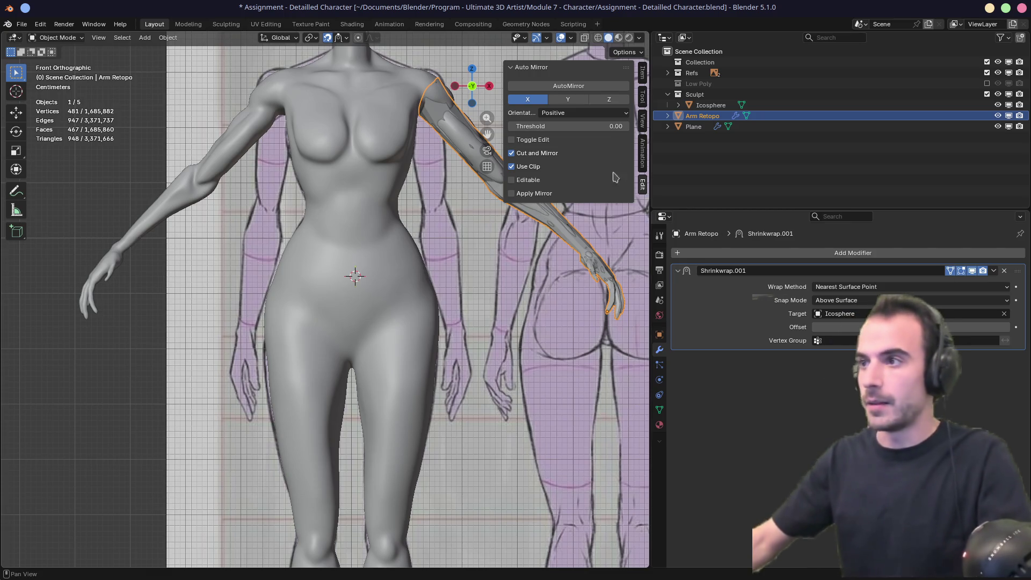
pyautogui.click(645, 122)
pyautogui.click(599, 279)
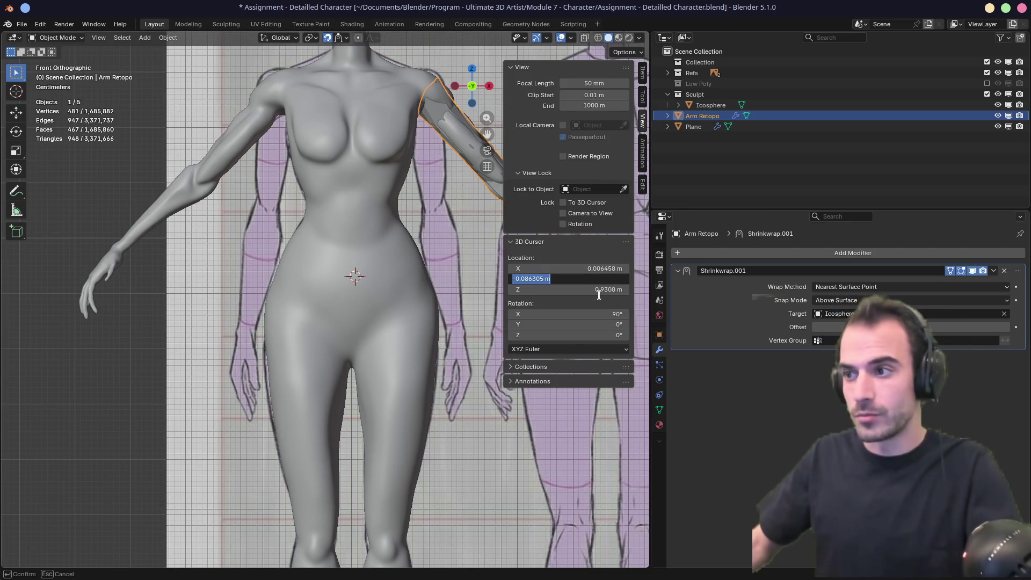
pyautogui.press('Escape')
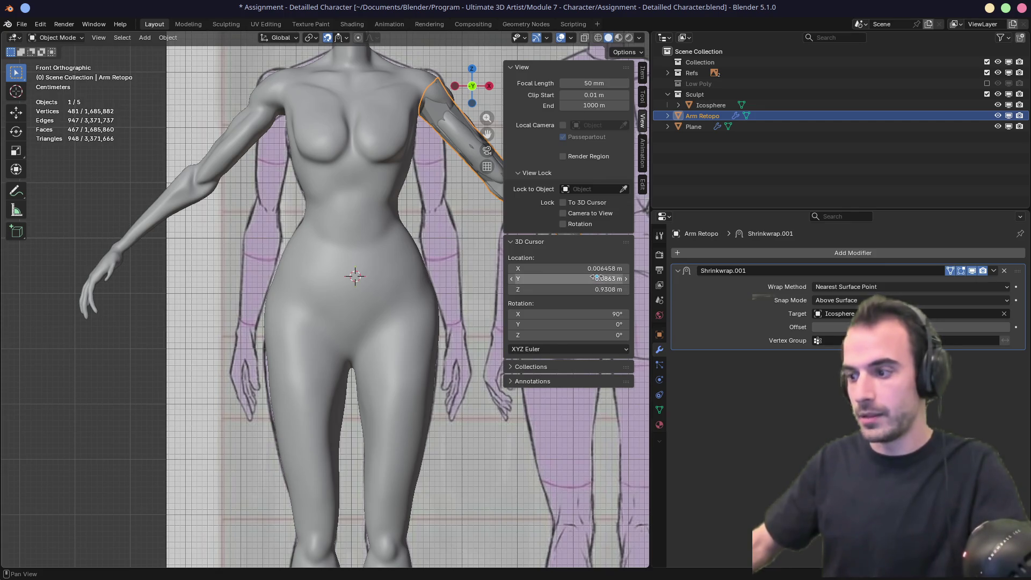
pyautogui.click(597, 278)
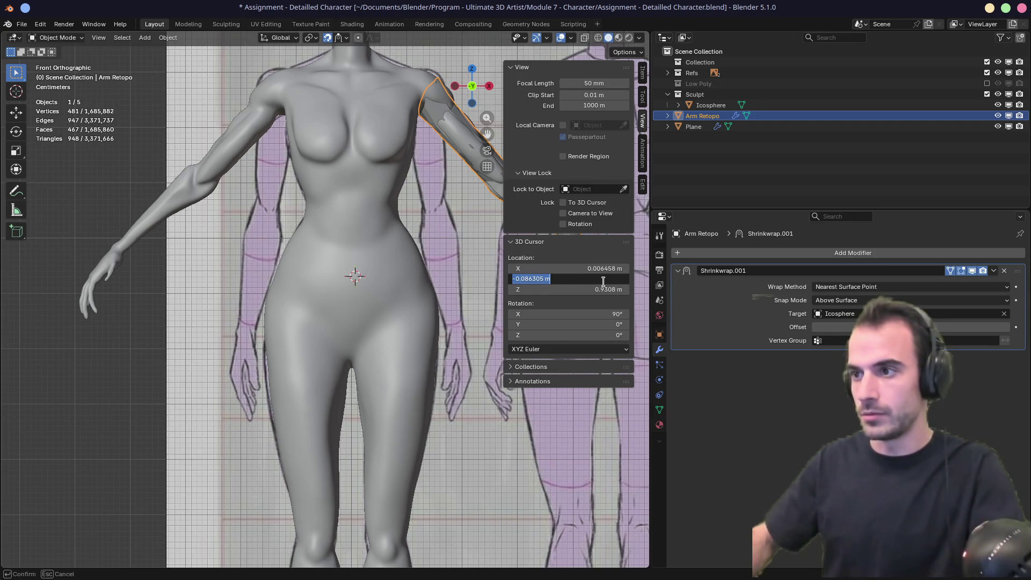
pyautogui.write('0')
pyautogui.press('Return')
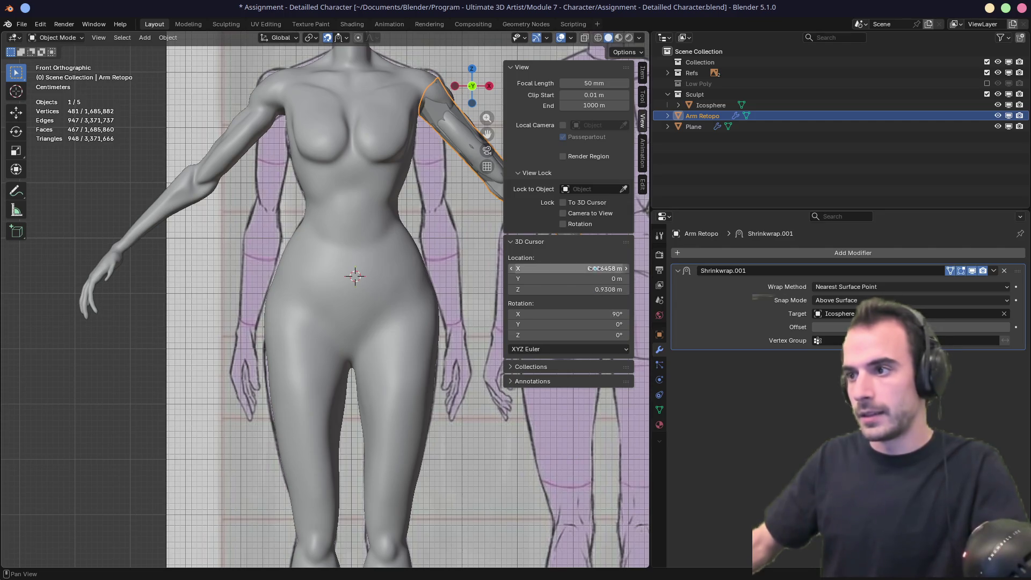
pyautogui.click(597, 266)
pyautogui.write('0')
pyautogui.press('Return')
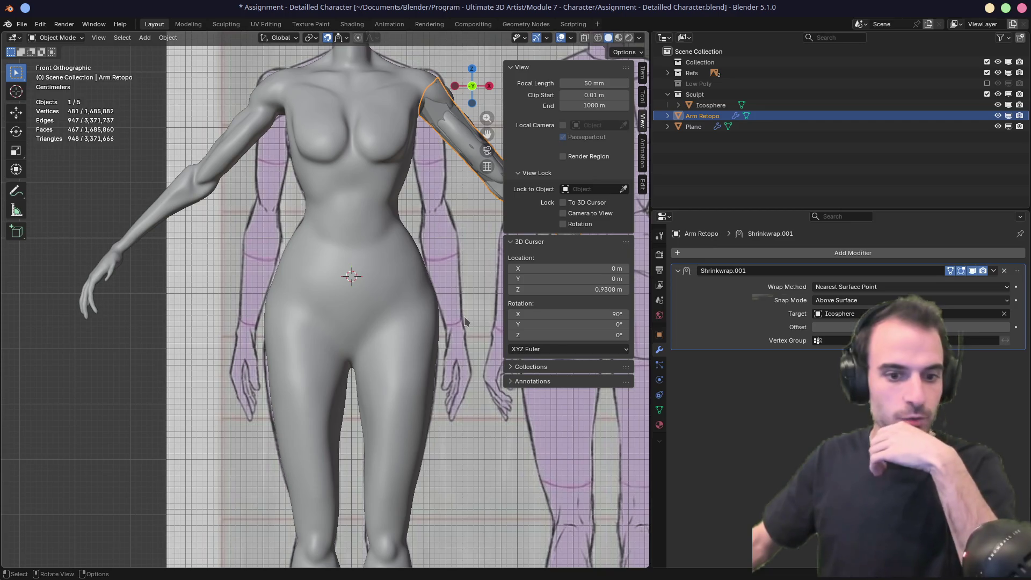
pyautogui.click(475, 268)
# Step: Add a view-aligned plane at the 3D cursor and shrink it to a small square
pyautogui.press('n')
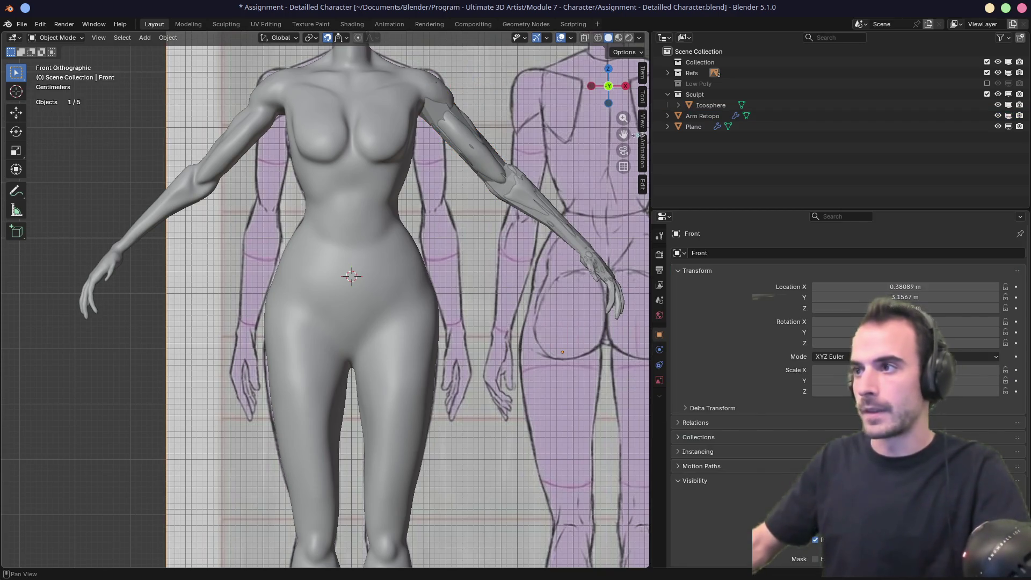
pyautogui.hotkey('shift', 'a')
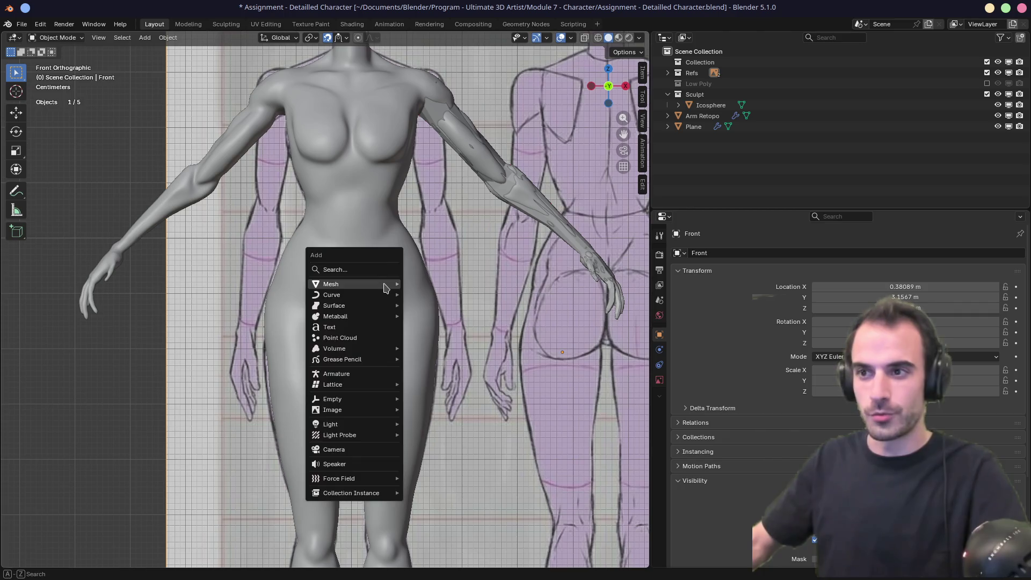
pyautogui.moveTo(385, 284)
pyautogui.click(422, 283)
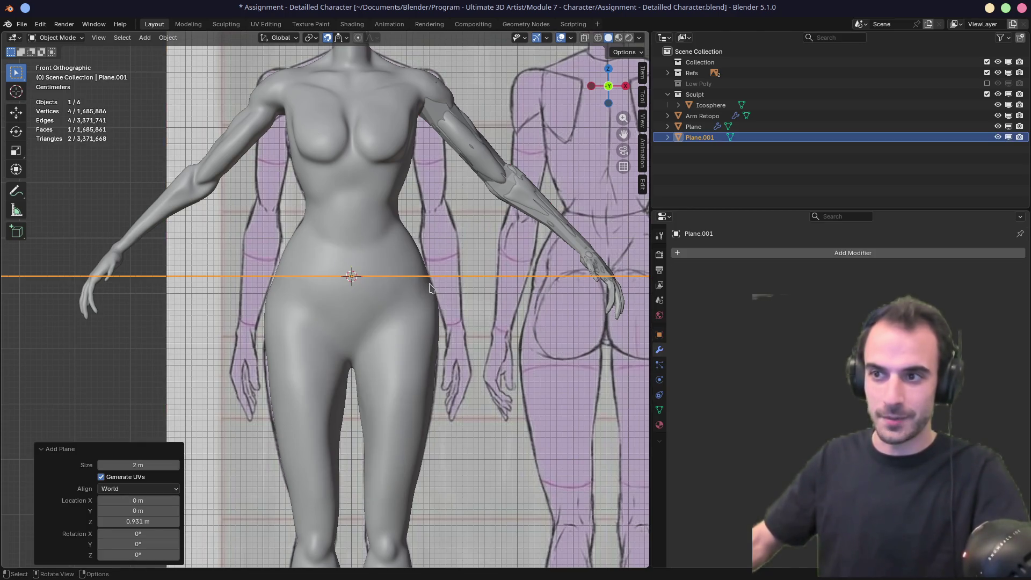
pyautogui.click(133, 489)
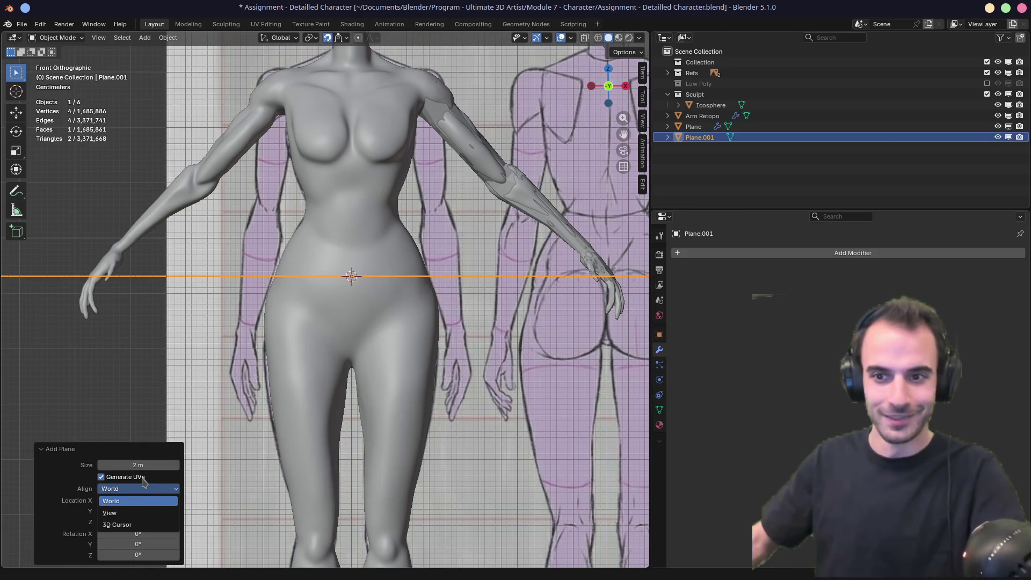
pyautogui.click(137, 512)
pyautogui.press('s')
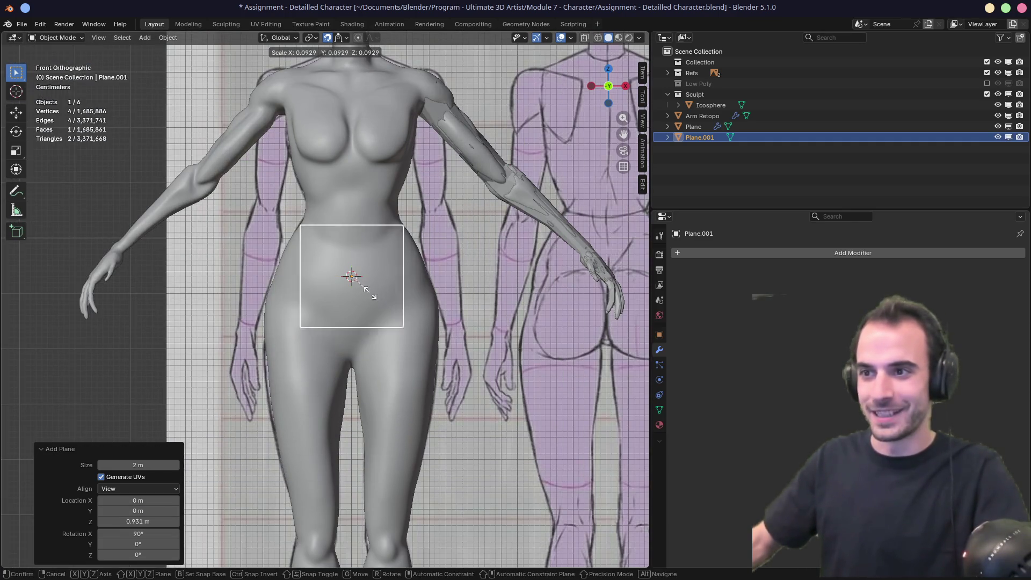
pyautogui.click(356, 280)
# Step: Check the plane from the side, leaving its depth position unchanged
pyautogui.moveTo(396, 330); pyautogui.dragTo(321, 302, button='middle')
pyautogui.press('KP_1')
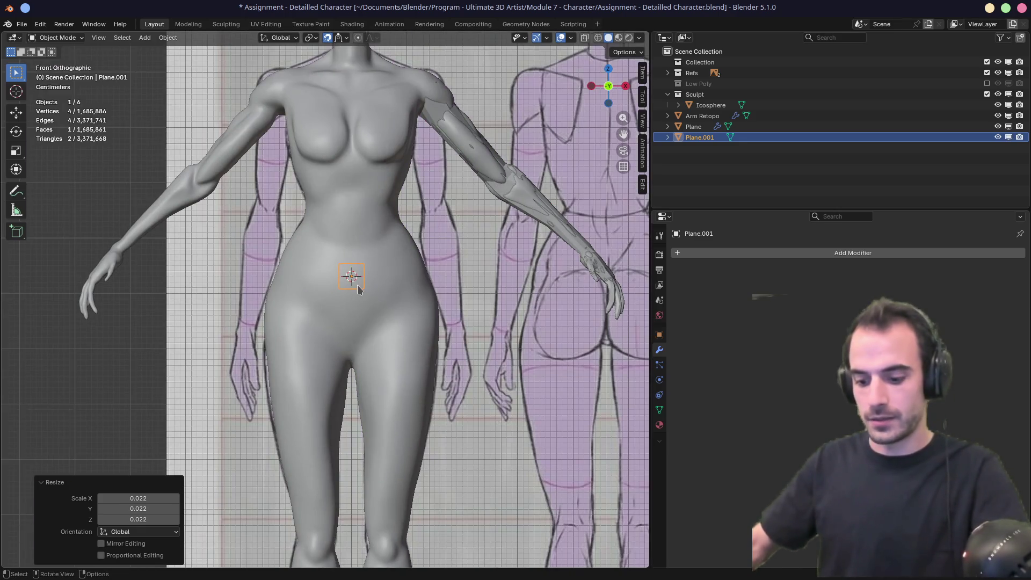
pyautogui.press('g')
pyautogui.press('y')
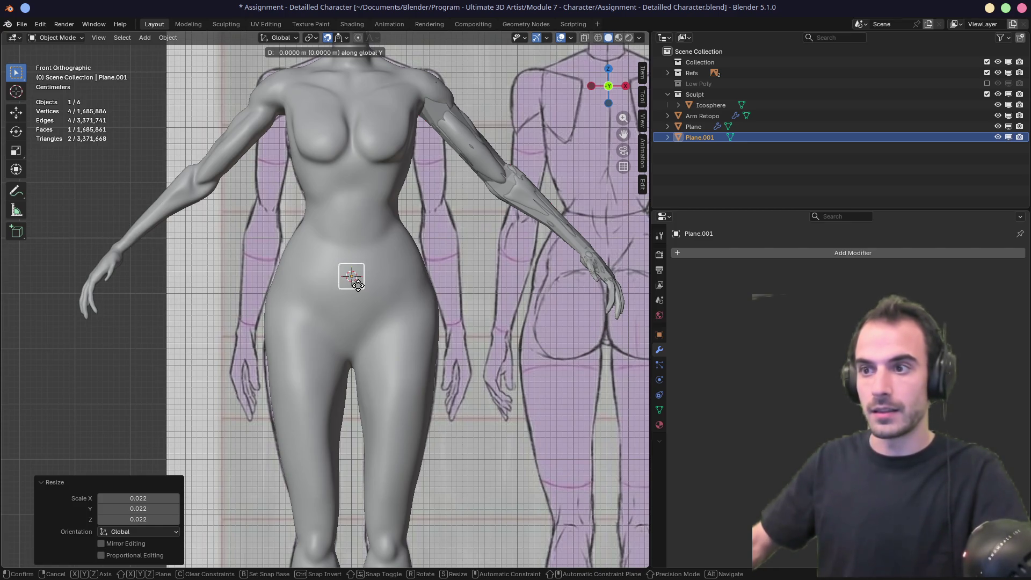
pyautogui.click(359, 285)
# Step: Set snapping to project onto faces, then turn snapping off, keeping the plane in place
pyautogui.moveTo(359, 285); pyautogui.dragTo(375, 276, button='middle')
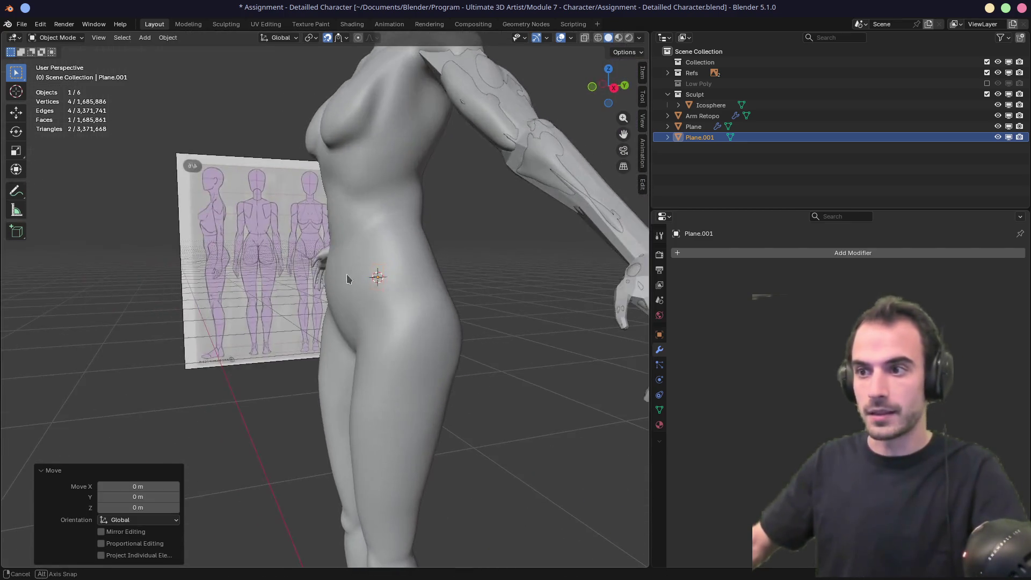
pyautogui.click(345, 38)
pyautogui.click(320, 203)
pyautogui.press('KP_1')
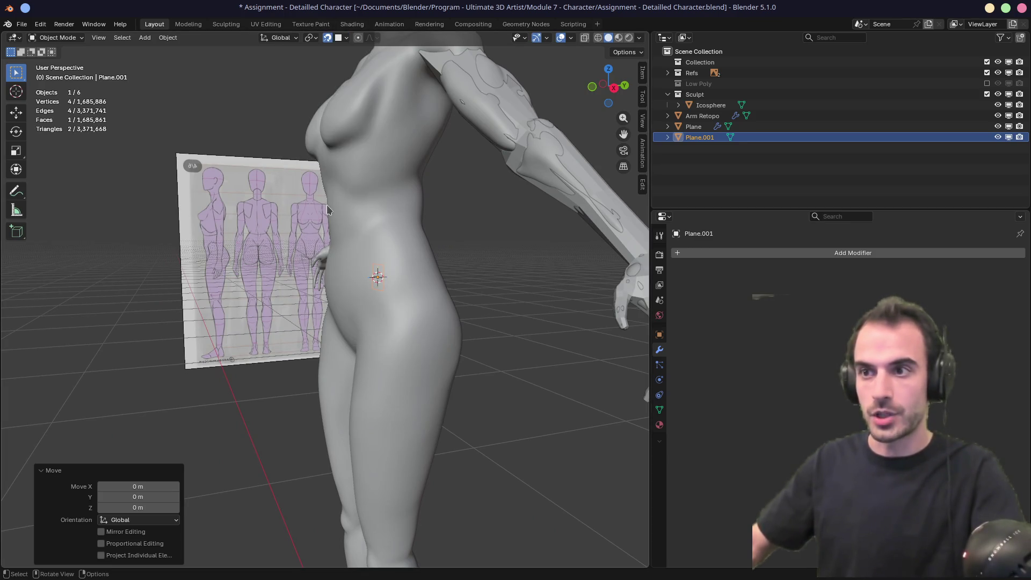
pyautogui.hotkey('shift', 'Tab')
pyautogui.scroll(3, 370, 169)
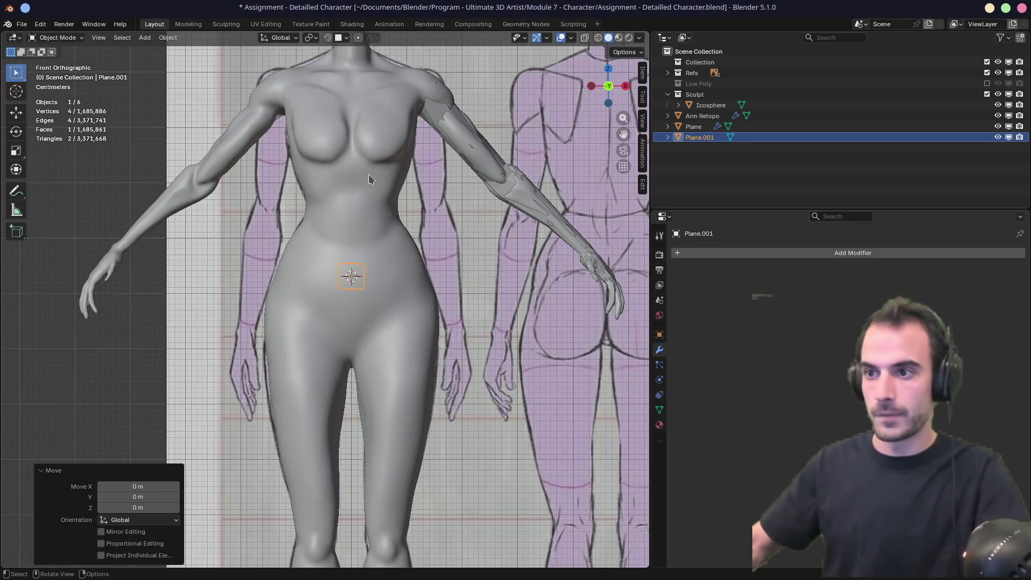
pyautogui.press('g')
pyautogui.press('y')
pyautogui.click(353, 279)
pyautogui.moveTo(353, 278)
pyautogui.mouseDown(button='middle')
pyautogui.moveTo(375, 272)
pyautogui.moveTo(306, 277)
pyautogui.mouseUp(button='middle')
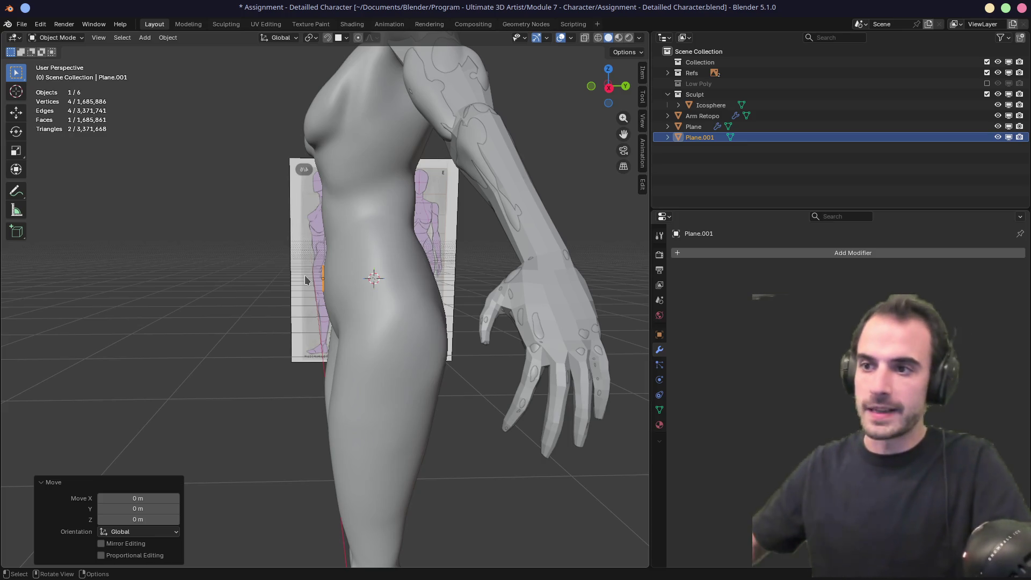
# Step: Raise the plane 0.024805 m on Z onto the lower belly and show Auto Mirror options
pyautogui.moveTo(348, 277); pyautogui.dragTo(342, 283, button='middle')
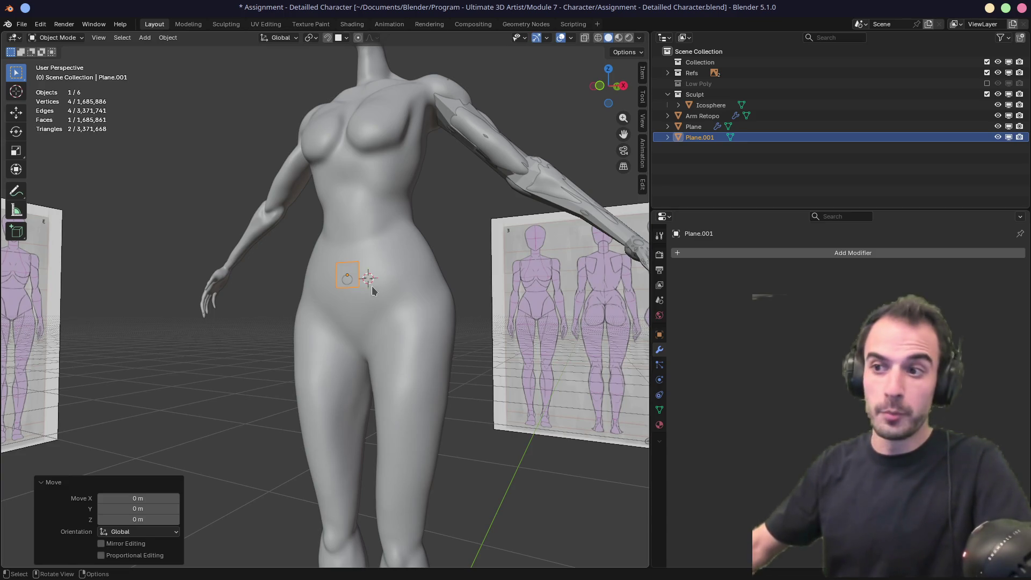
pyautogui.moveTo(371, 286)
pyautogui.mouseDown(button='middle')
pyautogui.moveTo(346, 277)
pyautogui.moveTo(357, 295)
pyautogui.moveTo(400, 313)
pyautogui.moveTo(398, 328)
pyautogui.mouseUp(button='middle')
pyautogui.scroll(2, 332, 308)
pyautogui.scroll(2, 387, 306)
pyautogui.press('KP_7')
pyautogui.press('KP_1')
pyautogui.press('g')
pyautogui.press('z')
pyautogui.click(485, 298)
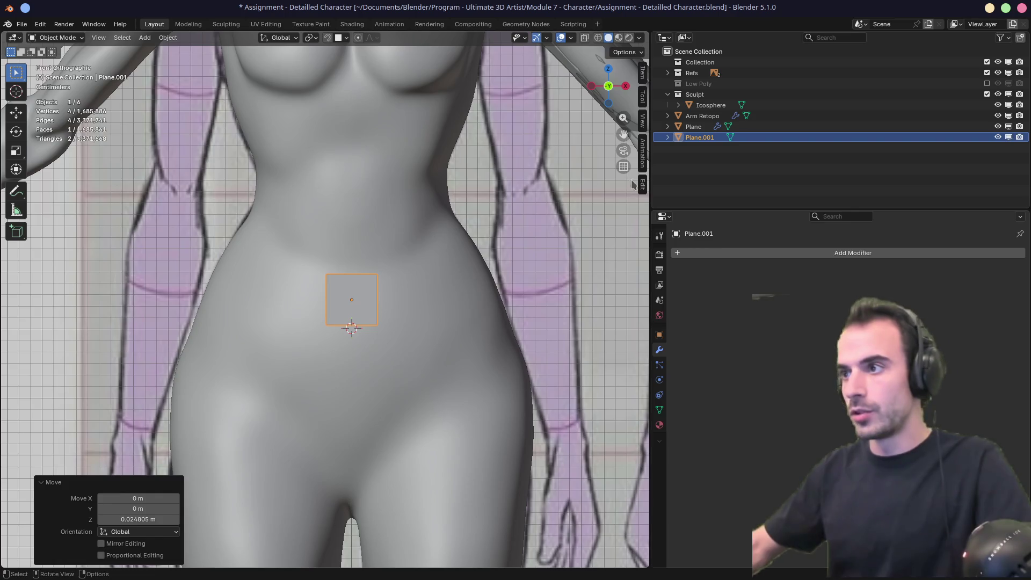
pyautogui.click(641, 185)
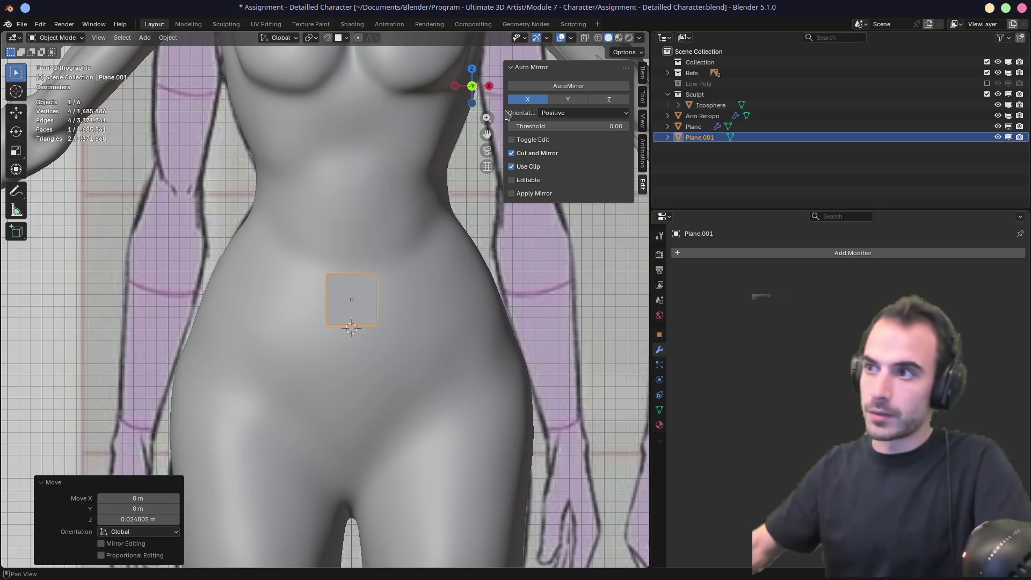
# Step: Auto Mirror the plane across X and select its outer corner in Edit Mode
pyautogui.click(569, 87)
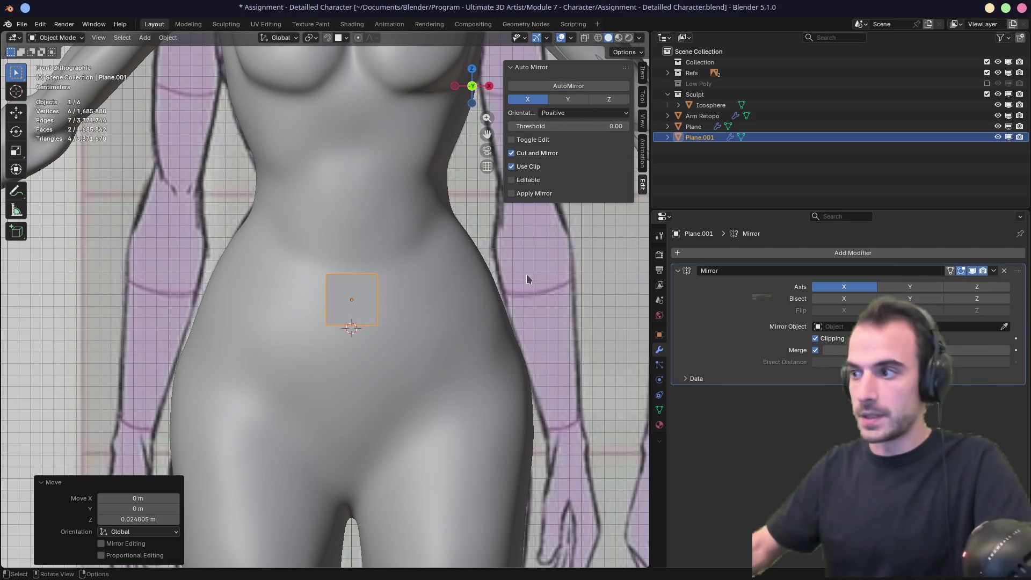
pyautogui.press('Tab')
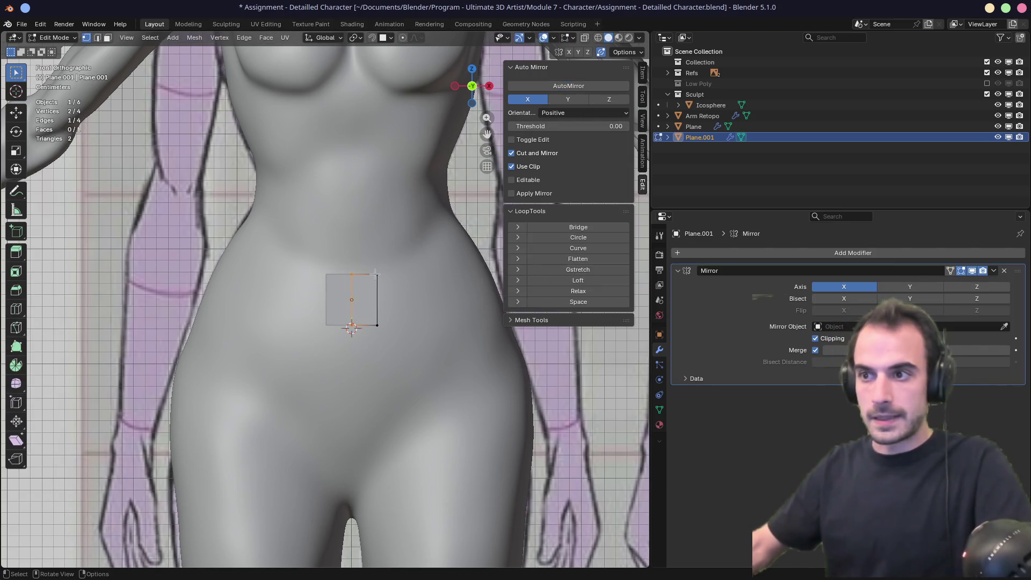
pyautogui.click(376, 275)
pyautogui.keyDown('shift'); pyautogui.moveTo(397, 324); pyautogui.dragTo(359, 308, button='middle'); pyautogui.keyUp('shift')
# Step: Extrude the outer edge twice sideways into new faces around the waist
pyautogui.press('2')
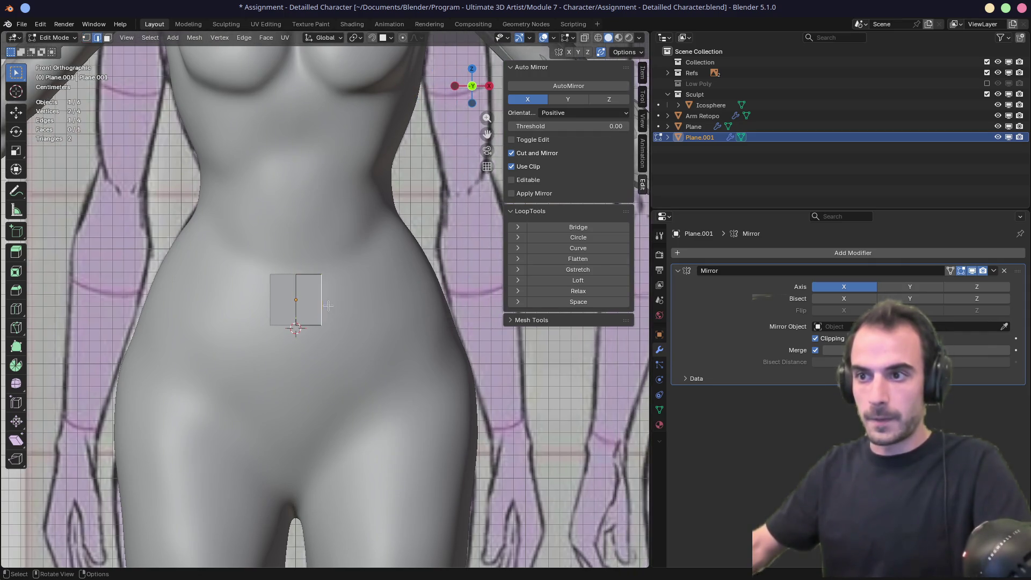
pyautogui.hscroll(3, 357, 307)
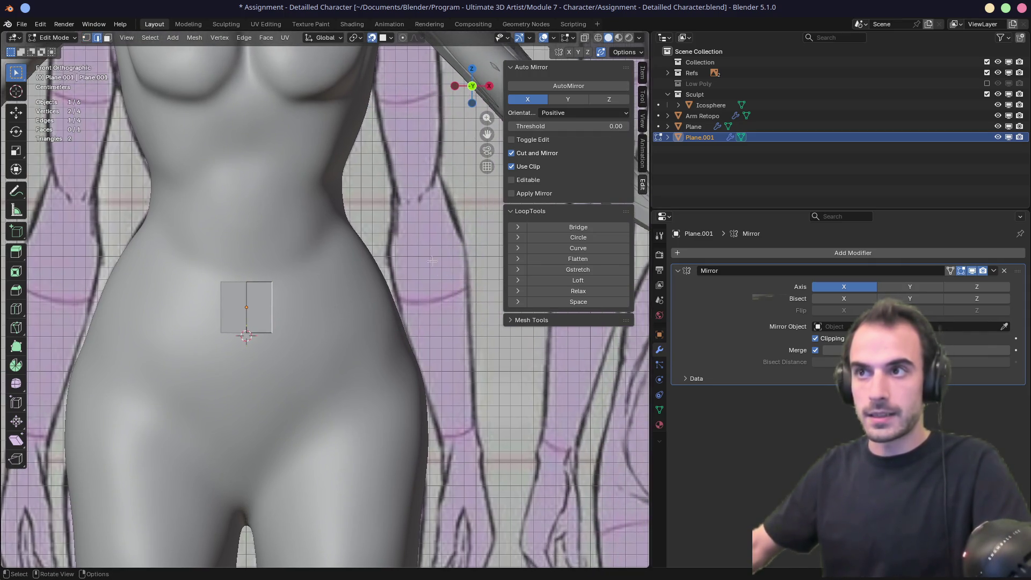
pyautogui.moveTo(432, 261)
pyautogui.mouseDown(button='middle')
pyautogui.moveTo(447, 269)
pyautogui.moveTo(422, 274)
pyautogui.moveTo(427, 264)
pyautogui.mouseUp(button='middle')
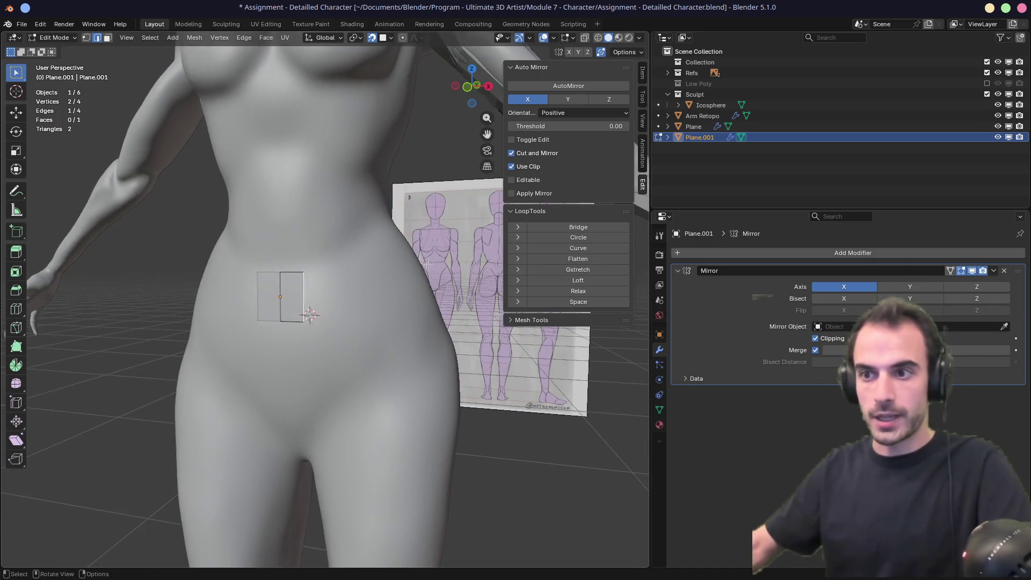
pyautogui.keyDown('ctrl'); pyautogui.rightClick(360, 293); pyautogui.keyUp('ctrl')
pyautogui.moveTo(360, 293)
pyautogui.mouseDown(button='middle')
pyautogui.moveTo(438, 290)
pyautogui.moveTo(319, 282)
pyautogui.moveTo(407, 276)
pyautogui.mouseUp(button='middle')
pyautogui.keyDown('ctrl'); pyautogui.rightClick(389, 291); pyautogui.keyUp('ctrl')
# Step: Add a Shrinkwrap modifier targeting the Icosphere with Above Surface snap mode
pyautogui.press('Tab')
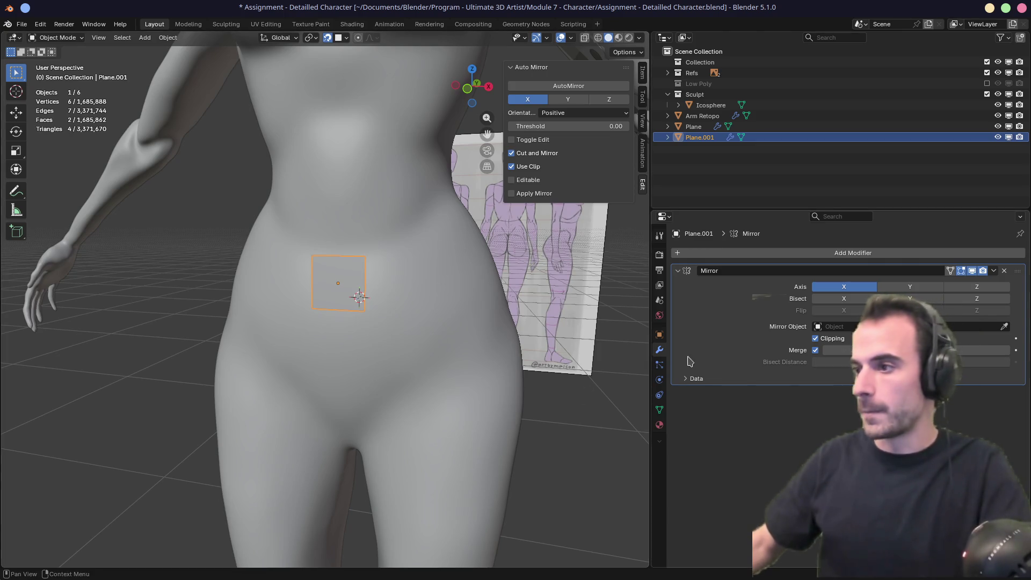
pyautogui.click(678, 272)
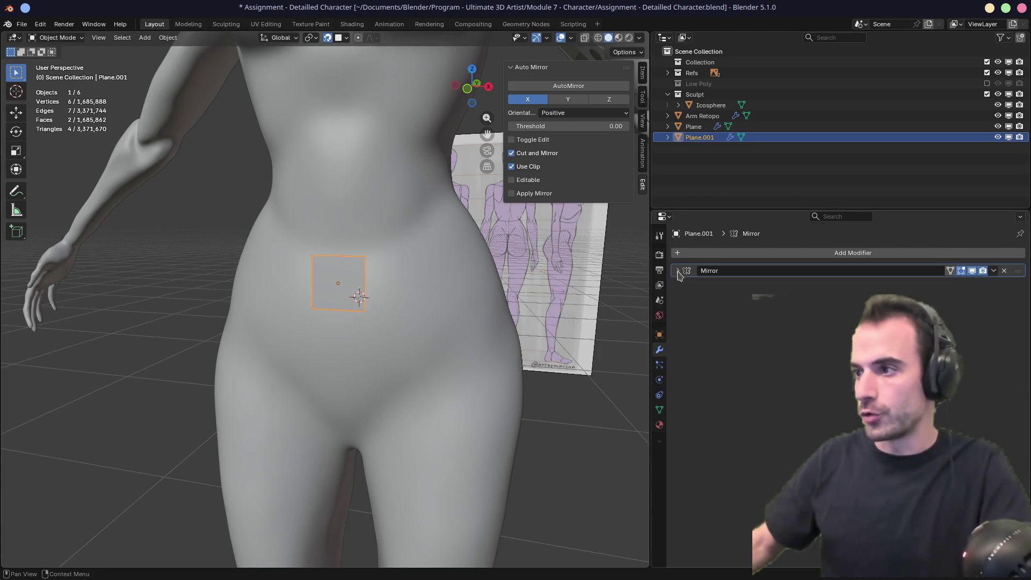
pyautogui.hotkey('shift', 'a')
pyautogui.write('s')
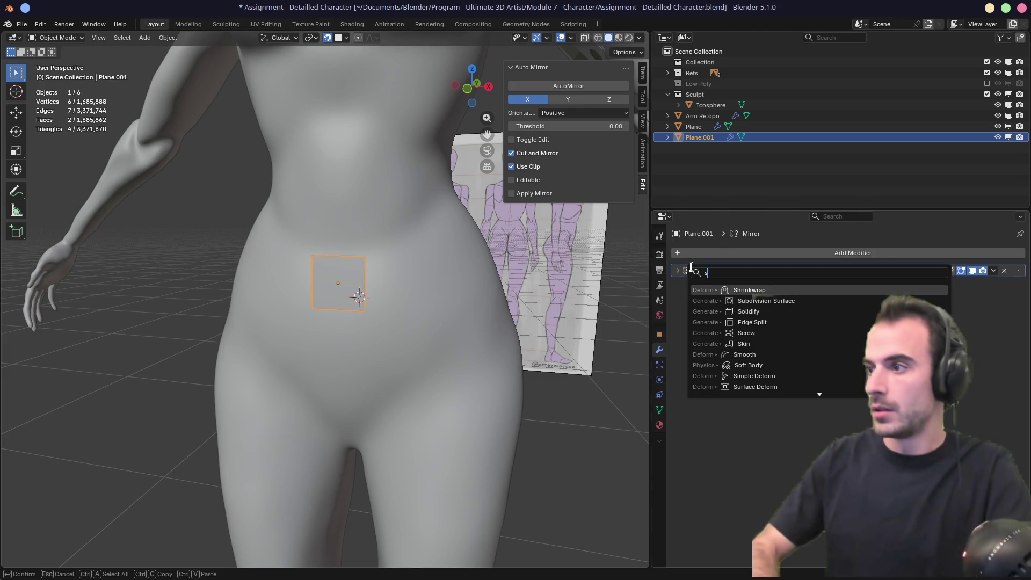
pyautogui.press('Return')
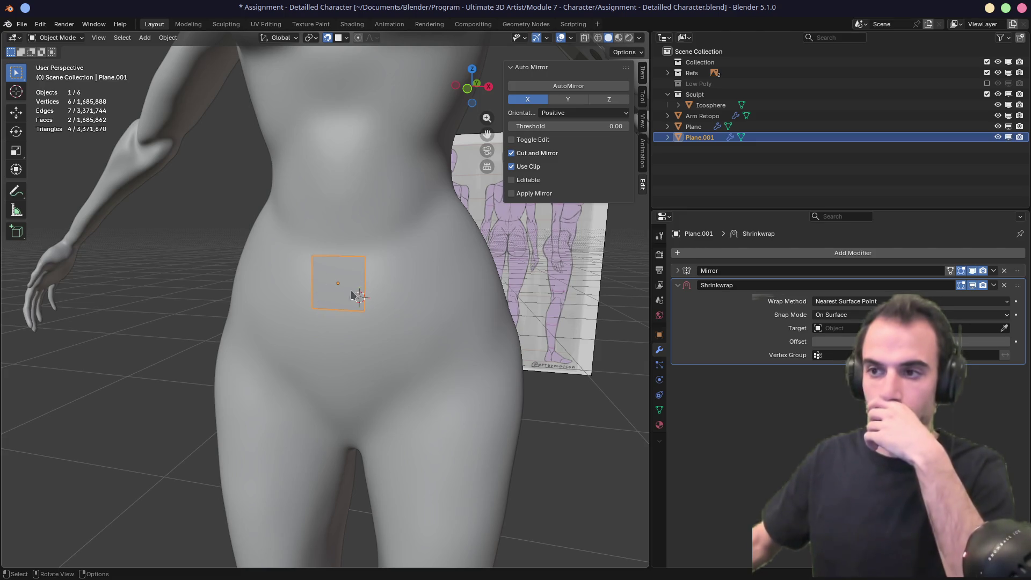
pyautogui.moveTo(352, 294)
pyautogui.mouseDown(button='middle')
pyautogui.moveTo(355, 283)
pyautogui.moveTo(396, 301)
pyautogui.moveTo(302, 311)
pyautogui.moveTo(376, 294)
pyautogui.moveTo(370, 279)
pyautogui.mouseUp(button='middle')
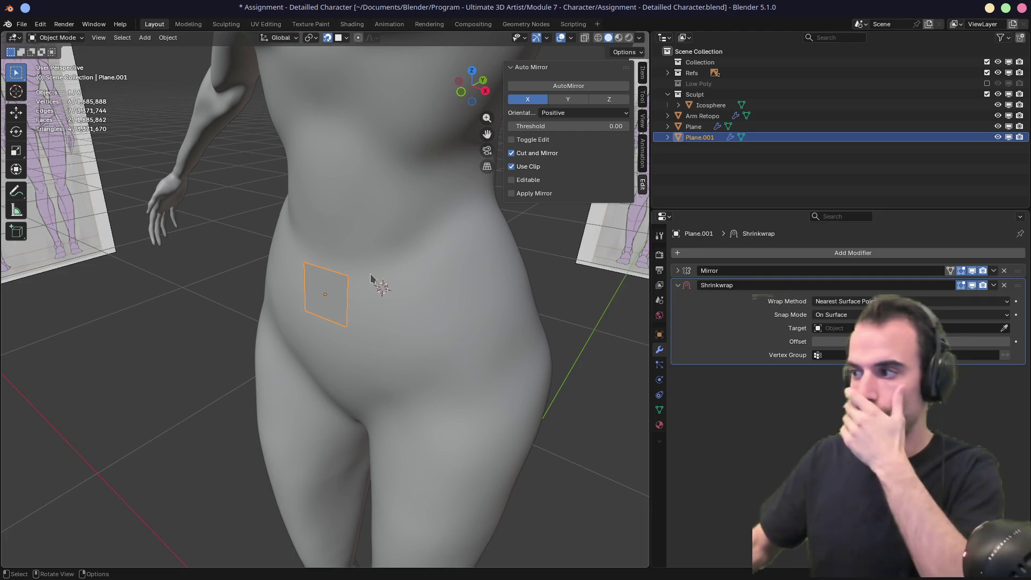
pyautogui.click(383, 289)
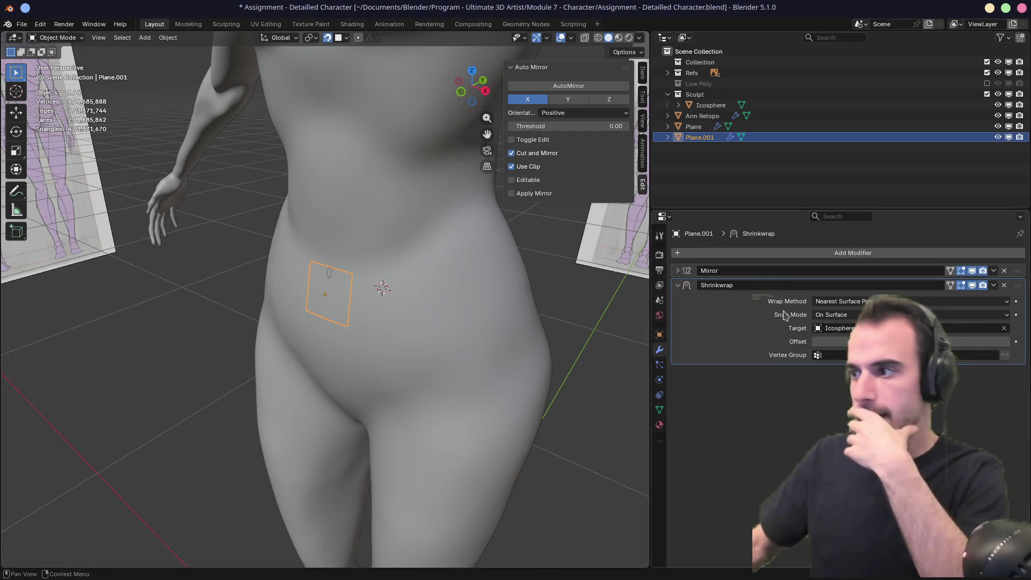
pyautogui.click(841, 303)
pyautogui.click(846, 315)
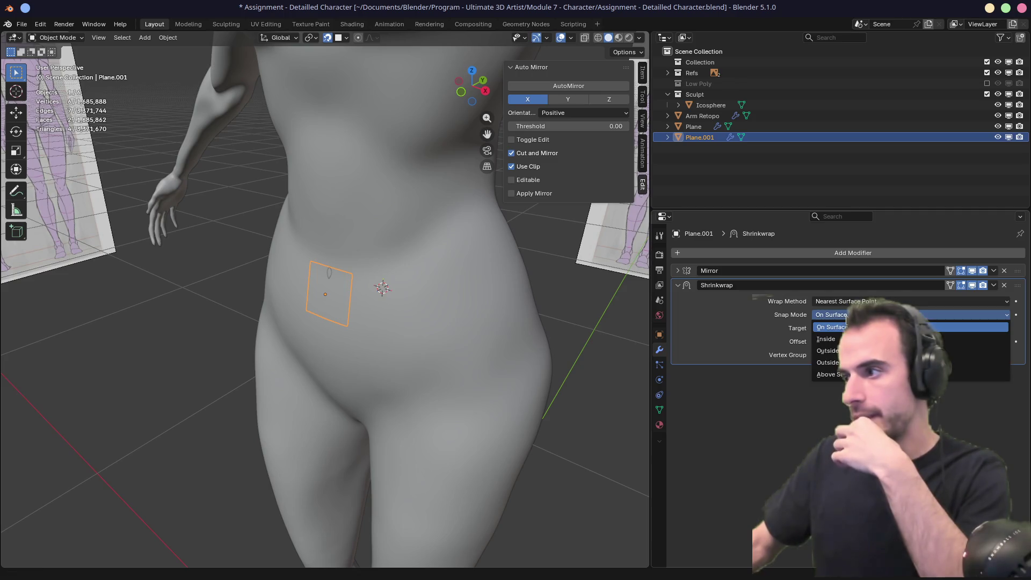
pyautogui.click(841, 374)
# Step: Apply the plane's scale, confirm the Shrinkwrap offset, turn snapping off, and re-enter Edit Mode
pyautogui.moveTo(580, 328)
pyautogui.mouseDown(button='middle')
pyautogui.moveTo(500, 298)
pyautogui.moveTo(530, 301)
pyautogui.mouseUp(button='middle')
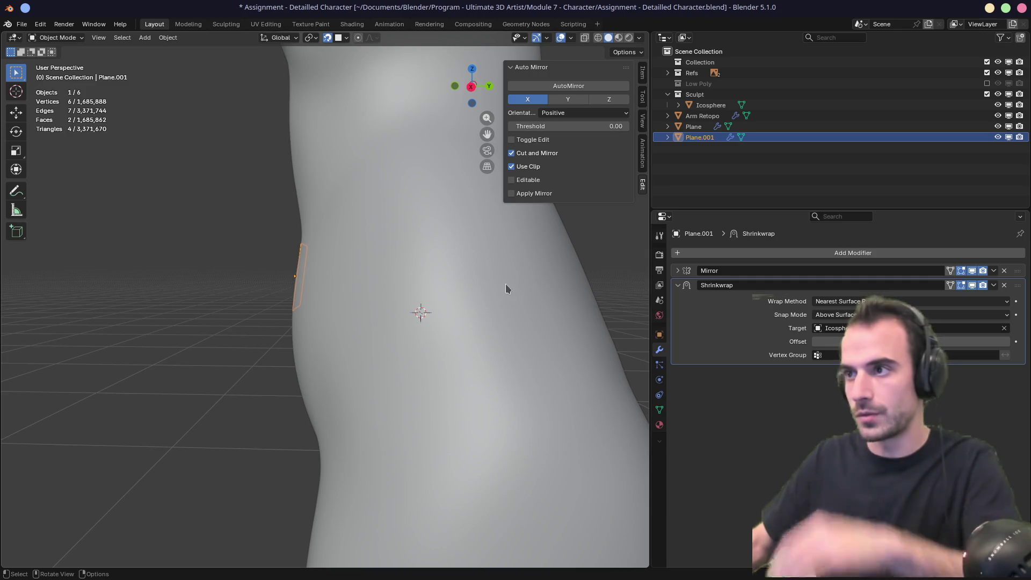
pyautogui.hotkey('ctrl', 'a')
pyautogui.click(442, 294)
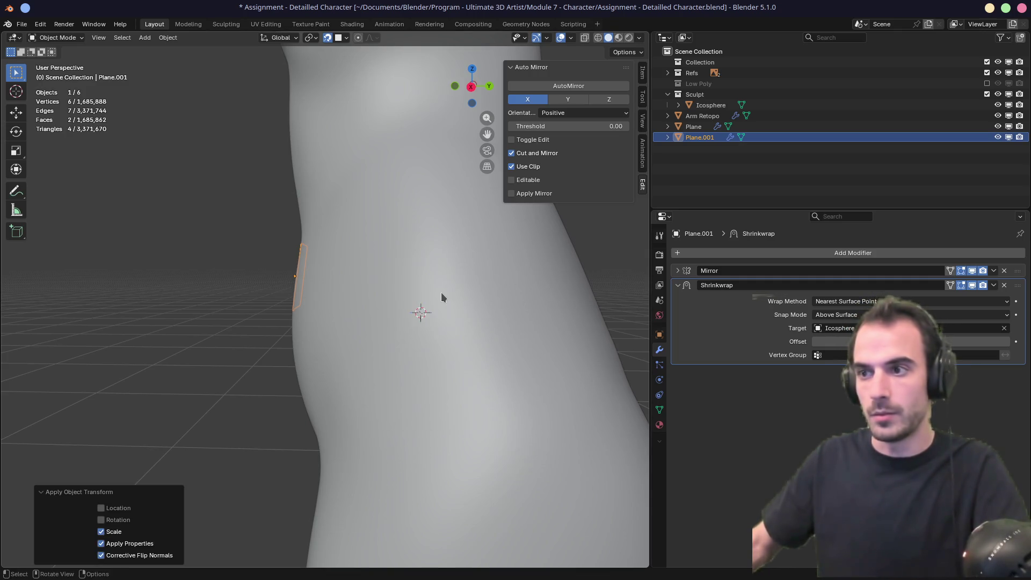
pyautogui.moveTo(441, 292); pyautogui.dragTo(427, 295, button='middle')
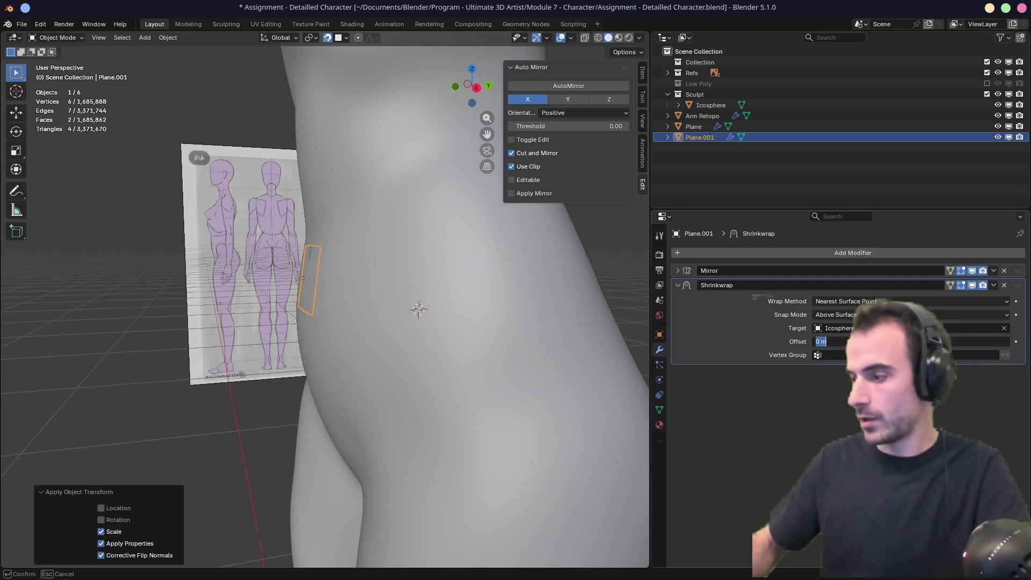
pyautogui.press('Return')
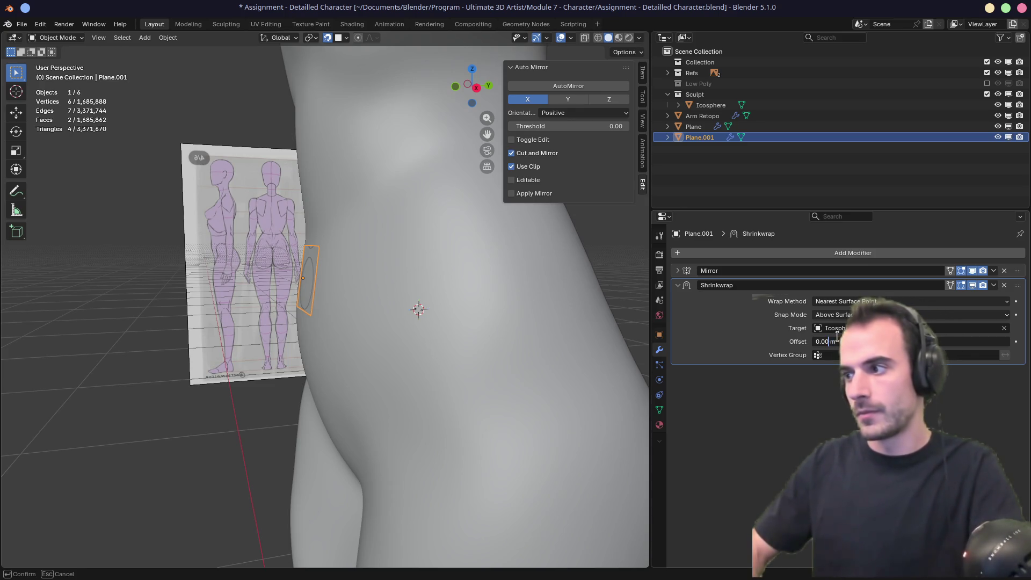
pyautogui.press('Return')
pyautogui.moveTo(414, 309)
pyautogui.mouseDown(button='middle')
pyautogui.moveTo(414, 288)
pyautogui.moveTo(504, 286)
pyautogui.moveTo(456, 278)
pyautogui.moveTo(470, 224)
pyautogui.moveTo(359, 274)
pyautogui.moveTo(367, 268)
pyautogui.moveTo(339, 301)
pyautogui.moveTo(317, 305)
pyautogui.mouseUp(button='middle')
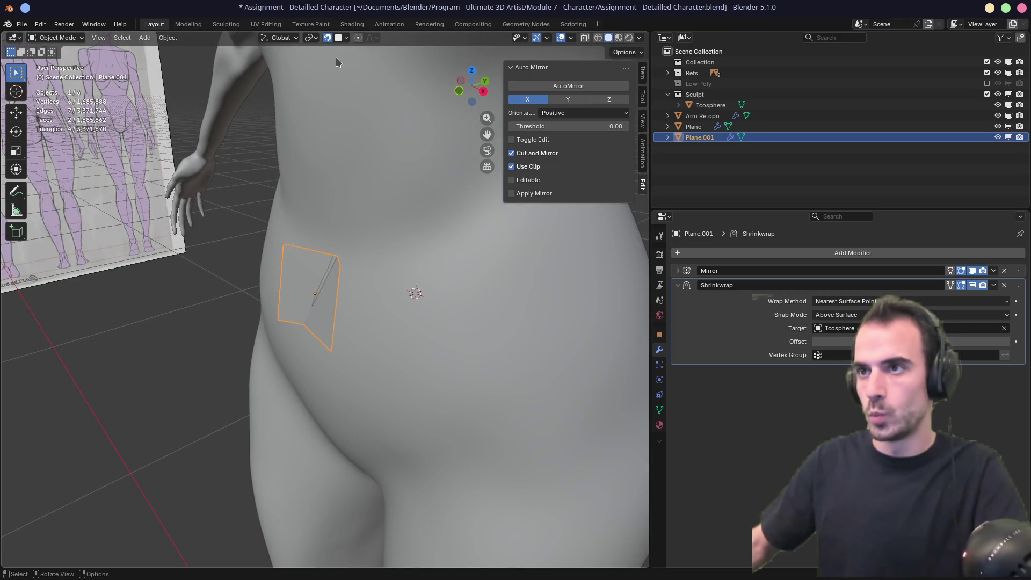
pyautogui.click(328, 41)
pyautogui.press('Tab')
pyautogui.moveTo(322, 279)
pyautogui.mouseDown(button='middle')
pyautogui.moveTo(446, 248)
pyautogui.moveTo(457, 258)
pyautogui.moveTo(340, 237)
pyautogui.moveTo(369, 253)
pyautogui.mouseUp(button='middle')
# Step: Toggle out of Edit Mode and expand the Mirror modifier settings
pyautogui.press('Tab')
pyautogui.press('Tab')
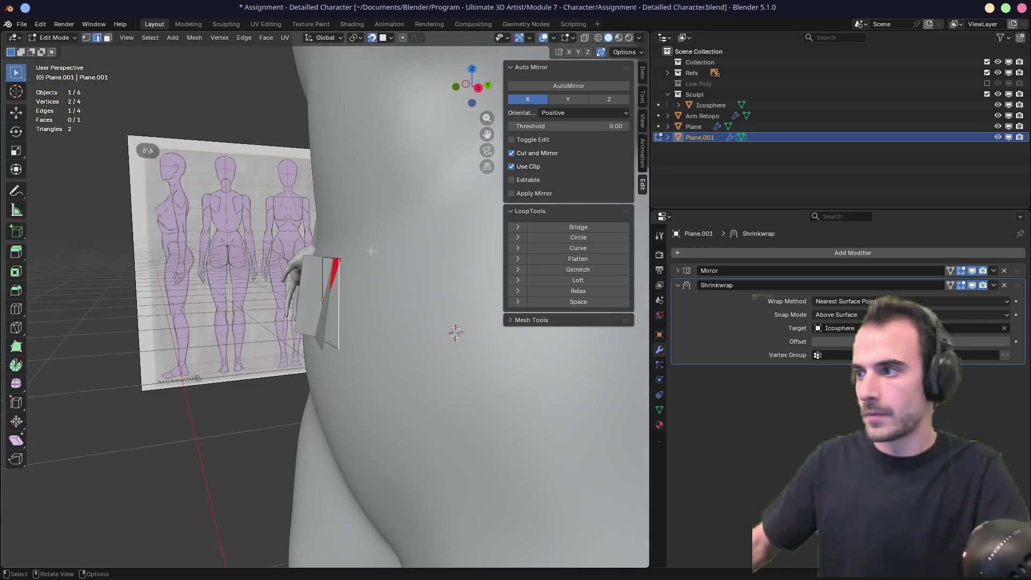
pyautogui.moveTo(376, 290)
pyautogui.mouseDown(button='middle')
pyautogui.moveTo(386, 290)
pyautogui.moveTo(354, 295)
pyautogui.moveTo(485, 329)
pyautogui.moveTo(508, 357)
pyautogui.moveTo(475, 299)
pyautogui.moveTo(477, 307)
pyautogui.moveTo(333, 271)
pyautogui.moveTo(340, 277)
pyautogui.moveTo(382, 241)
pyautogui.mouseUp(button='middle')
pyautogui.press('Tab')
pyautogui.press('Tab')
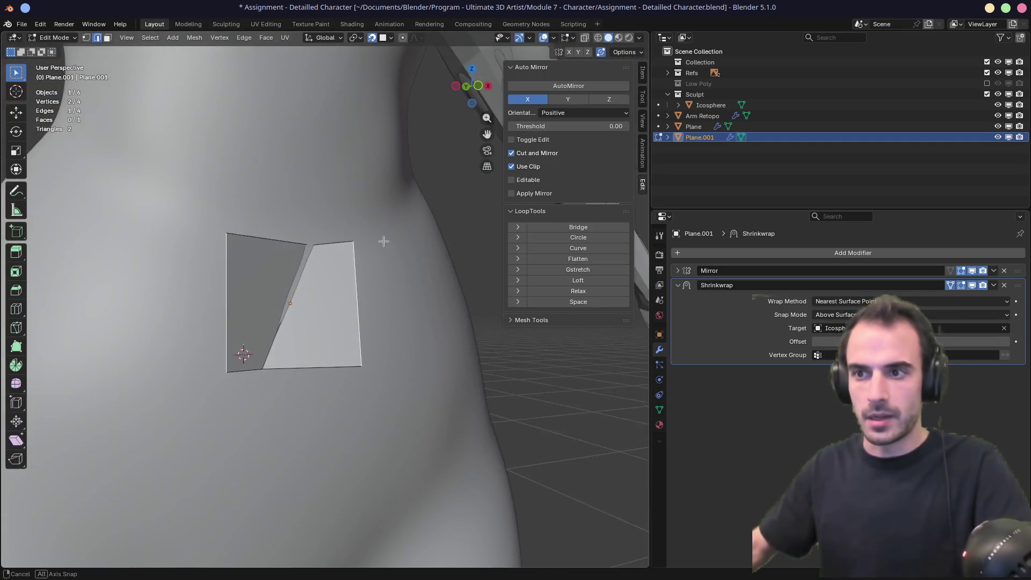
pyautogui.click(677, 271)
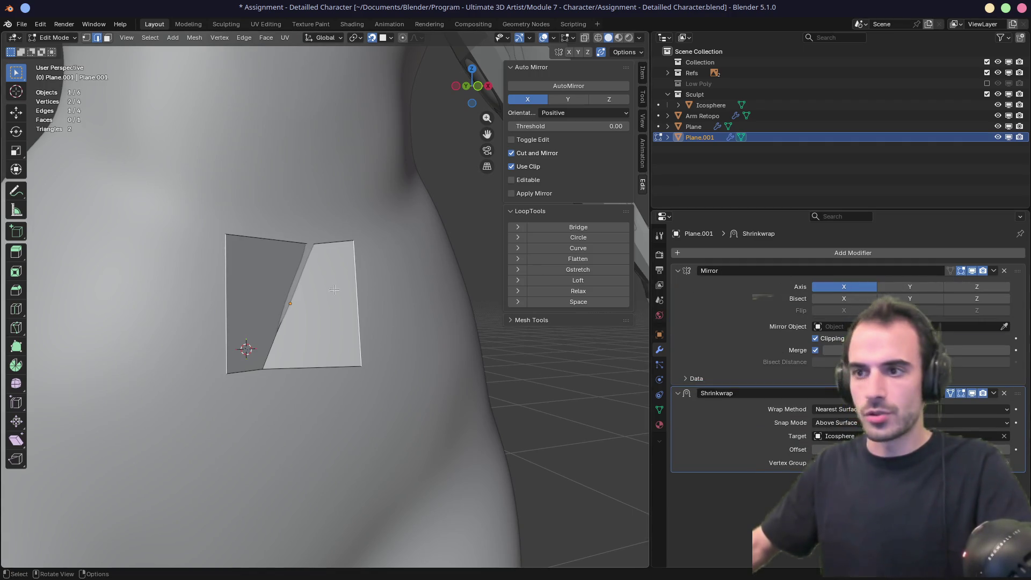
pyautogui.moveTo(294, 255); pyautogui.dragTo(265, 267, button='middle')
# Step: Try deleting the plane's left and bottom vertices, undoing each deletion
pyautogui.press('1')
pyautogui.click(272, 369)
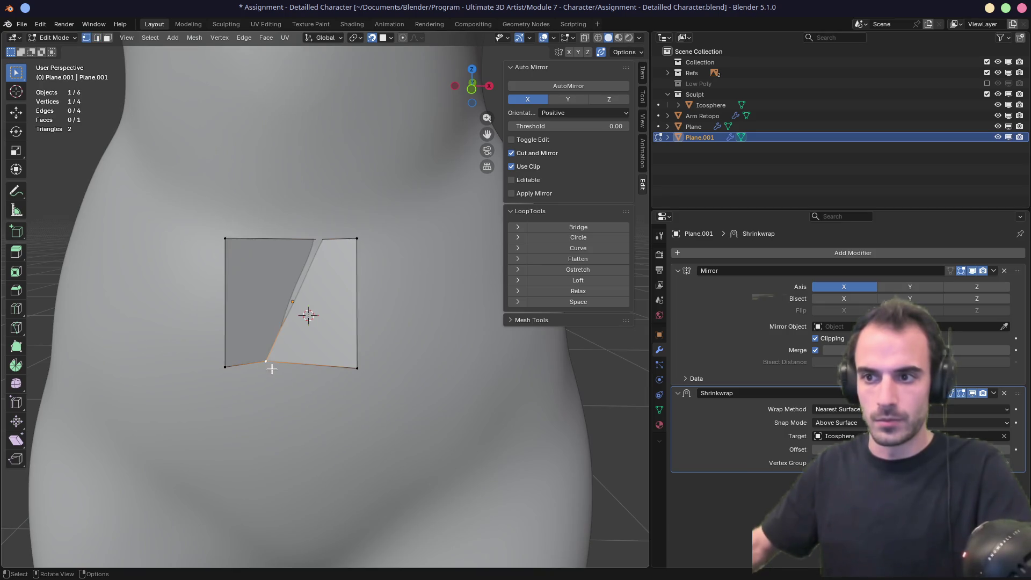
pyautogui.press('g')
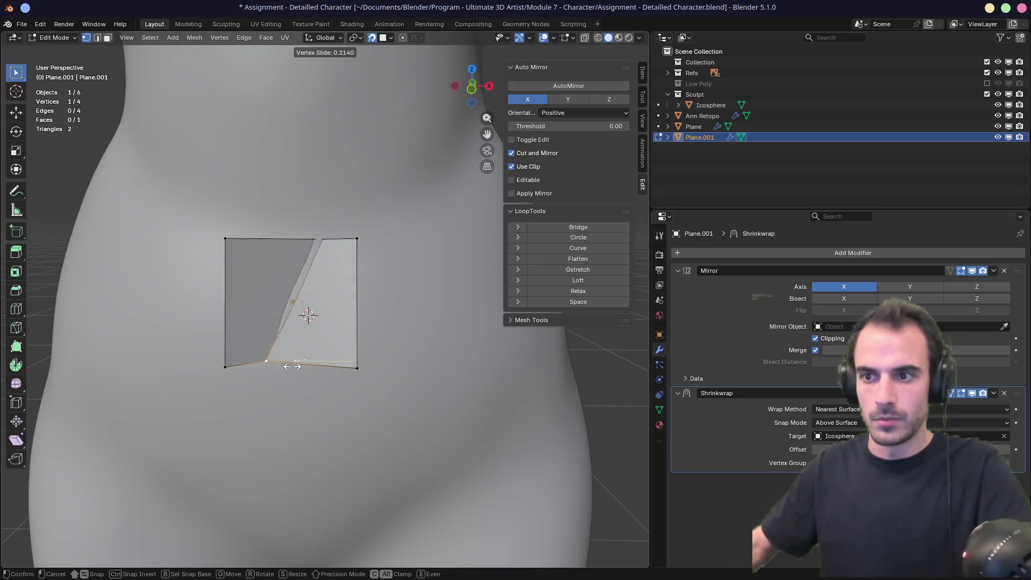
pyautogui.rightClick(286, 352)
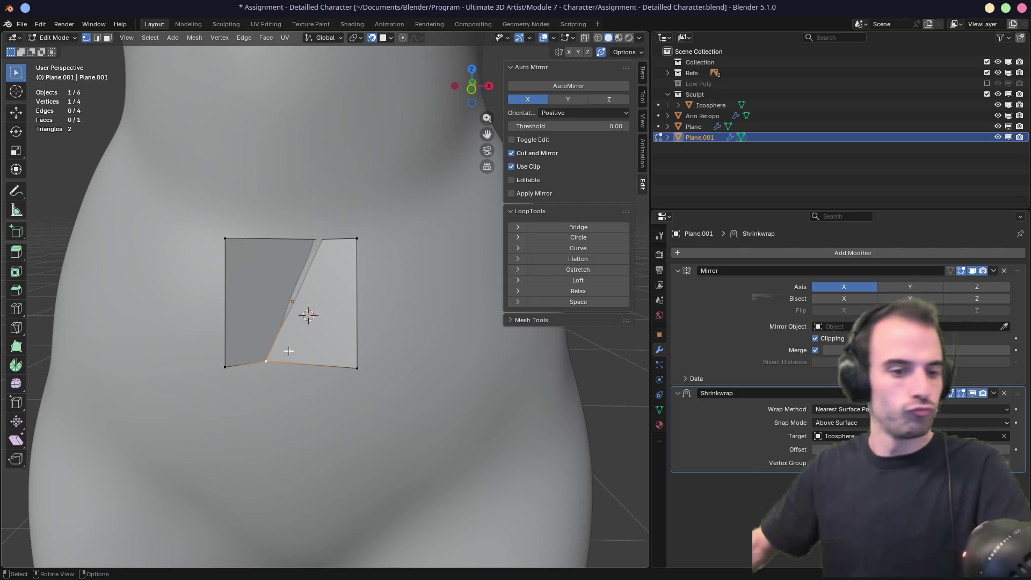
pyautogui.moveTo(196, 199); pyautogui.dragTo(244, 399)
pyautogui.press('x')
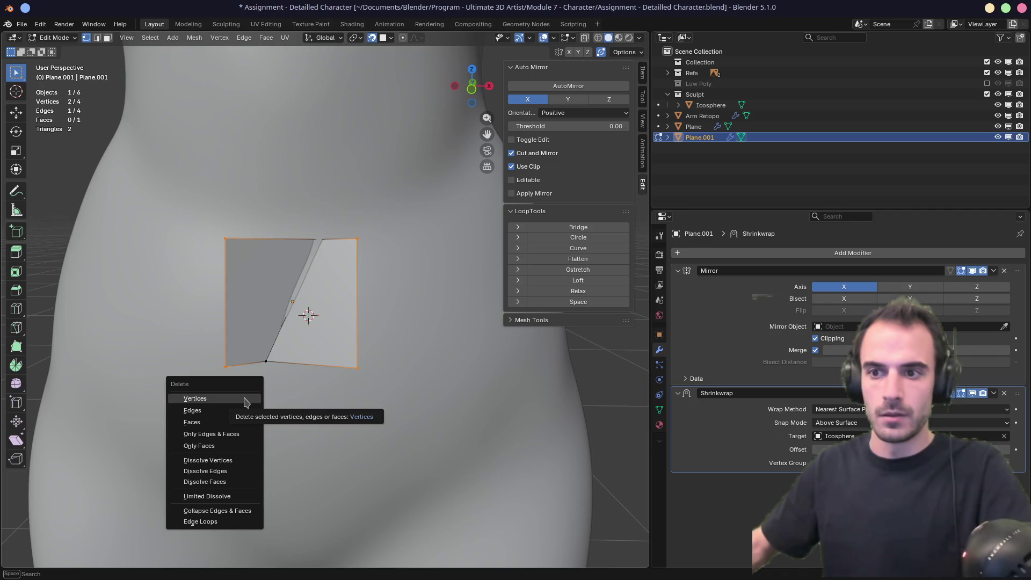
pyautogui.click(244, 400)
pyautogui.moveTo(294, 310)
pyautogui.mouseDown(button='middle')
pyautogui.moveTo(332, 283)
pyautogui.moveTo(300, 307)
pyautogui.mouseUp(button='middle')
pyautogui.hotkey('ctrl', 'z')
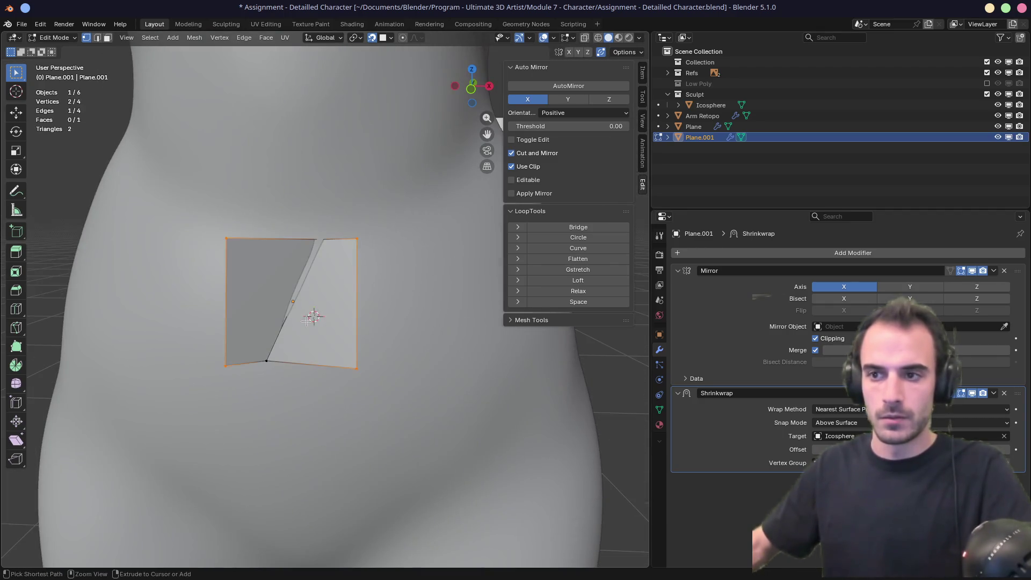
pyautogui.press('x')
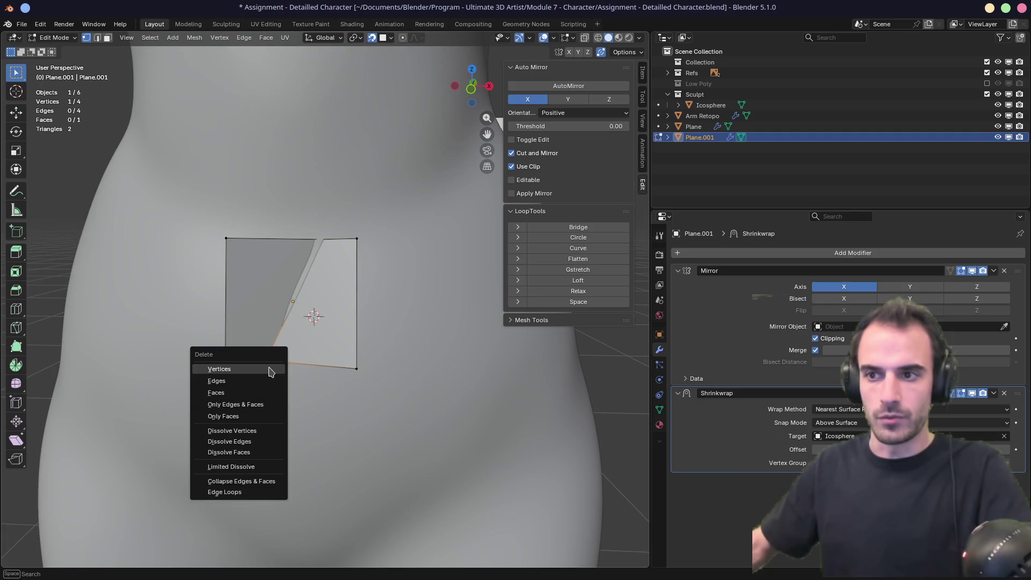
pyautogui.click(270, 370)
pyautogui.moveTo(278, 355)
pyautogui.mouseDown(button='middle')
pyautogui.moveTo(323, 306)
pyautogui.moveTo(305, 323)
pyautogui.mouseUp(button='middle')
pyautogui.hotkey('ctrl', 'z')
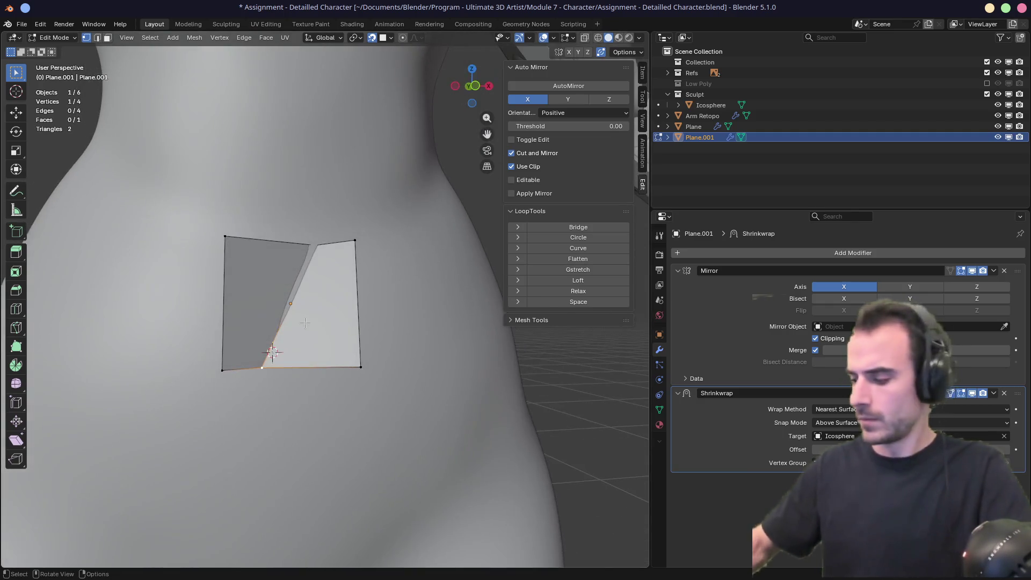
# Step: Turn off Shrinkwrap's On Cage so the edit cage stays a flat quad
pyautogui.click(952, 393)
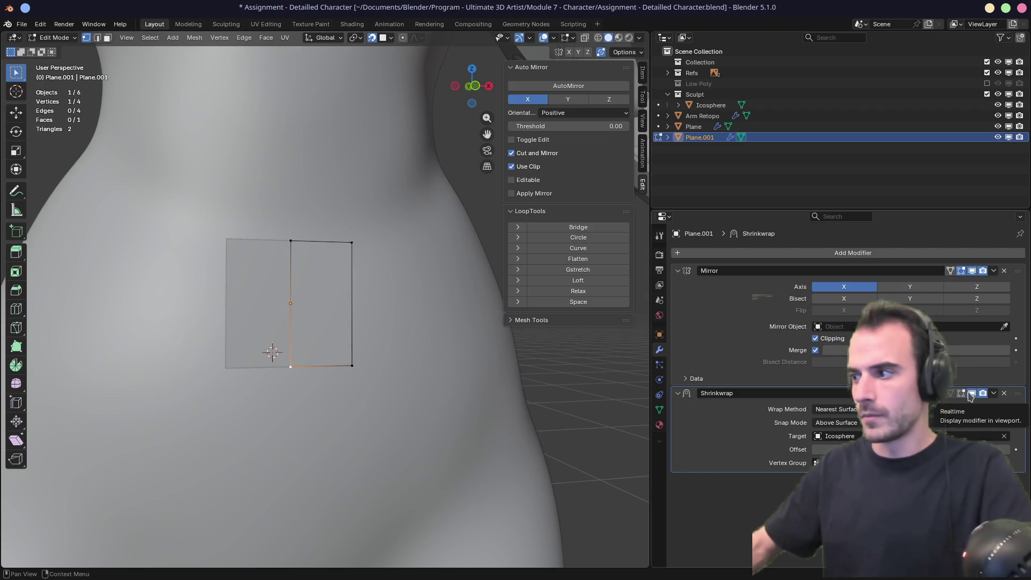
pyautogui.moveTo(323, 376)
pyautogui.mouseDown(button='middle')
pyautogui.moveTo(312, 395)
pyautogui.moveTo(315, 322)
pyautogui.moveTo(307, 356)
pyautogui.moveTo(316, 355)
pyautogui.mouseUp(button='middle')
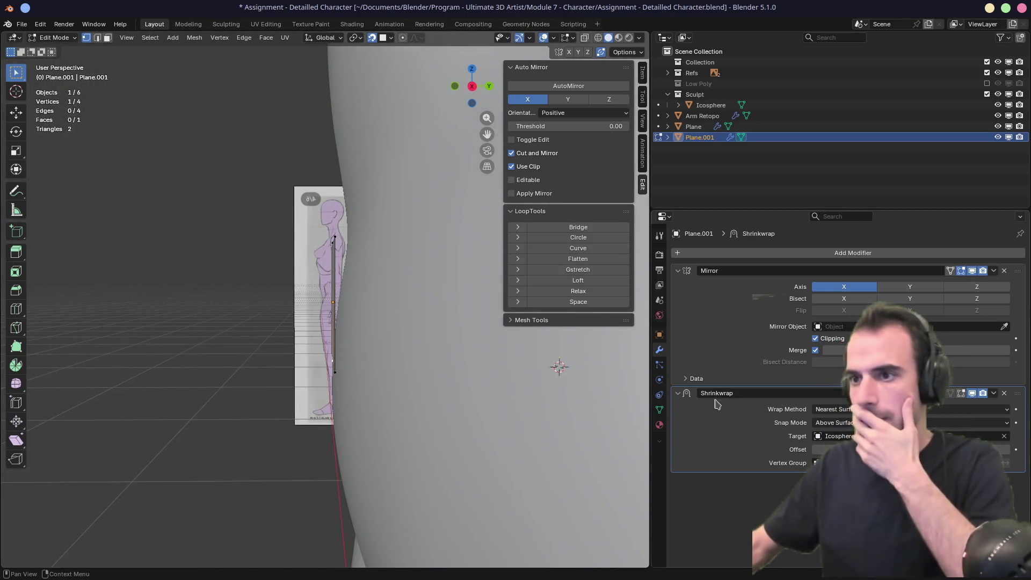
pyautogui.moveTo(537, 357)
pyautogui.mouseDown(button='middle')
pyautogui.moveTo(470, 341)
pyautogui.moveTo(367, 387)
pyautogui.mouseUp(button='middle')
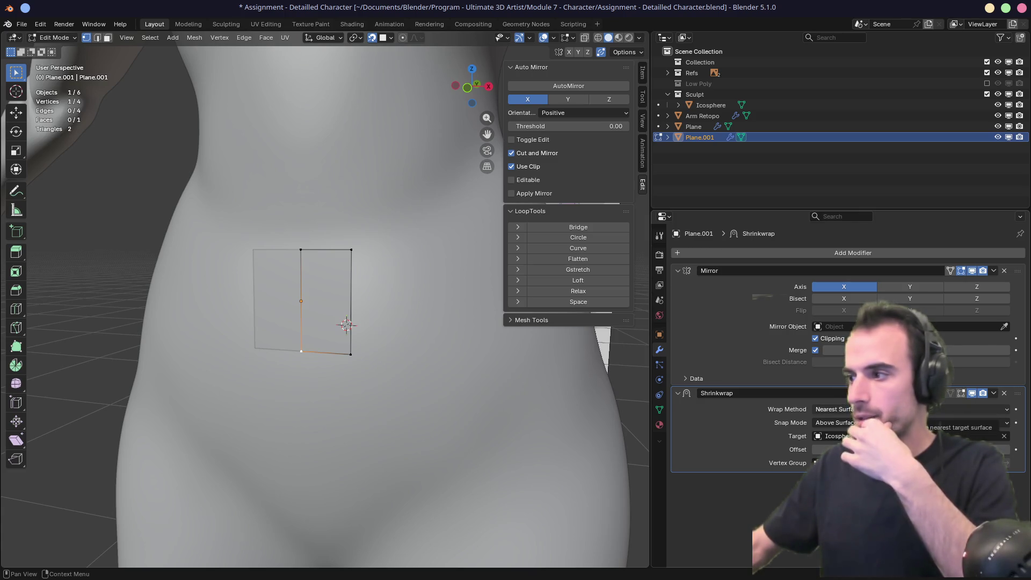
# Step: Switch Shrinkwrap wrapping to Project and enable projection in the Negative direction
pyautogui.click(886, 409)
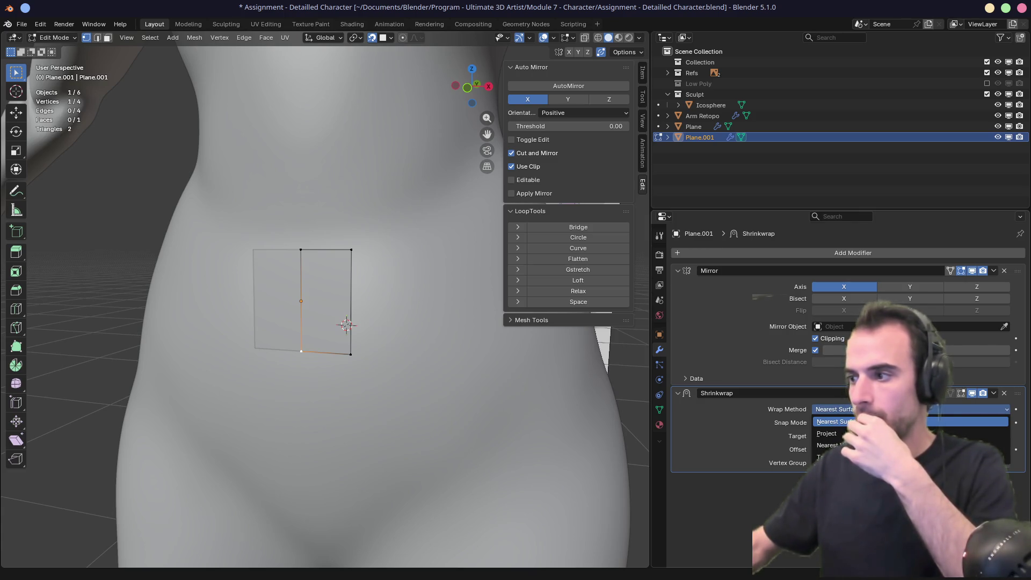
pyautogui.click(827, 433)
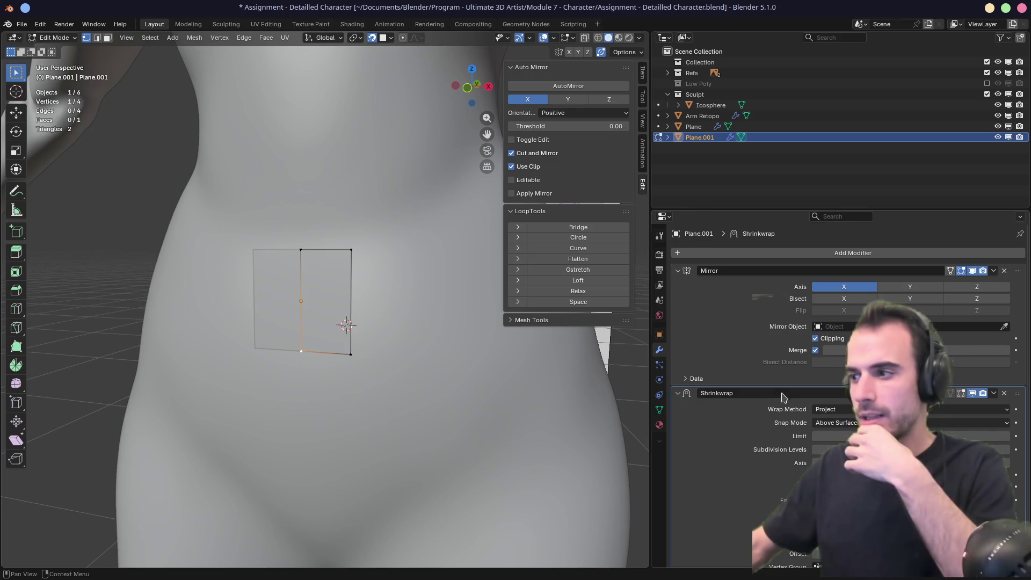
pyautogui.click(679, 271)
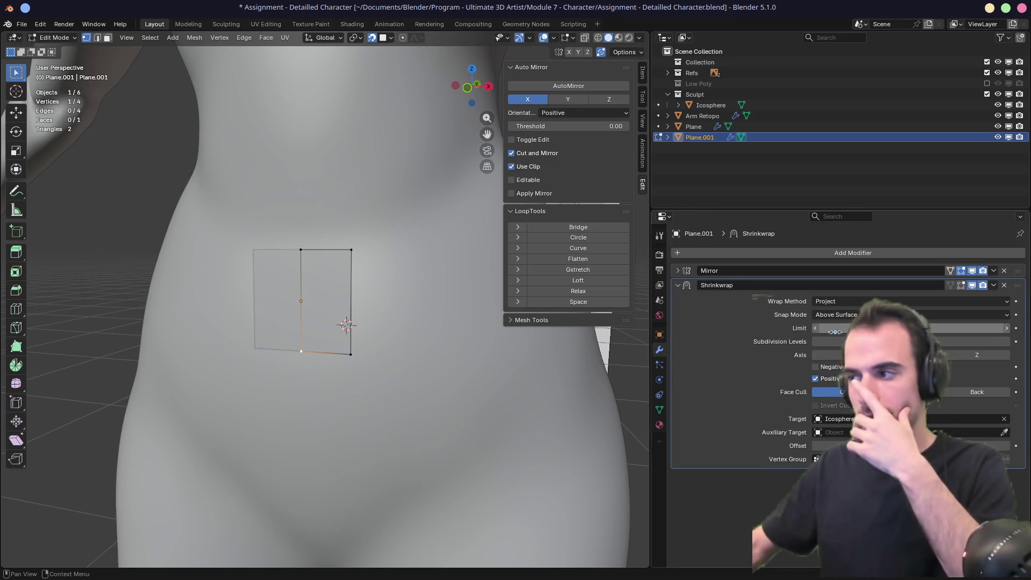
pyautogui.moveTo(548, 414); pyautogui.dragTo(365, 404, button='middle')
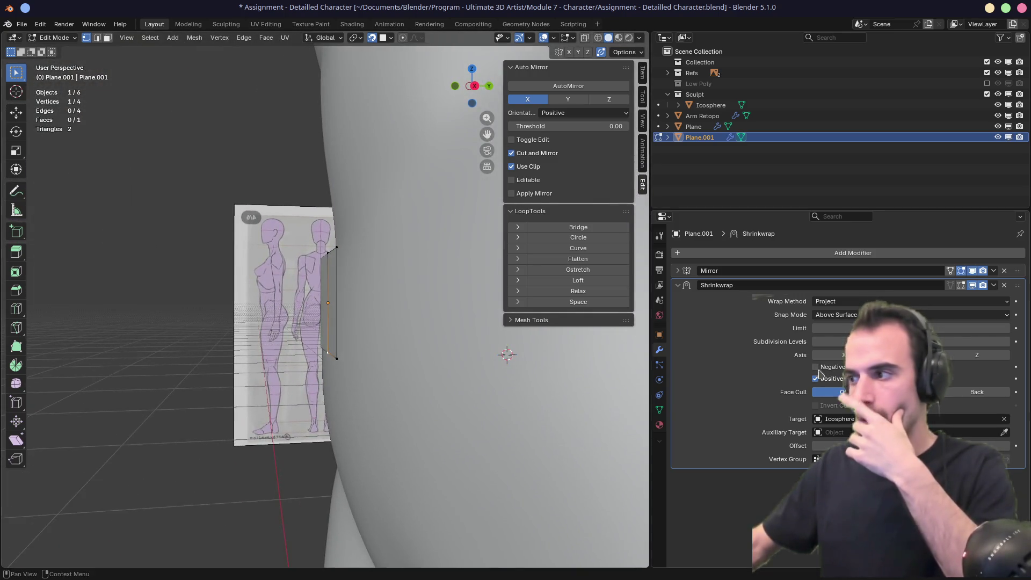
pyautogui.click(951, 285)
pyautogui.moveTo(616, 362)
pyautogui.mouseDown(button='middle')
pyautogui.moveTo(419, 361)
pyautogui.moveTo(437, 423)
pyautogui.moveTo(393, 400)
pyautogui.mouseUp(button='middle')
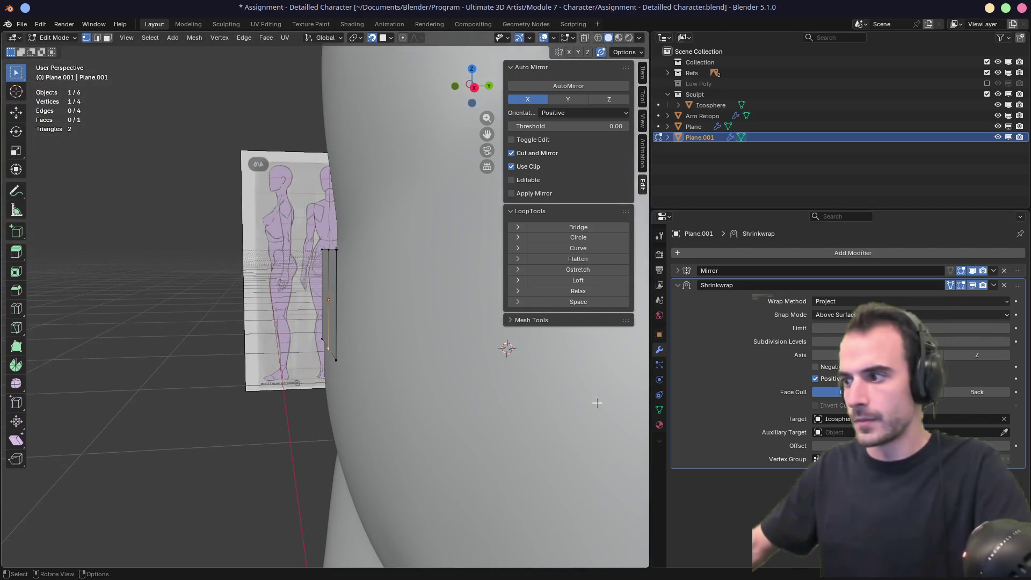
pyautogui.click(816, 366)
pyautogui.moveTo(454, 357)
pyautogui.mouseDown(button='middle')
pyautogui.moveTo(478, 294)
pyautogui.moveTo(564, 329)
pyautogui.moveTo(562, 357)
pyautogui.moveTo(515, 352)
pyautogui.mouseUp(button='middle')
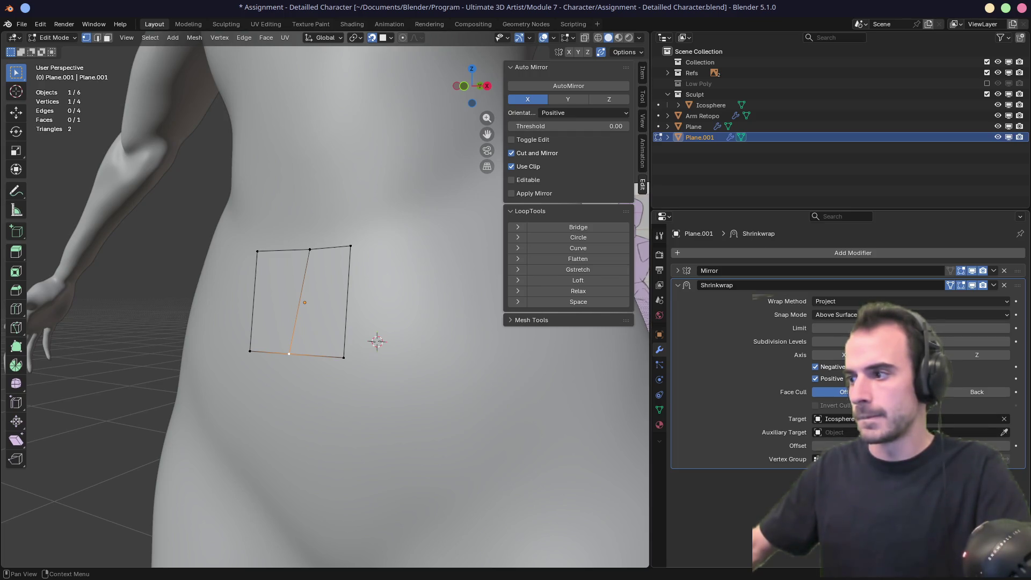
# Step: Try Nearest Surface Point wrapping, then revert to Project and collapse the Shrinkwrap panel
pyautogui.click(859, 301)
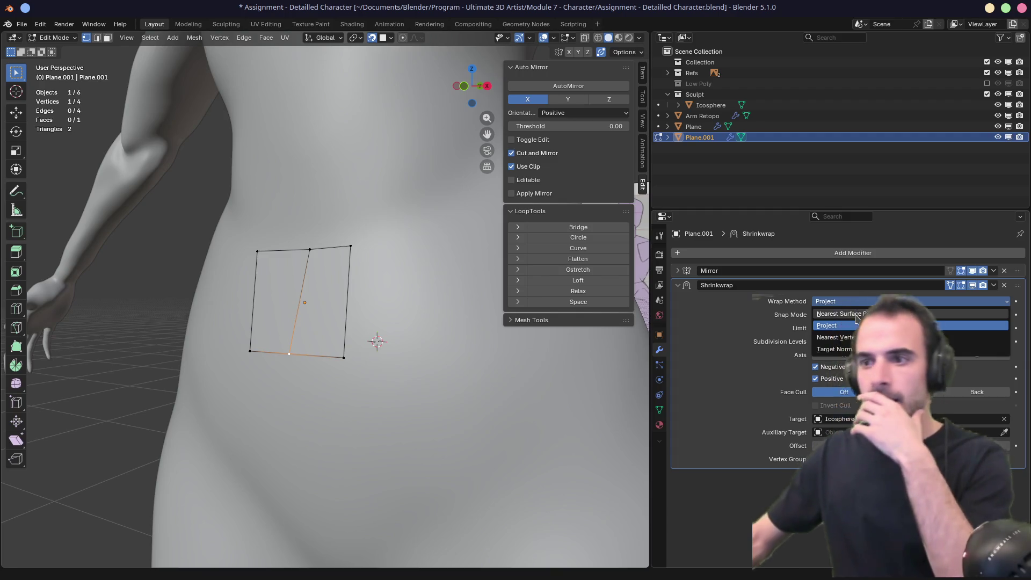
pyautogui.click(859, 289)
pyautogui.moveTo(517, 400); pyautogui.dragTo(569, 397, button='middle')
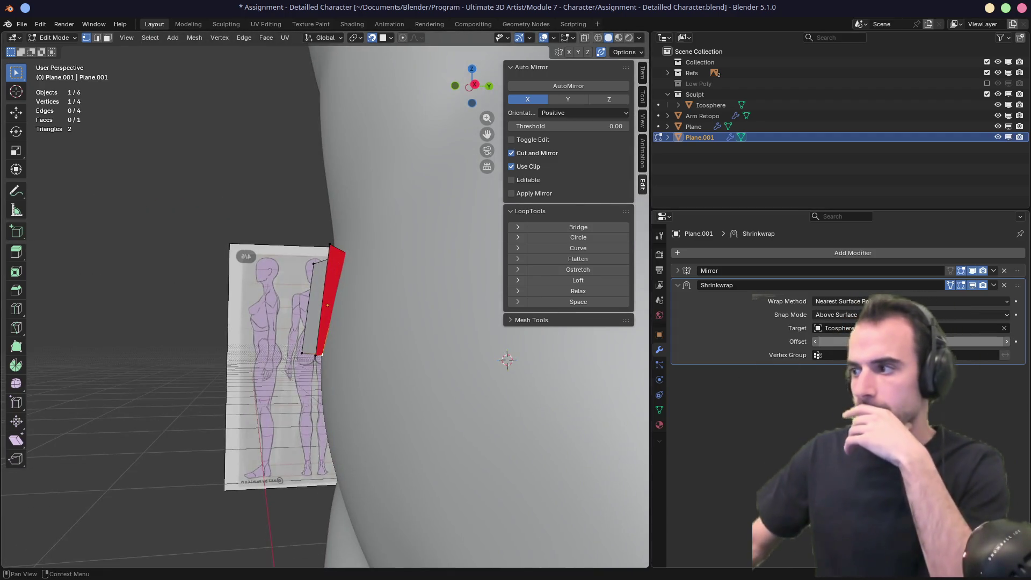
pyautogui.press('g')
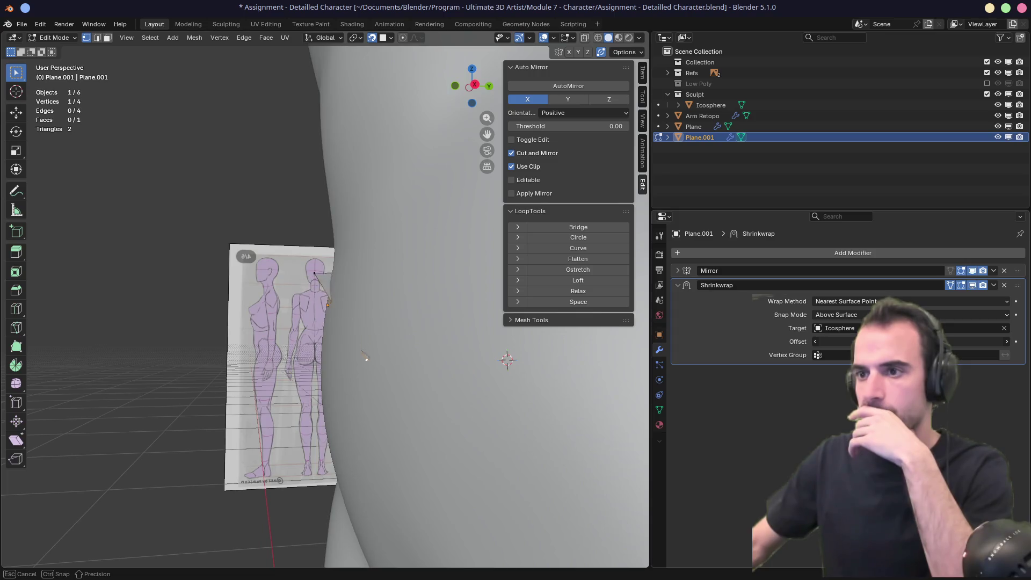
pyautogui.click(896, 304)
pyautogui.click(897, 305)
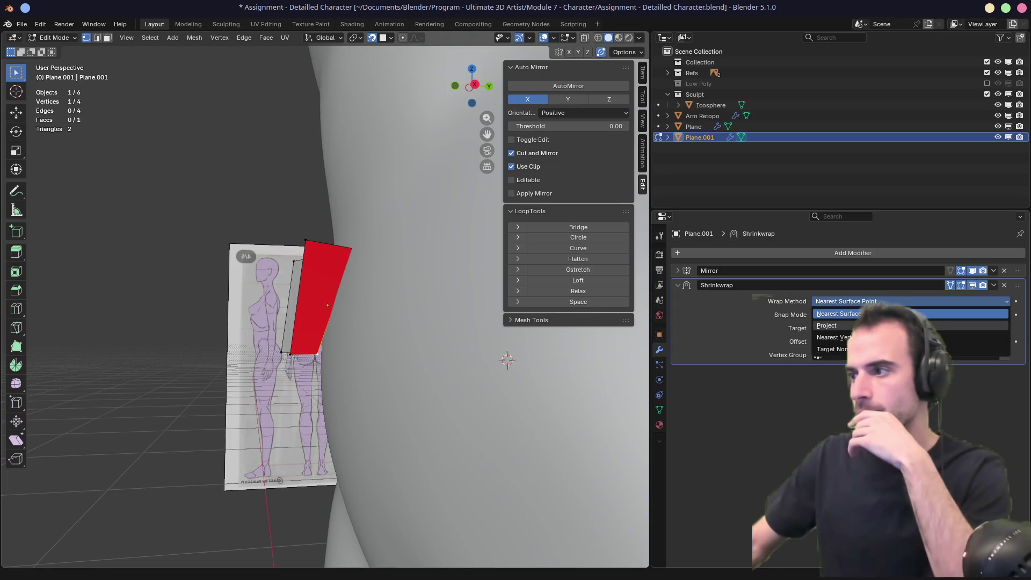
pyautogui.click(827, 325)
pyautogui.press('KP_Decimal')
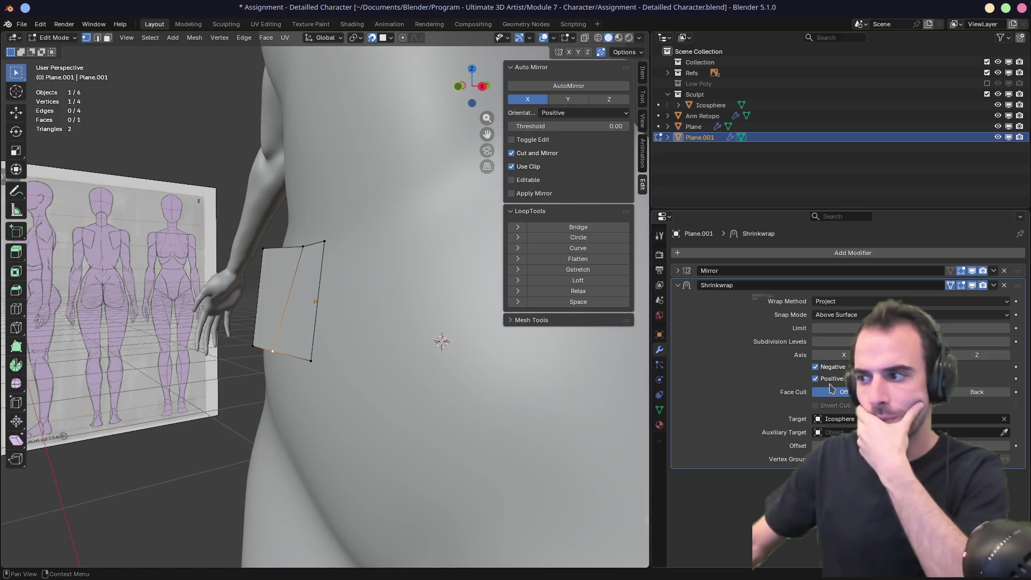
pyautogui.moveTo(429, 322); pyautogui.dragTo(268, 322, button='middle')
pyautogui.click(859, 315)
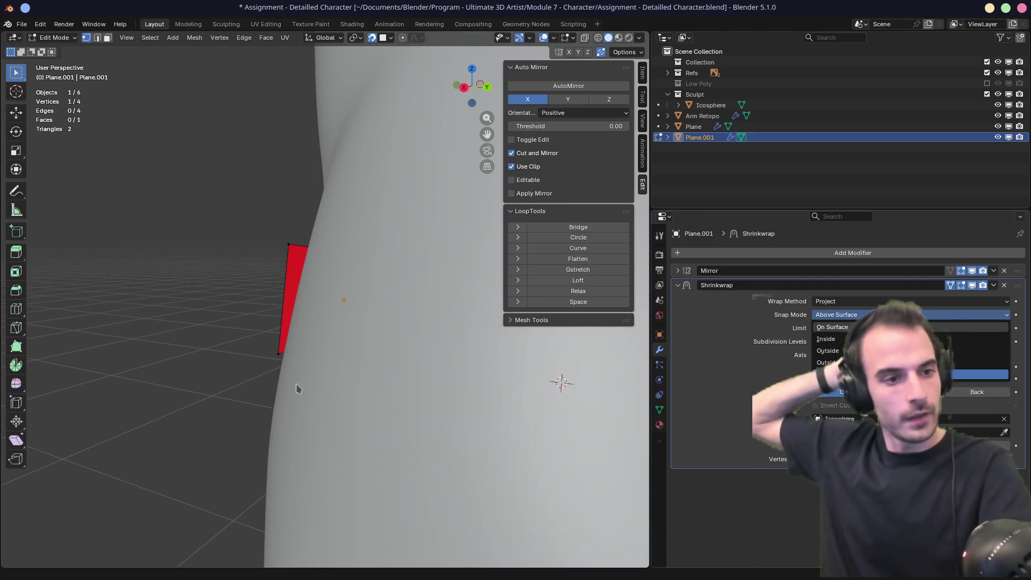
pyautogui.click(298, 251)
pyautogui.moveTo(298, 251)
pyautogui.mouseDown(button='middle')
pyautogui.moveTo(379, 264)
pyautogui.moveTo(425, 322)
pyautogui.moveTo(370, 265)
pyautogui.moveTo(382, 272)
pyautogui.mouseUp(button='middle')
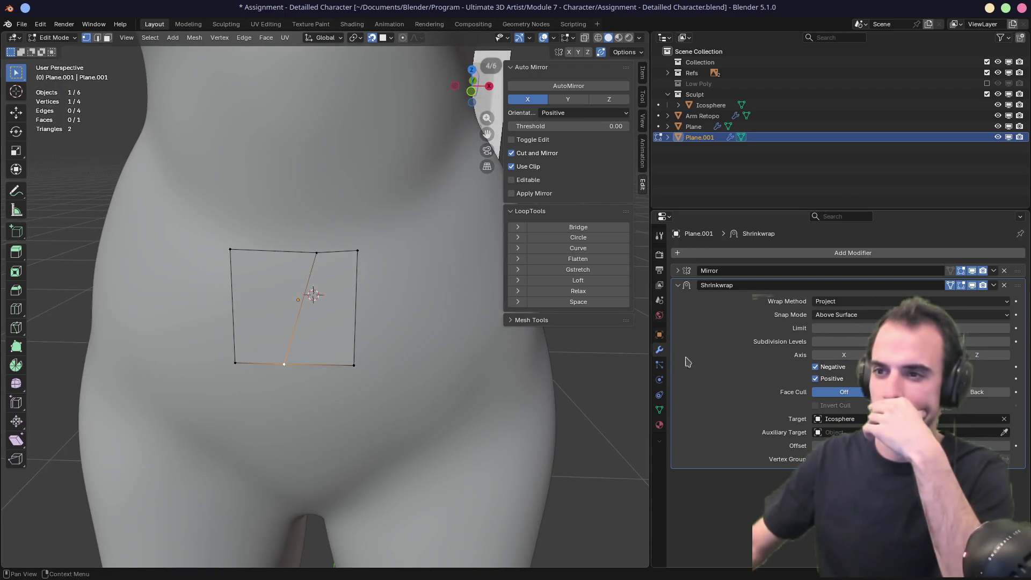
pyautogui.click(681, 285)
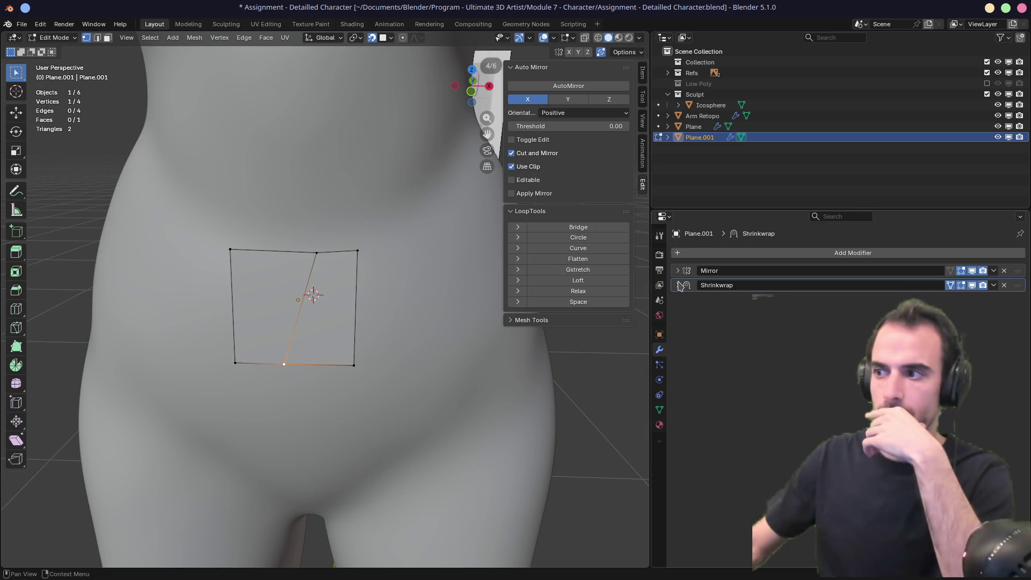
# Step: Move the Shrinkwrap modifier above Mirror in Plane.001's modifier stack
pyautogui.click(681, 285)
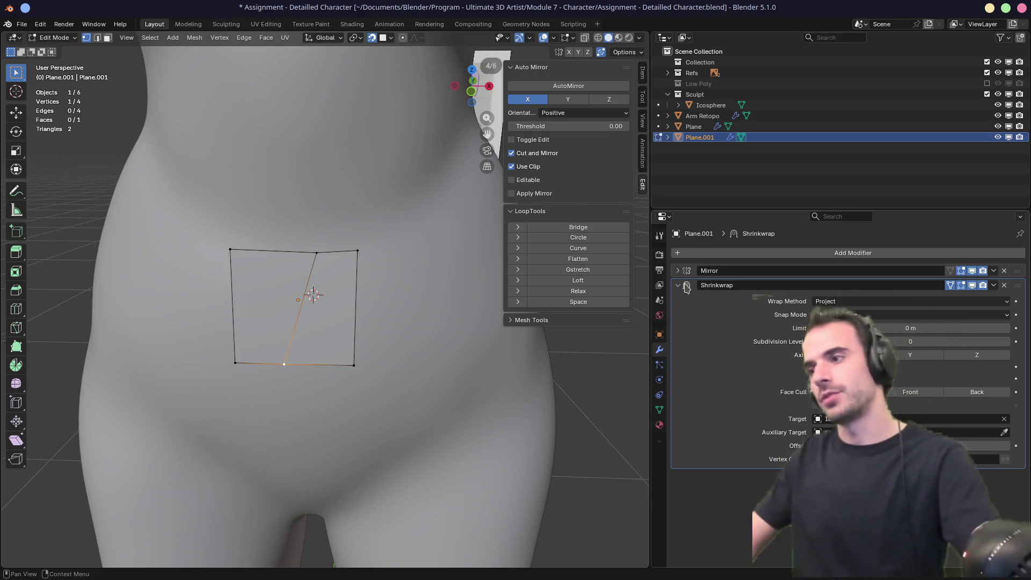
pyautogui.click(682, 288)
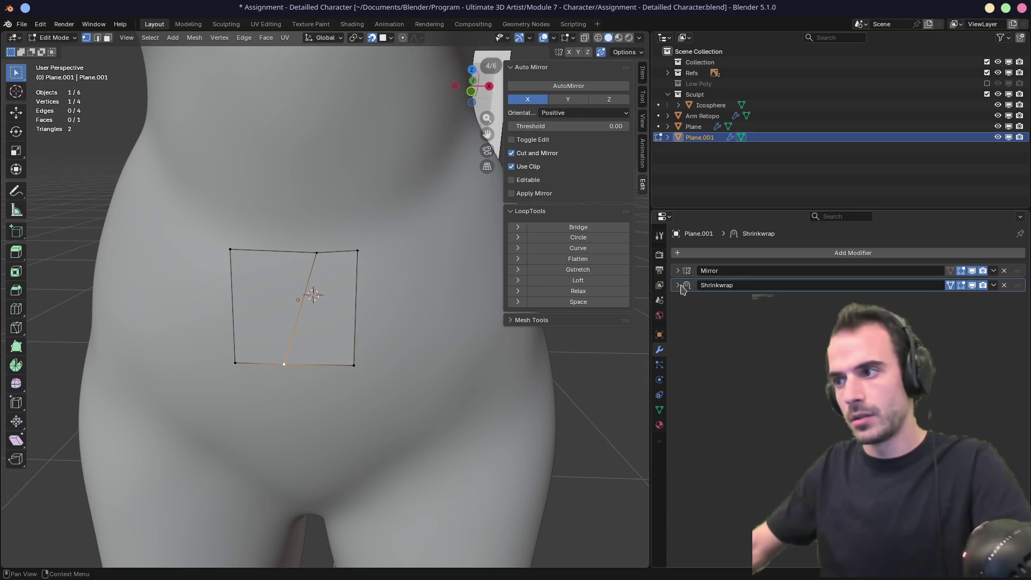
pyautogui.moveTo(1018, 285); pyautogui.dragTo(1018, 271)
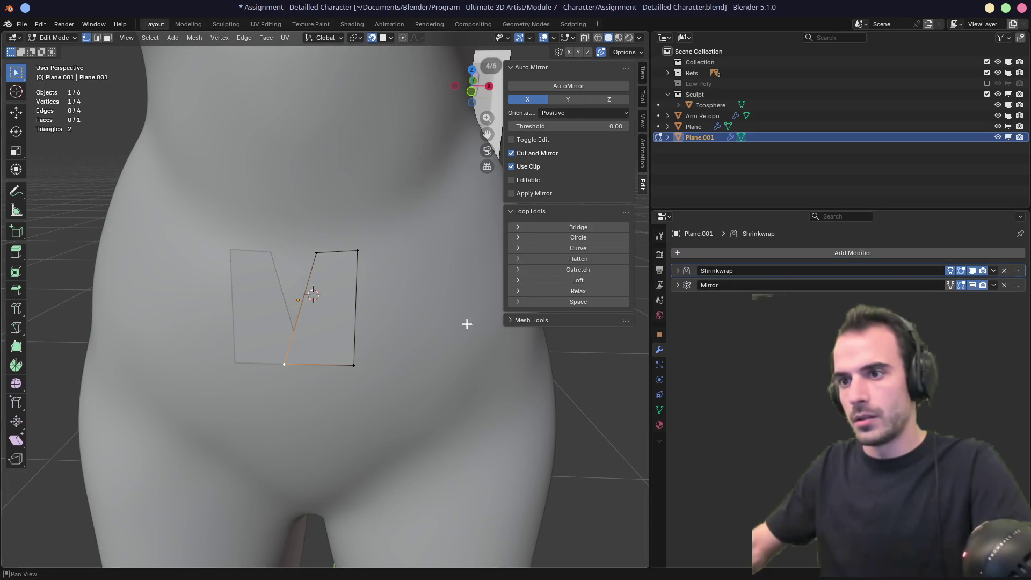
pyautogui.moveTo(467, 322)
pyautogui.mouseDown(button='middle')
pyautogui.moveTo(389, 297)
pyautogui.moveTo(302, 361)
pyautogui.moveTo(323, 352)
pyautogui.mouseUp(button='middle')
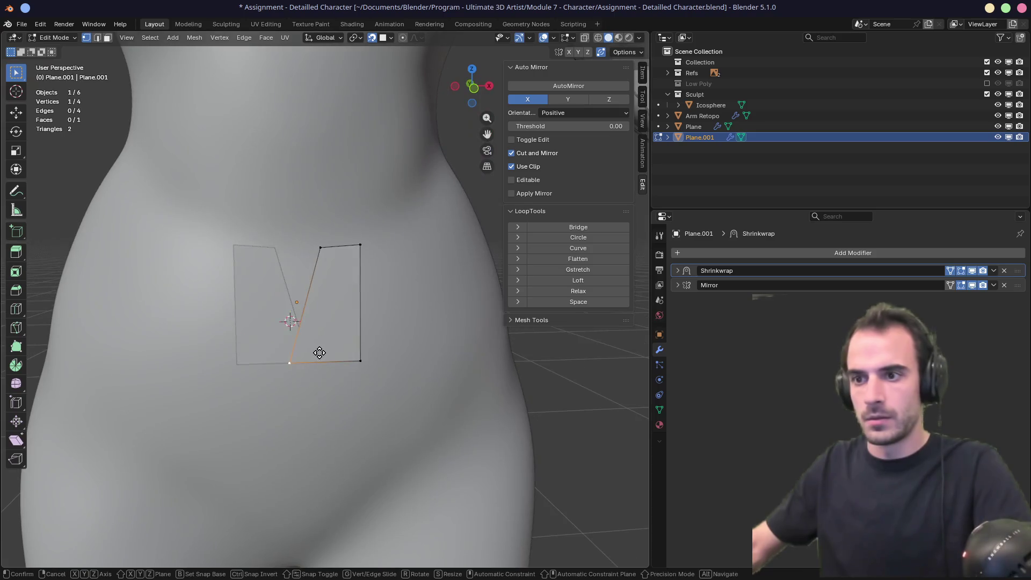
# Step: Move the selected vertex onto the mirror seam and inspect the Mirror modifier's options
pyautogui.press('g')
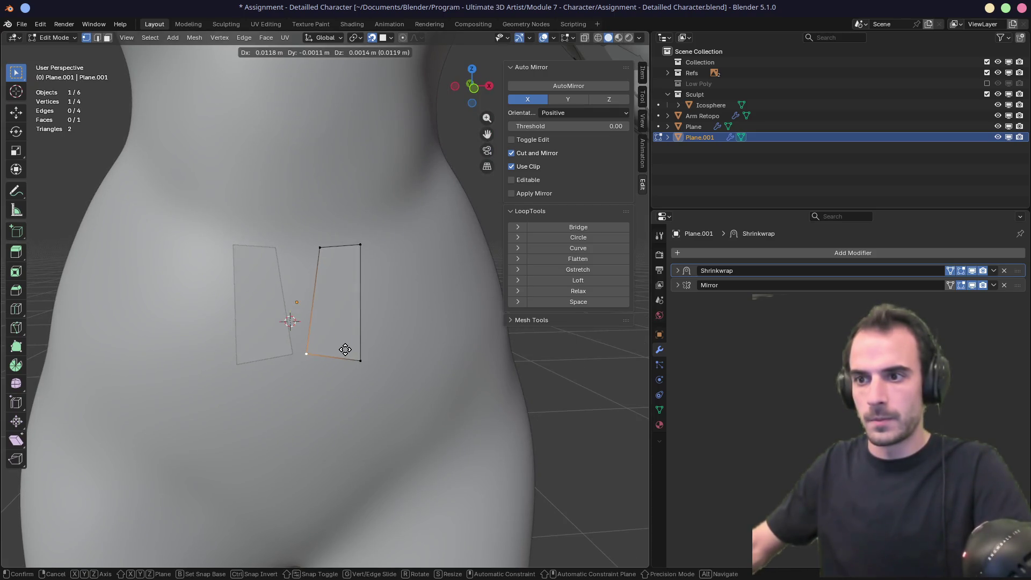
pyautogui.click(317, 361)
pyautogui.click(679, 286)
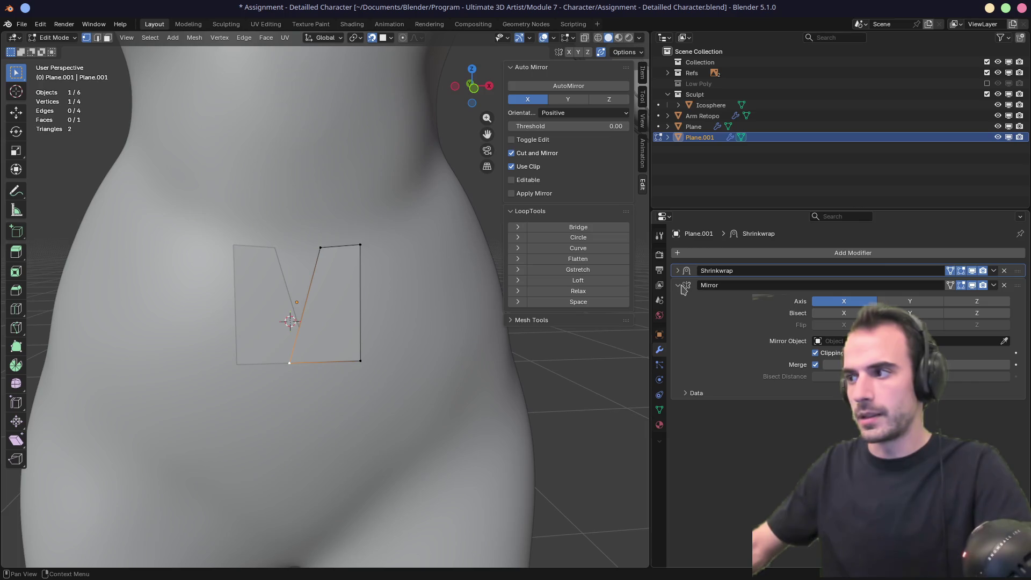
pyautogui.click(679, 286)
pyautogui.moveTo(322, 322); pyautogui.dragTo(333, 316, button='middle')
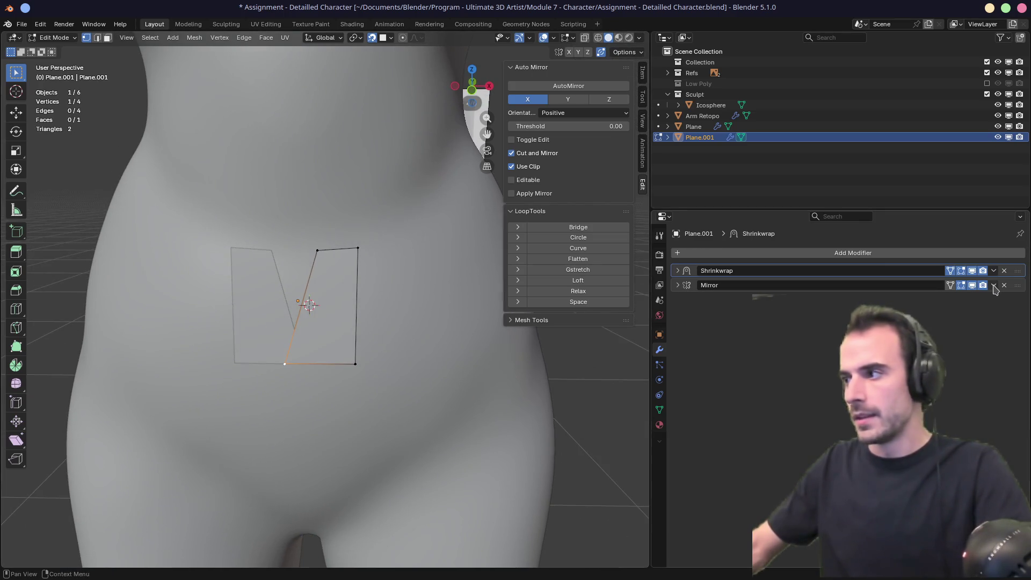
pyautogui.click(994, 286)
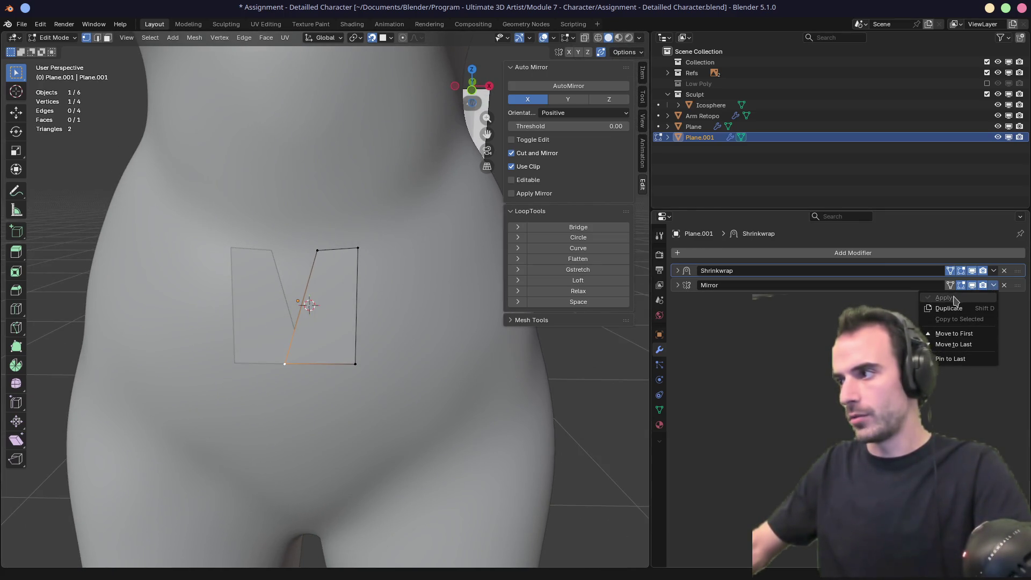
pyautogui.click(999, 303)
# Step: Delete the Mirror modifier and square the quad by moving its left vertices in front view
pyautogui.click(1002, 286)
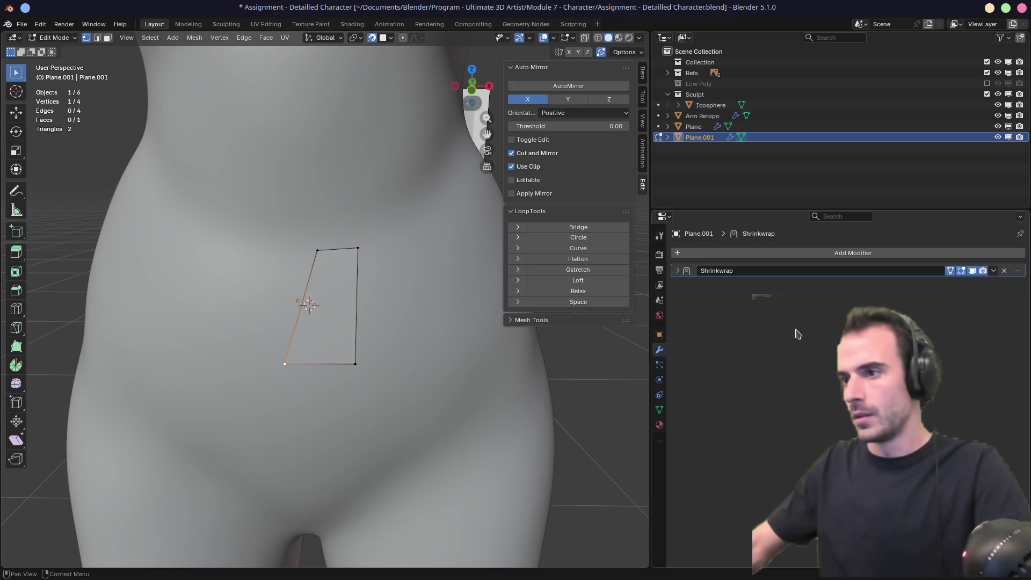
pyautogui.press('KP_1')
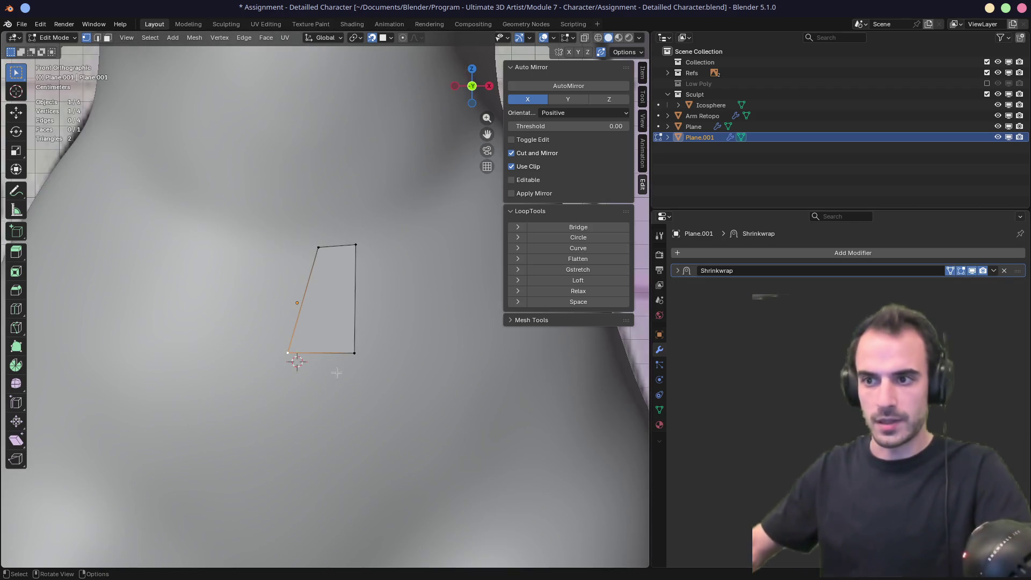
pyautogui.keyDown('shift'); pyautogui.moveTo(277, 357); pyautogui.dragTo(339, 337, button='middle'); pyautogui.keyUp('shift')
pyautogui.press('g')
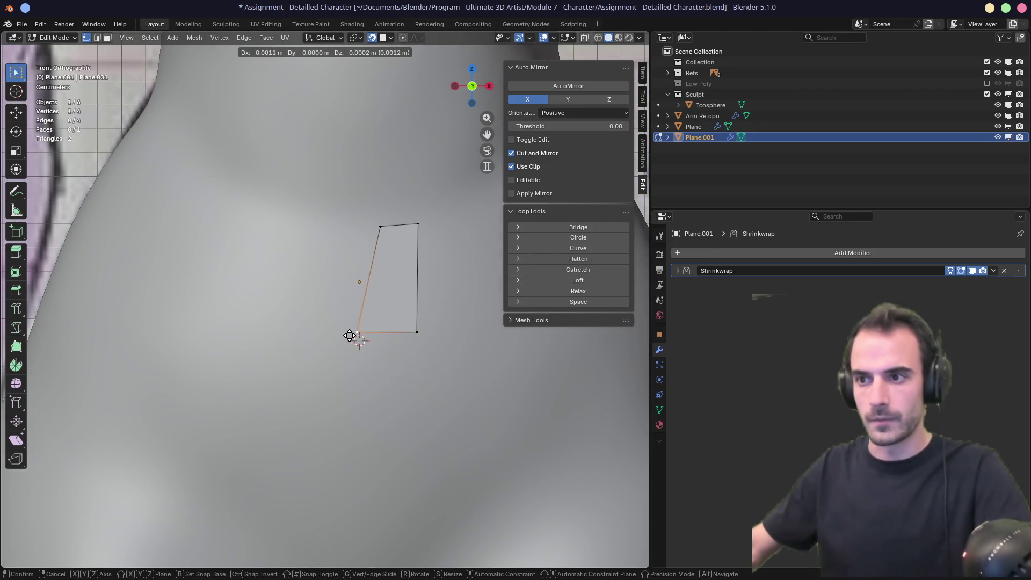
pyautogui.click(353, 337)
pyautogui.click(399, 242)
pyautogui.press('g')
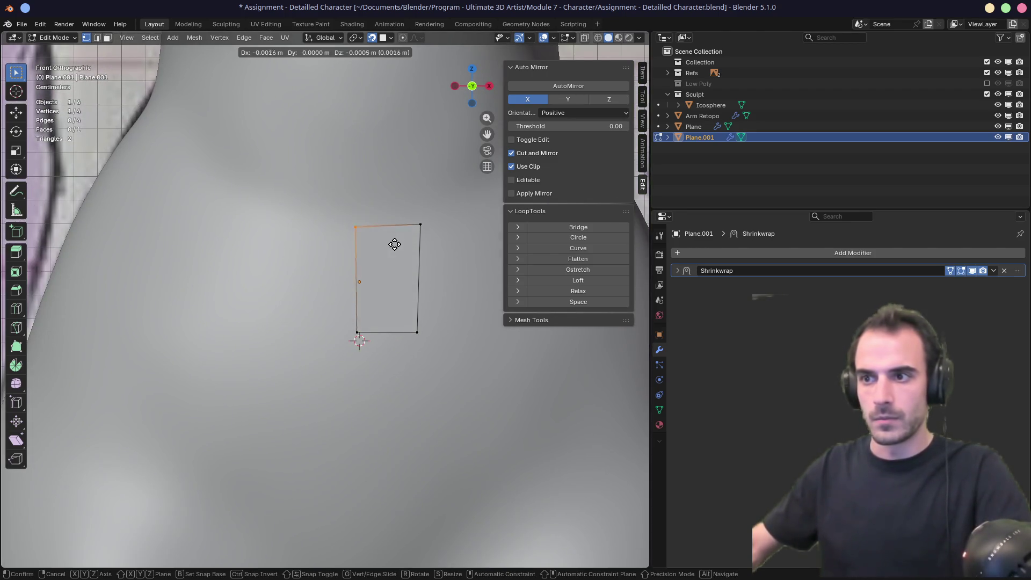
pyautogui.click(396, 245)
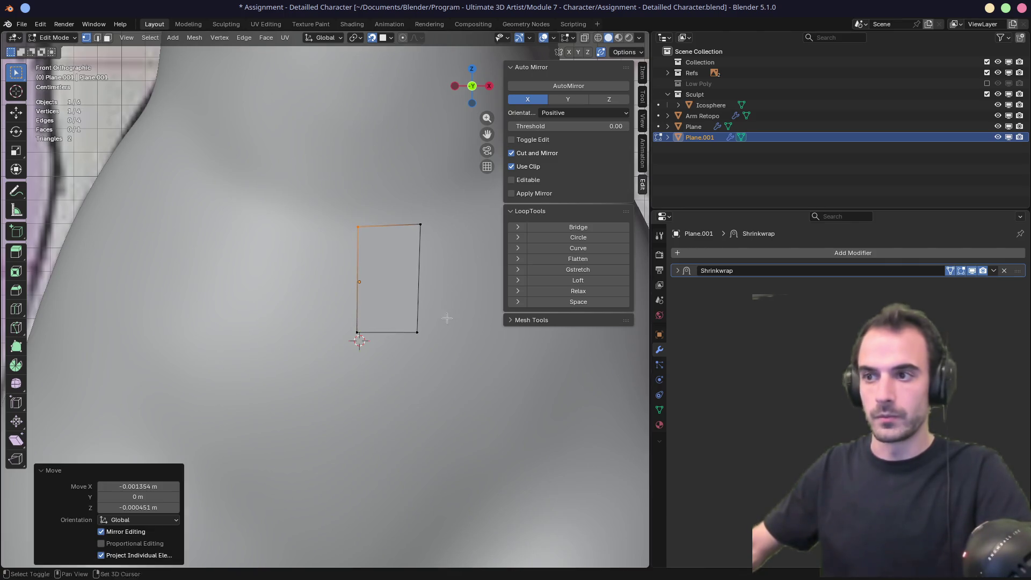
# Step: Set the Shrinkwrap Wrap Method to Nearest Surface Point and return to Object Mode
pyautogui.moveTo(446, 317); pyautogui.dragTo(231, 322, button='middle')
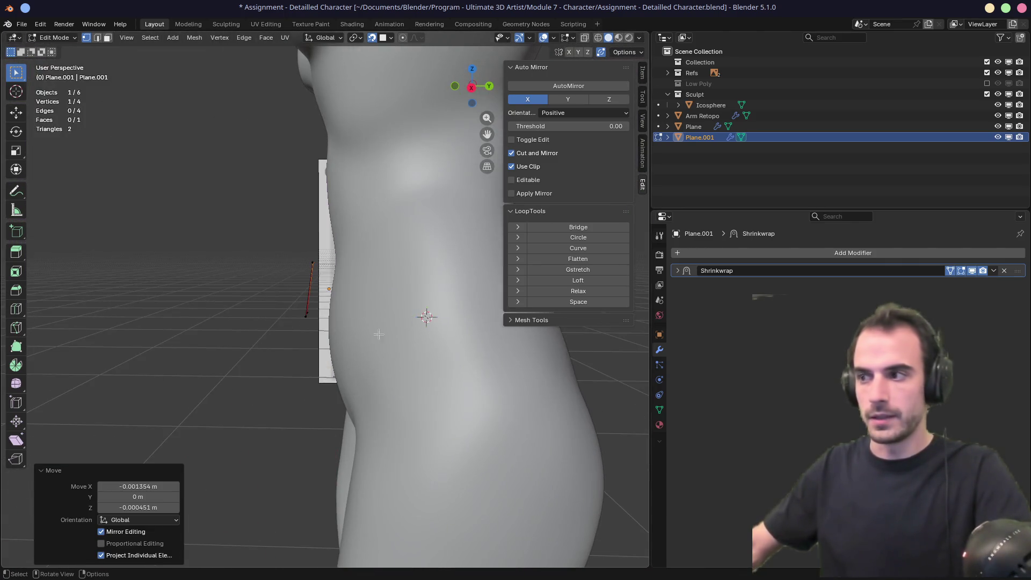
pyautogui.click(678, 270)
pyautogui.click(854, 287)
pyautogui.click(870, 310)
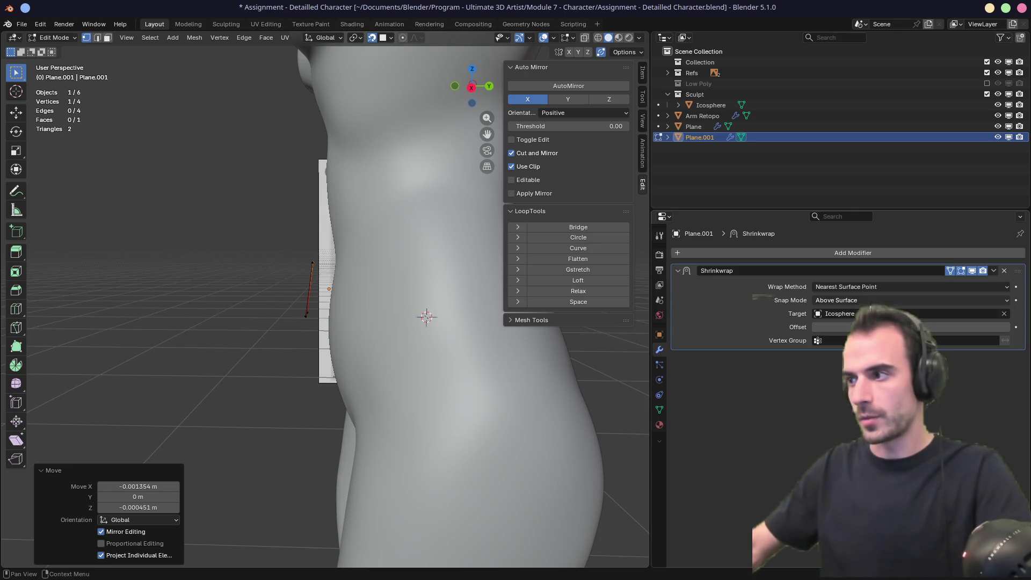
pyautogui.moveTo(408, 323); pyautogui.dragTo(639, 337, button='middle')
pyautogui.moveTo(645, 338); pyautogui.dragTo(698, 357, button='middle')
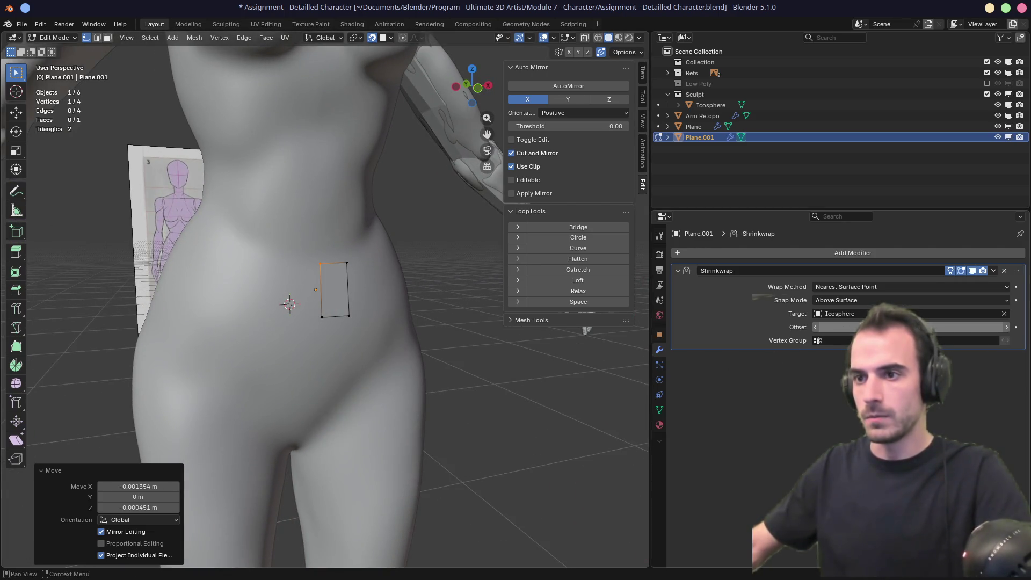
pyautogui.moveTo(409, 328); pyautogui.dragTo(483, 330, button='middle')
pyautogui.click(643, 72)
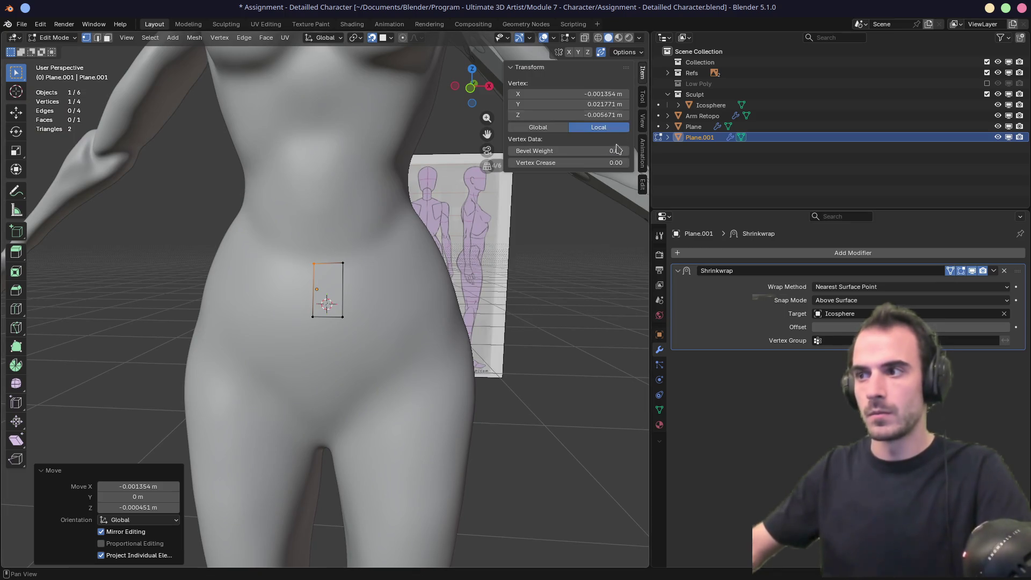
pyautogui.press('Tab')
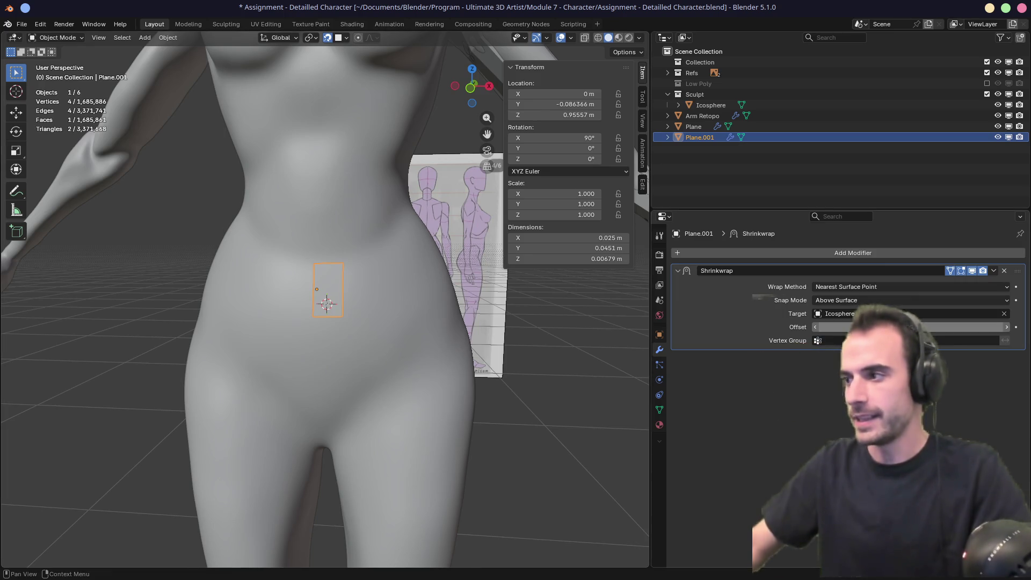
# Step: Set the Shrinkwrap Offset to 0.002 m, checking the quad's gap from side views
pyautogui.click(821, 328)
pyautogui.write('0.01')
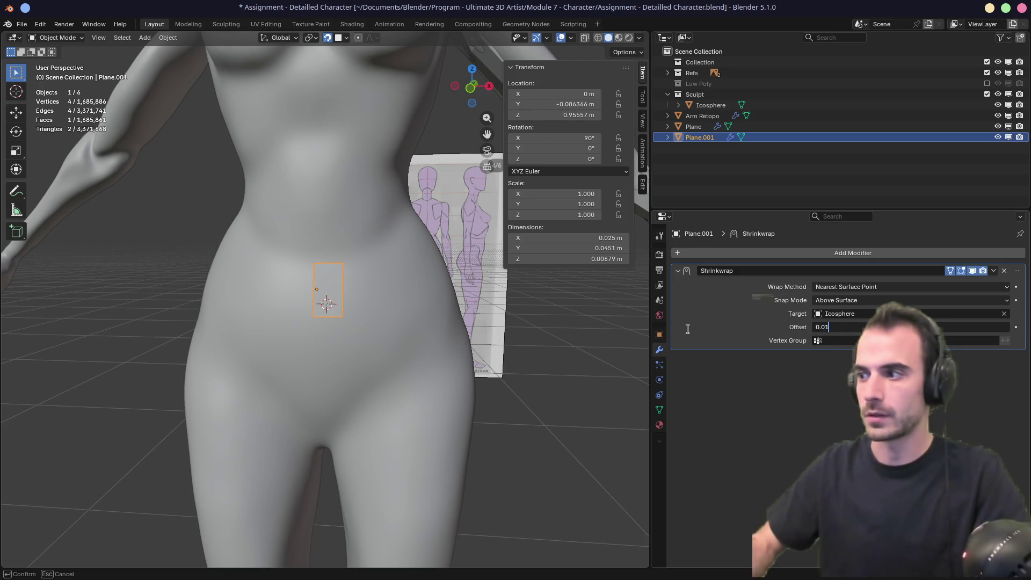
pyautogui.press('Return')
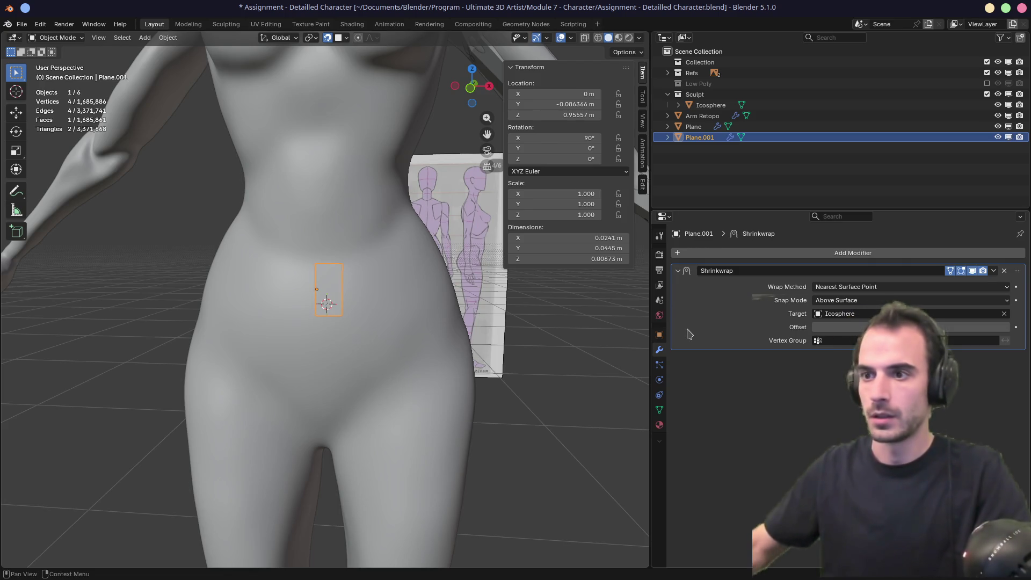
pyautogui.scroll(4, 367, 336)
pyautogui.moveTo(390, 326)
pyautogui.mouseDown(button='middle')
pyautogui.moveTo(265, 329)
pyautogui.moveTo(285, 316)
pyautogui.moveTo(617, 351)
pyautogui.mouseUp(button='middle')
pyautogui.moveTo(822, 327); pyautogui.dragTo(838, 327)
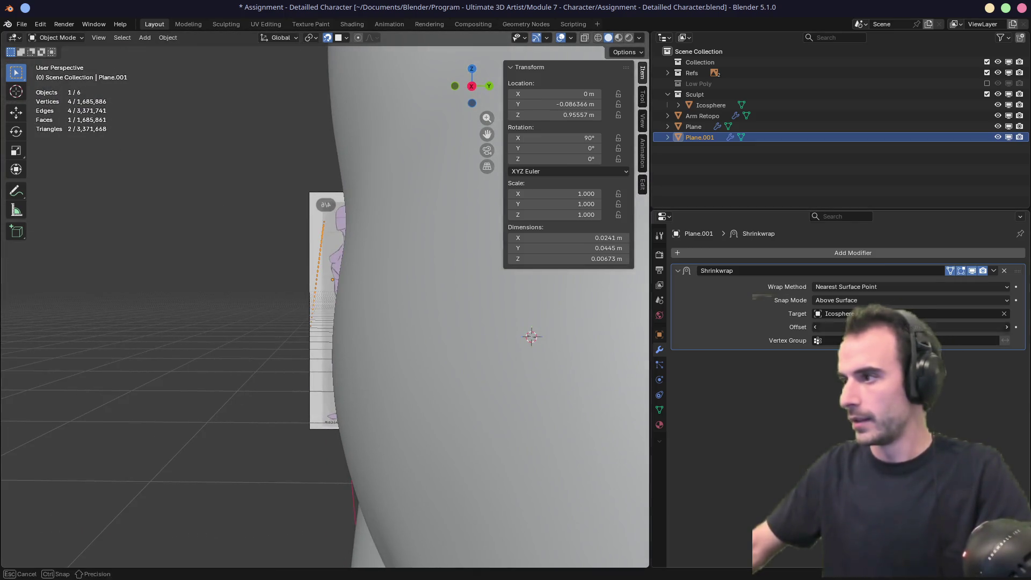
pyautogui.press('Return')
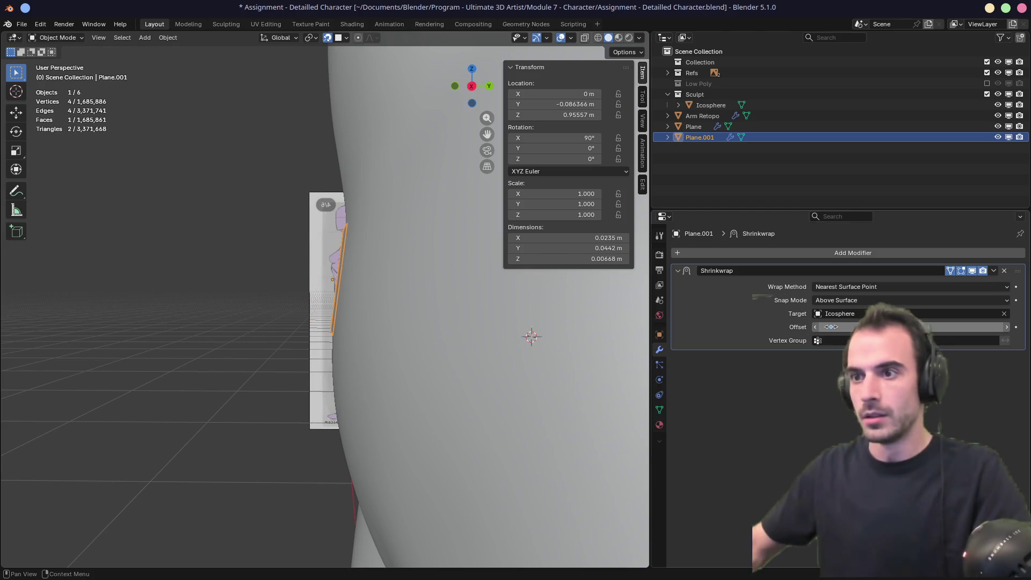
pyautogui.moveTo(442, 283)
pyautogui.mouseDown(button='middle')
pyautogui.moveTo(375, 279)
pyautogui.moveTo(725, 353)
pyautogui.mouseUp(button='middle')
pyautogui.moveTo(821, 327); pyautogui.dragTo(830, 327)
pyautogui.write('.002')
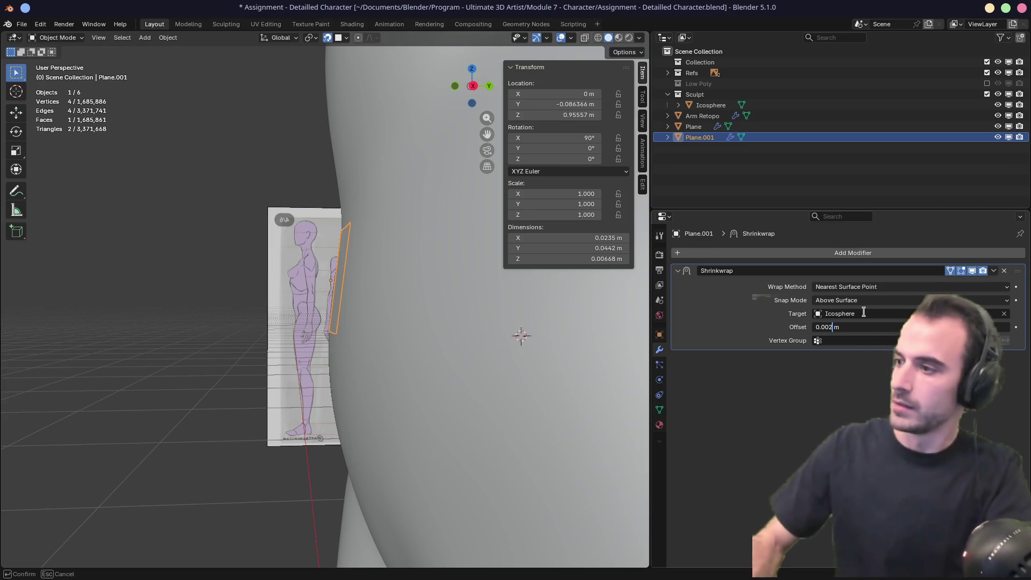
pyautogui.press('Return')
pyautogui.moveTo(560, 353)
pyautogui.mouseDown(button='middle')
pyautogui.moveTo(334, 369)
pyautogui.moveTo(357, 373)
pyautogui.mouseUp(button='middle')
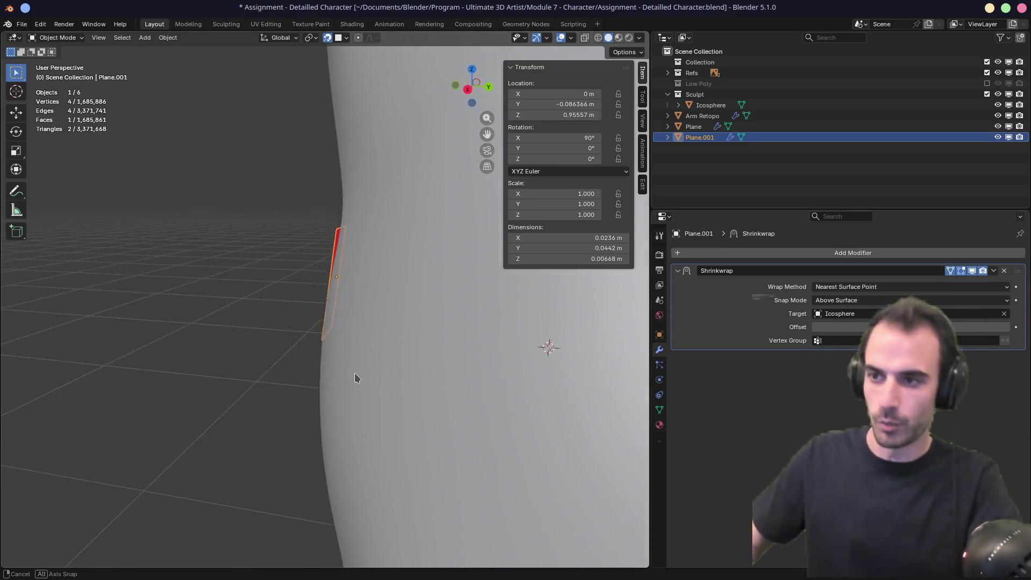
pyautogui.click(841, 327)
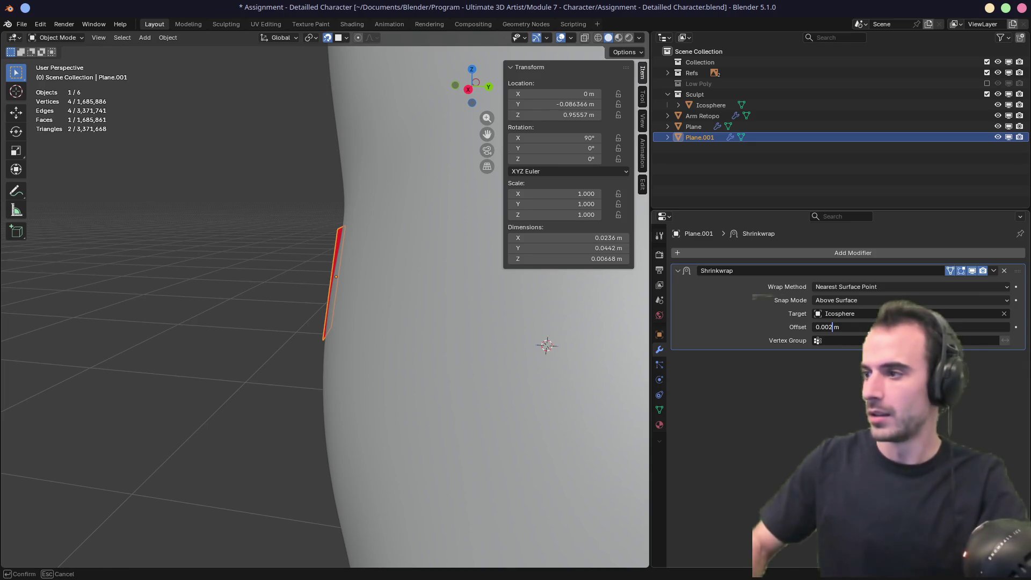
pyautogui.press('Return')
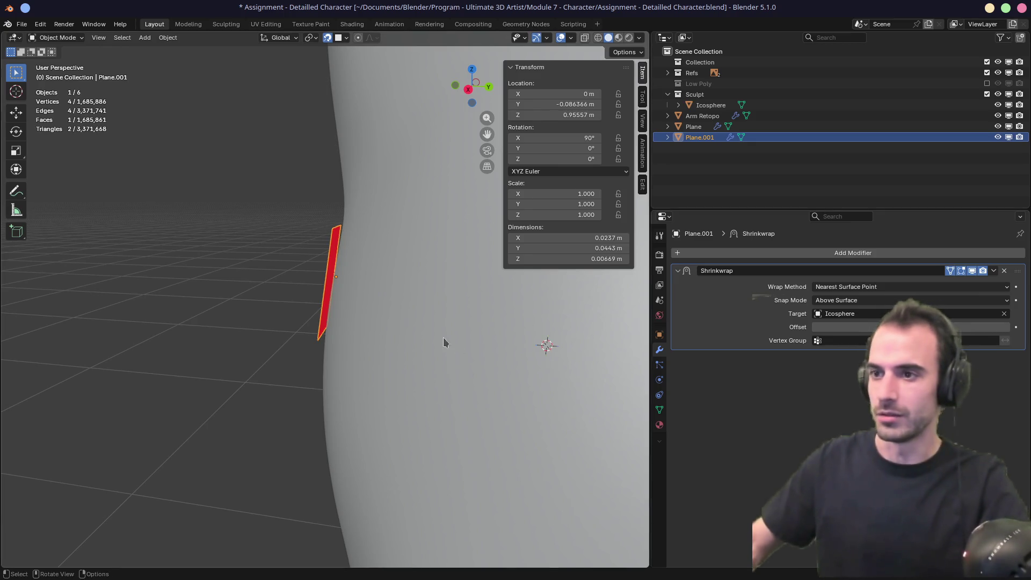
pyautogui.moveTo(537, 333)
pyautogui.mouseDown(button='middle')
pyautogui.moveTo(489, 326)
pyautogui.moveTo(509, 310)
pyautogui.moveTo(490, 334)
pyautogui.moveTo(361, 286)
pyautogui.moveTo(419, 302)
pyautogui.moveTo(385, 304)
pyautogui.mouseUp(button='middle')
# Step: Enter Edit Mode in edge select and select the quad's right edge
pyautogui.press('Tab')
pyautogui.press('2')
pyautogui.click(360, 286)
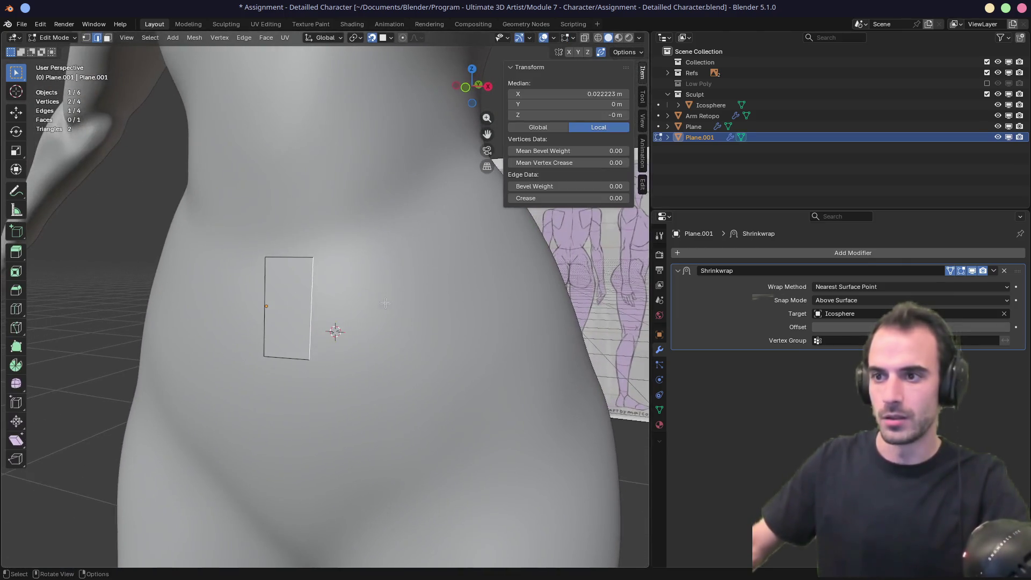
# Step: Extrude the right edge into a strip of seven faces wrapping around the waist toward the back
pyautogui.keyDown('ctrl'); pyautogui.click(394, 298); pyautogui.keyUp('ctrl')
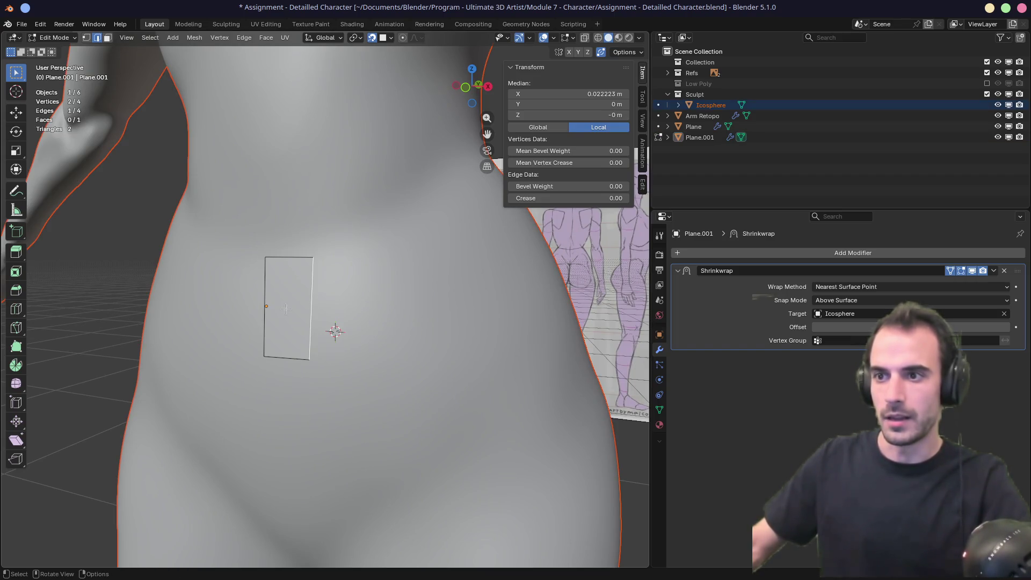
pyautogui.press('e')
pyautogui.click(400, 305)
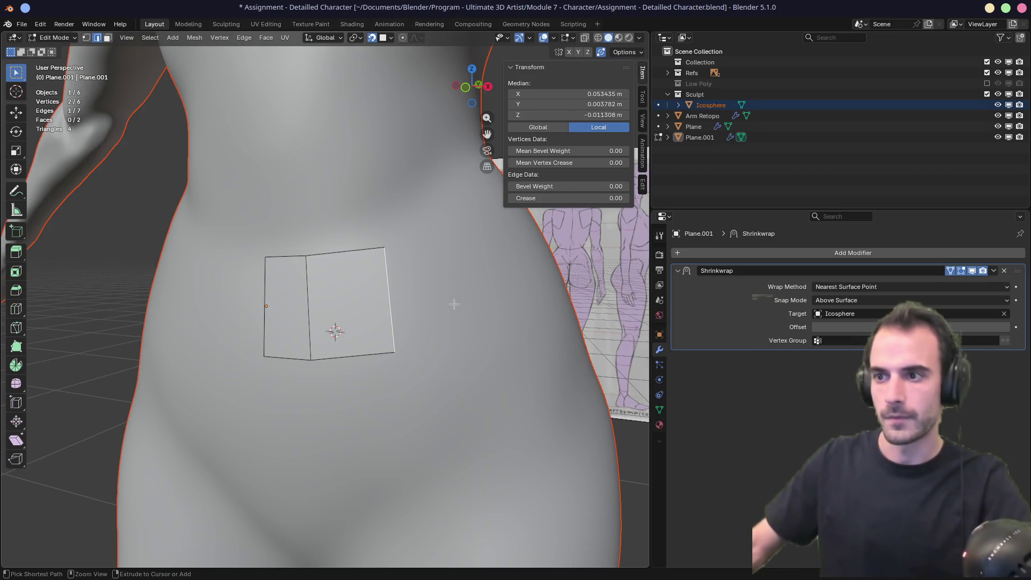
pyautogui.moveTo(456, 305)
pyautogui.mouseDown(button='middle')
pyautogui.moveTo(439, 302)
pyautogui.moveTo(430, 339)
pyautogui.moveTo(449, 341)
pyautogui.moveTo(424, 289)
pyautogui.moveTo(300, 305)
pyautogui.moveTo(323, 299)
pyautogui.mouseUp(button='middle')
pyautogui.keyDown('ctrl'); pyautogui.rightClick(424, 288); pyautogui.keyUp('ctrl')
pyautogui.keyDown('ctrl'); pyautogui.rightClick(322, 304); pyautogui.keyUp('ctrl')
pyautogui.keyDown('ctrl'); pyautogui.rightClick(322, 300); pyautogui.keyUp('ctrl')
pyautogui.keyDown('ctrl'); pyautogui.rightClick(323, 299); pyautogui.keyUp('ctrl')
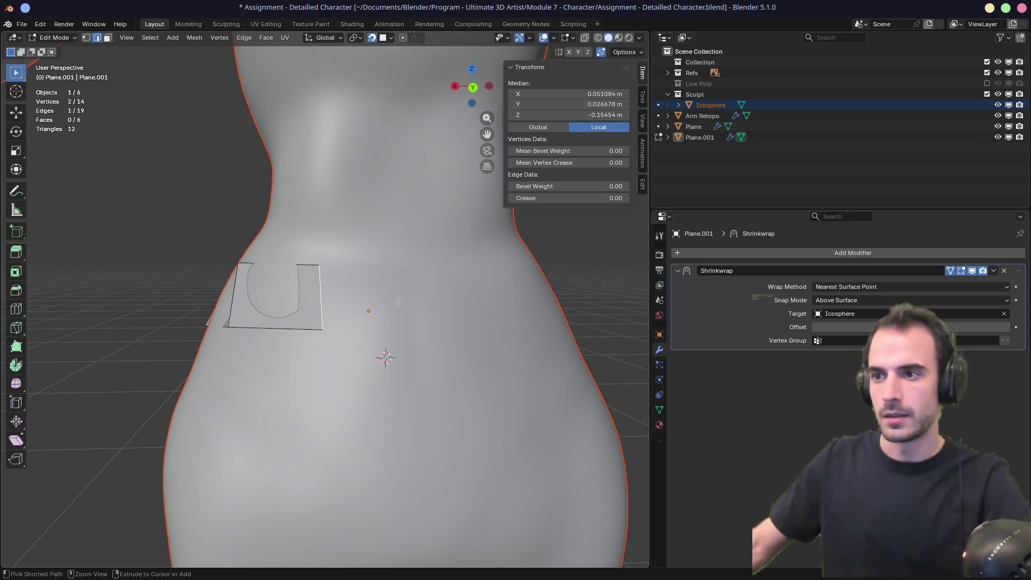
pyautogui.keyDown('ctrl'); pyautogui.rightClick(398, 302); pyautogui.keyUp('ctrl')
pyautogui.moveTo(398, 302)
pyautogui.mouseDown(button='middle')
pyautogui.moveTo(387, 301)
pyautogui.moveTo(412, 289)
pyautogui.moveTo(349, 322)
pyautogui.mouseUp(button='middle')
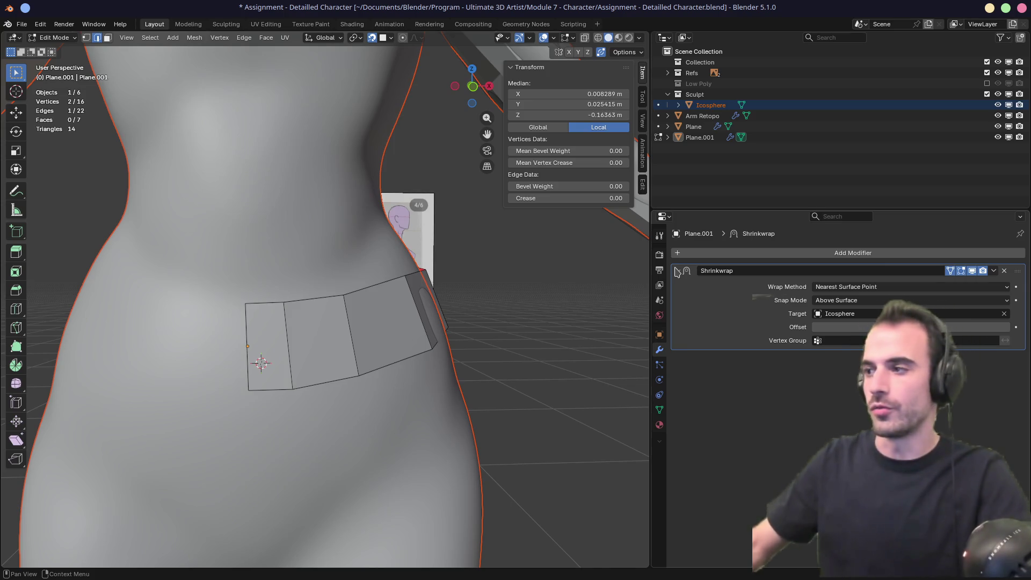
# Step: Vertex-slide two vertices at the strip's start along their edges
pyautogui.click(680, 273)
pyautogui.click(680, 273)
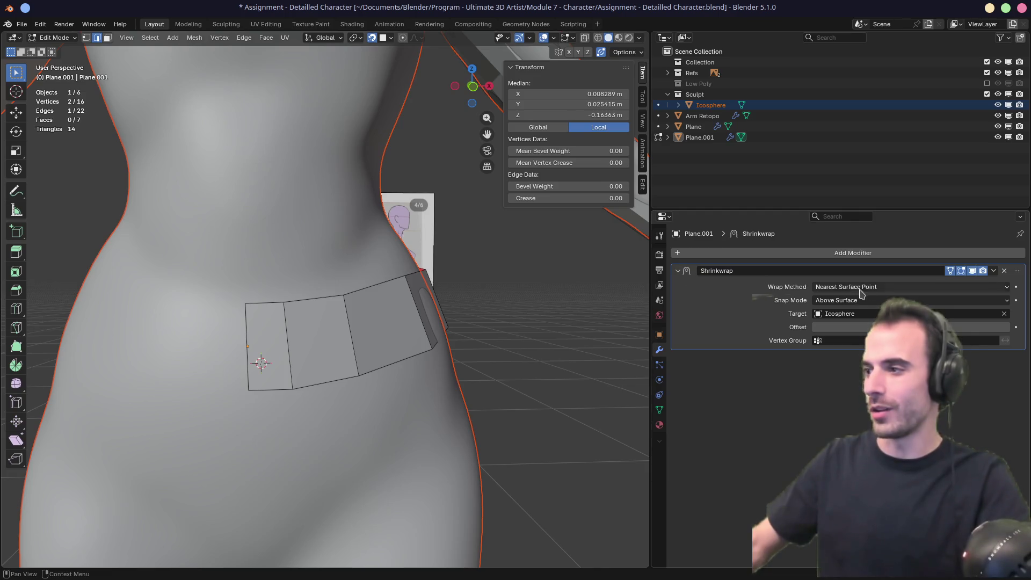
pyautogui.moveTo(322, 322)
pyautogui.mouseDown(button='middle')
pyautogui.moveTo(344, 319)
pyautogui.moveTo(225, 296)
pyautogui.mouseUp(button='middle')
pyautogui.click(275, 271)
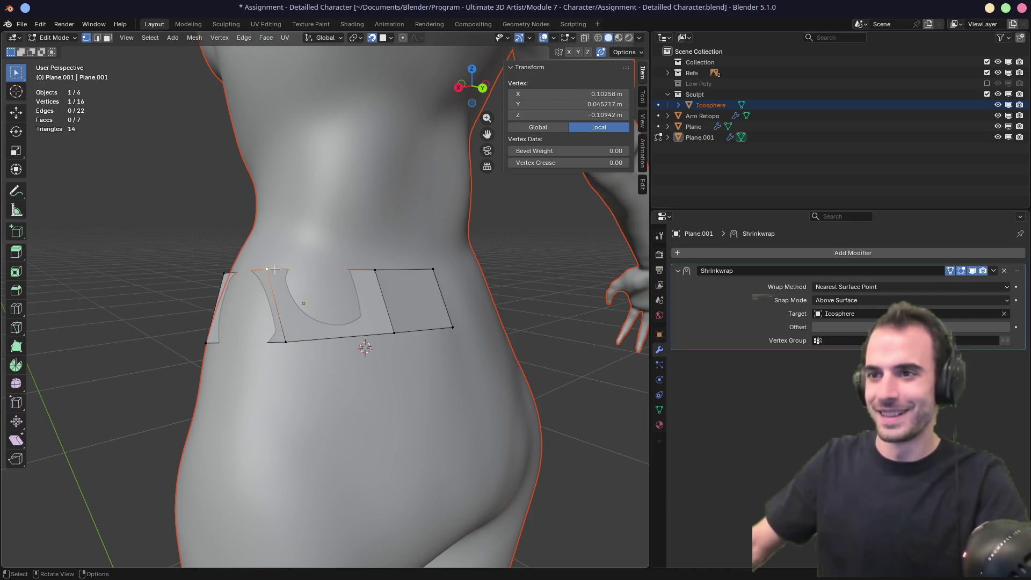
pyautogui.press('g')
pyautogui.press('g')
pyautogui.click(284, 271)
pyautogui.press('g')
pyautogui.press('g')
pyautogui.click(195, 304)
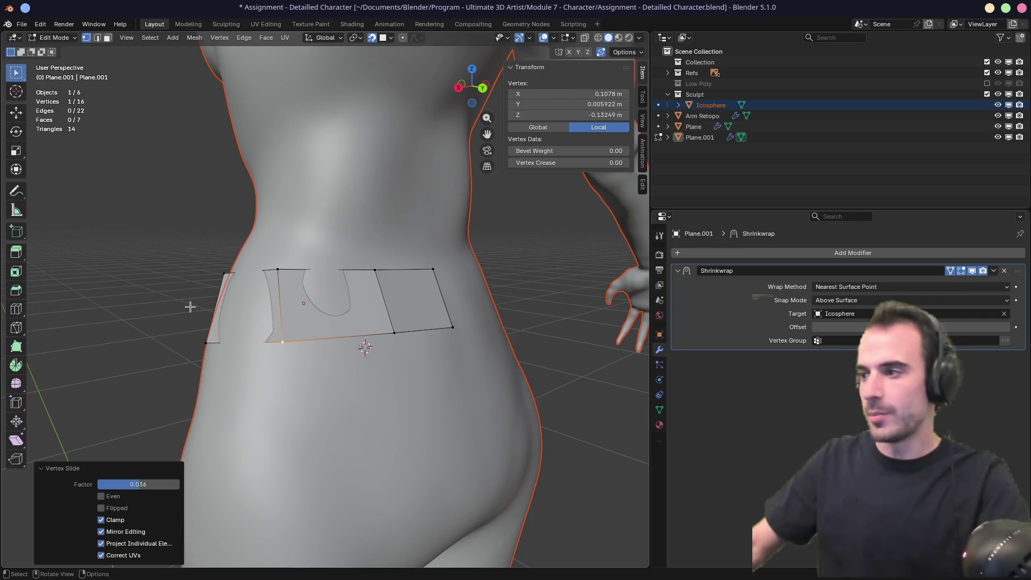
pyautogui.moveTo(196, 304); pyautogui.dragTo(396, 284, button='middle')
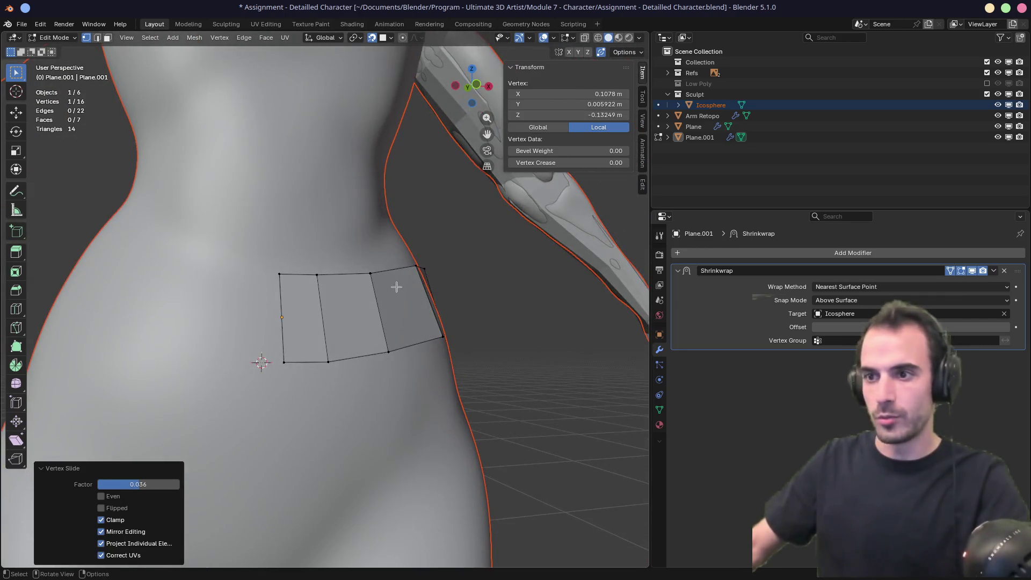
# Step: Add a Mirror modifier to the strip to mirror the waist belt
pyautogui.click(678, 276)
pyautogui.click(708, 252)
pyautogui.write('m')
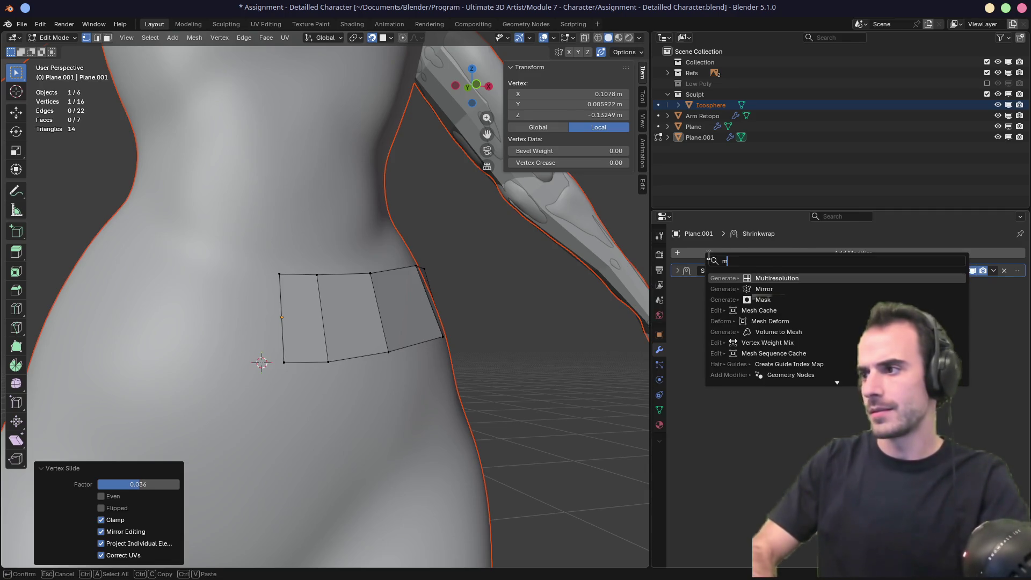
pyautogui.write('irror')
pyautogui.press('Return')
pyautogui.moveTo(403, 309); pyautogui.dragTo(581, 337, button='middle')
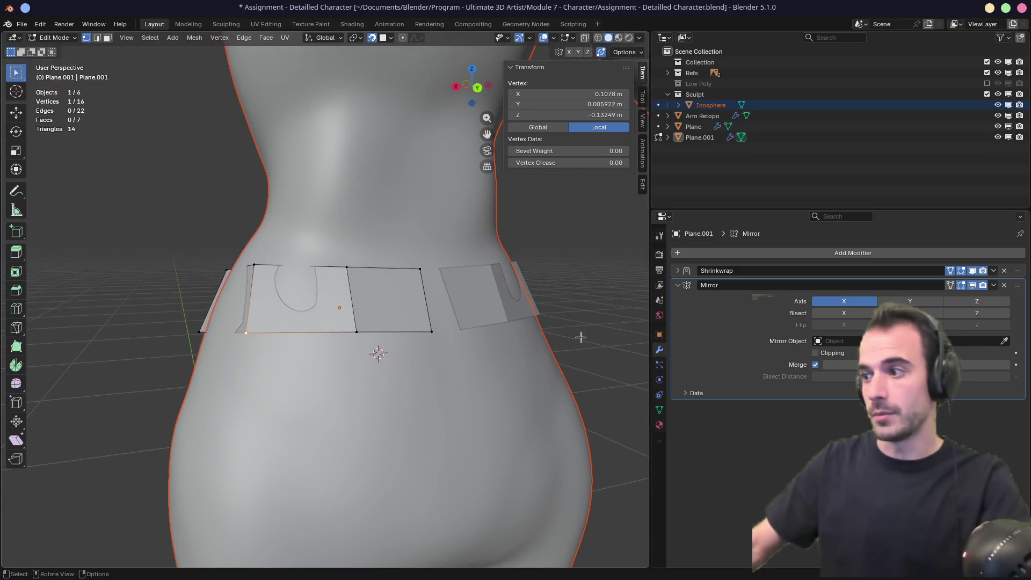
pyautogui.moveTo(376, 303)
pyautogui.mouseDown(button='middle')
pyautogui.moveTo(359, 298)
pyautogui.moveTo(559, 285)
pyautogui.moveTo(341, 296)
pyautogui.mouseUp(button='middle')
# Step: Hide Shrinkwrap in Edit Mode and Shift+V slide the top and bottom centre vertices onto the centre line
pyautogui.click(372, 287)
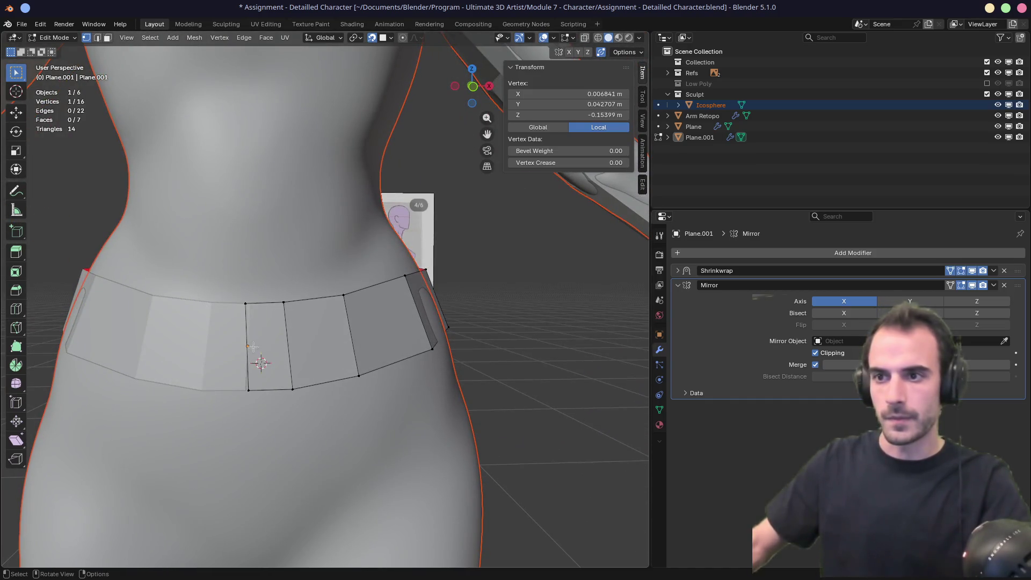
pyautogui.click(244, 302)
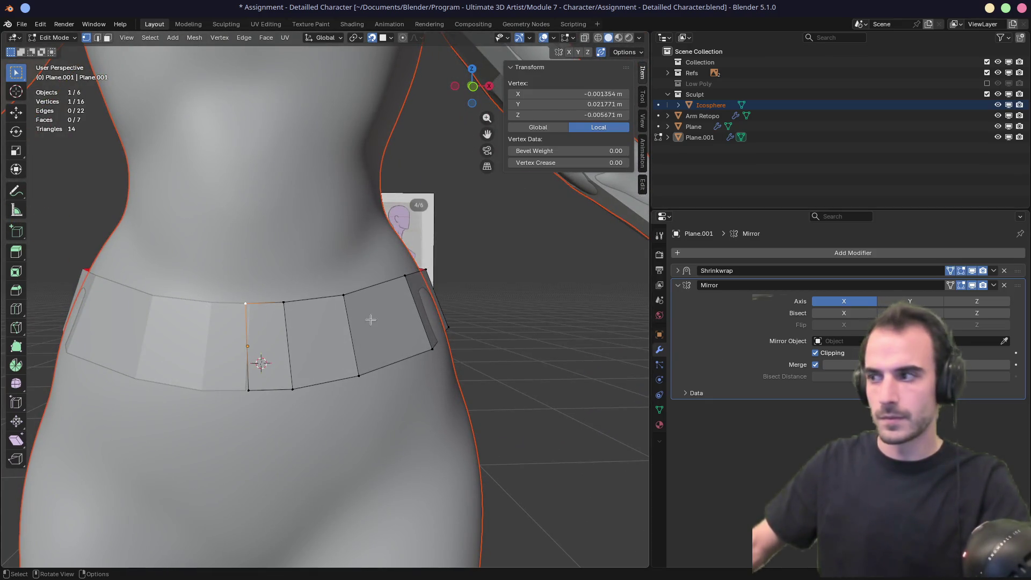
pyautogui.click(972, 270)
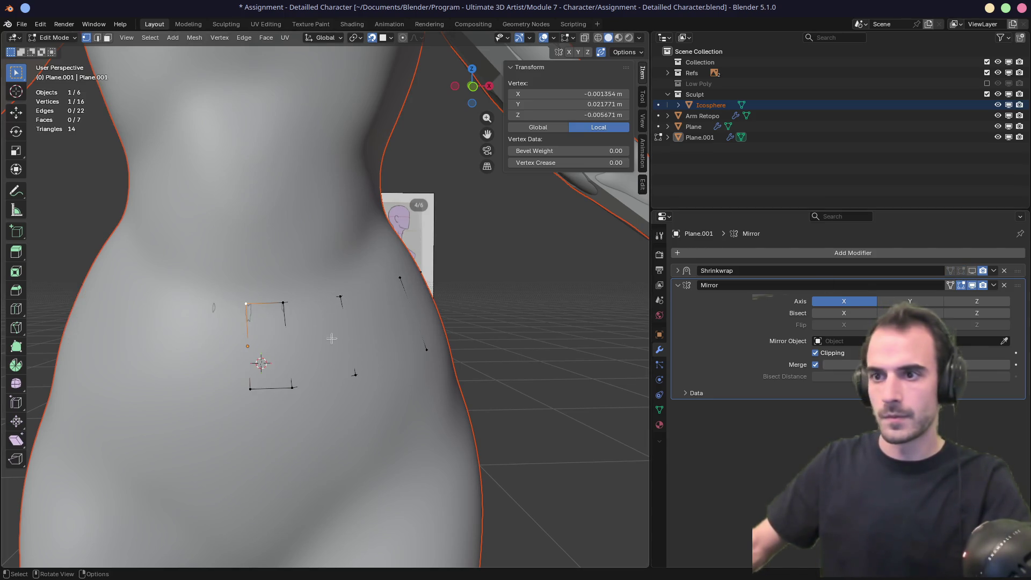
pyautogui.hotkey('shift', 'v')
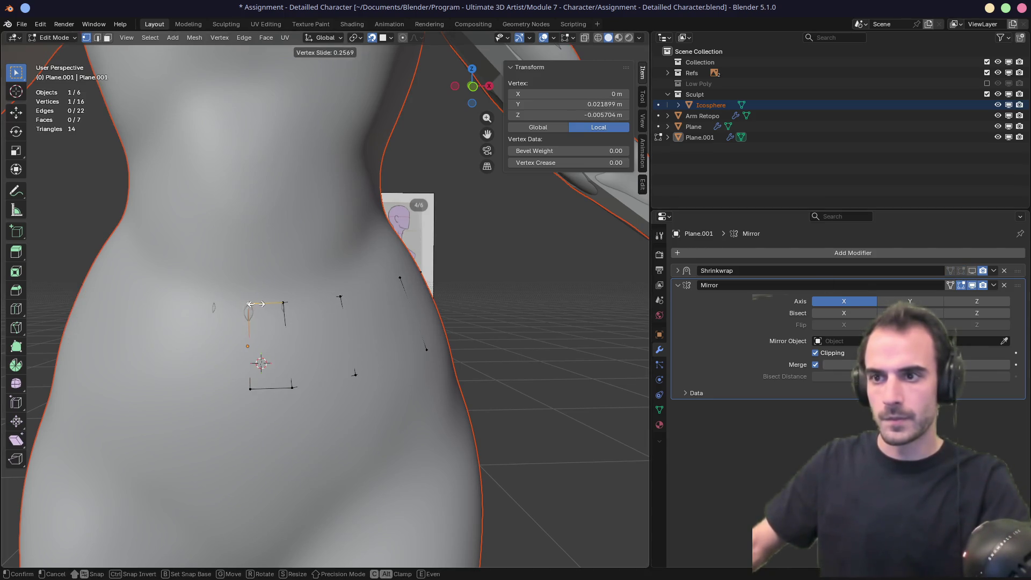
pyautogui.click(248, 306)
pyautogui.click(261, 402)
pyautogui.hotkey('shift', 'v')
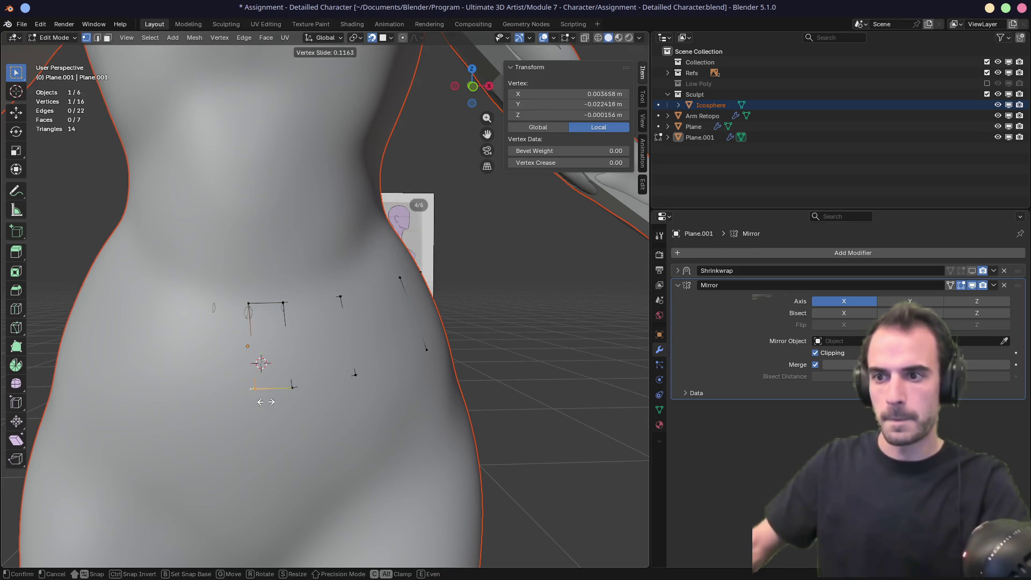
pyautogui.click(246, 418)
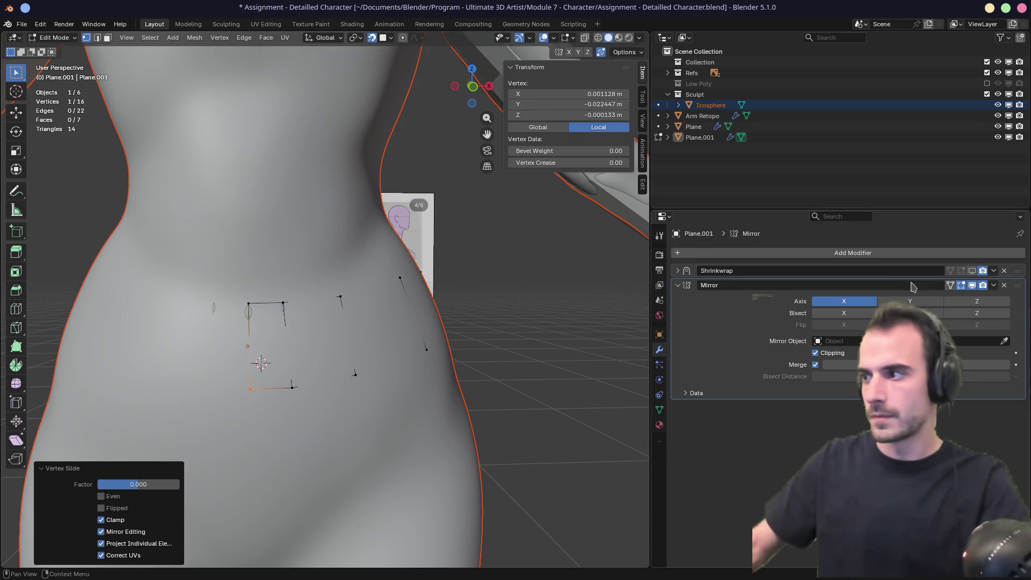
# Step: Show the Shrinkwrap result in Edit Mode with On Cage enabled
pyautogui.click(961, 270)
pyautogui.moveTo(403, 327)
pyautogui.mouseDown(button='middle')
pyautogui.moveTo(396, 339)
pyautogui.moveTo(431, 352)
pyautogui.moveTo(413, 344)
pyautogui.moveTo(356, 352)
pyautogui.moveTo(330, 410)
pyautogui.moveTo(311, 381)
pyautogui.moveTo(364, 299)
pyautogui.mouseUp(button='middle')
pyautogui.scroll(-3, 393, 329)
pyautogui.scroll(4, 394, 329)
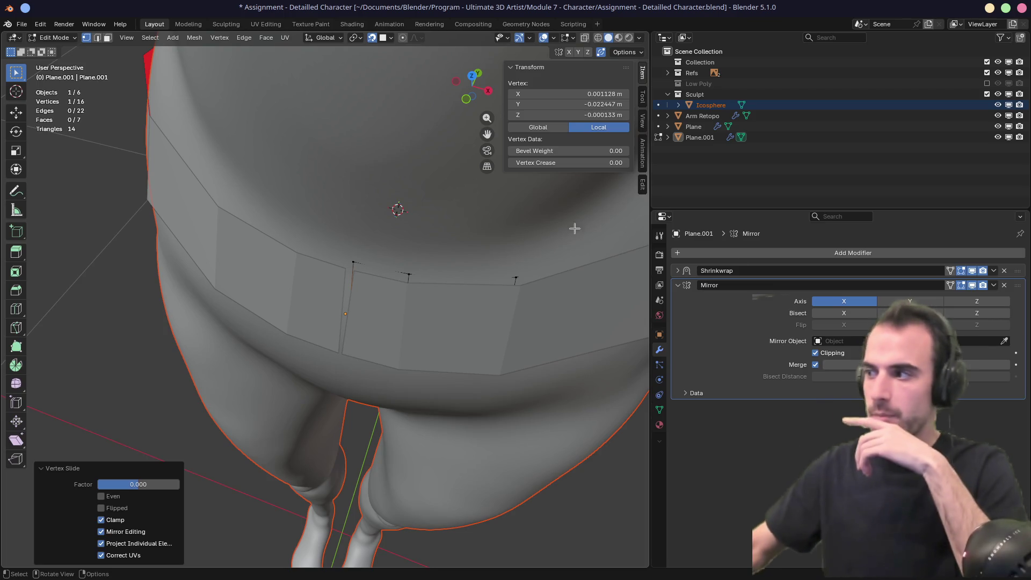
pyautogui.click(951, 270)
pyautogui.moveTo(370, 349); pyautogui.dragTo(400, 320, button='middle')
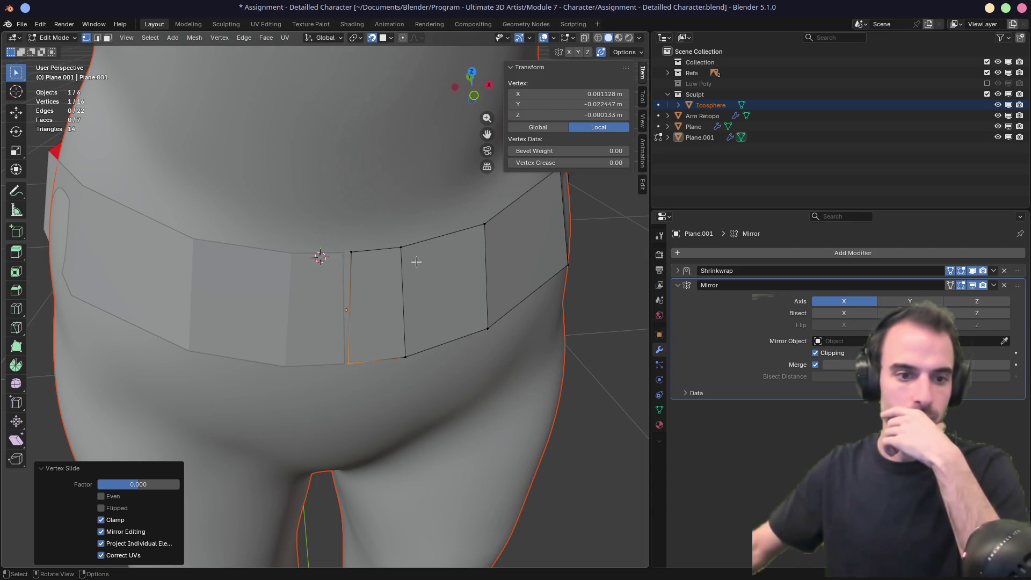
# Step: Turn off Mirror and Shrinkwrap edit-mode display and box-select the centre-seam vertices
pyautogui.click(960, 285)
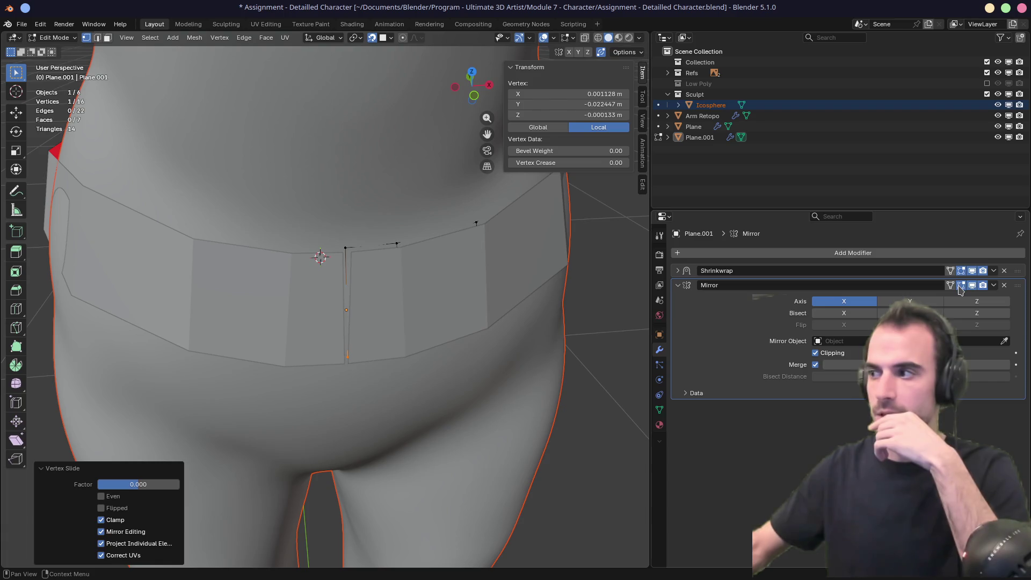
pyautogui.click(961, 271)
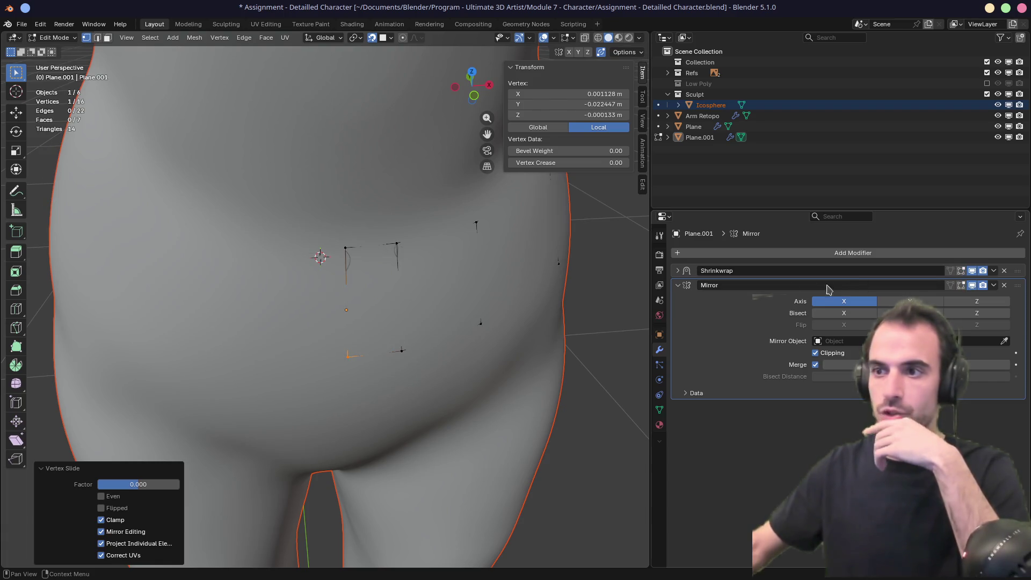
pyautogui.moveTo(419, 304); pyautogui.dragTo(408, 368, button='middle')
pyautogui.moveTo(309, 220)
pyautogui.mouseDown()
pyautogui.moveTo(344, 403)
pyautogui.moveTo(375, 432)
pyautogui.mouseUp()
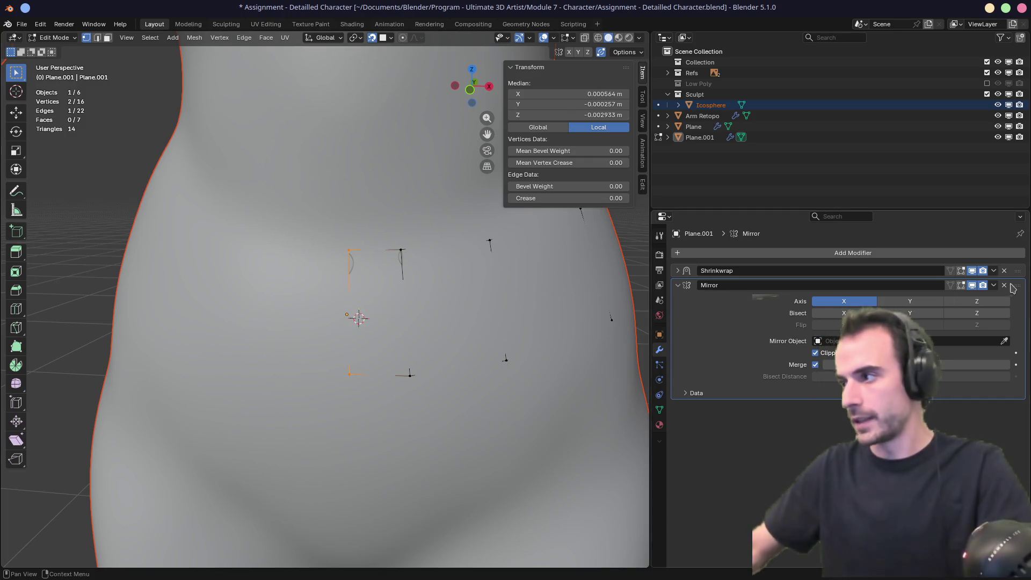
# Step: Put Mirror above Shrinkwrap with edit-mode display on, then merge the bottom centre vertices at center
pyautogui.moveTo(1017, 287); pyautogui.dragTo(1017, 269)
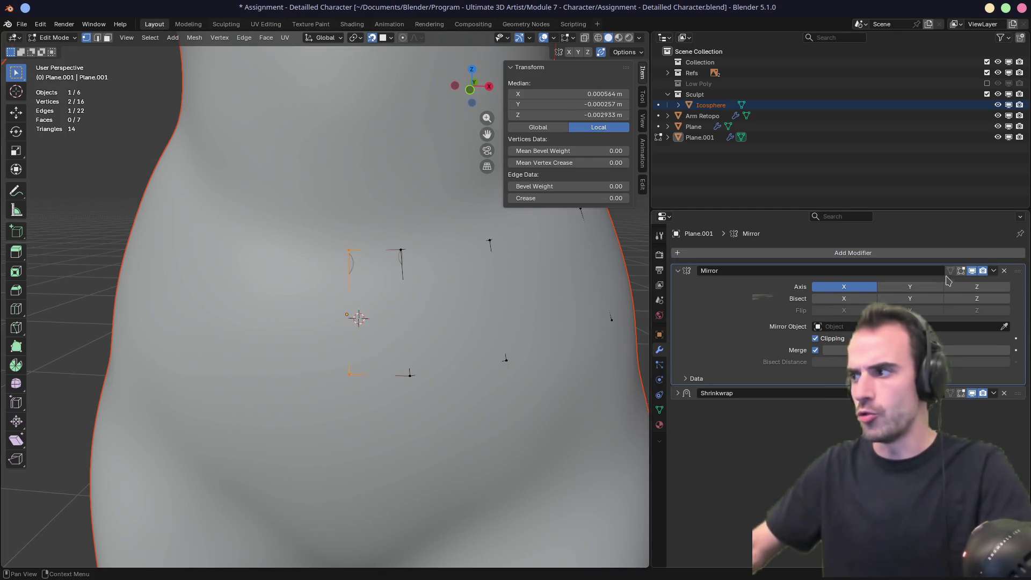
pyautogui.click(954, 272)
pyautogui.moveTo(355, 376); pyautogui.dragTo(338, 361, button='middle')
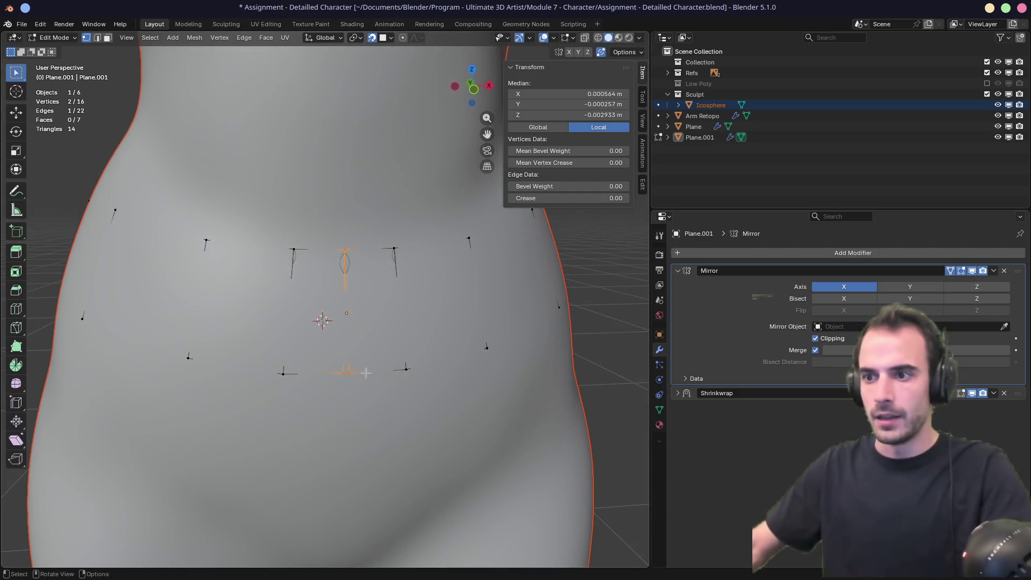
pyautogui.moveTo(337, 360); pyautogui.dragTo(372, 389)
pyautogui.press('m')
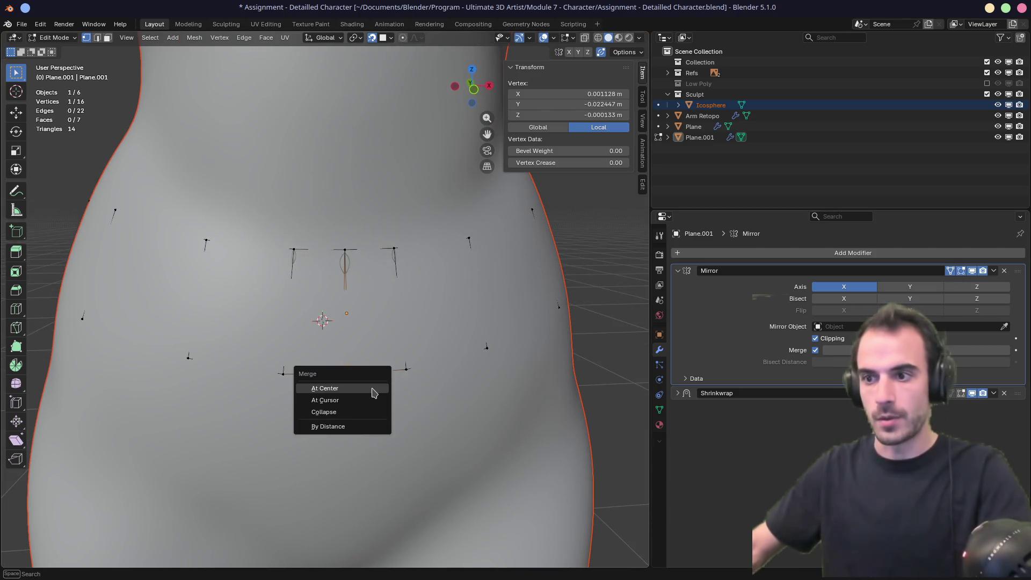
pyautogui.click(367, 396)
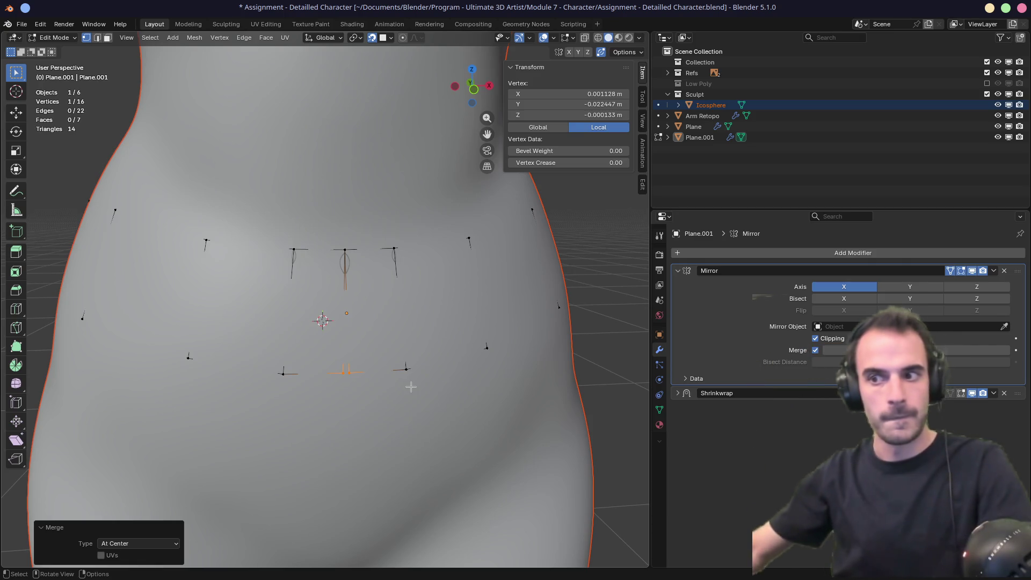
# Step: Merge two more centre-seam vertex pairs at center
pyautogui.press('m')
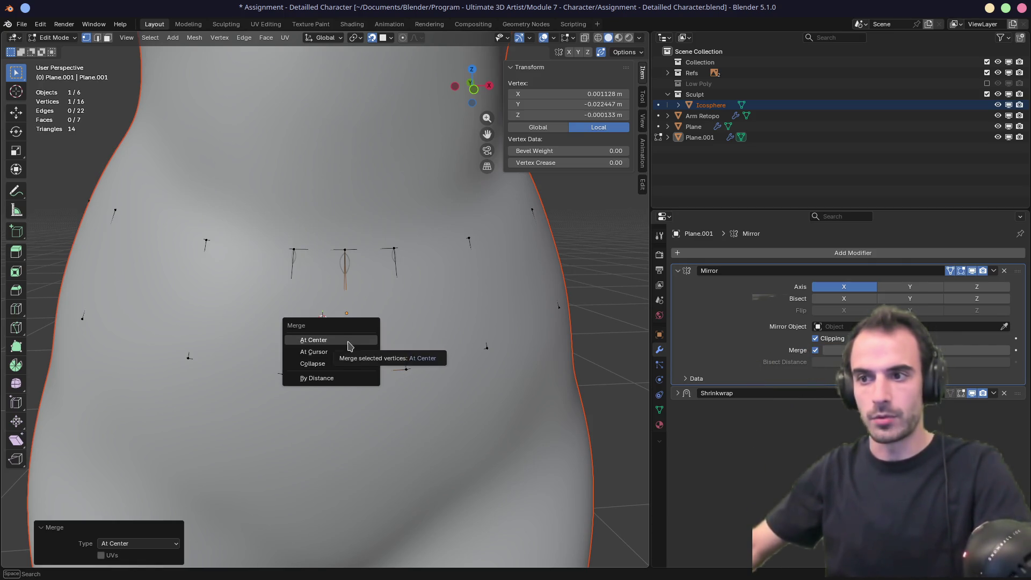
pyautogui.click(348, 345)
pyautogui.press('m')
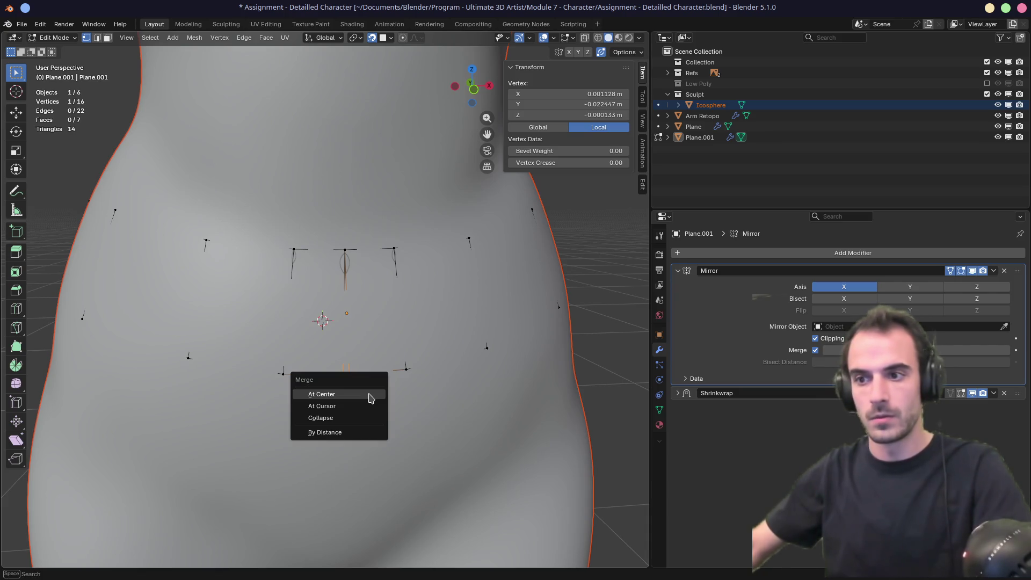
pyautogui.click(369, 395)
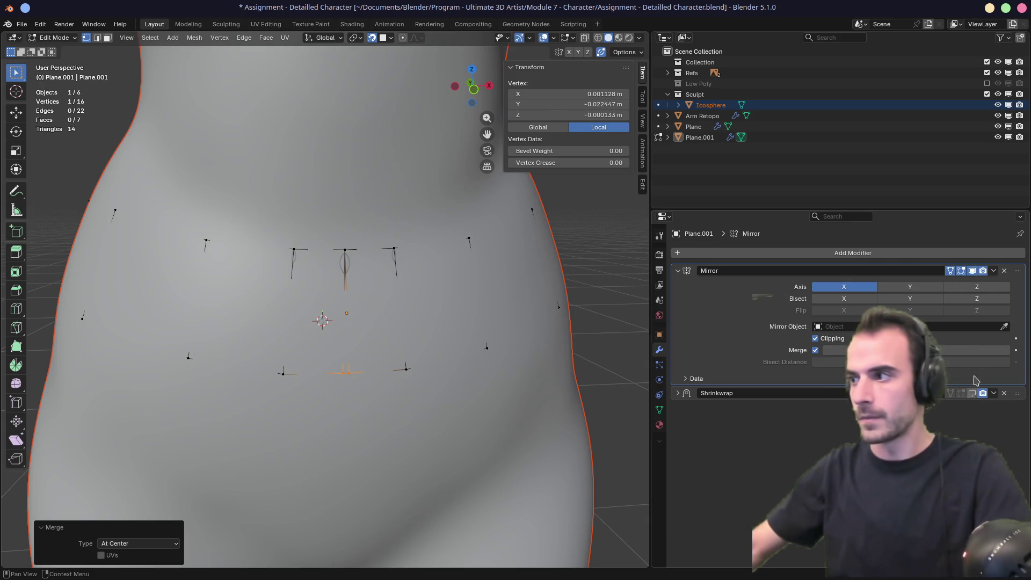
pyautogui.moveTo(525, 336); pyautogui.dragTo(505, 341, button='middle')
# Step: Reposition a centre vertex, then a pair of vertices, along the seam
pyautogui.press('g')
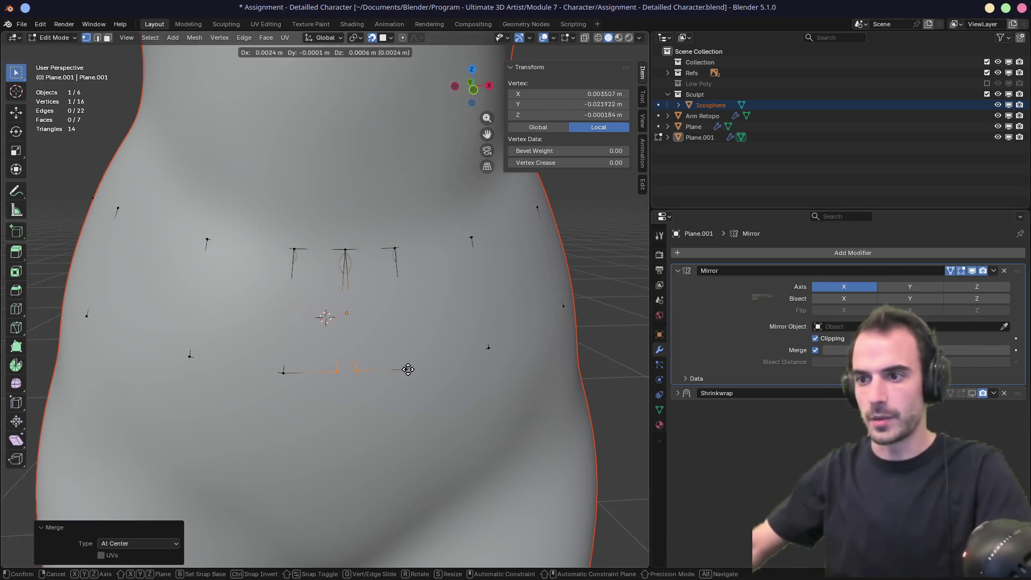
pyautogui.click(365, 379)
pyautogui.moveTo(424, 361)
pyautogui.mouseDown(button='middle')
pyautogui.moveTo(410, 363)
pyautogui.moveTo(401, 318)
pyautogui.moveTo(368, 315)
pyautogui.mouseUp(button='middle')
pyautogui.keyDown('shift'); pyautogui.click(350, 249); pyautogui.keyUp('shift')
pyautogui.press('g')
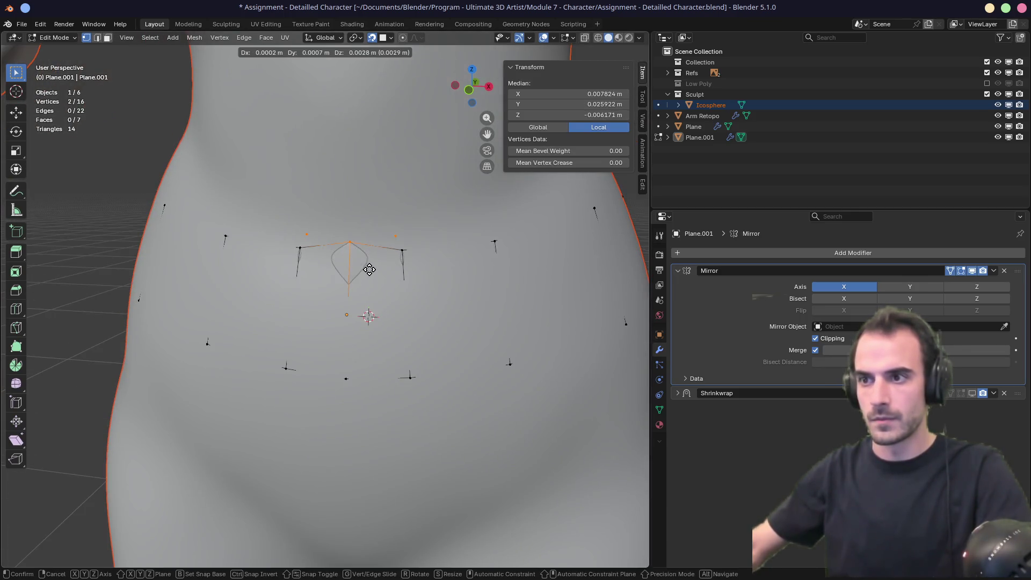
pyautogui.click(368, 301)
# Step: Move a lower vertex and delete the extra vertex
pyautogui.click(348, 315)
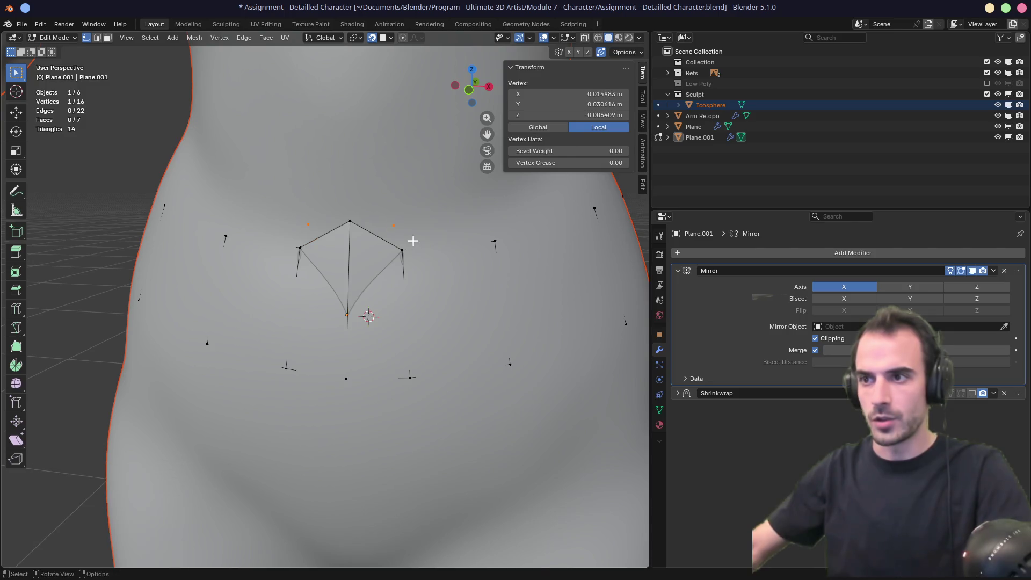
pyautogui.press('g')
pyautogui.click(430, 208)
pyautogui.press('x')
pyautogui.click(428, 210)
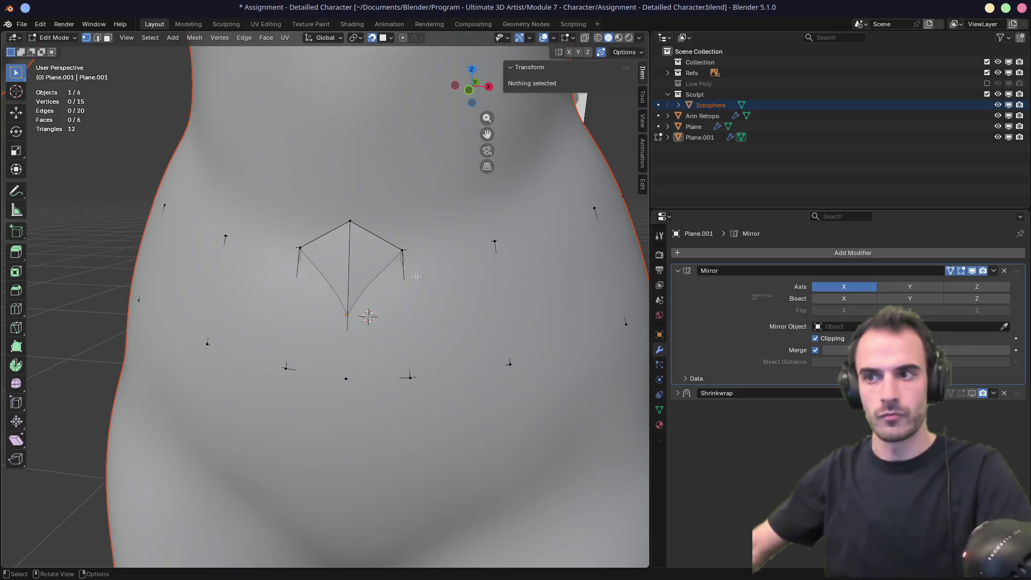
# Step: Lower the top centre vertex and adjust the lower centre vertex
pyautogui.moveTo(320, 201); pyautogui.dragTo(379, 256)
pyautogui.press('g')
pyautogui.click(375, 298)
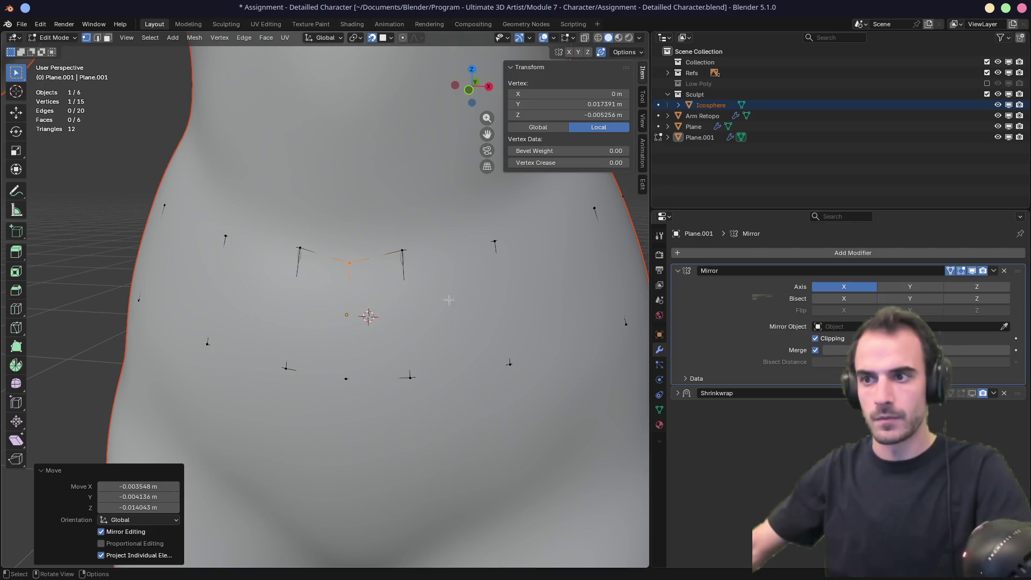
pyautogui.click(346, 380)
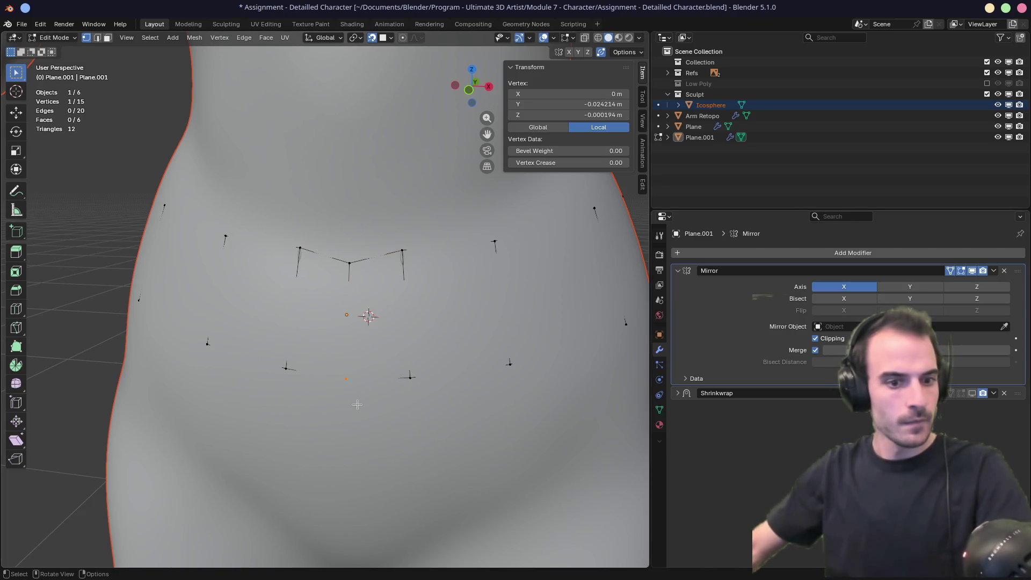
pyautogui.press('g')
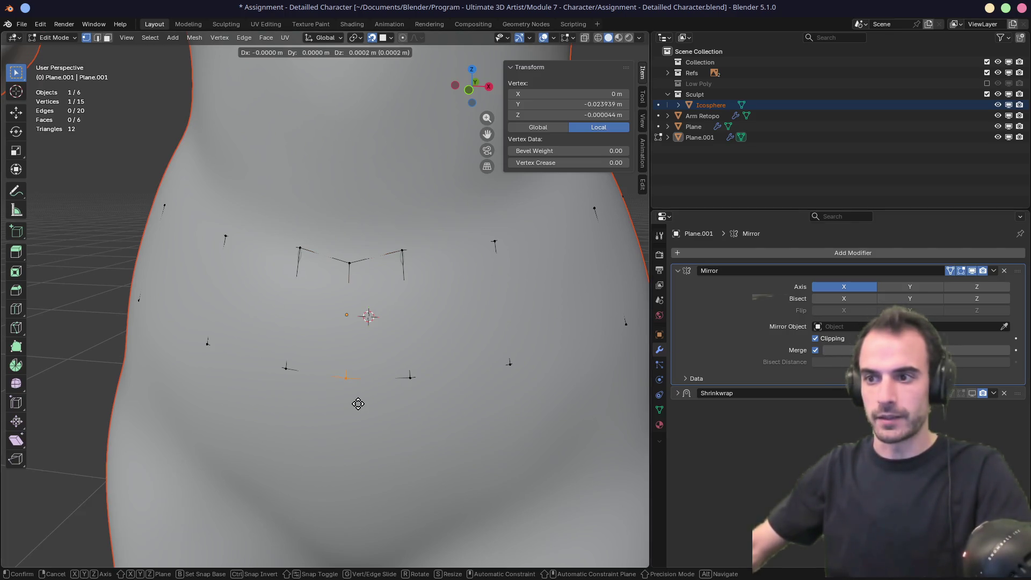
pyautogui.click(358, 406)
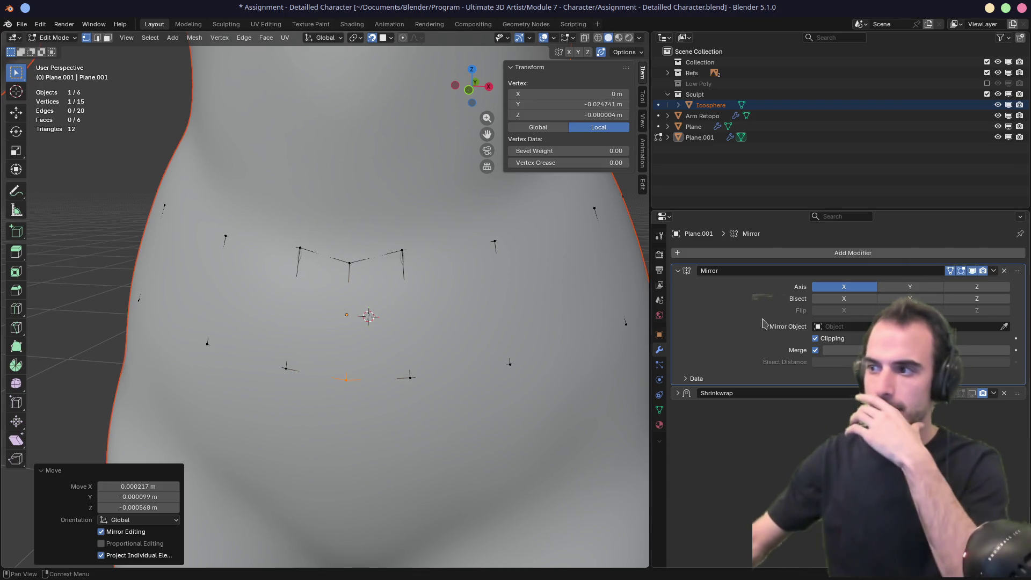
# Step: Select the seam vertices and enable Shrinkwrap's edit-mode display so the belt faces show
pyautogui.scroll(-6, 376, 292)
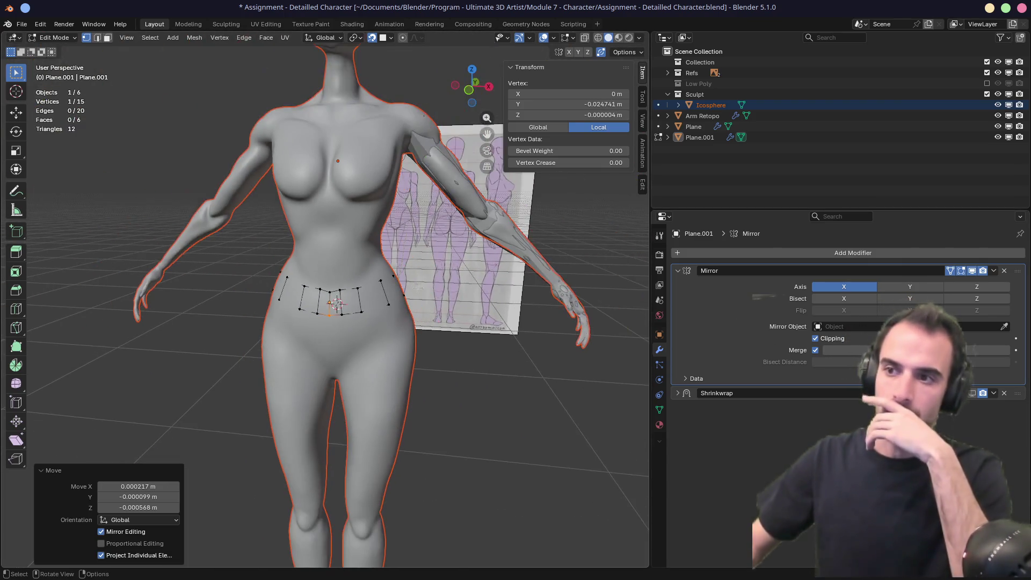
pyautogui.moveTo(375, 293); pyautogui.dragTo(383, 291, button='middle')
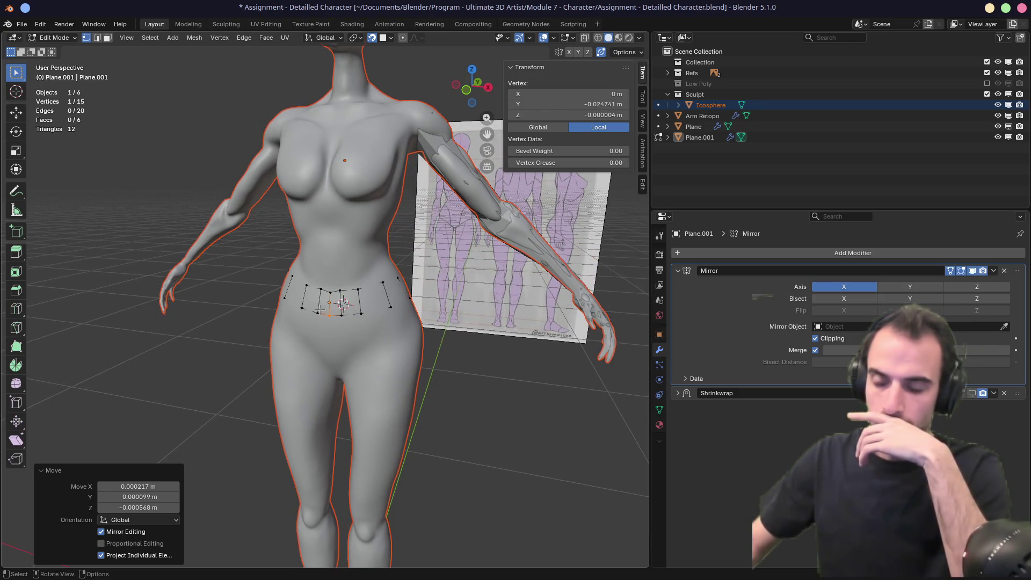
pyautogui.scroll(6, 320, 311)
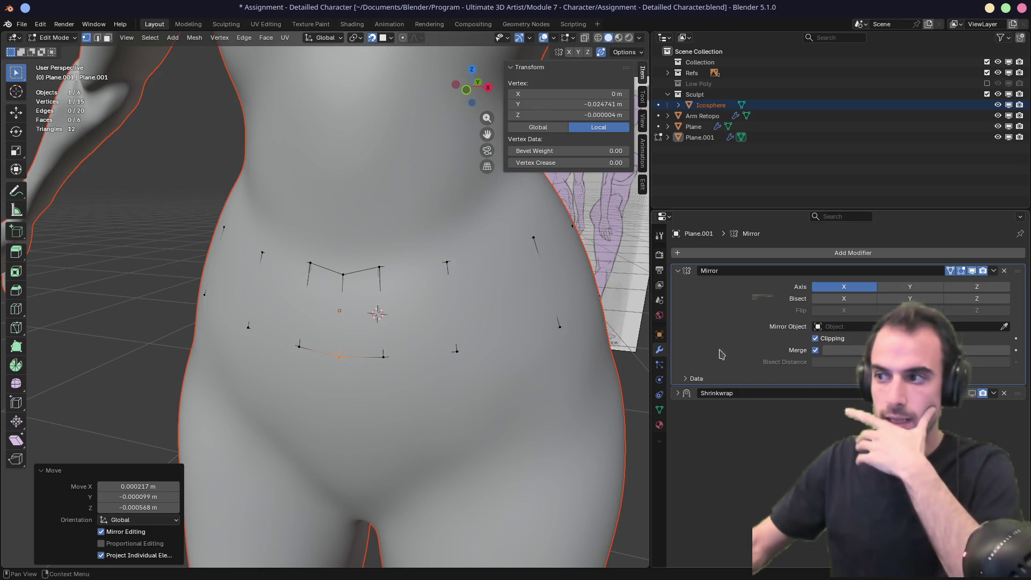
pyautogui.scroll(-3, 472, 345)
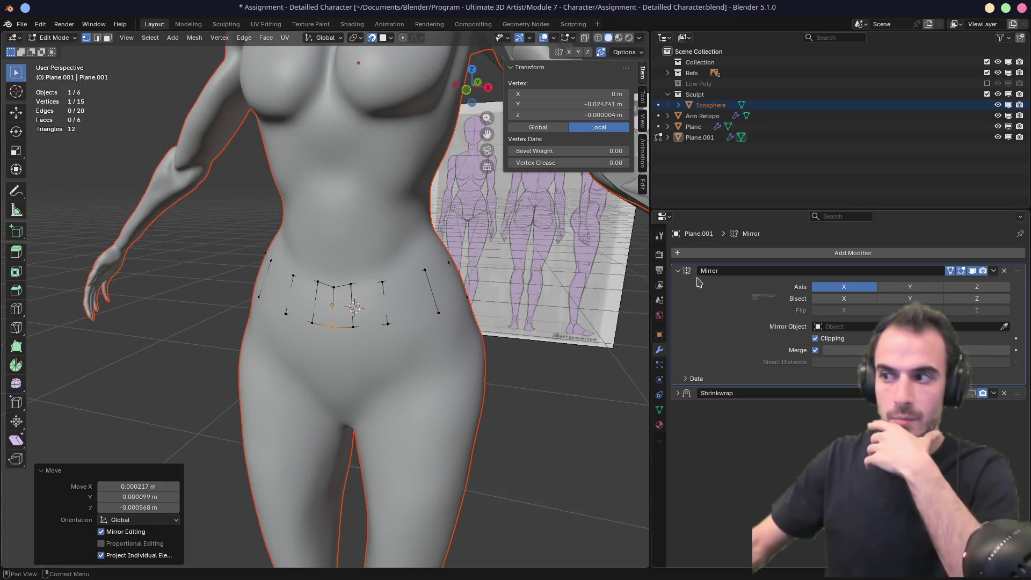
pyautogui.scroll(3, 335, 229)
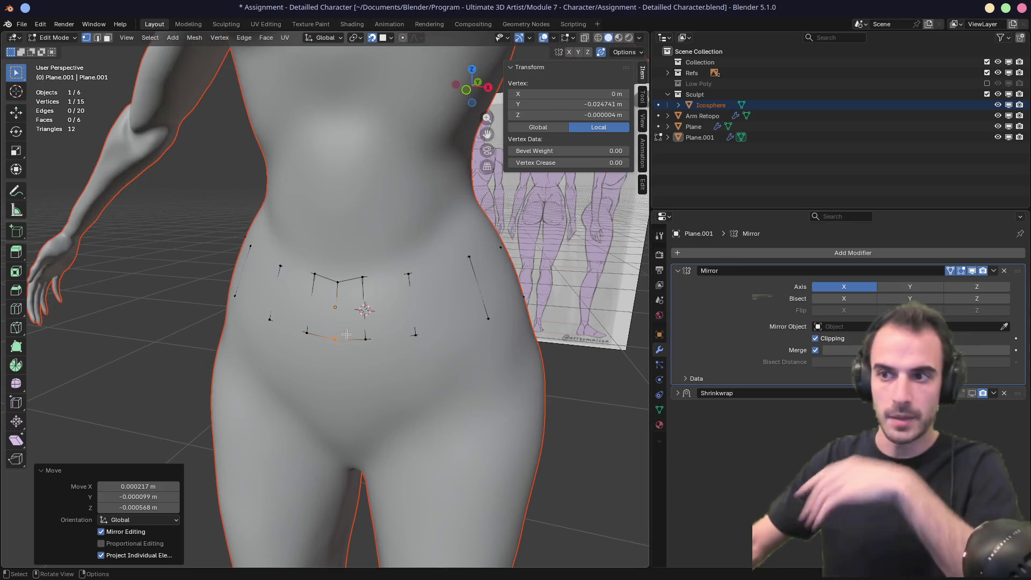
pyautogui.scroll(4, 335, 230)
pyautogui.moveTo(335, 230); pyautogui.dragTo(384, 438)
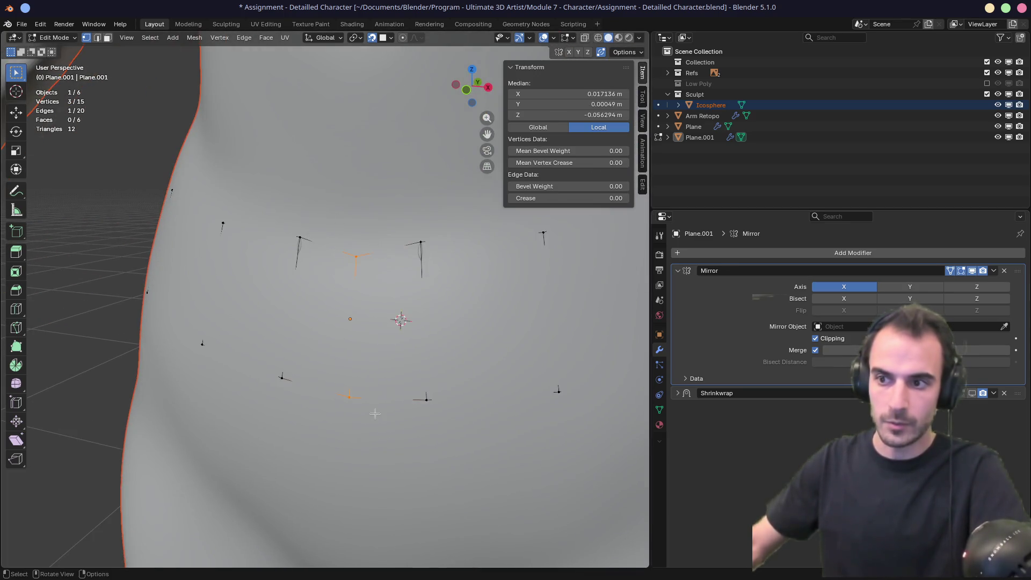
pyautogui.moveTo(384, 437); pyautogui.dragTo(352, 435, button='middle')
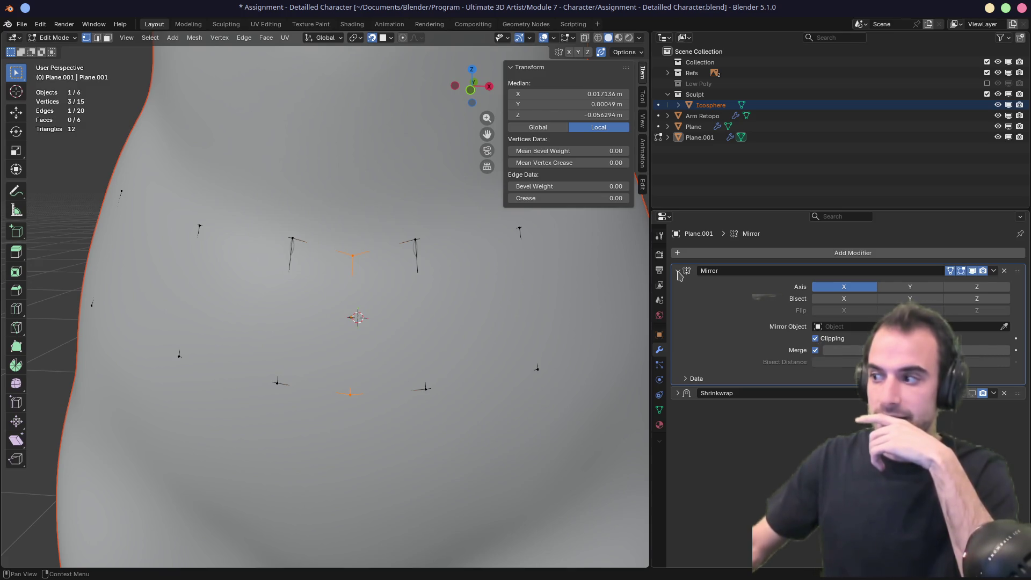
pyautogui.click(975, 395)
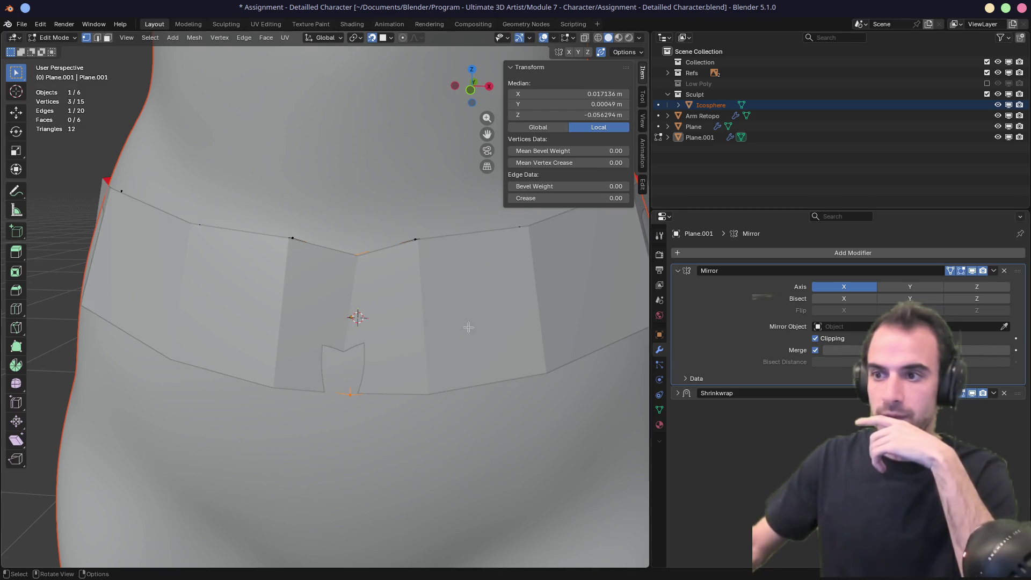
pyautogui.moveTo(469, 327)
pyautogui.mouseDown(button='middle')
pyautogui.moveTo(357, 266)
pyautogui.moveTo(398, 296)
pyautogui.moveTo(396, 419)
pyautogui.moveTo(352, 282)
pyautogui.moveTo(382, 322)
pyautogui.moveTo(228, 440)
pyautogui.moveTo(352, 274)
pyautogui.moveTo(387, 326)
pyautogui.moveTo(380, 282)
pyautogui.moveTo(357, 244)
pyautogui.moveTo(361, 227)
pyautogui.moveTo(430, 292)
pyautogui.moveTo(463, 254)
pyautogui.moveTo(403, 255)
pyautogui.moveTo(338, 308)
pyautogui.moveTo(231, 295)
pyautogui.moveTo(268, 316)
pyautogui.moveTo(437, 290)
pyautogui.moveTo(539, 288)
pyautogui.moveTo(397, 290)
pyautogui.mouseUp(button='middle')
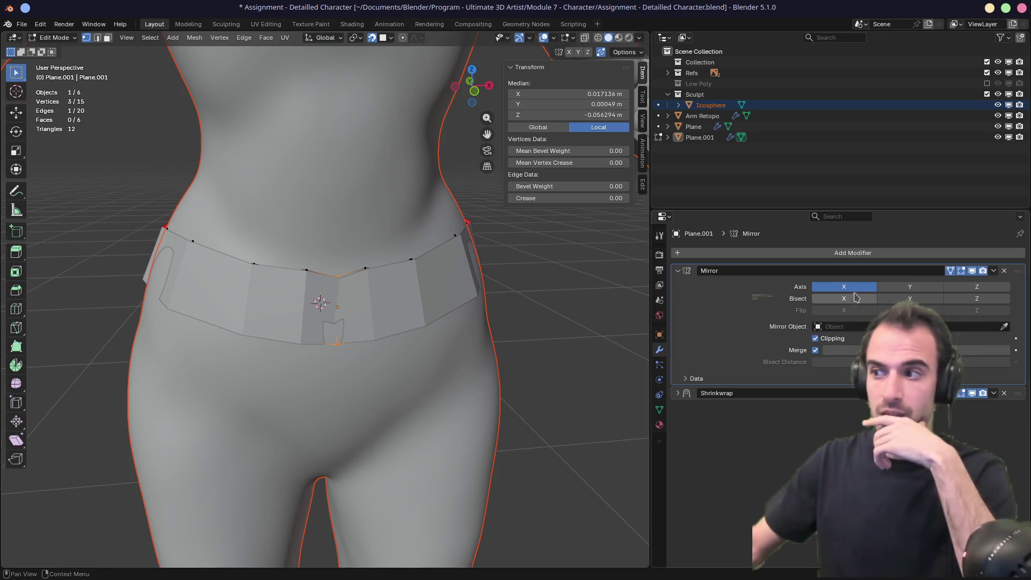
pyautogui.scroll(-6, 333, 301)
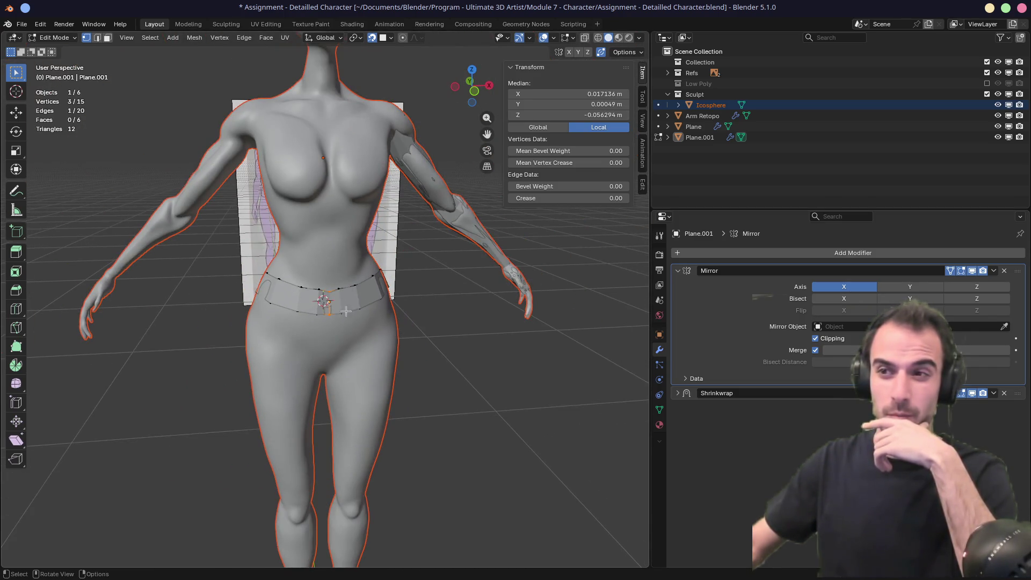
pyautogui.moveTo(365, 290)
pyautogui.mouseDown(button='middle')
pyautogui.moveTo(285, 290)
pyautogui.moveTo(354, 269)
pyautogui.moveTo(408, 234)
pyautogui.moveTo(403, 261)
pyautogui.moveTo(451, 269)
pyautogui.mouseUp(button='middle')
pyautogui.scroll(6, 322, 301)
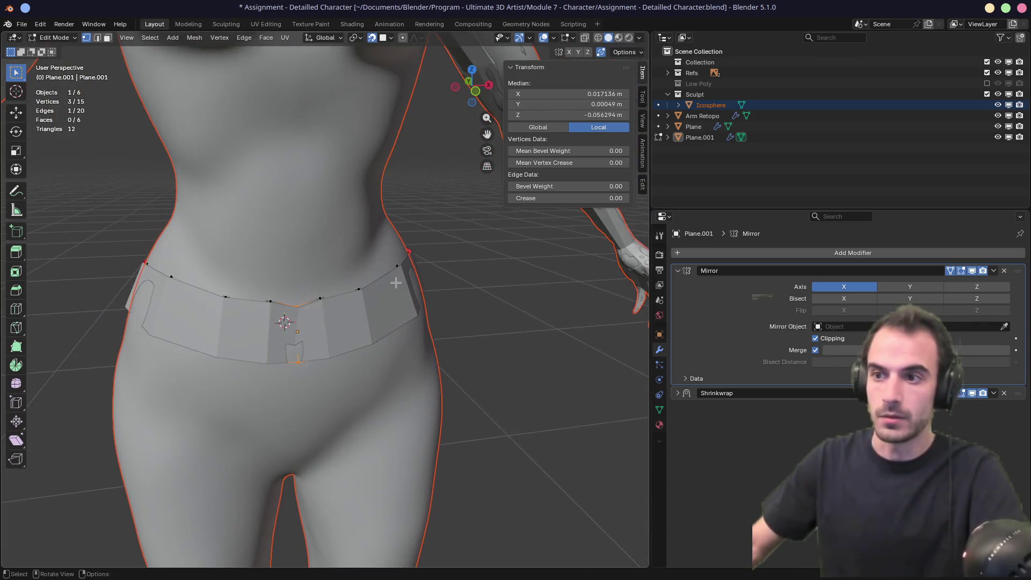
pyautogui.click(961, 272)
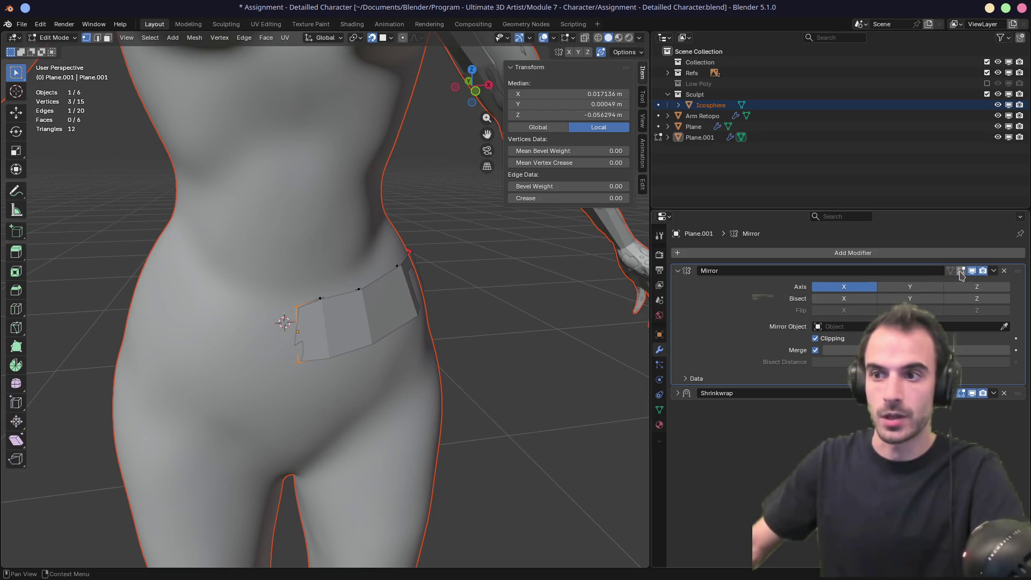
pyautogui.click(961, 271)
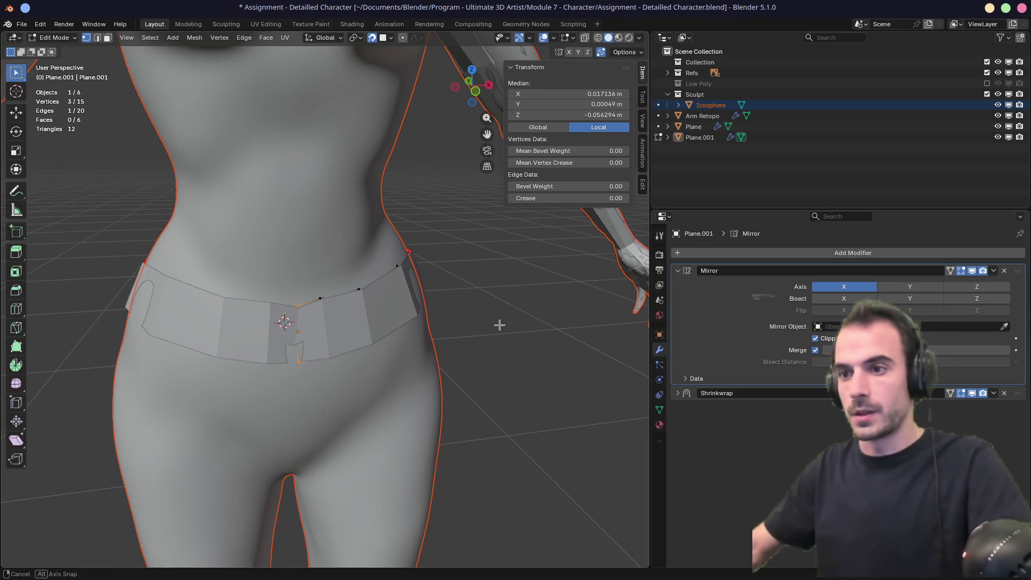
pyautogui.moveTo(500, 324)
pyautogui.mouseDown(button='middle')
pyautogui.moveTo(461, 337)
pyautogui.moveTo(369, 299)
pyautogui.moveTo(296, 319)
pyautogui.moveTo(376, 311)
pyautogui.mouseUp(button='middle')
# Step: Move a centre belt vertex onto the seam and show Shrinkwrap on the edit cage
pyautogui.click(311, 308)
pyautogui.press('g')
pyautogui.click(305, 313)
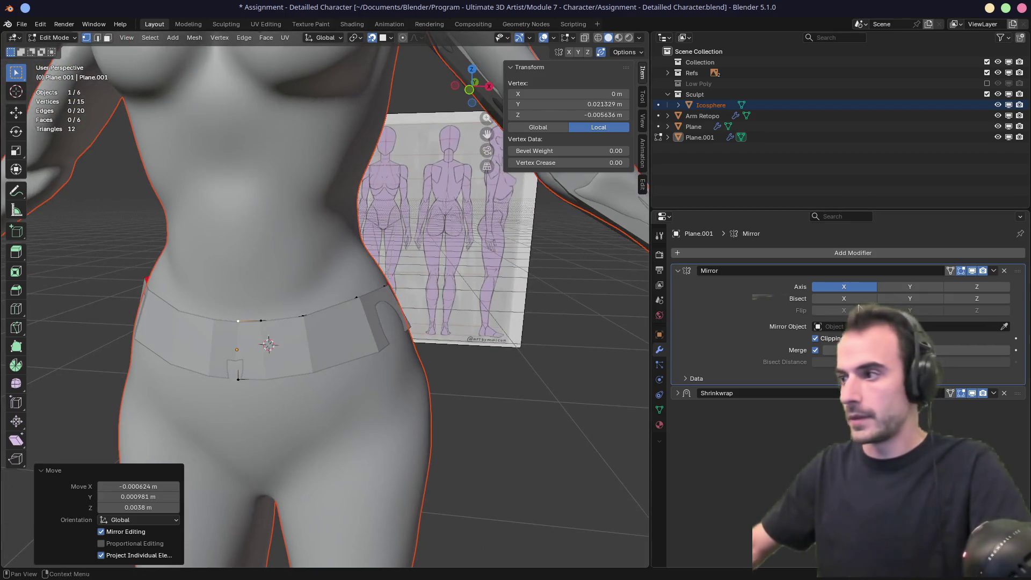
pyautogui.click(950, 393)
pyautogui.moveTo(300, 366)
pyautogui.mouseDown(button='middle')
pyautogui.moveTo(326, 335)
pyautogui.moveTo(284, 339)
pyautogui.moveTo(338, 333)
pyautogui.mouseUp(button='middle')
# Step: Move two more centre belt vertices onto the X=0 line and turn Mirror clipping back on
pyautogui.click(299, 280)
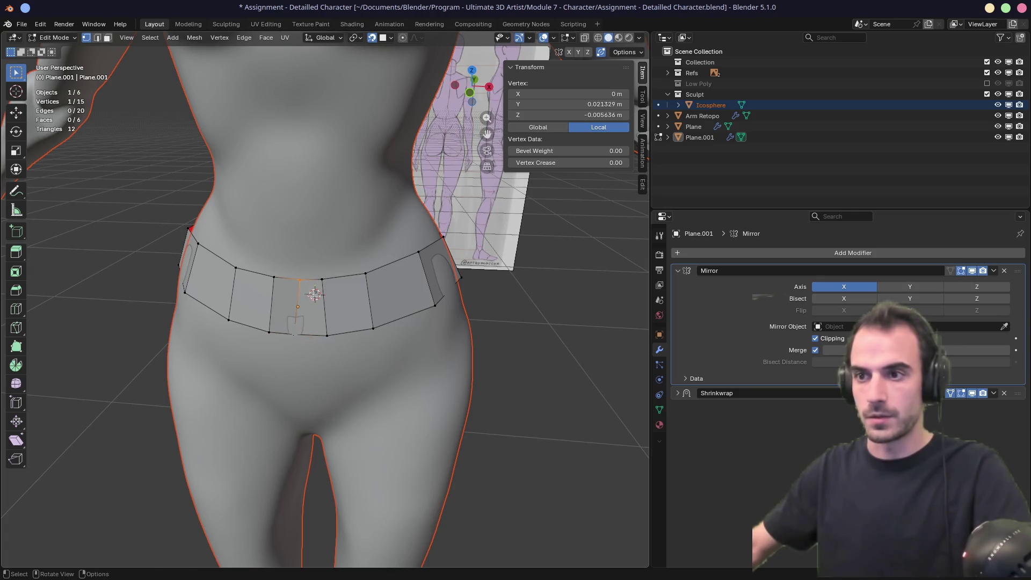
pyautogui.press('g')
pyautogui.click(311, 294)
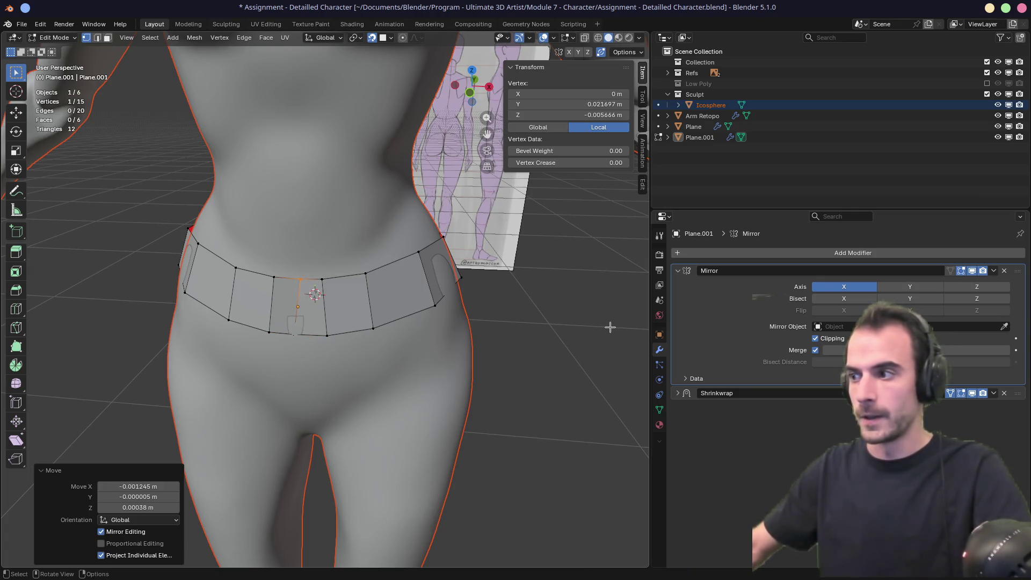
pyautogui.moveTo(392, 332); pyautogui.dragTo(293, 339, button='middle')
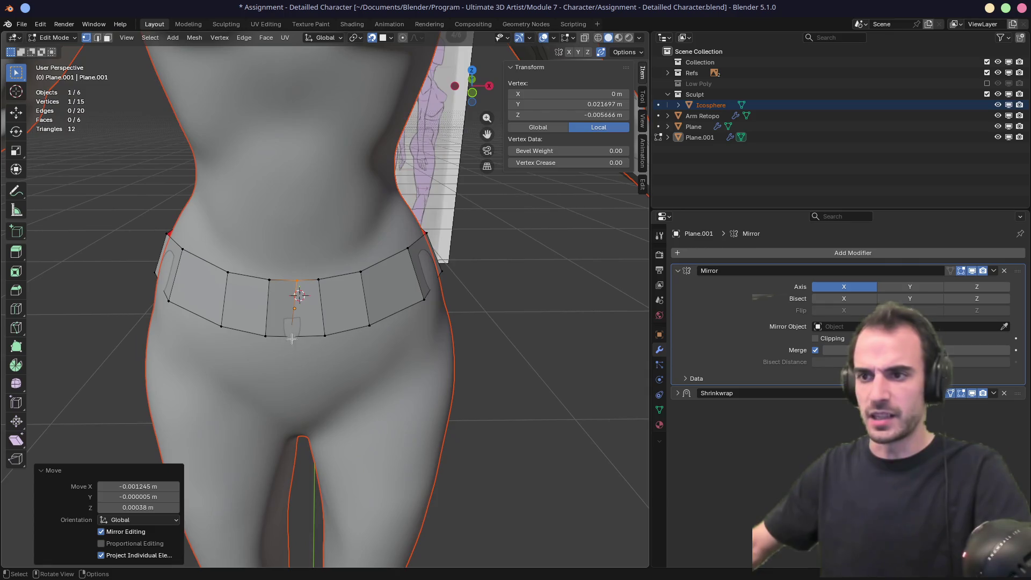
pyautogui.press('g')
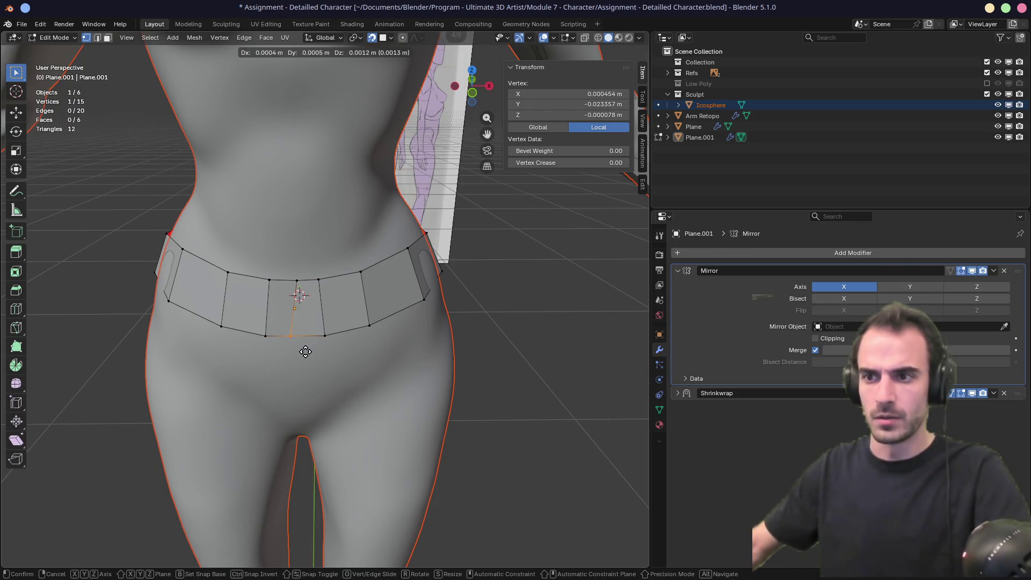
pyautogui.click(305, 352)
pyautogui.click(816, 338)
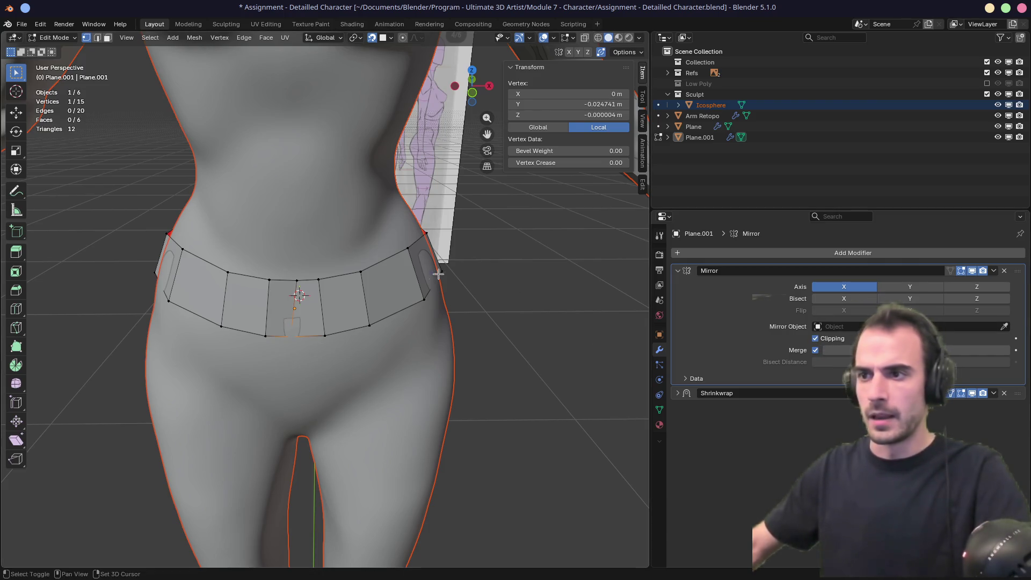
# Step: Select the belt's top edges in edge mode, adjusting the top centre vertex on the way
pyautogui.moveTo(323, 301)
pyautogui.mouseDown(button='middle')
pyautogui.moveTo(264, 303)
pyautogui.moveTo(245, 318)
pyautogui.mouseUp(button='middle')
pyautogui.press('2')
pyautogui.click(262, 299)
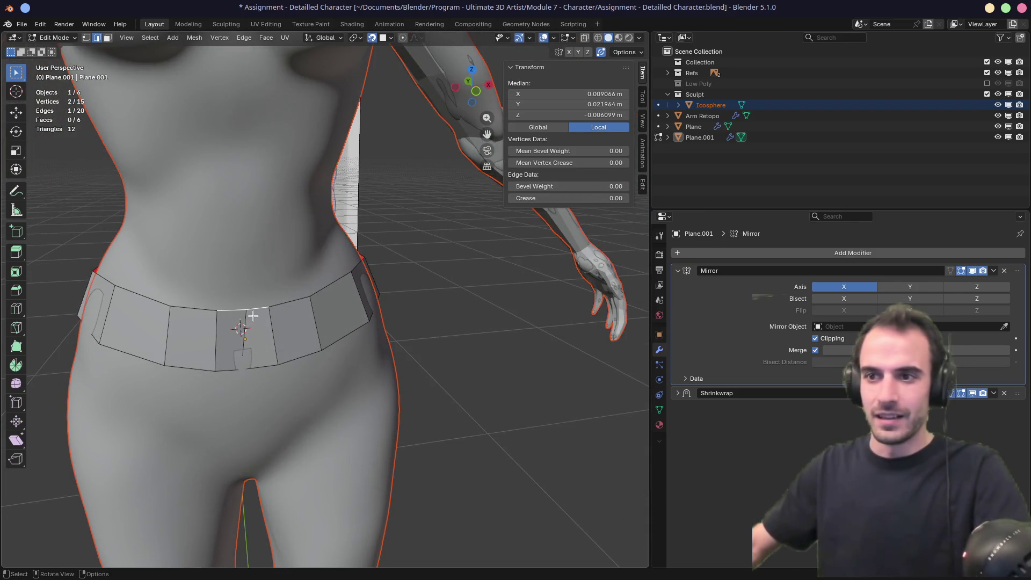
pyautogui.press('1')
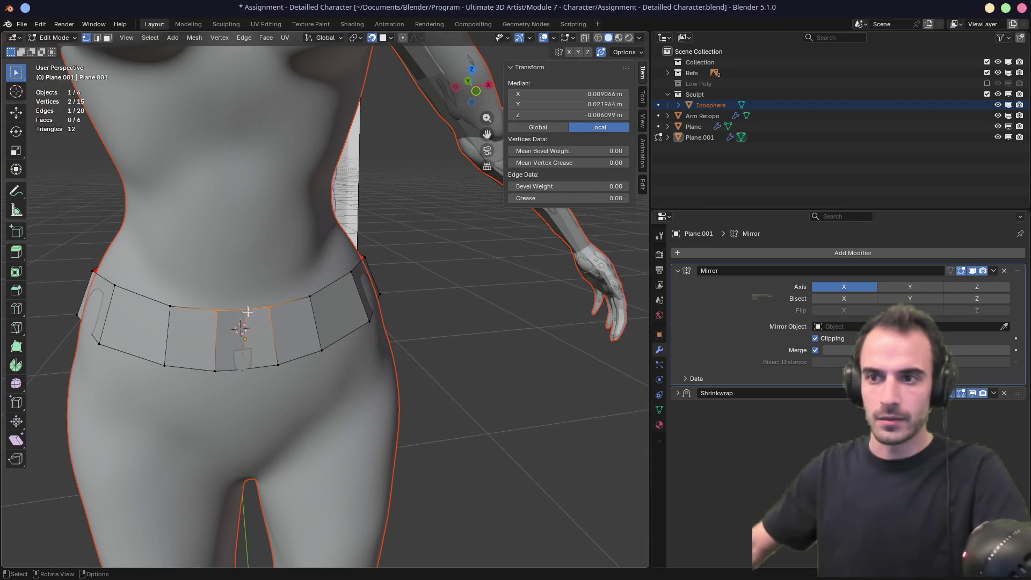
pyautogui.click(245, 310)
pyautogui.press('g')
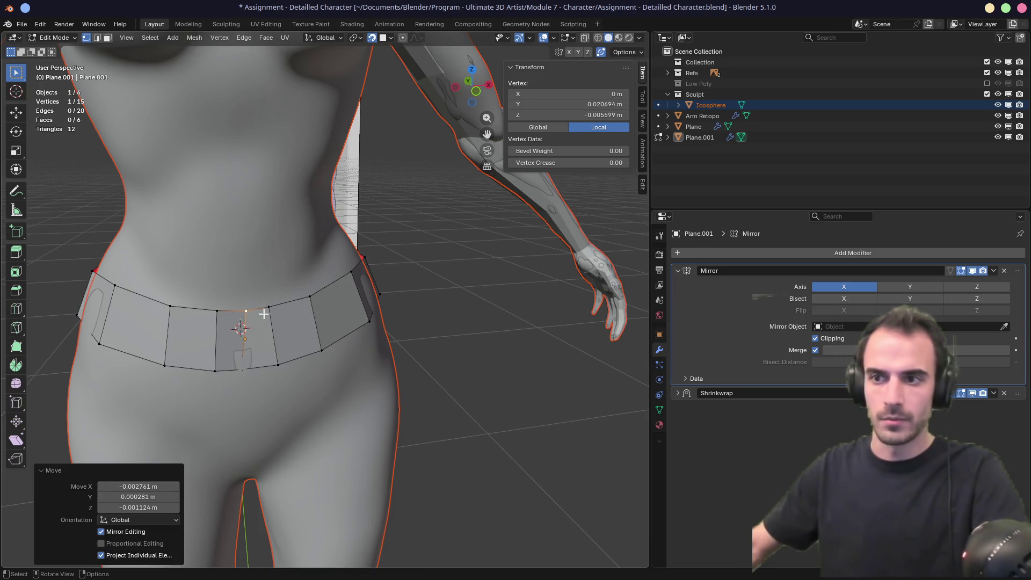
pyautogui.press('2')
pyautogui.click(288, 302)
pyautogui.moveTo(288, 302); pyautogui.dragTo(301, 303, button='middle')
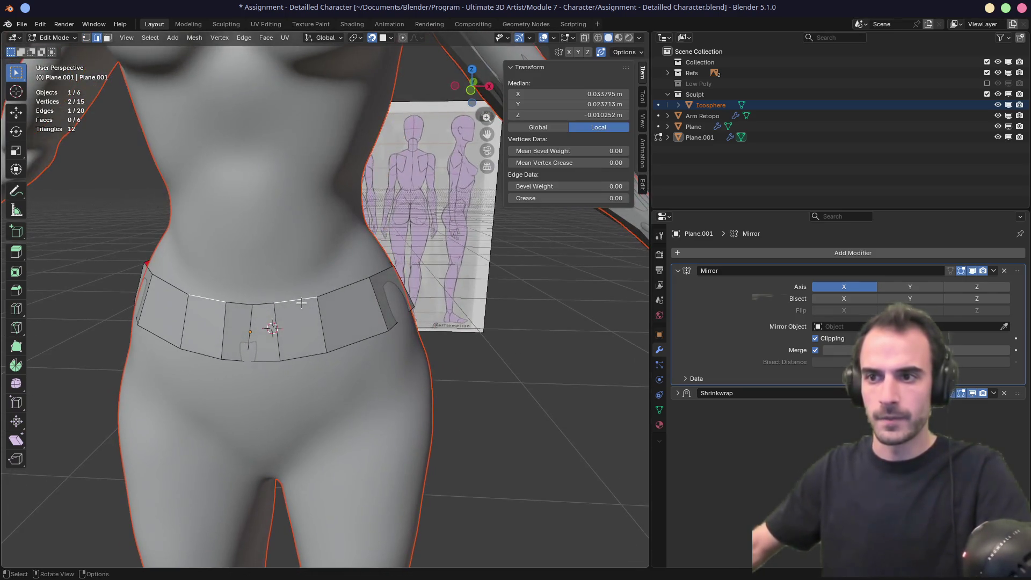
pyautogui.moveTo(407, 249)
pyautogui.mouseDown(button='middle')
pyautogui.moveTo(277, 247)
pyautogui.moveTo(301, 245)
pyautogui.mouseUp(button='middle')
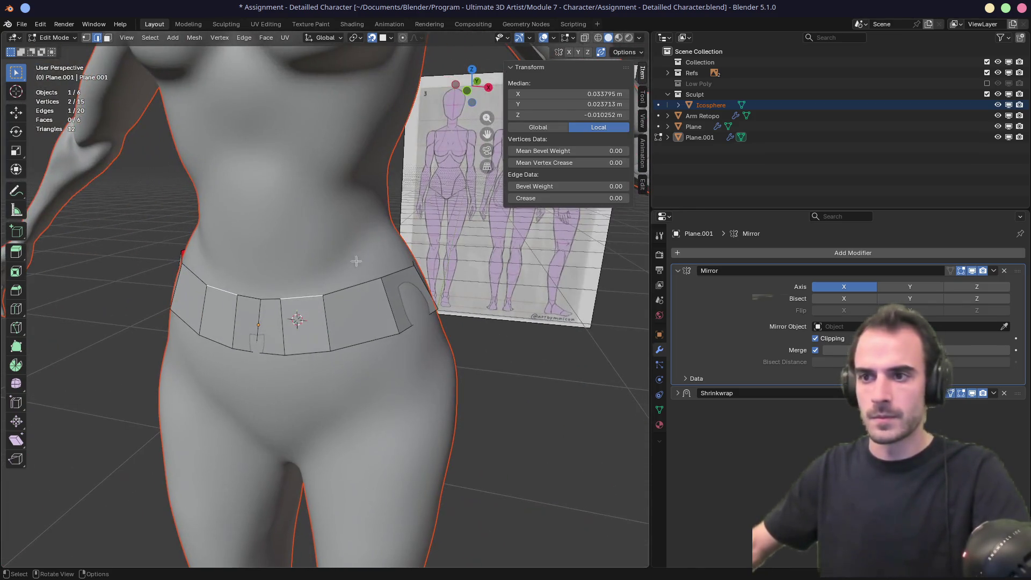
# Step: Extrude the belt-top edges upward into three rows of abdomen faces
pyautogui.keyDown('ctrl'); pyautogui.click(301, 246); pyautogui.keyUp('ctrl')
pyautogui.hotkey('ctrl', 'z')
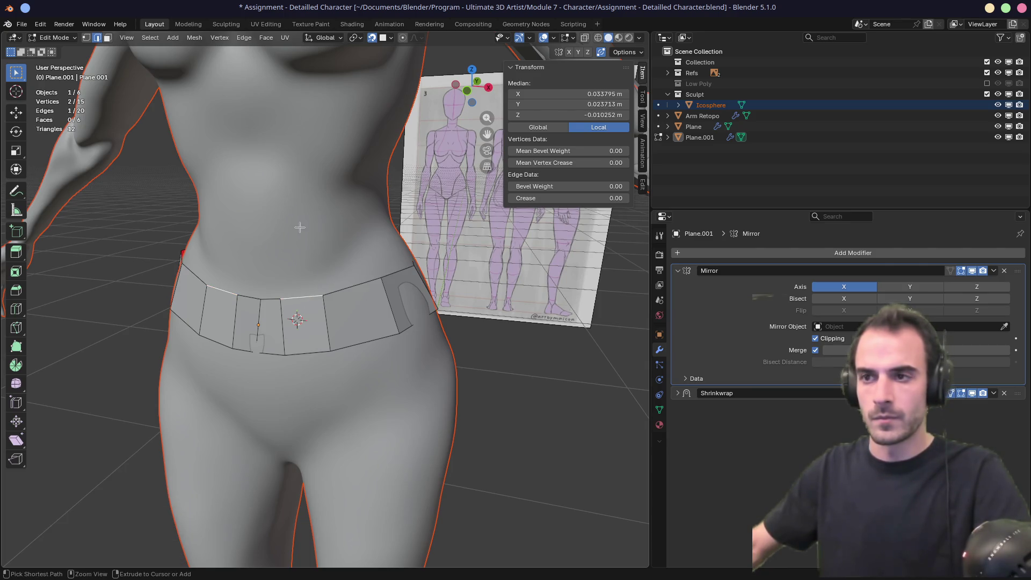
pyautogui.keyDown('ctrl'); pyautogui.rightClick(300, 245); pyautogui.keyUp('ctrl')
pyautogui.keyDown('ctrl'); pyautogui.rightClick(296, 203); pyautogui.keyUp('ctrl')
pyautogui.keyDown('ctrl'); pyautogui.rightClick(288, 164); pyautogui.keyUp('ctrl')
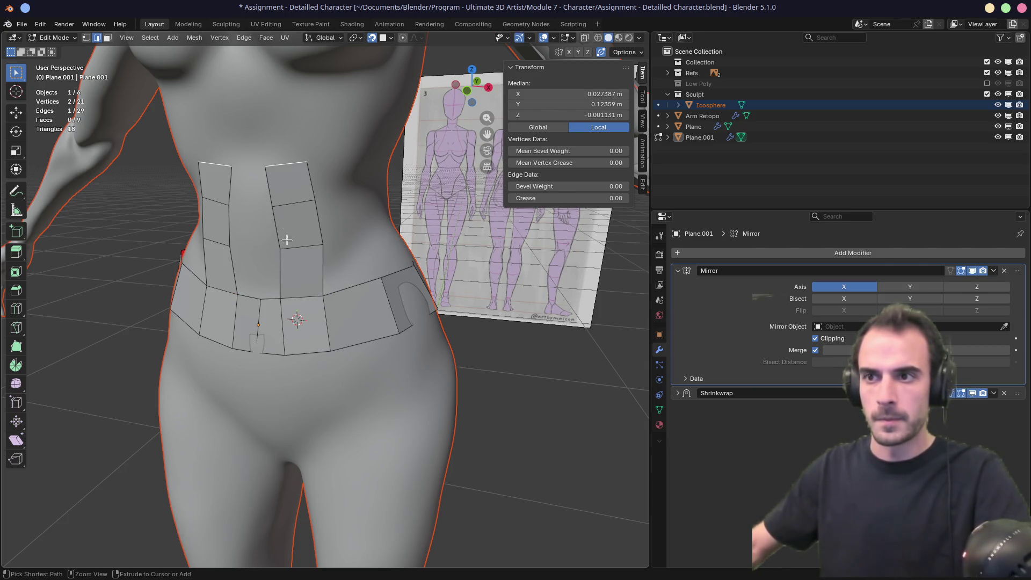
pyautogui.moveTo(288, 164); pyautogui.dragTo(263, 289, button='middle')
# Step: Extrude the centre-line belt vertex upward three times along the centre line
pyautogui.press('1')
pyautogui.click(256, 304)
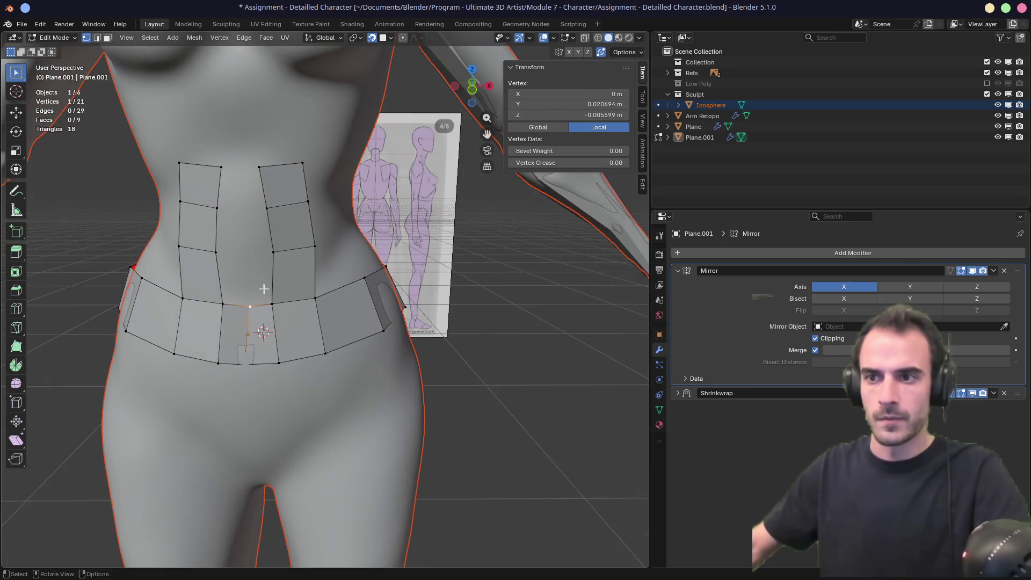
pyautogui.keyDown('ctrl'); pyautogui.rightClick(248, 256); pyautogui.keyUp('ctrl')
pyautogui.keyDown('ctrl'); pyautogui.rightClick(249, 216); pyautogui.keyUp('ctrl')
pyautogui.keyDown('ctrl'); pyautogui.rightClick(243, 161); pyautogui.keyUp('ctrl')
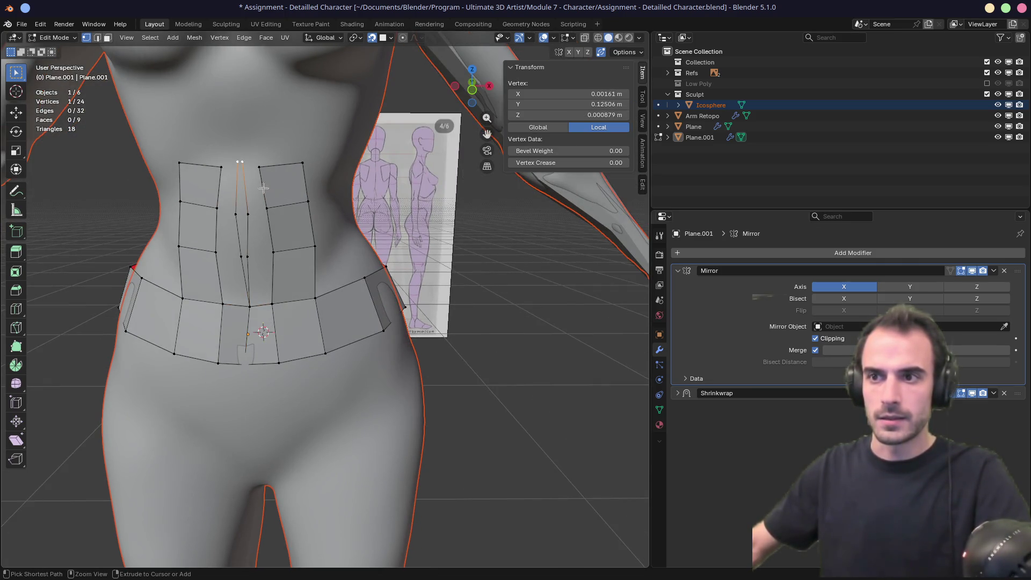
pyautogui.moveTo(243, 162); pyautogui.dragTo(292, 242, button='middle')
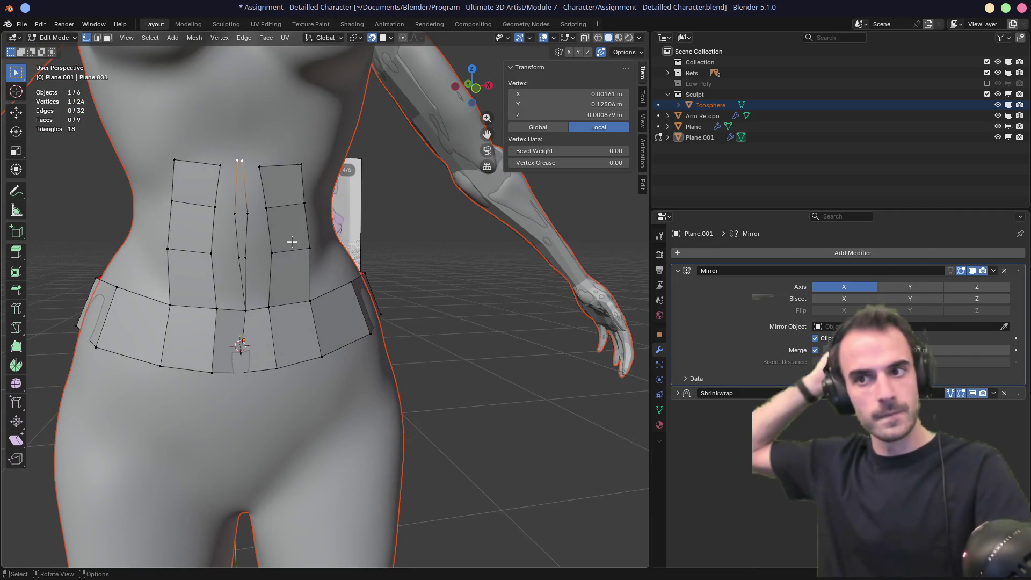
# Step: Fill faces between the centre line and abdomen column, and move Shrinkwrap above Mirror
pyautogui.press('2')
pyautogui.click(292, 247)
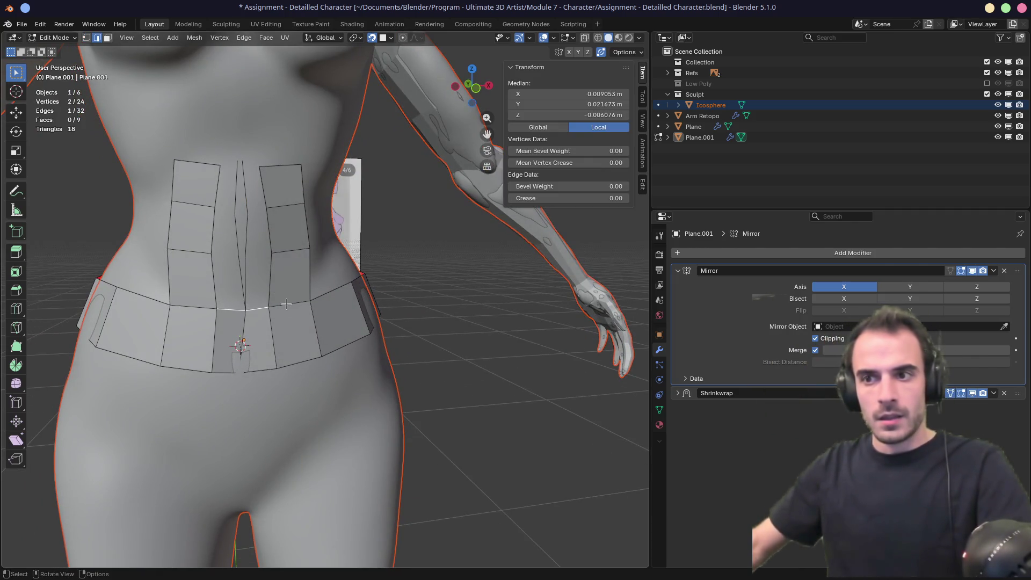
pyautogui.press('f')
pyautogui.press('f')
pyautogui.press('f')
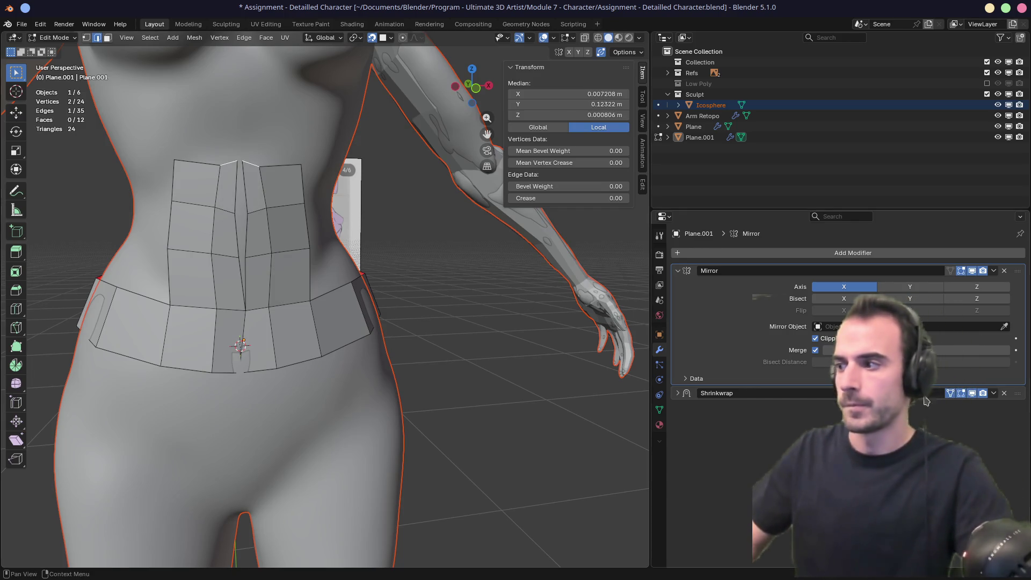
pyautogui.moveTo(1018, 393); pyautogui.dragTo(1021, 271)
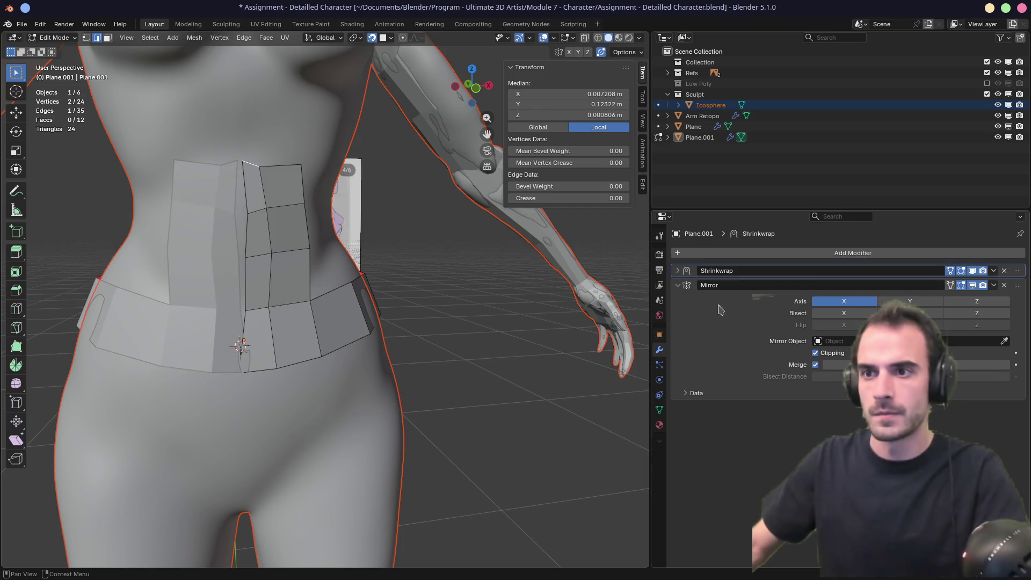
# Step: Zoom onto the waist and move a centre-column vertex toward the centre line
pyautogui.keyDown('alt'); pyautogui.middleClick(244, 209); pyautogui.keyUp('alt')
pyautogui.scroll(5, 341, 302)
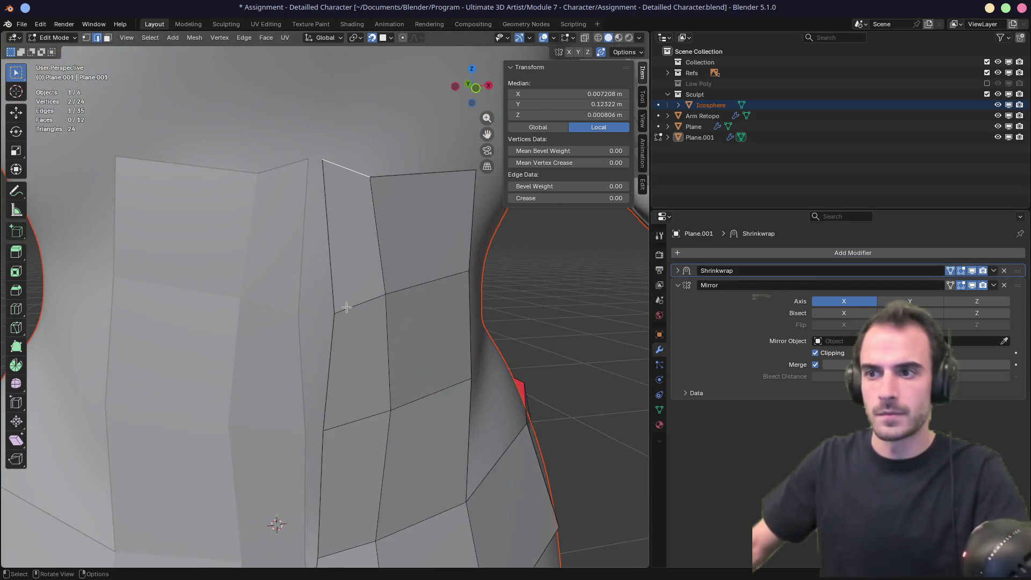
pyautogui.press('1')
pyautogui.click(337, 316)
pyautogui.press('g')
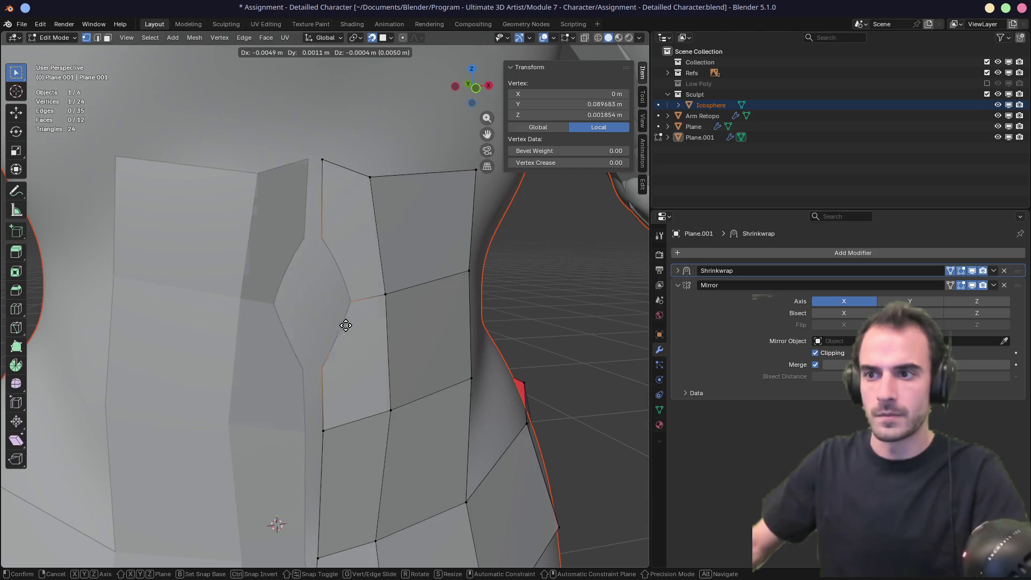
pyautogui.click(341, 322)
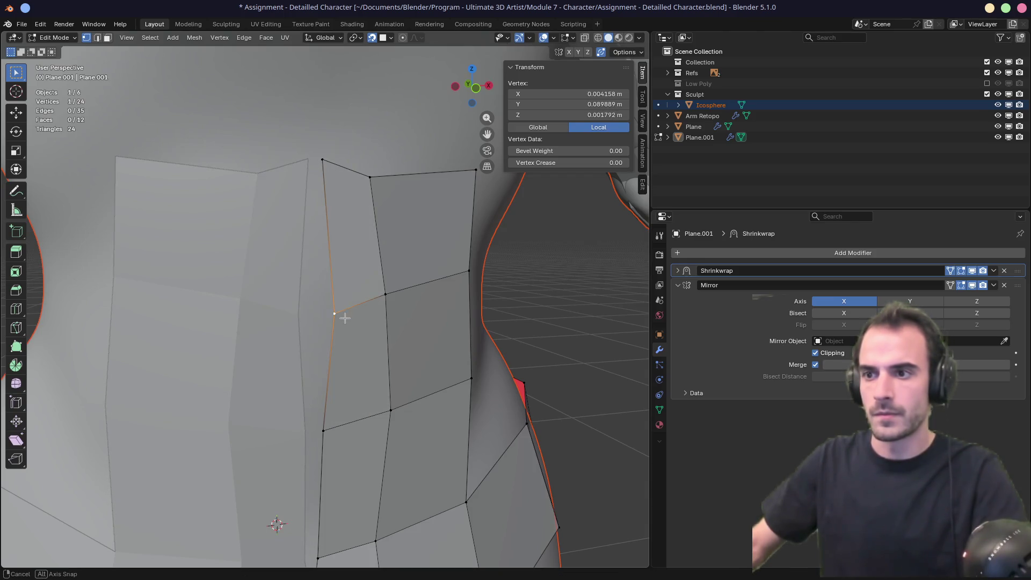
pyautogui.moveTo(341, 317)
pyautogui.mouseDown(button='middle')
pyautogui.moveTo(323, 315)
pyautogui.moveTo(347, 269)
pyautogui.mouseUp(button='middle')
# Step: Turn off snapping and reposition another abdomen vertex freely
pyautogui.press('g')
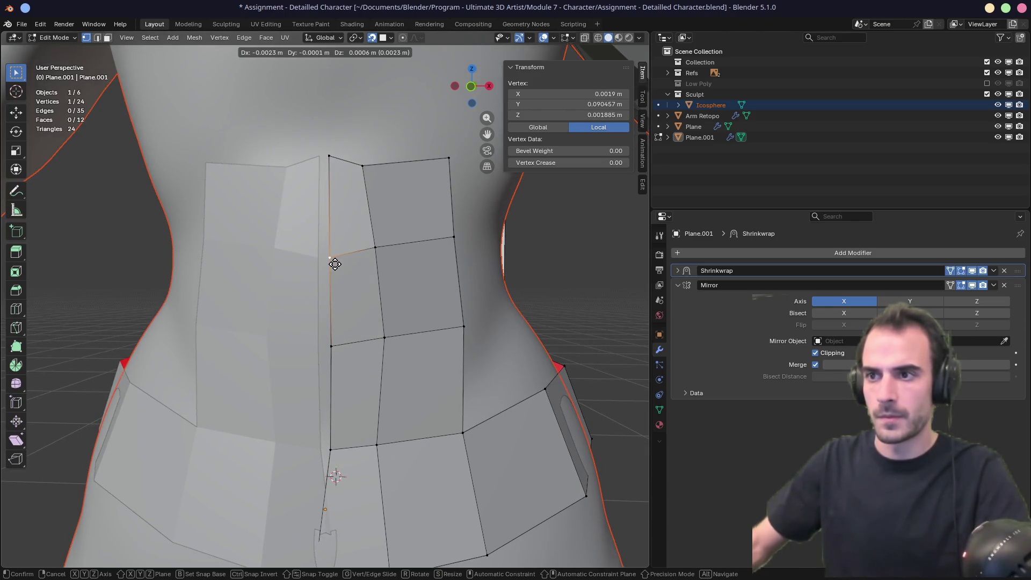
pyautogui.click(338, 264)
pyautogui.click(374, 45)
pyautogui.press('g')
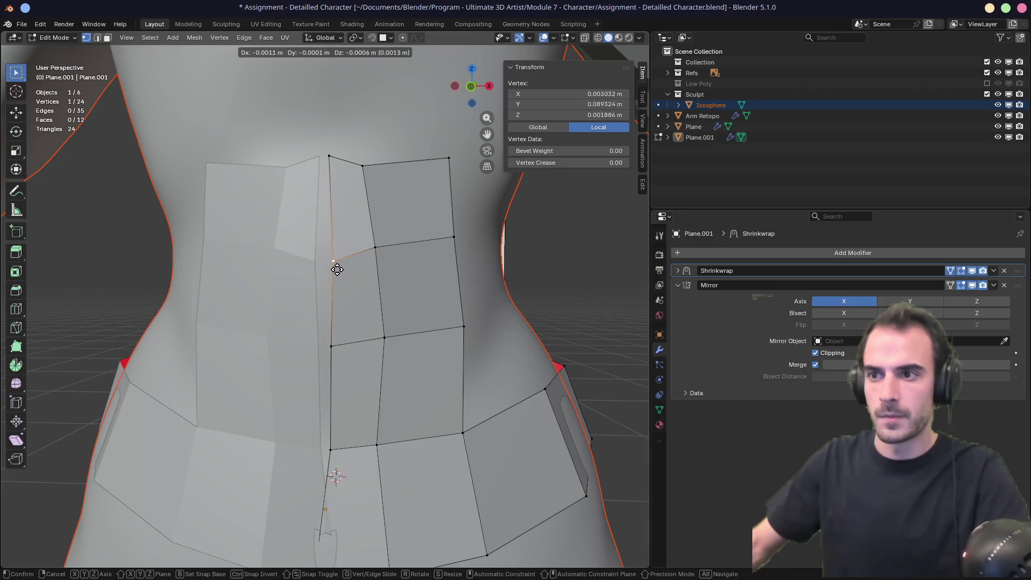
pyautogui.click(325, 269)
pyautogui.moveTo(325, 269); pyautogui.dragTo(351, 281, button='middle')
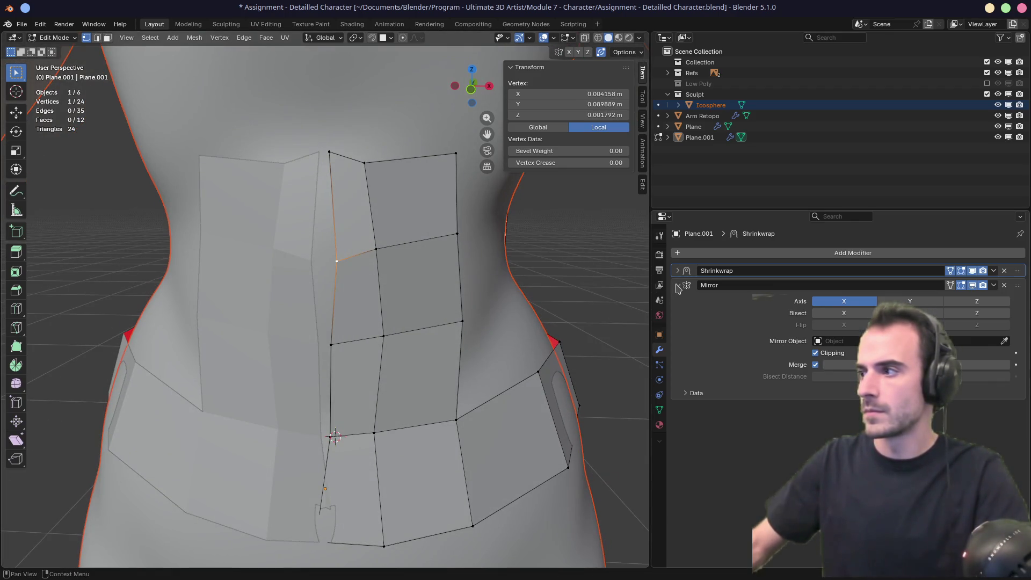
# Step: Slide the centre vertex up its edge and nudge the top centre vertex along X
pyautogui.hotkey('shift', 'v')
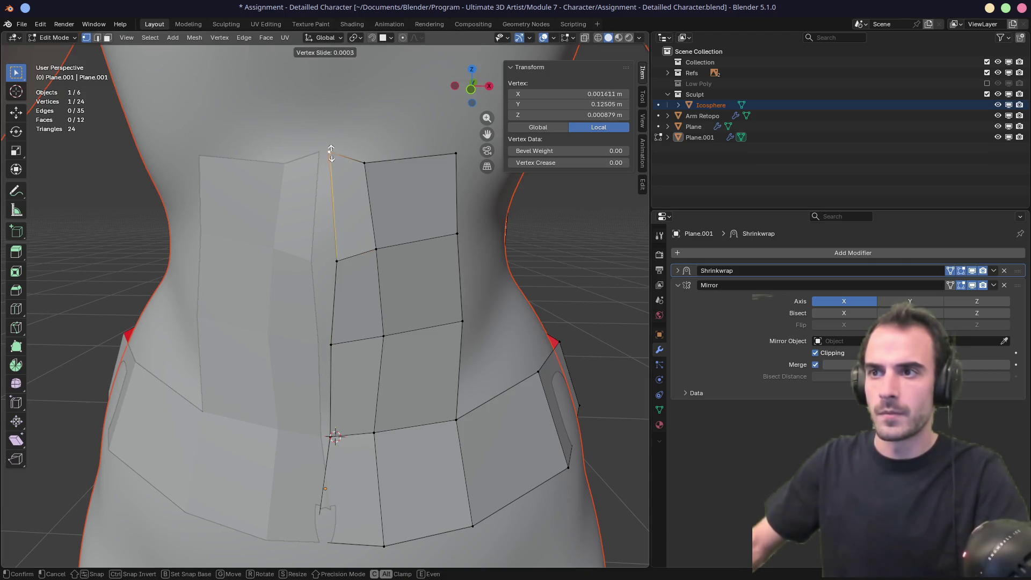
pyautogui.click(335, 170)
pyautogui.press('g')
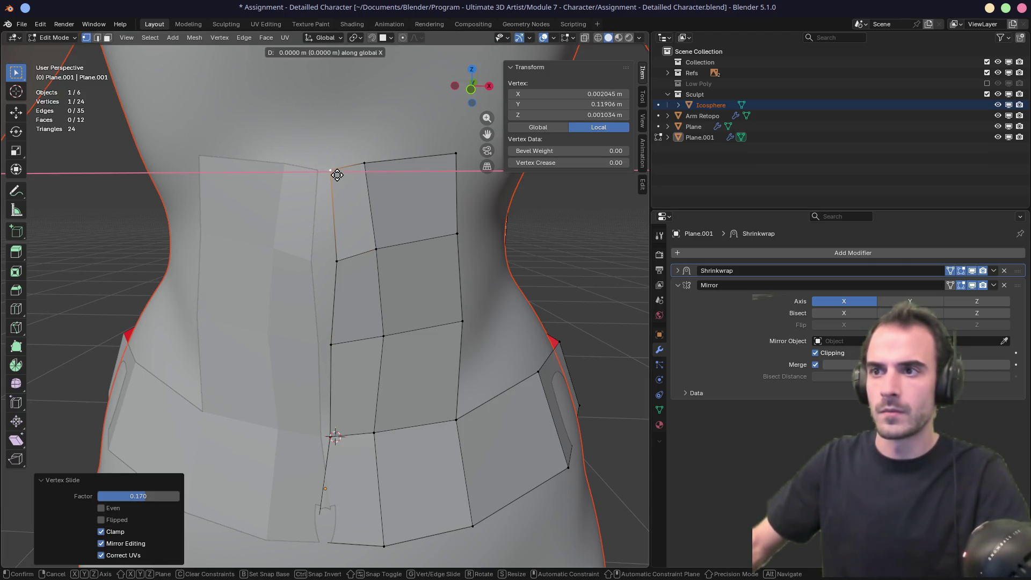
pyautogui.click(328, 174)
# Step: Box-select the bottom centre vertex and move it onto the mirror seam at X 0
pyautogui.click(357, 282)
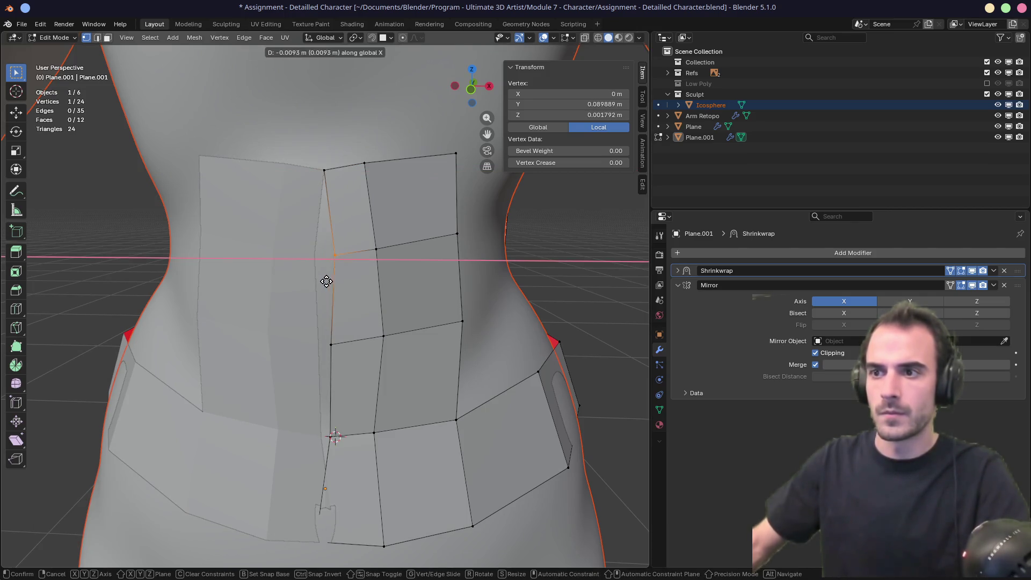
pyautogui.moveTo(345, 272)
pyautogui.mouseDown(button='middle')
pyautogui.moveTo(272, 281)
pyautogui.moveTo(525, 449)
pyautogui.moveTo(391, 250)
pyautogui.moveTo(369, 291)
pyautogui.mouseUp(button='middle')
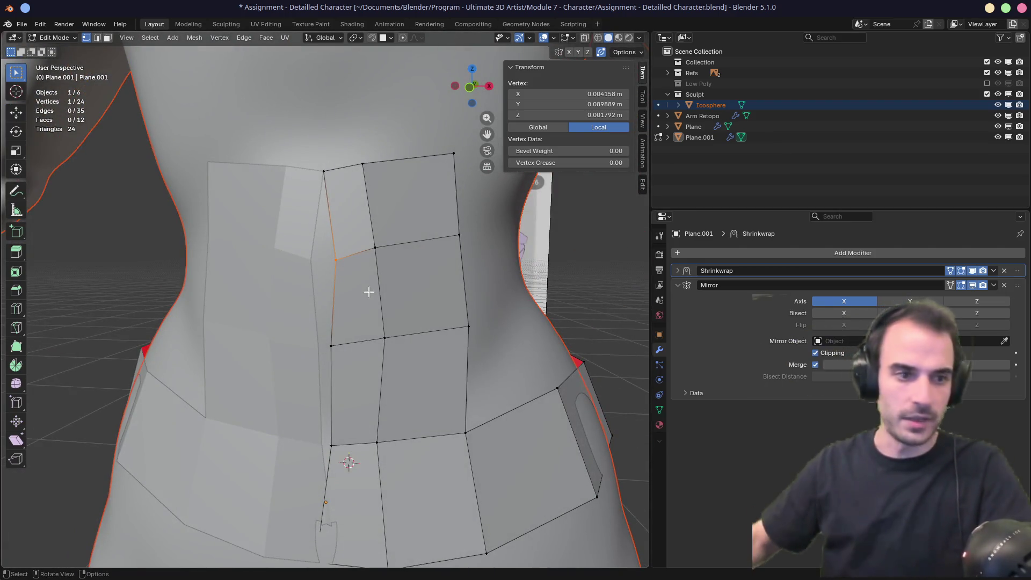
pyautogui.keyDown('shift'); pyautogui.moveTo(422, 373); pyautogui.dragTo(399, 237, button='middle'); pyautogui.keyUp('shift')
pyautogui.moveTo(280, 380)
pyautogui.mouseDown()
pyautogui.moveTo(322, 447)
pyautogui.moveTo(316, 437)
pyautogui.mouseUp()
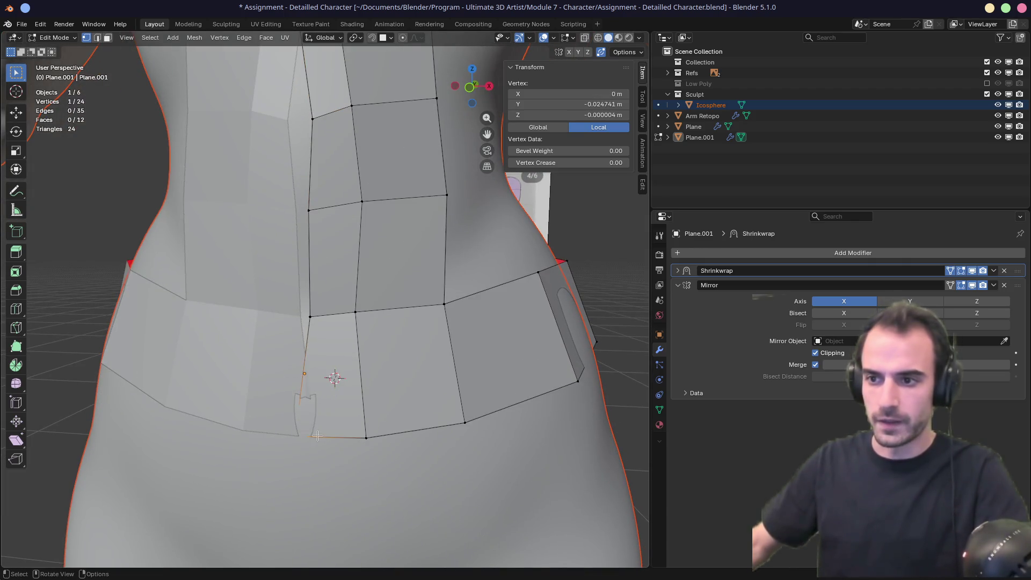
pyautogui.press('g')
pyautogui.click(341, 438)
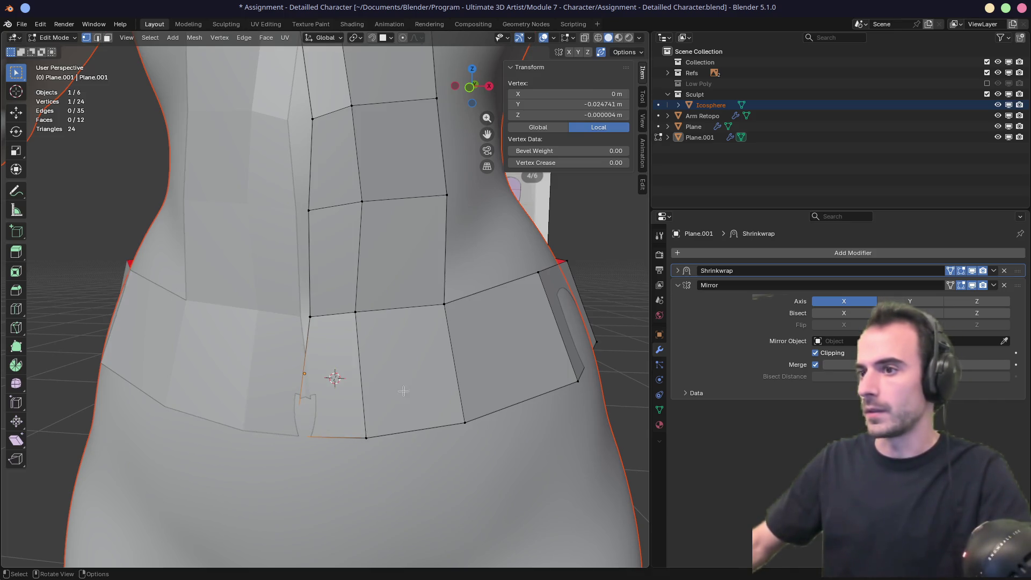
pyautogui.moveTo(403, 391)
pyautogui.mouseDown(button='middle')
pyautogui.moveTo(386, 393)
pyautogui.moveTo(361, 356)
pyautogui.moveTo(370, 344)
pyautogui.moveTo(399, 351)
pyautogui.moveTo(364, 319)
pyautogui.moveTo(342, 264)
pyautogui.mouseUp(button='middle')
# Step: Extrude two three-vertex chains up the side from neighbouring waist band vertices
pyautogui.click(346, 303)
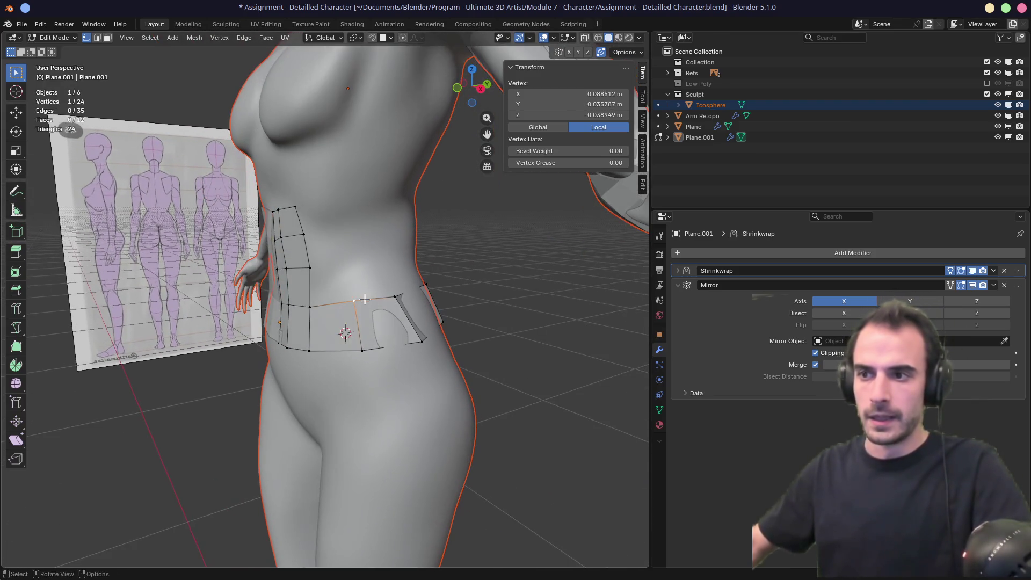
pyautogui.keyDown('ctrl'); pyautogui.rightClick(350, 267); pyautogui.keyUp('ctrl')
pyautogui.keyDown('ctrl'); pyautogui.rightClick(349, 230); pyautogui.keyUp('ctrl')
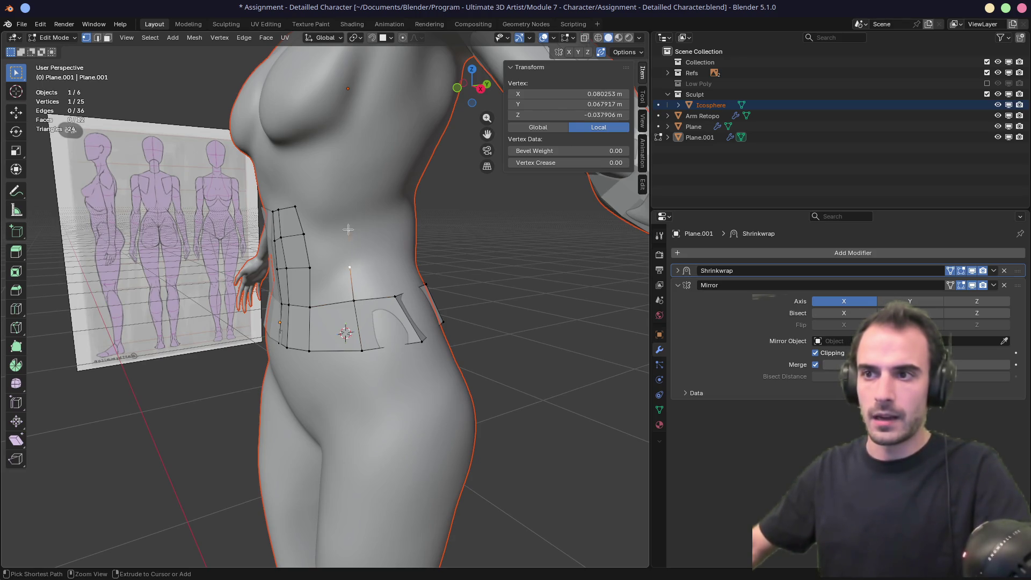
pyautogui.keyDown('ctrl'); pyautogui.rightClick(348, 206); pyautogui.keyUp('ctrl')
pyautogui.click(395, 295)
pyautogui.keyDown('ctrl'); pyautogui.rightClick(389, 269); pyautogui.keyUp('ctrl')
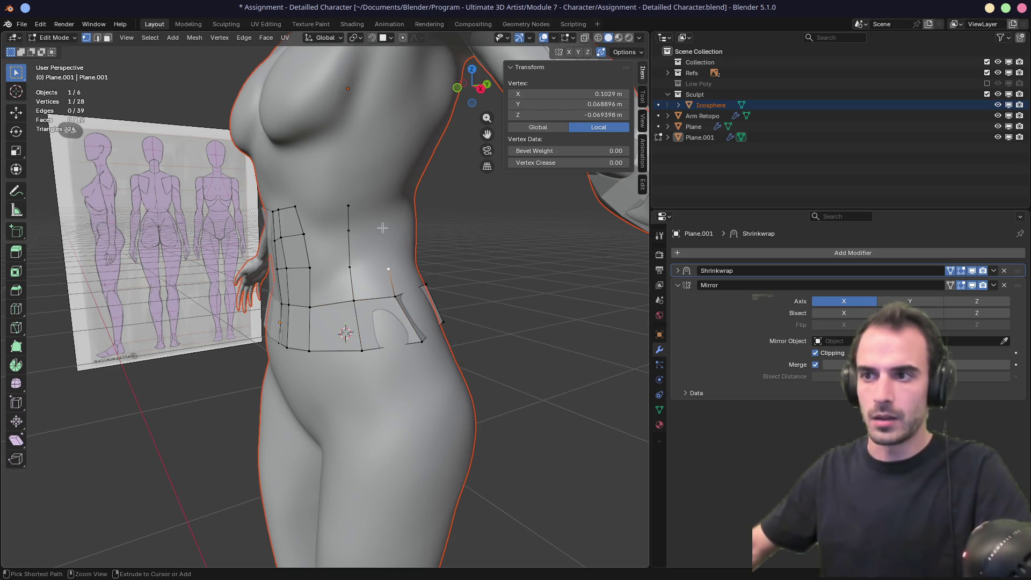
pyautogui.keyDown('ctrl'); pyautogui.rightClick(378, 229); pyautogui.keyUp('ctrl')
pyautogui.keyDown('ctrl'); pyautogui.rightClick(386, 194); pyautogui.keyUp('ctrl')
pyautogui.moveTo(382, 247); pyautogui.dragTo(400, 292, button='middle')
# Step: Extrude a third three-vertex chain upward from another waist band vertex
pyautogui.click(410, 298)
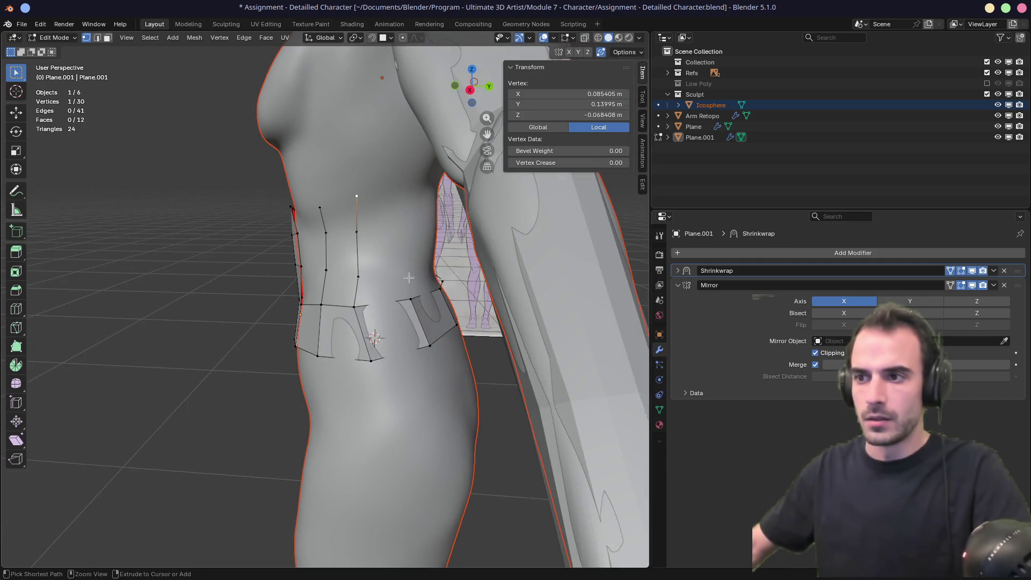
pyautogui.keyDown('ctrl'); pyautogui.rightClick(404, 265); pyautogui.keyUp('ctrl')
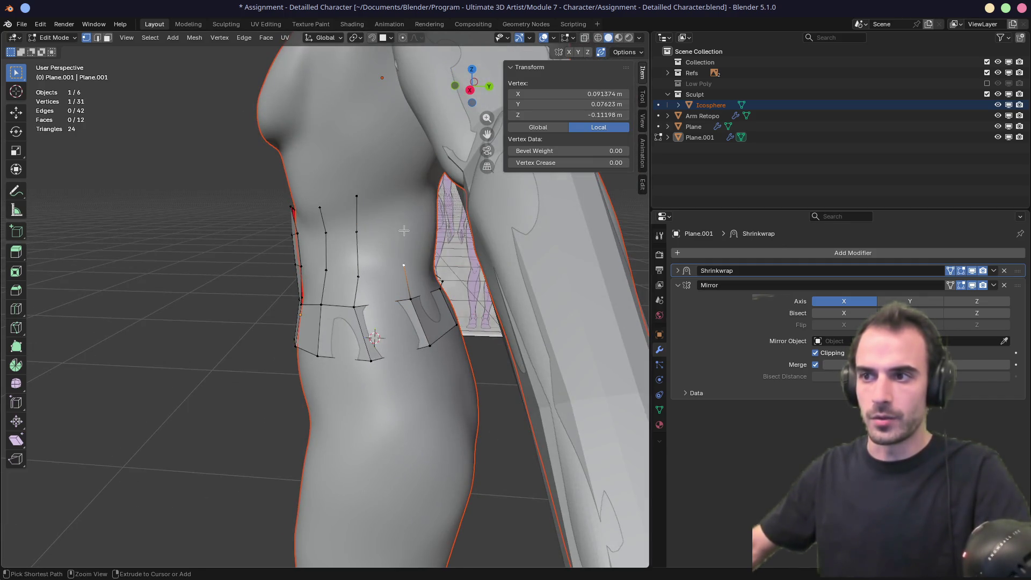
pyautogui.keyDown('ctrl'); pyautogui.rightClick(404, 230); pyautogui.keyUp('ctrl')
pyautogui.keyDown('ctrl'); pyautogui.rightClick(398, 200); pyautogui.keyUp('ctrl')
pyautogui.moveTo(397, 199); pyautogui.dragTo(345, 303, button='middle')
# Step: Fill quads up the side from three waist band edges with F
pyautogui.press('2')
pyautogui.click(345, 305)
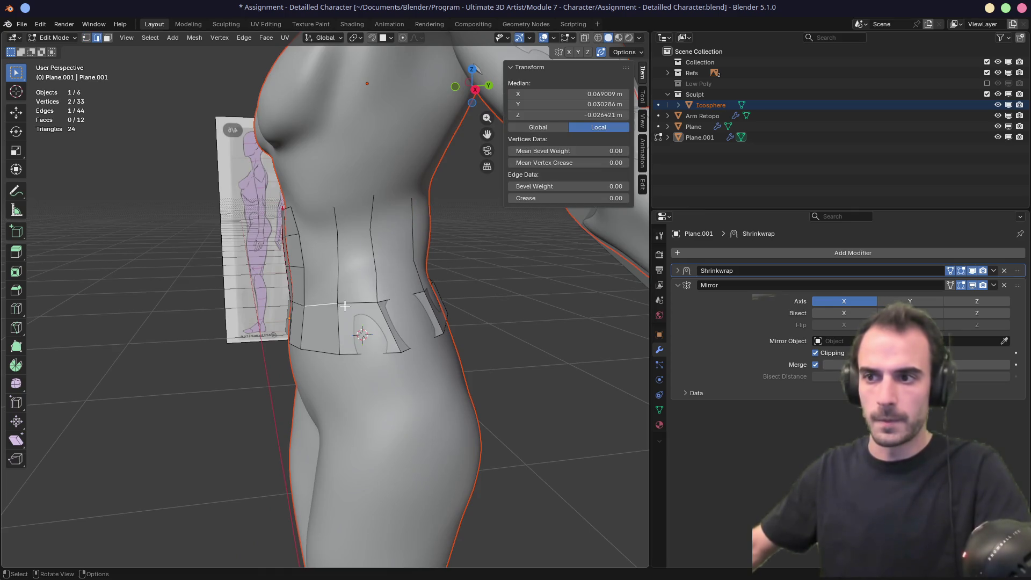
pyautogui.press('f')
pyautogui.press('f')
pyautogui.press('f')
pyautogui.click(358, 302)
pyautogui.press('f')
pyautogui.press('f')
pyautogui.press('f')
pyautogui.click(402, 298)
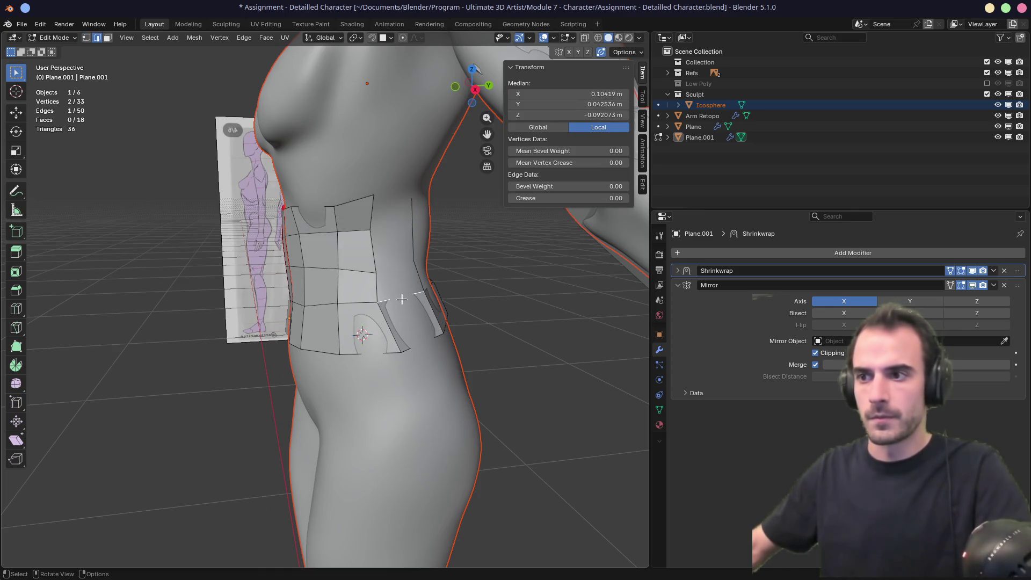
pyautogui.press('f')
pyautogui.press('f')
pyautogui.press('f')
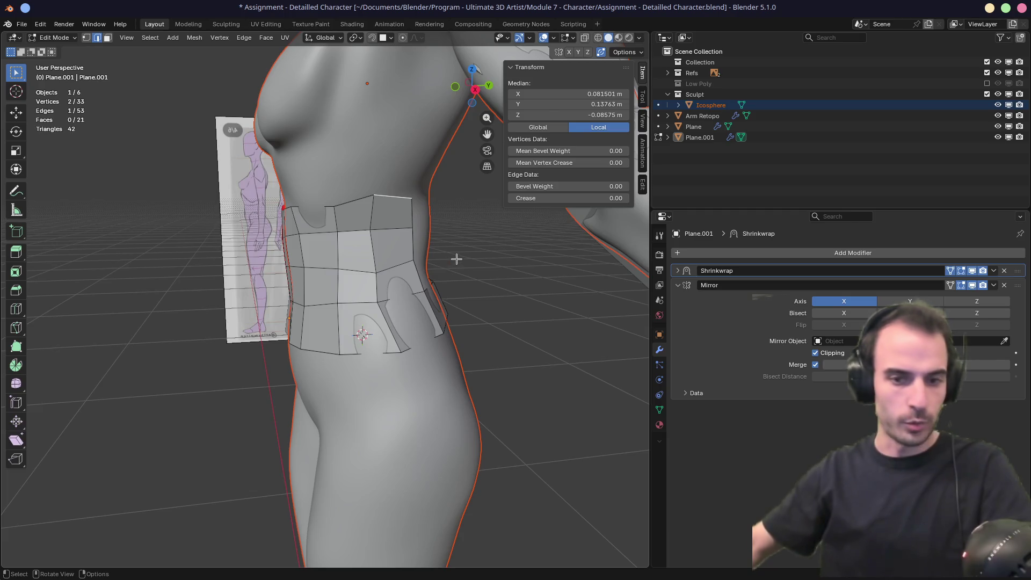
pyautogui.moveTo(456, 259)
pyautogui.mouseDown(button='middle')
pyautogui.moveTo(357, 274)
pyautogui.moveTo(376, 290)
pyautogui.mouseUp(button='middle')
# Step: Extrude a three-vertex chain upward from a back waist band vertex
pyautogui.press('1')
pyautogui.click(384, 304)
pyautogui.keyDown('ctrl'); pyautogui.rightClick(371, 274); pyautogui.keyUp('ctrl')
pyautogui.keyDown('ctrl'); pyautogui.rightClick(376, 242); pyautogui.keyUp('ctrl')
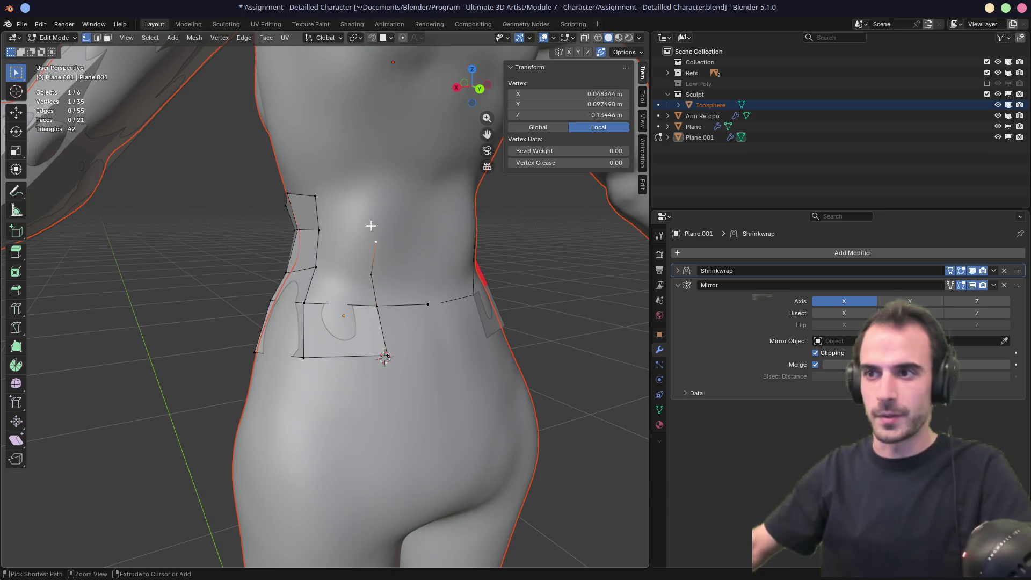
pyautogui.keyDown('ctrl'); pyautogui.rightClick(372, 205); pyautogui.keyUp('ctrl')
# Step: Select waist band edges on the back in edge mode
pyautogui.press('2')
pyautogui.click(355, 304)
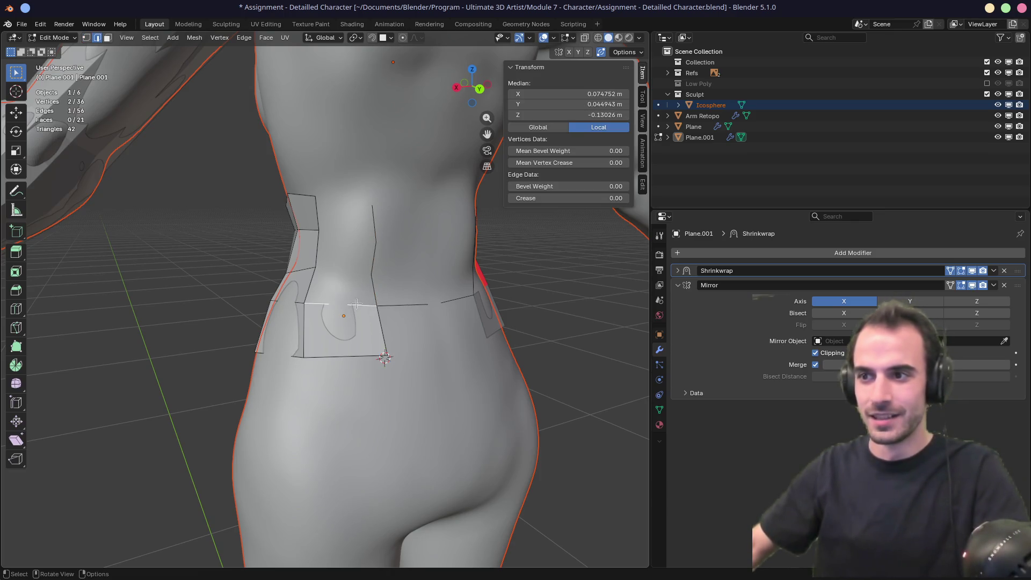
pyautogui.moveTo(356, 285); pyautogui.dragTo(359, 314, button='middle')
pyautogui.click(346, 328)
pyautogui.click(345, 329)
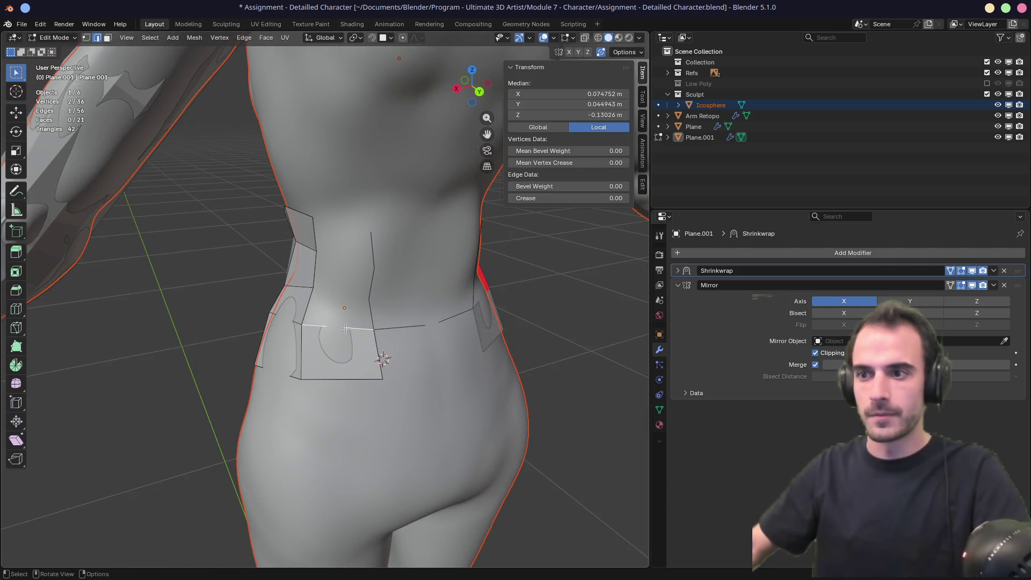
pyautogui.moveTo(347, 318)
pyautogui.mouseDown(button='middle')
pyautogui.moveTo(371, 309)
pyautogui.moveTo(369, 298)
pyautogui.mouseUp(button='middle')
# Step: Shift-select four corner vertices for a new lower-back face
pyautogui.press('1')
pyautogui.click(355, 290)
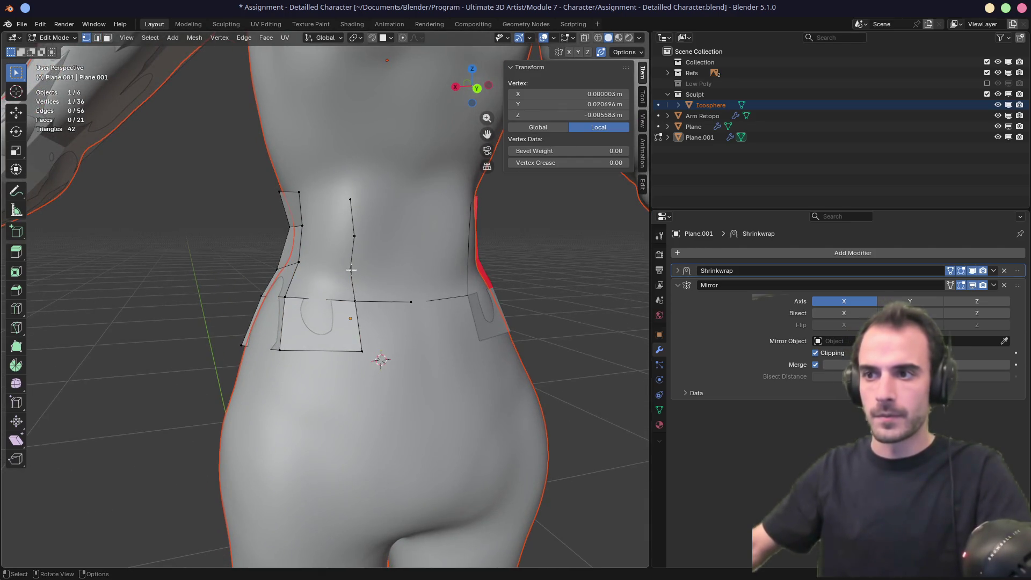
pyautogui.keyDown('shift'); pyautogui.click(357, 324); pyautogui.keyUp('shift')
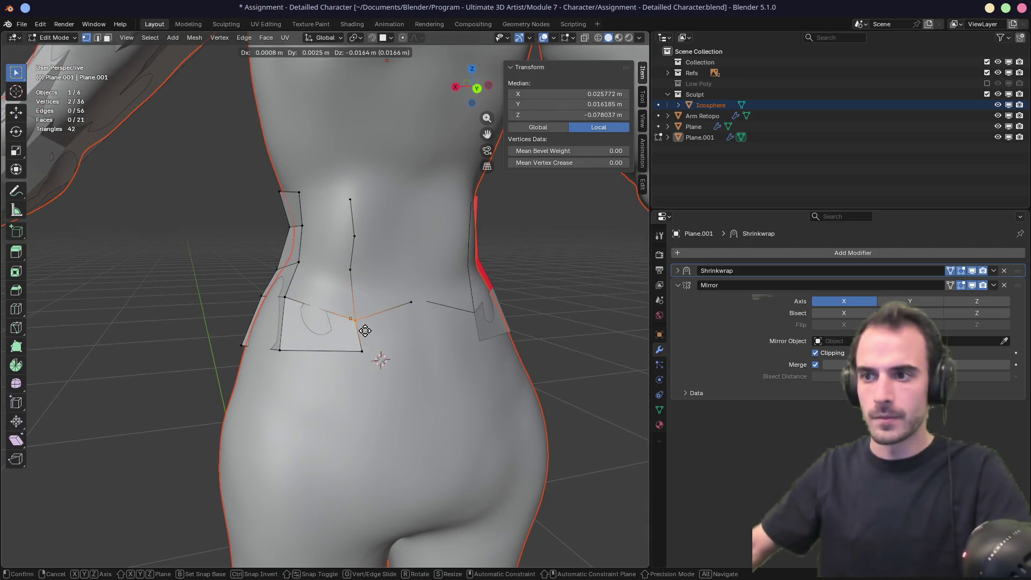
pyautogui.keyDown('shift'); pyautogui.click(301, 263); pyautogui.keyUp('shift')
pyautogui.keyDown('shift'); pyautogui.click(350, 270); pyautogui.keyUp('shift')
# Step: Fill the four-vertex face, then fill two more quads upward from an edge
pyautogui.press('f')
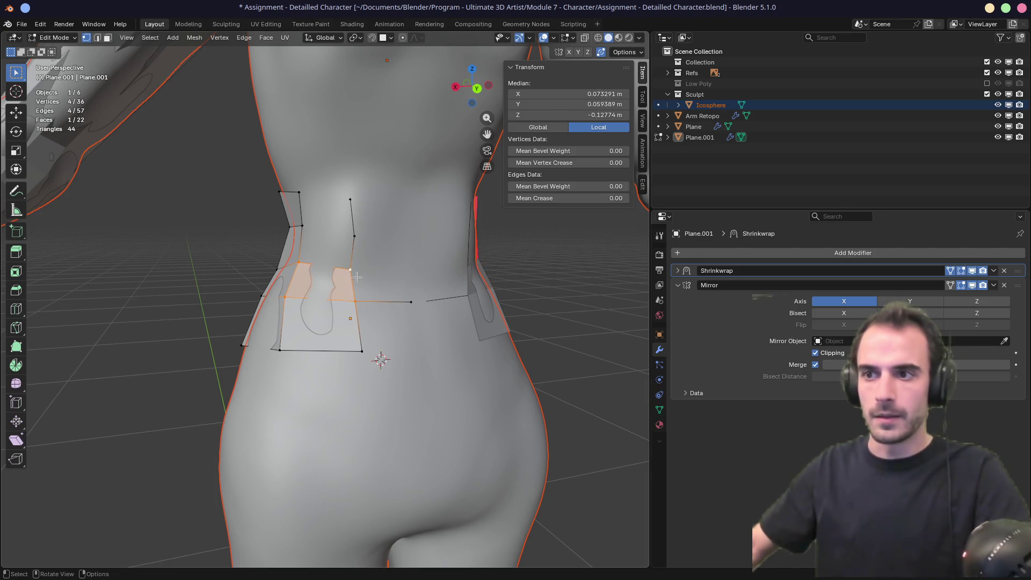
pyautogui.press('2')
pyautogui.click(325, 267)
pyautogui.press('f')
pyautogui.press('f')
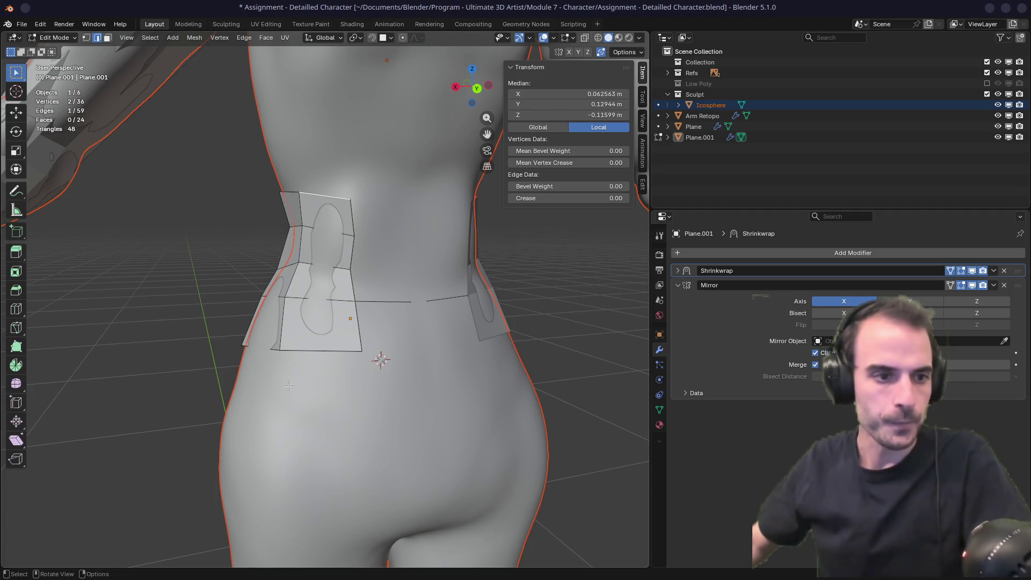
# Step: Disable the Mirror modifier's viewport and render display
pyautogui.moveTo(230, 352); pyautogui.dragTo(269, 348, button='middle')
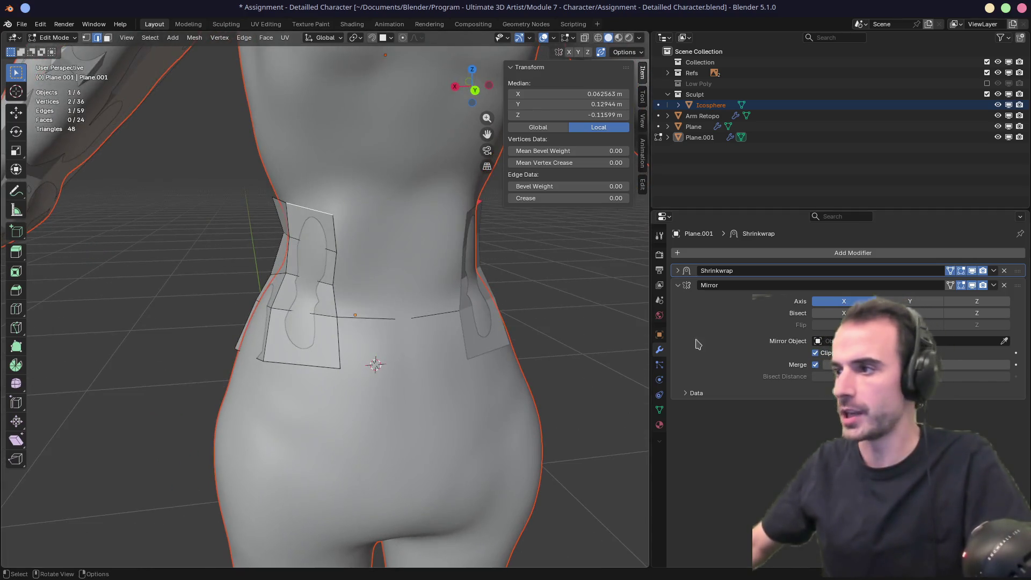
pyautogui.click(983, 285)
pyautogui.click(973, 285)
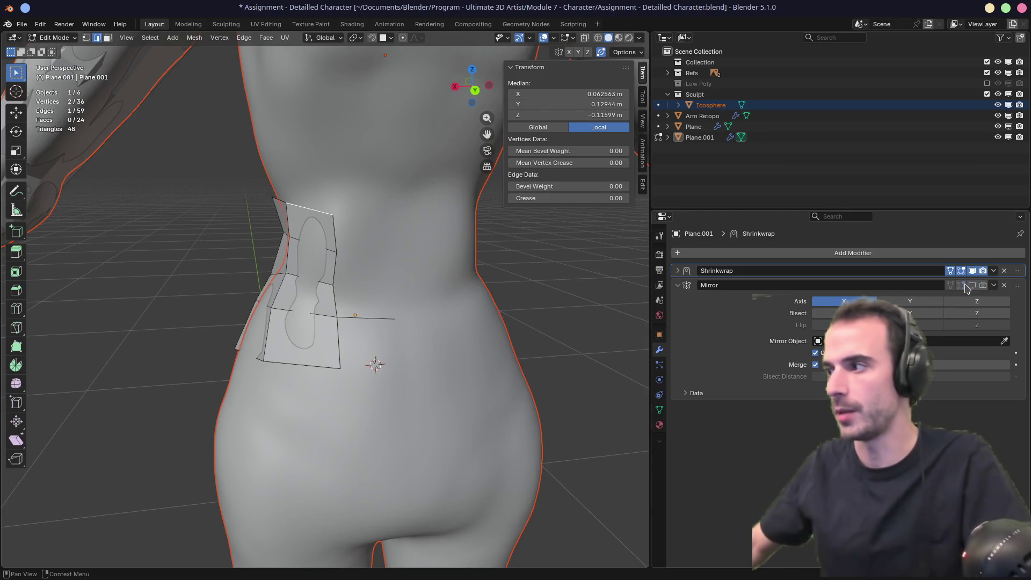
# Step: Delete the stray vertex at the end of the back patch edge
pyautogui.moveTo(404, 301); pyautogui.dragTo(396, 306, button='middle')
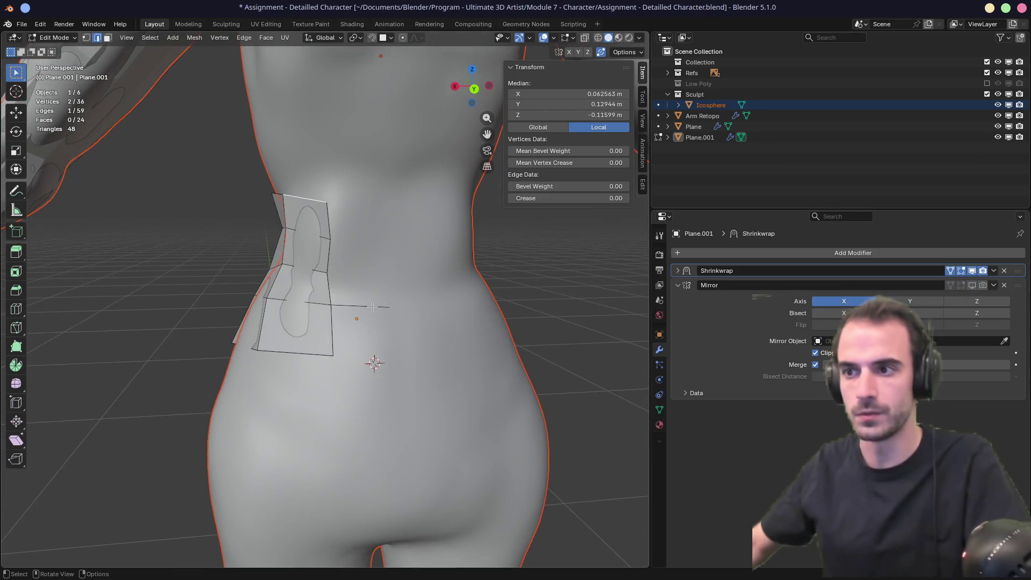
pyautogui.press('1')
pyautogui.click(394, 306)
pyautogui.press('x')
pyautogui.click(395, 306)
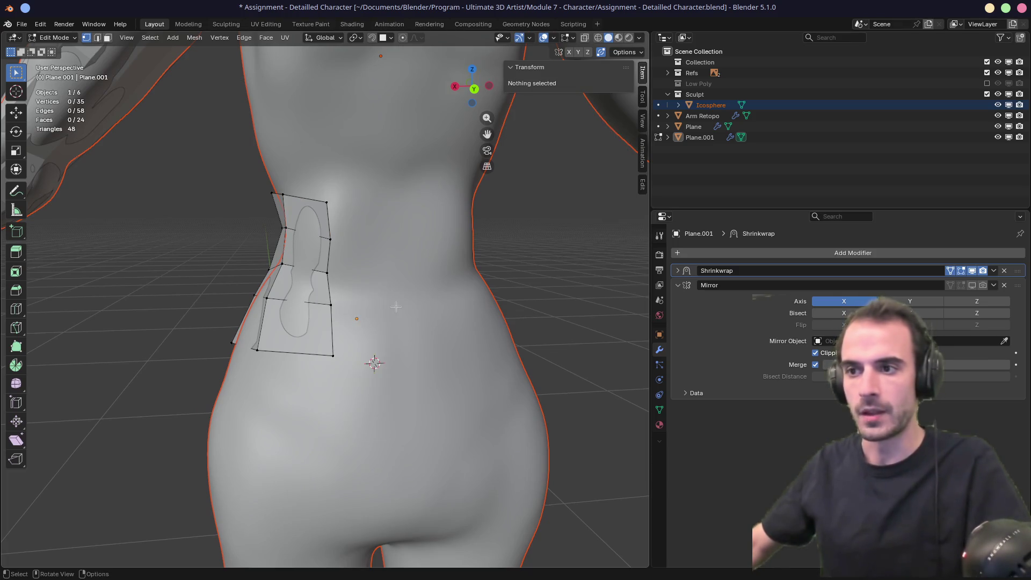
# Step: Merge all vertices by distance, leaving 35 vertices, then select a right-side edge
pyautogui.press('a')
pyautogui.press('m')
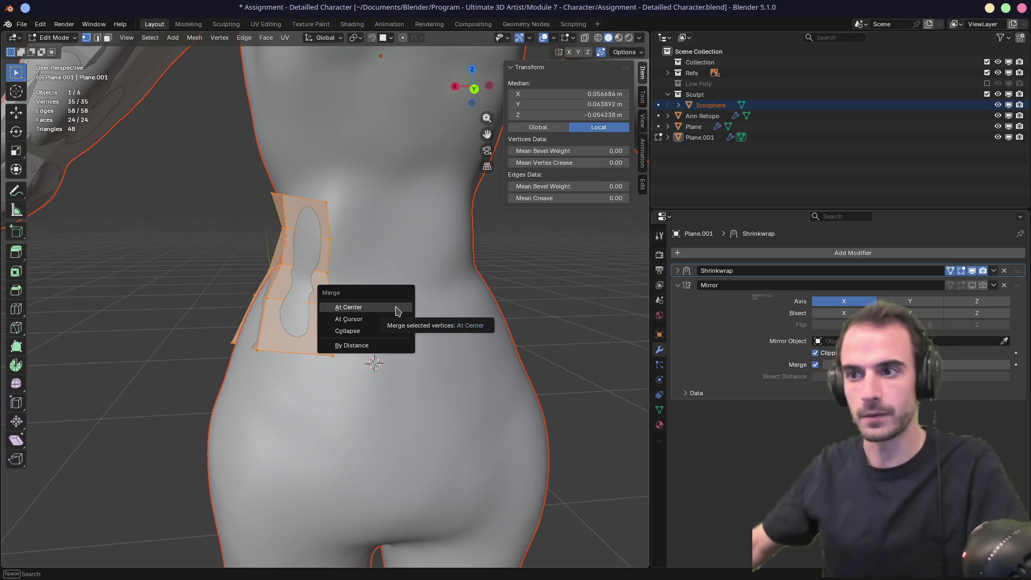
pyautogui.click(350, 345)
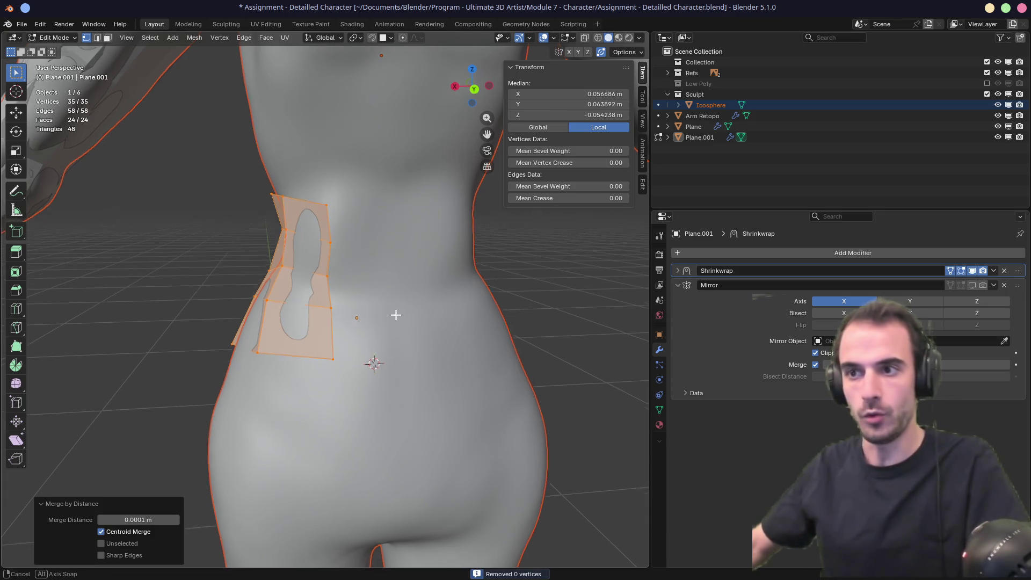
pyautogui.press('2')
pyautogui.click(343, 358)
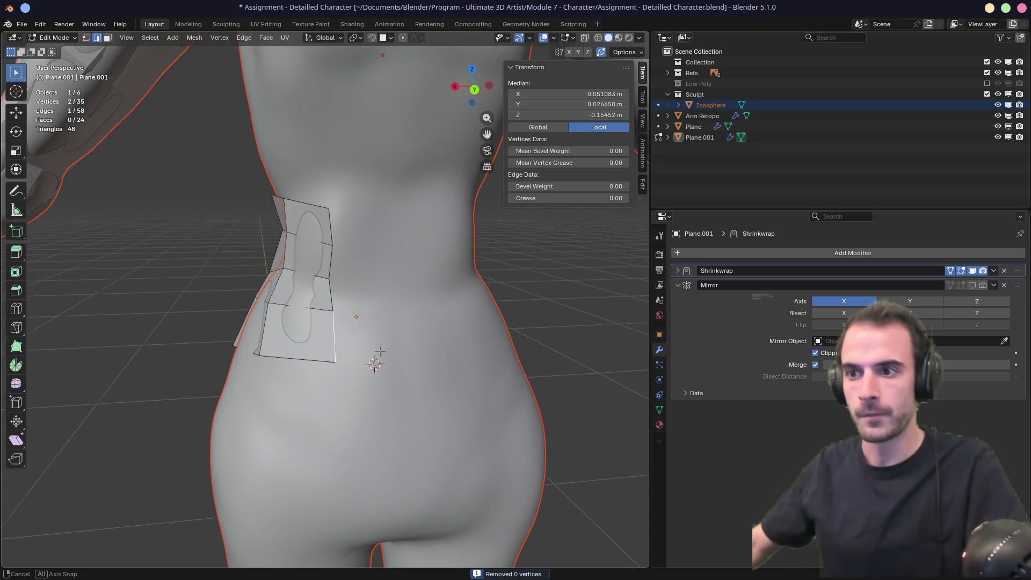
pyautogui.moveTo(343, 354)
pyautogui.mouseDown(button='middle')
pyautogui.moveTo(359, 338)
pyautogui.moveTo(349, 328)
pyautogui.mouseUp(button='middle')
# Step: Select the edge column and extrude it outward twice
pyautogui.keyDown('shift'); pyautogui.click(301, 290); pyautogui.keyUp('shift')
pyautogui.keyDown('shift'); pyautogui.click(301, 269); pyautogui.keyUp('shift')
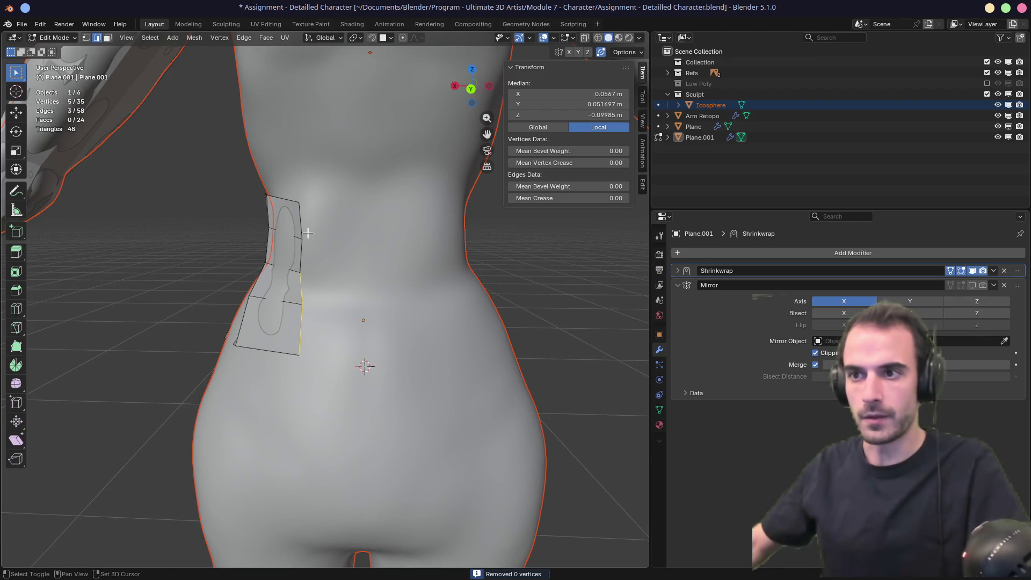
pyautogui.keyDown('shift'); pyautogui.click(303, 240); pyautogui.keyUp('shift')
pyautogui.keyDown('shift'); pyautogui.click(299, 220); pyautogui.keyUp('shift')
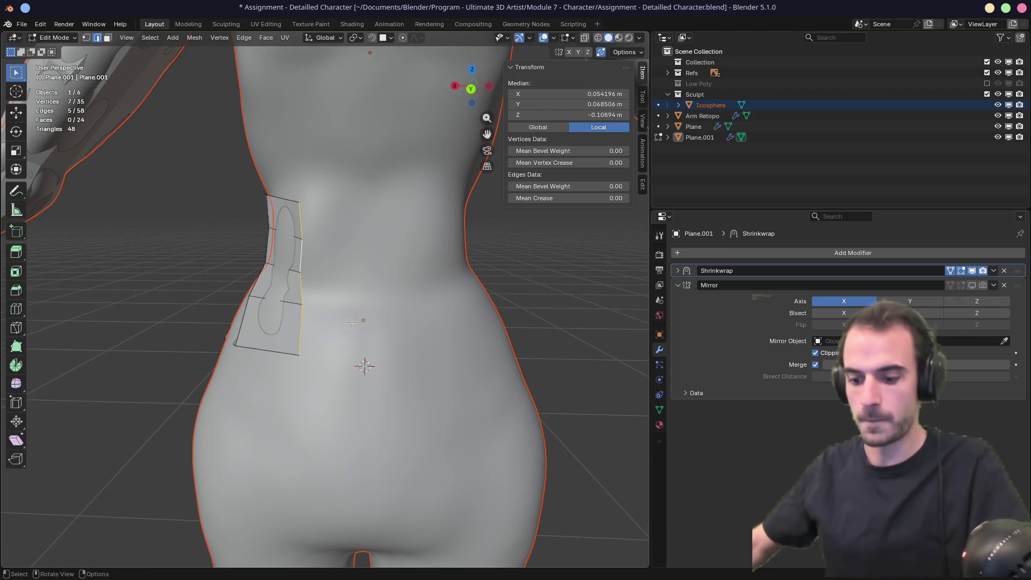
pyautogui.keyDown('ctrl'); pyautogui.rightClick(359, 278); pyautogui.keyUp('ctrl')
pyautogui.moveTo(364, 323)
pyautogui.mouseDown(button='middle')
pyautogui.moveTo(356, 362)
pyautogui.moveTo(380, 350)
pyautogui.mouseUp(button='middle')
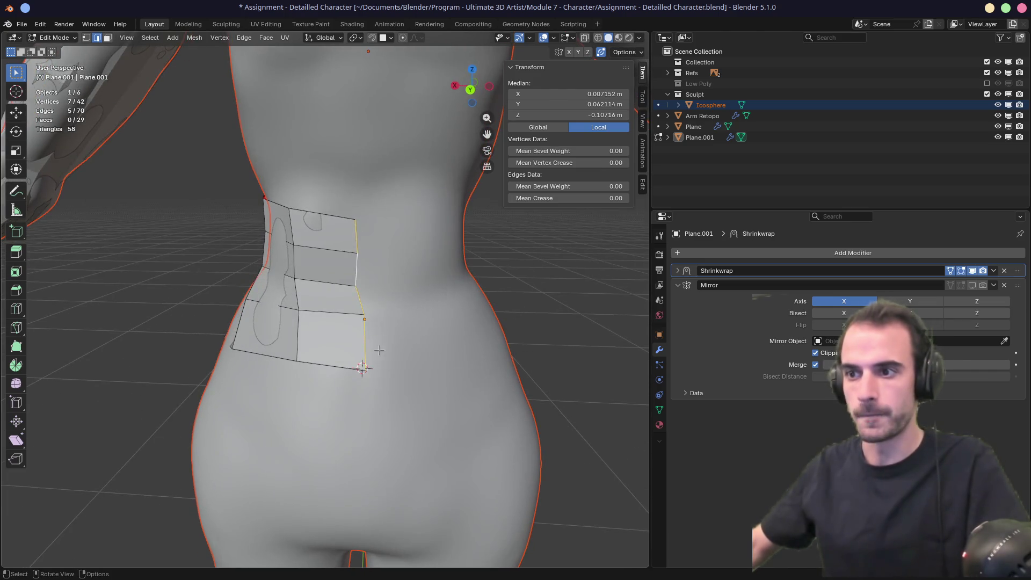
# Step: Scale the edge column to 0 on X and set its Median X to 0 m
pyautogui.press('s')
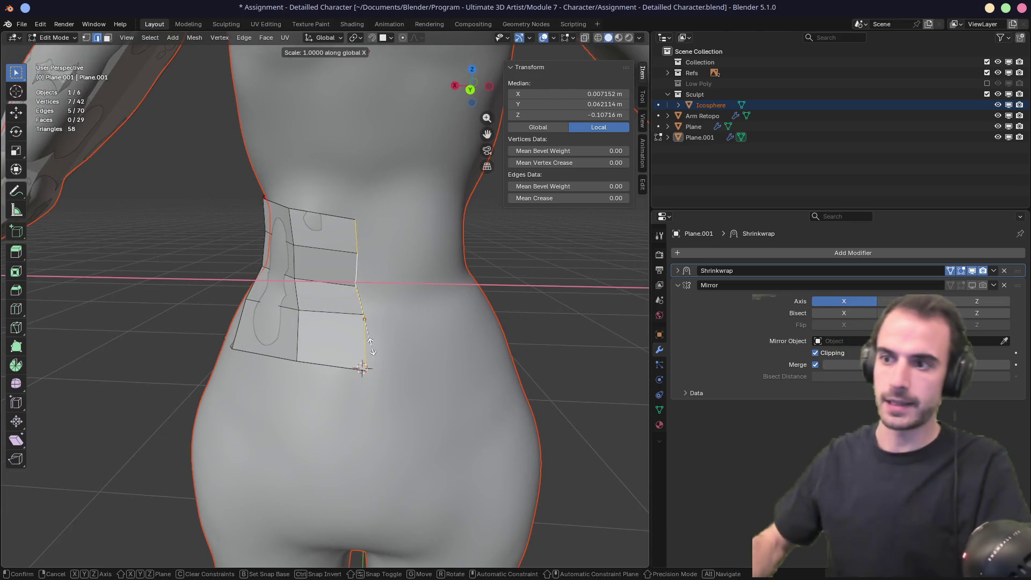
pyautogui.press('x')
pyautogui.press('0')
pyautogui.press('Return')
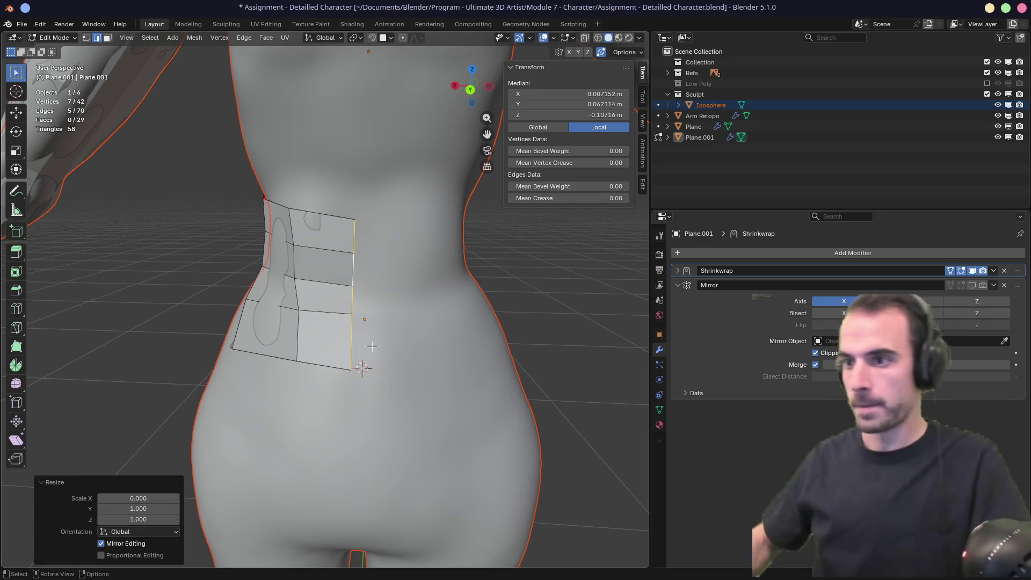
pyautogui.click(565, 94)
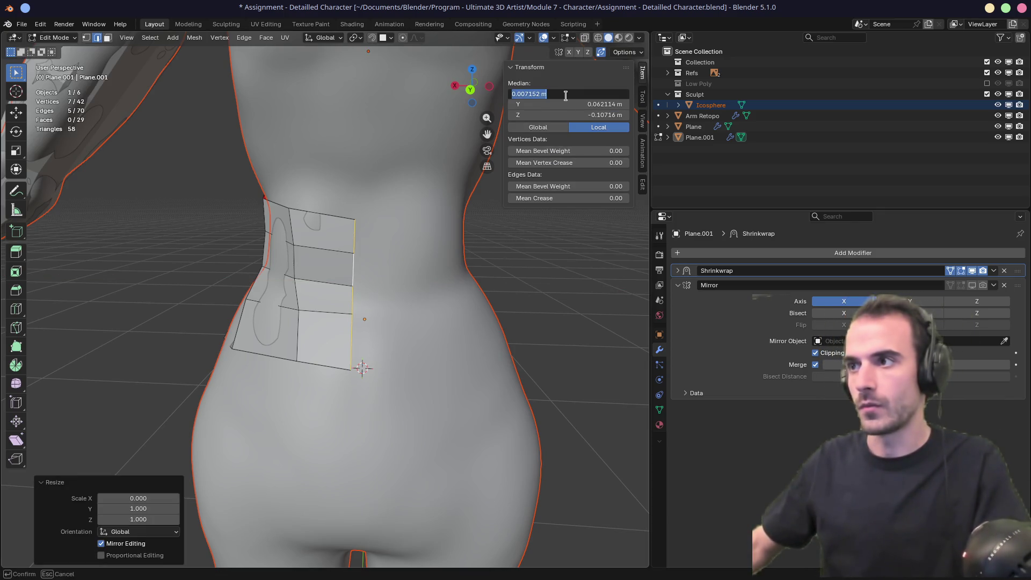
pyautogui.write('0')
pyautogui.press('Return')
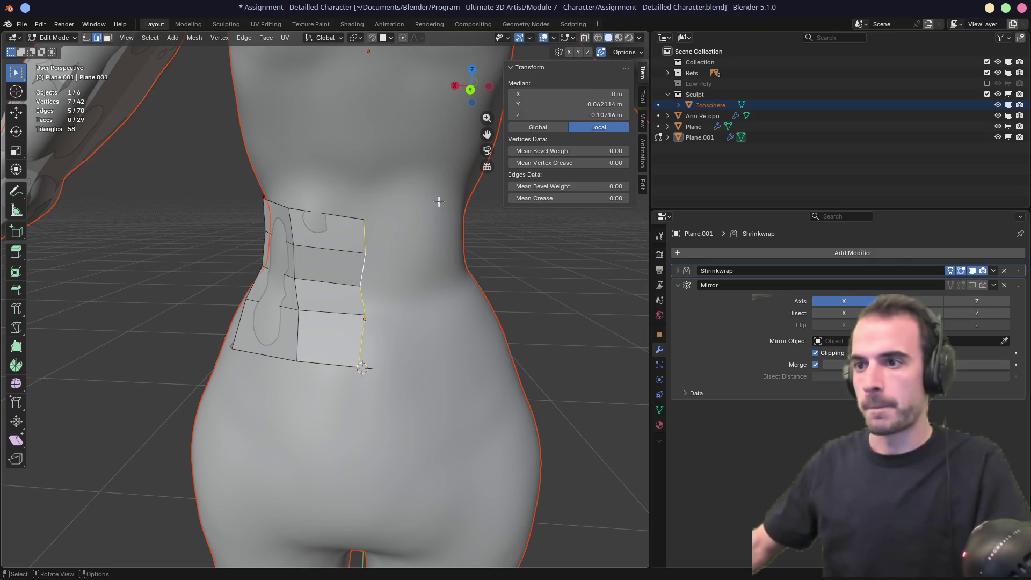
pyautogui.press('s')
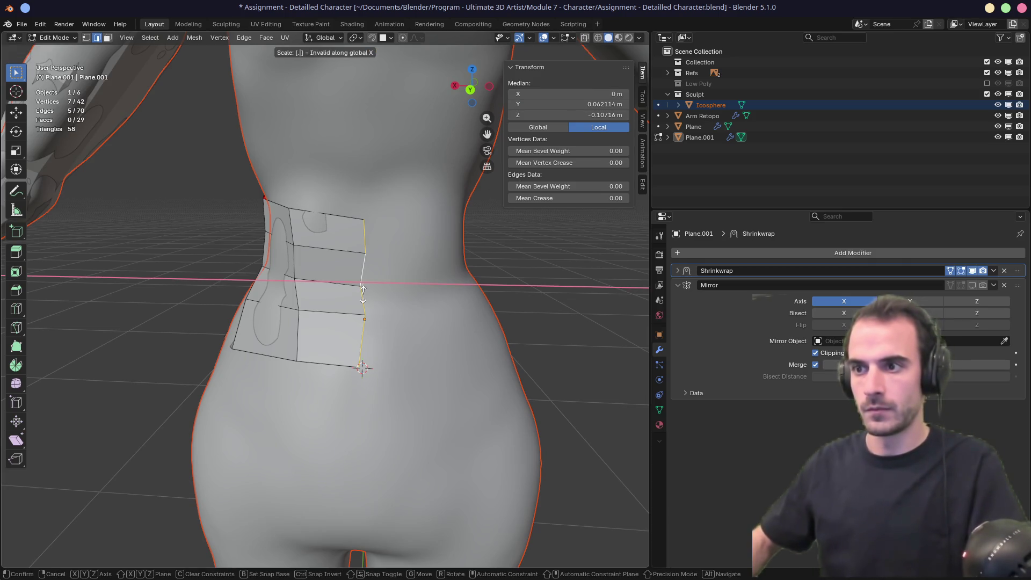
pyautogui.write('0')
# Step: Cancel the stray scale and rerun S X 0 to flatten the column on X
pyautogui.rightClick(363, 295)
pyautogui.write('sx0')
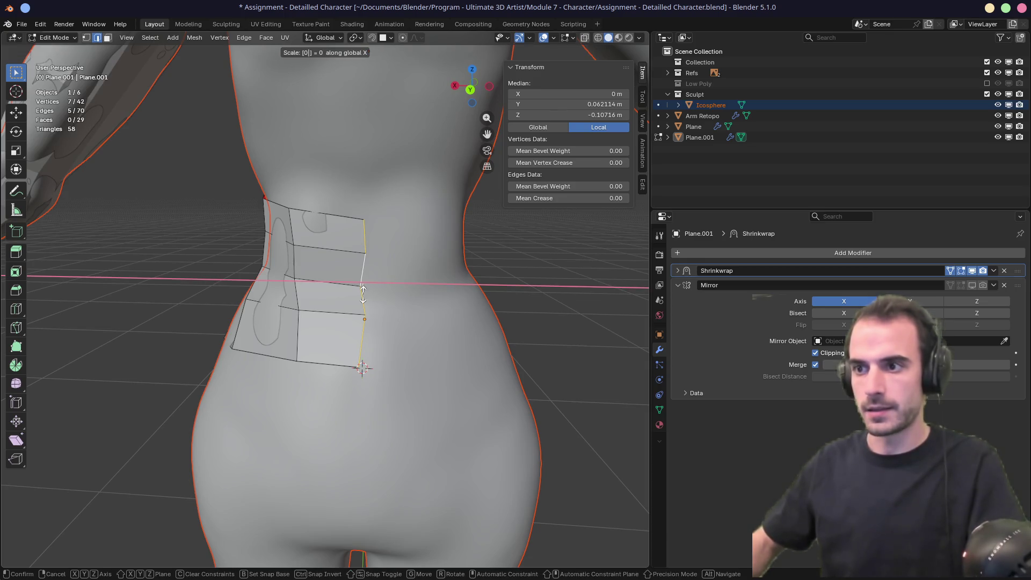
pyautogui.write('0')
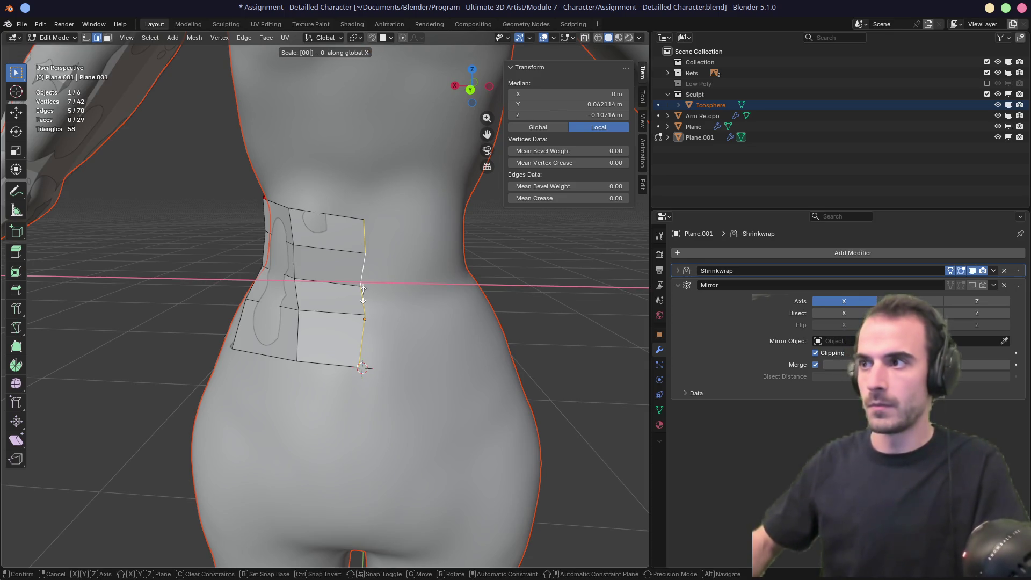
pyautogui.press('Return')
pyautogui.moveTo(385, 292); pyautogui.dragTo(391, 291, button='middle')
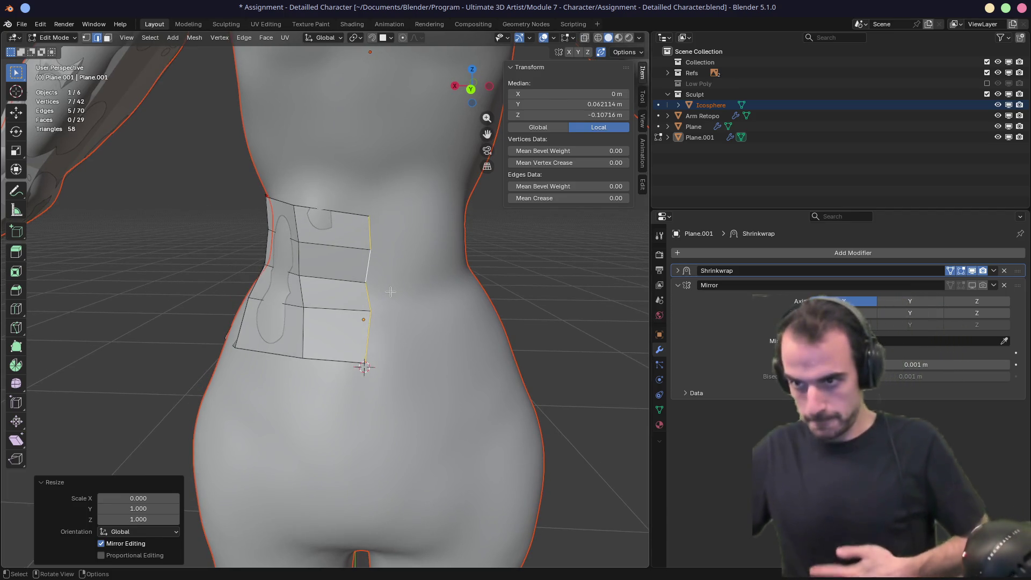
pyautogui.moveTo(391, 291)
pyautogui.mouseDown(button='middle')
pyautogui.moveTo(557, 288)
pyautogui.moveTo(302, 288)
pyautogui.moveTo(333, 295)
pyautogui.moveTo(306, 299)
pyautogui.moveTo(357, 299)
pyautogui.moveTo(322, 295)
pyautogui.mouseUp(button='middle')
# Step: Delete the stray centre-seam edge and the edges at the leftover seam vertex
pyautogui.scroll(5, 320, 292)
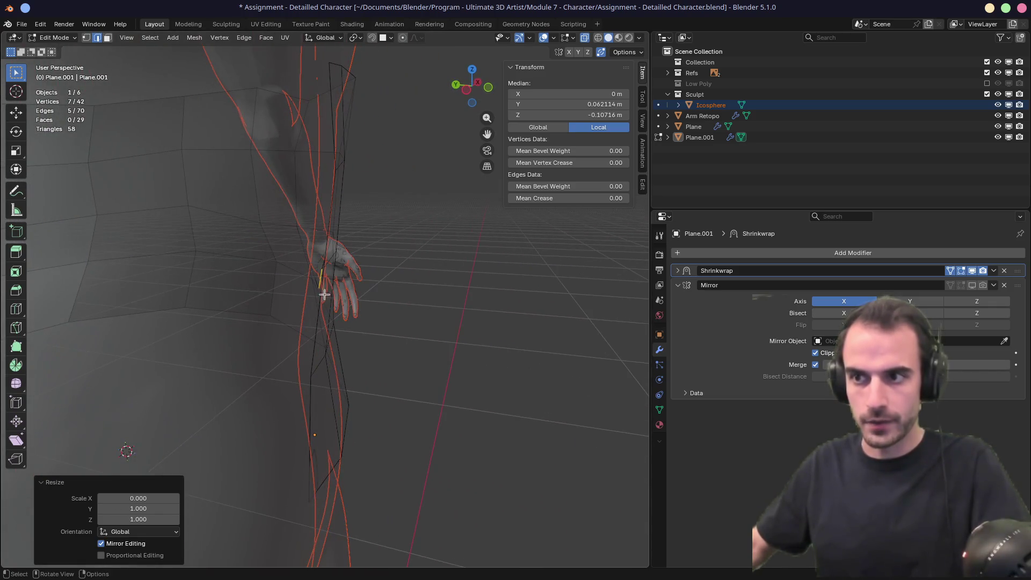
pyautogui.click(322, 295)
pyautogui.scroll(3, 322, 295)
pyautogui.press('g')
pyautogui.click(337, 285)
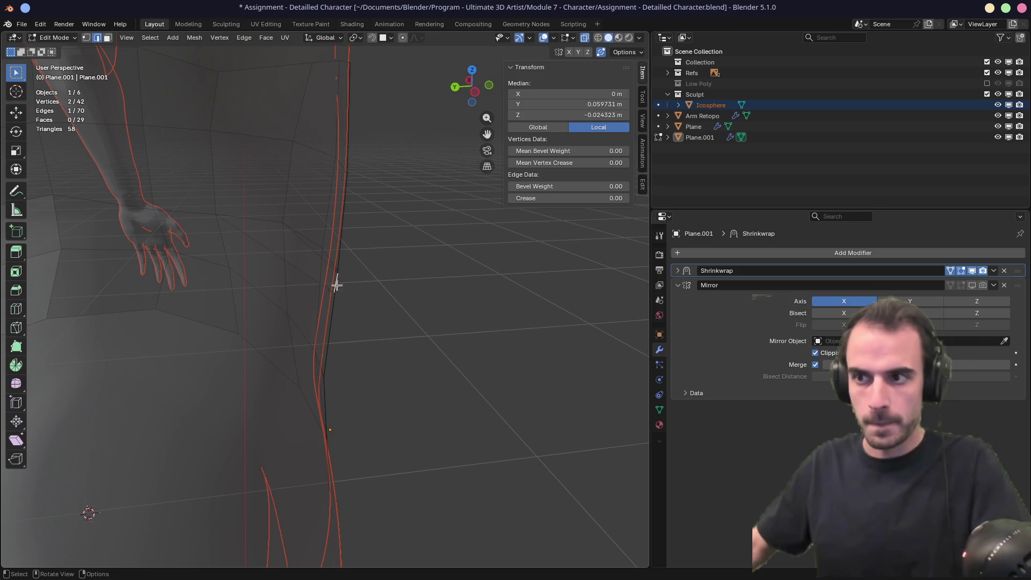
pyautogui.press('x')
pyautogui.click(333, 300)
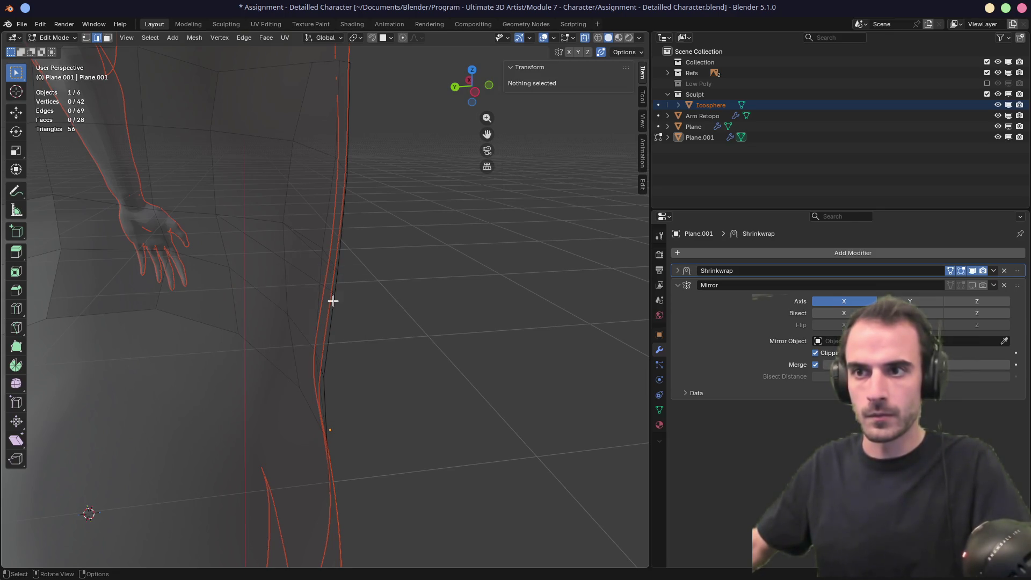
pyautogui.press('1')
pyautogui.press('x')
pyautogui.press('Escape')
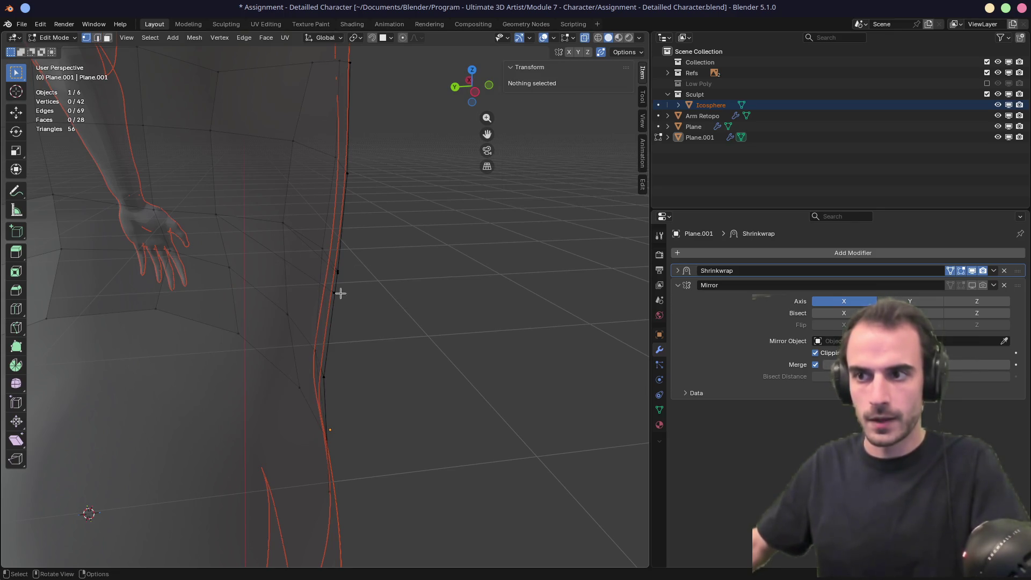
pyautogui.click(349, 298)
pyautogui.press('x')
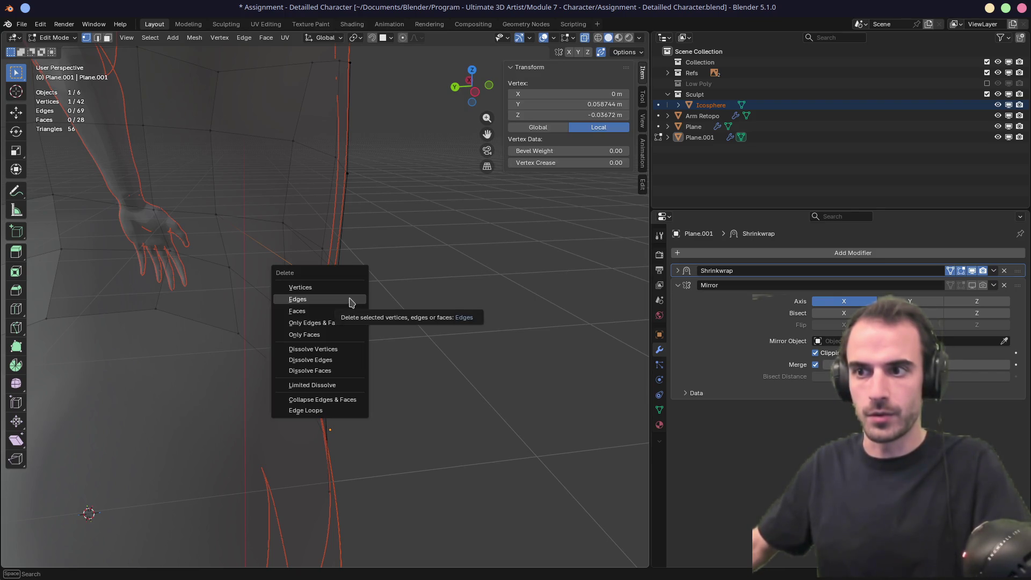
pyautogui.click(350, 299)
# Step: Tidy the patch's top-edge vertices with move and slide to even out the grid
pyautogui.moveTo(350, 288)
pyautogui.mouseDown(button='middle')
pyautogui.moveTo(368, 306)
pyautogui.moveTo(258, 300)
pyautogui.moveTo(301, 296)
pyautogui.moveTo(283, 286)
pyautogui.mouseUp(button='middle')
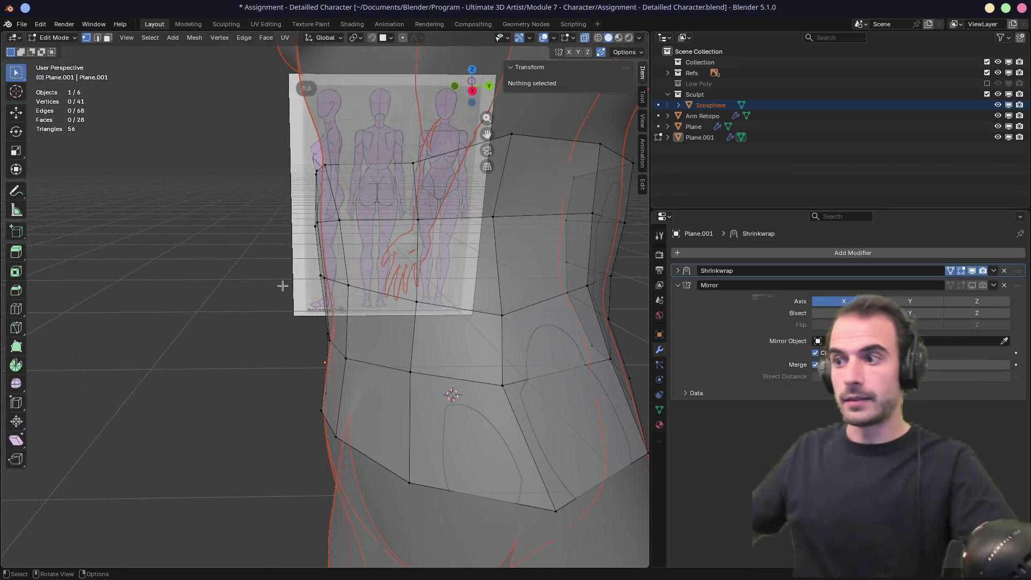
pyautogui.moveTo(283, 285)
pyautogui.mouseDown(button='middle')
pyautogui.moveTo(533, 246)
pyautogui.moveTo(380, 241)
pyautogui.mouseUp(button='middle')
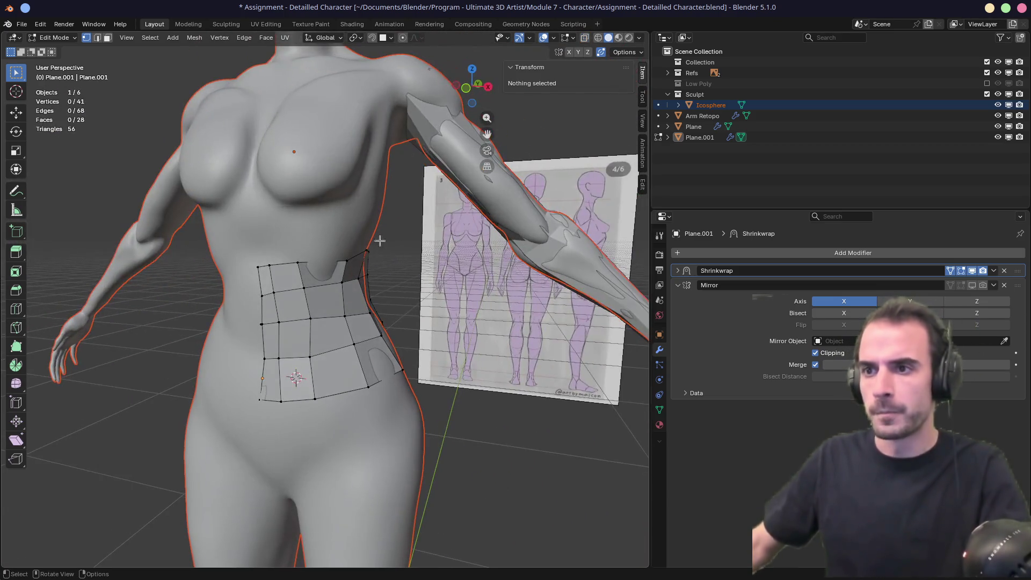
pyautogui.click(268, 267)
pyautogui.press('g')
pyautogui.click(273, 266)
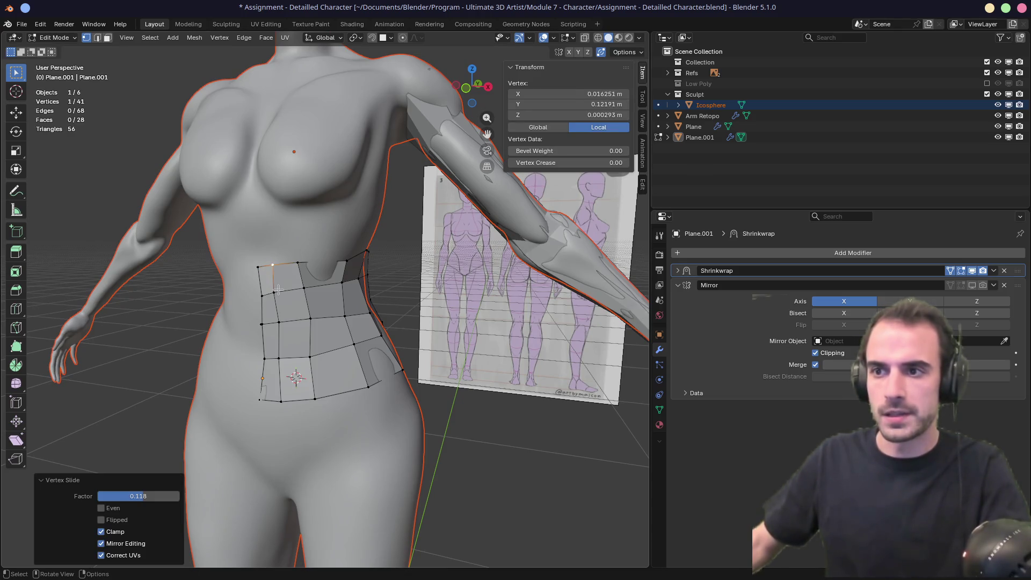
pyautogui.press('g')
pyautogui.click(285, 290)
pyautogui.click(273, 321)
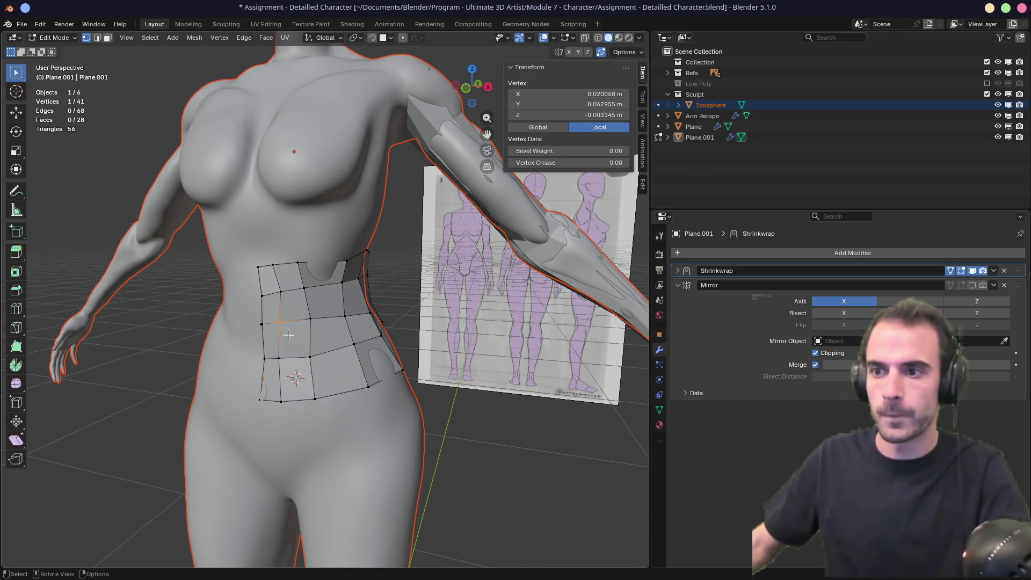
pyautogui.press('g')
pyautogui.click(294, 334)
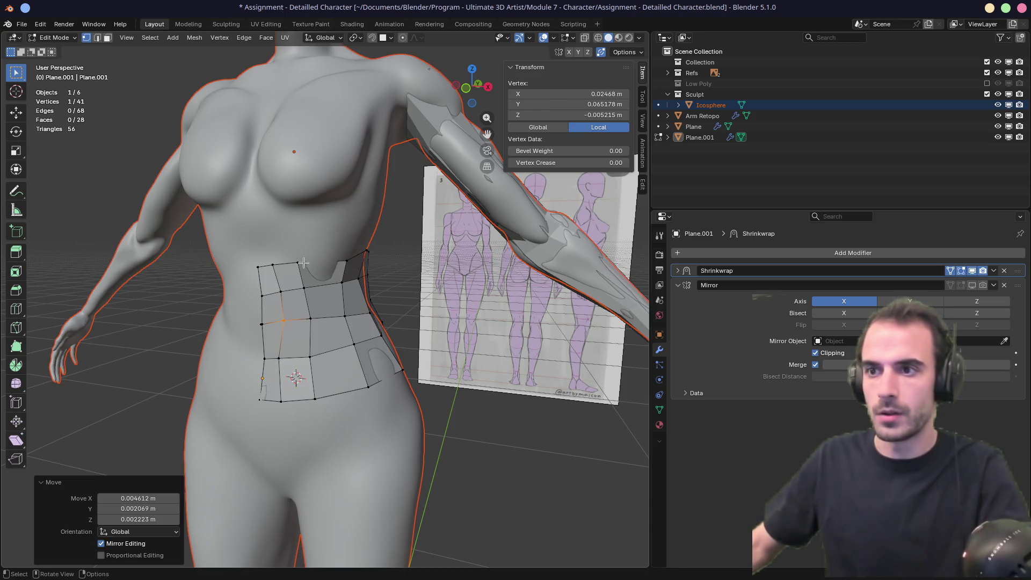
# Step: Extrude the patch's top boundary loop upward into a new row of quads below the chest
pyautogui.press('2')
pyautogui.keyDown('alt'); pyautogui.click(274, 265); pyautogui.keyUp('alt')
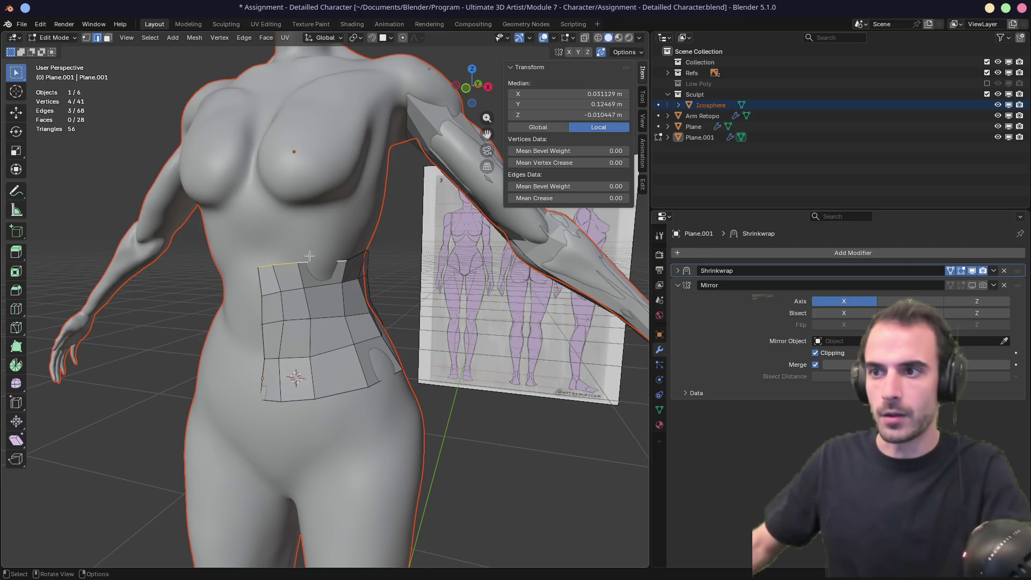
pyautogui.moveTo(309, 255); pyautogui.dragTo(313, 248, button='middle')
pyautogui.press('e')
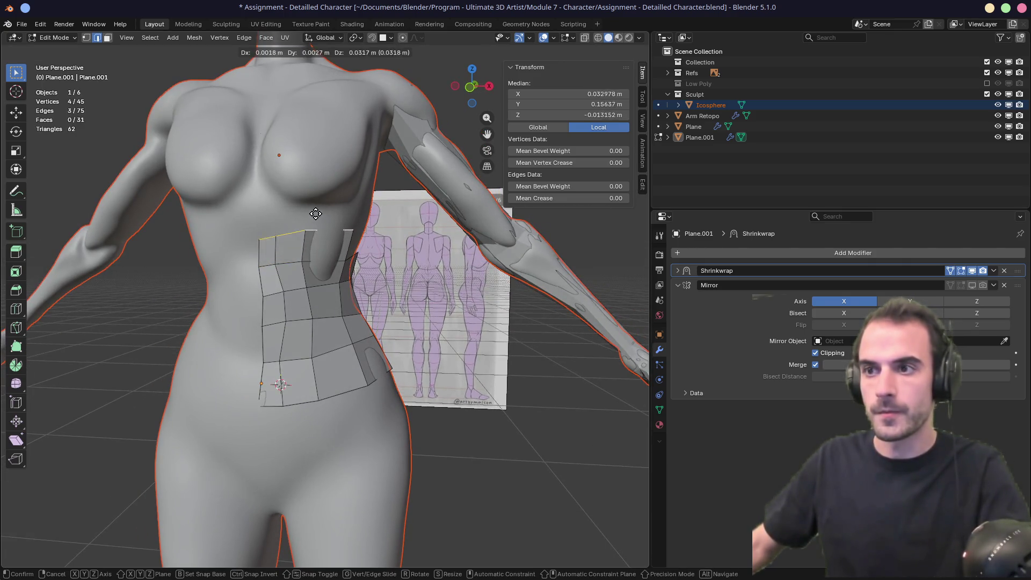
pyautogui.click(316, 204)
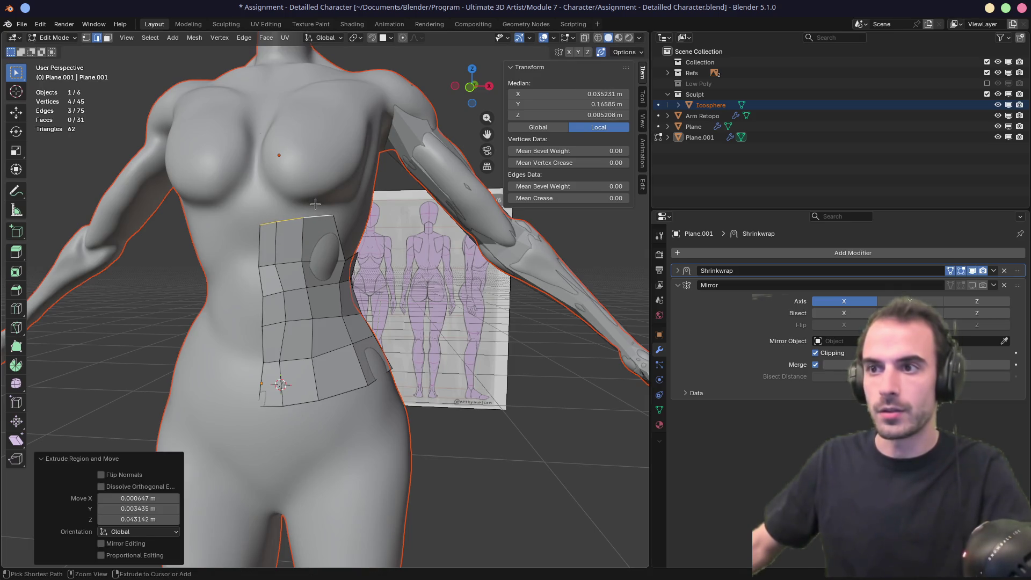
# Step: Adjust the new row's top-left and top-right vertices to fit the torso
pyautogui.press('1')
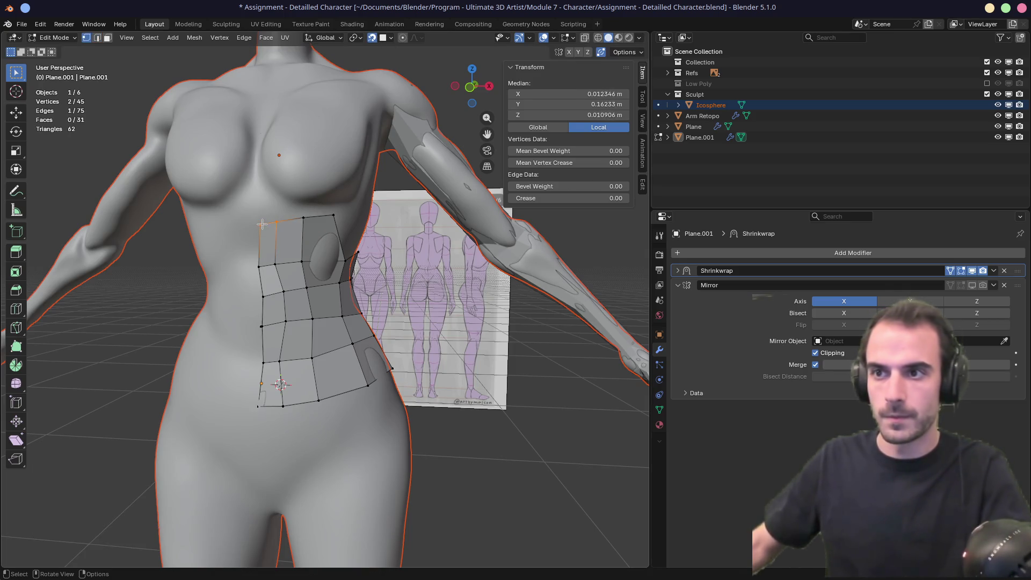
pyautogui.click(263, 225)
pyautogui.moveTo(263, 225); pyautogui.dragTo(263, 215)
pyautogui.moveTo(263, 215)
pyautogui.mouseDown(button='middle')
pyautogui.moveTo(338, 218)
pyautogui.moveTo(301, 217)
pyautogui.mouseUp(button='middle')
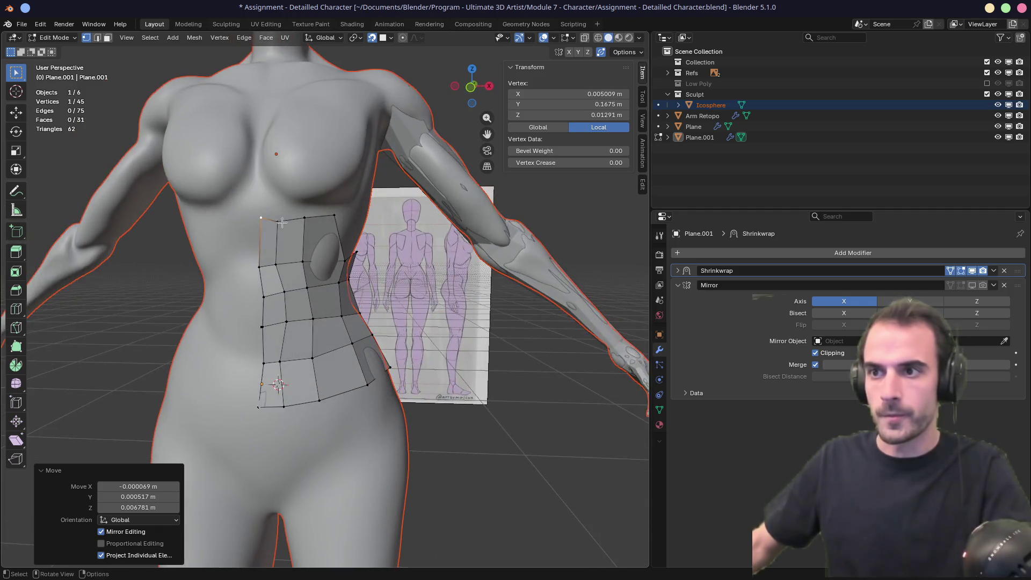
pyautogui.moveTo(280, 220)
pyautogui.mouseDown()
pyautogui.moveTo(309, 216)
pyautogui.moveTo(260, 211)
pyautogui.moveTo(355, 228)
pyautogui.moveTo(343, 224)
pyautogui.mouseUp()
pyautogui.click(322, 232)
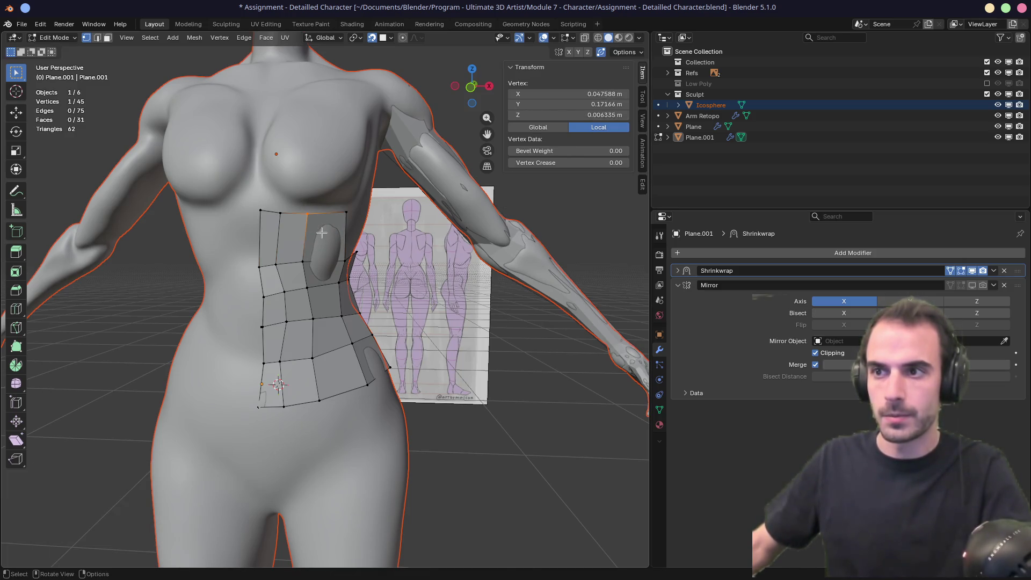
pyautogui.keyDown('alt'); pyautogui.click(304, 257); pyautogui.keyUp('alt')
# Step: Slide two vertical edge loops along the patch to even the quad spacing
pyautogui.press('g')
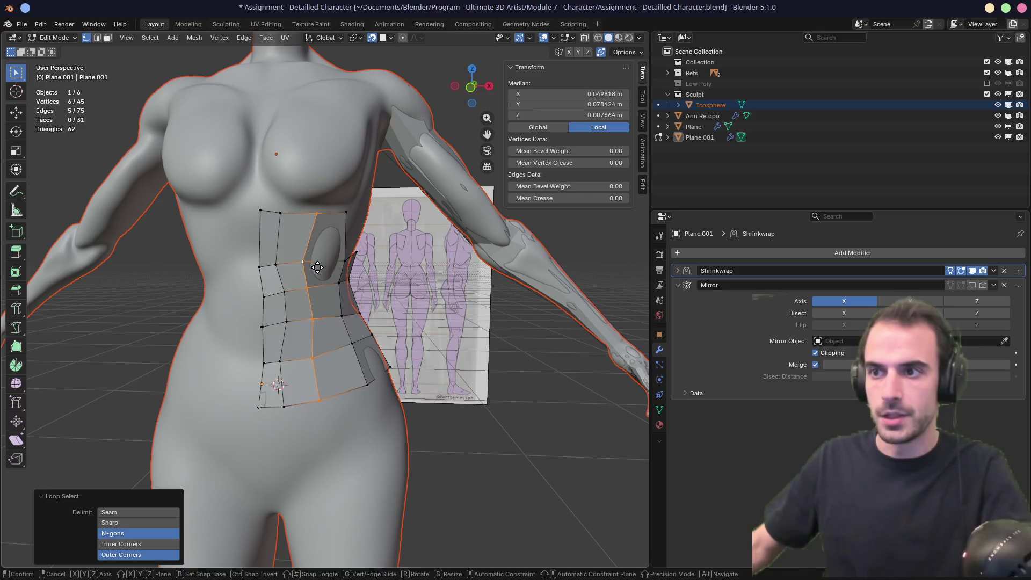
pyautogui.press('g')
pyautogui.click(317, 267)
pyautogui.moveTo(317, 267)
pyautogui.mouseDown(button='middle')
pyautogui.moveTo(230, 267)
pyautogui.moveTo(285, 304)
pyautogui.mouseUp(button='middle')
pyautogui.keyDown('alt'); pyautogui.click(285, 304); pyautogui.keyUp('alt')
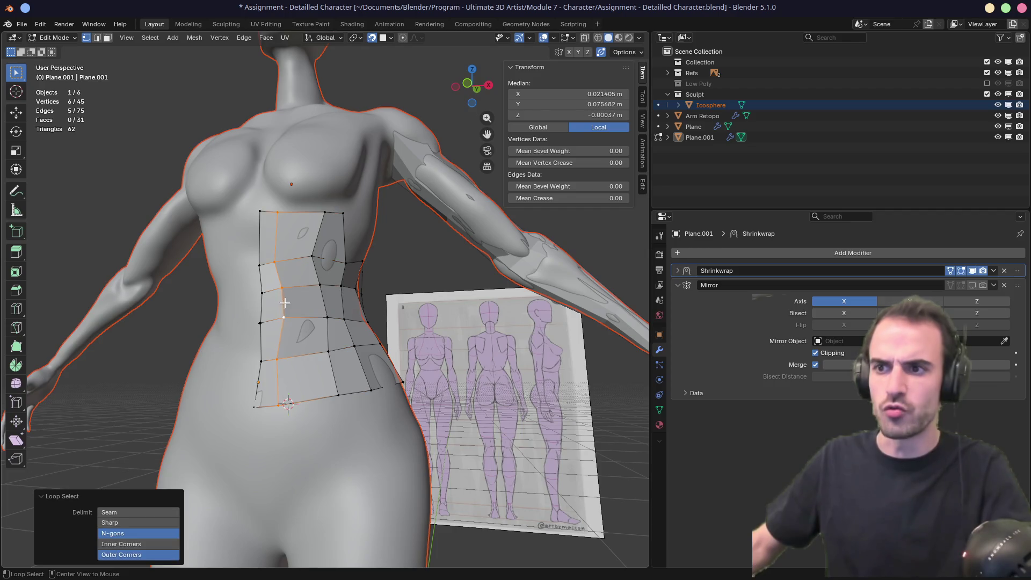
pyautogui.press('g')
pyautogui.press('g')
pyautogui.click(295, 302)
pyautogui.moveTo(294, 301); pyautogui.dragTo(370, 242, button='middle')
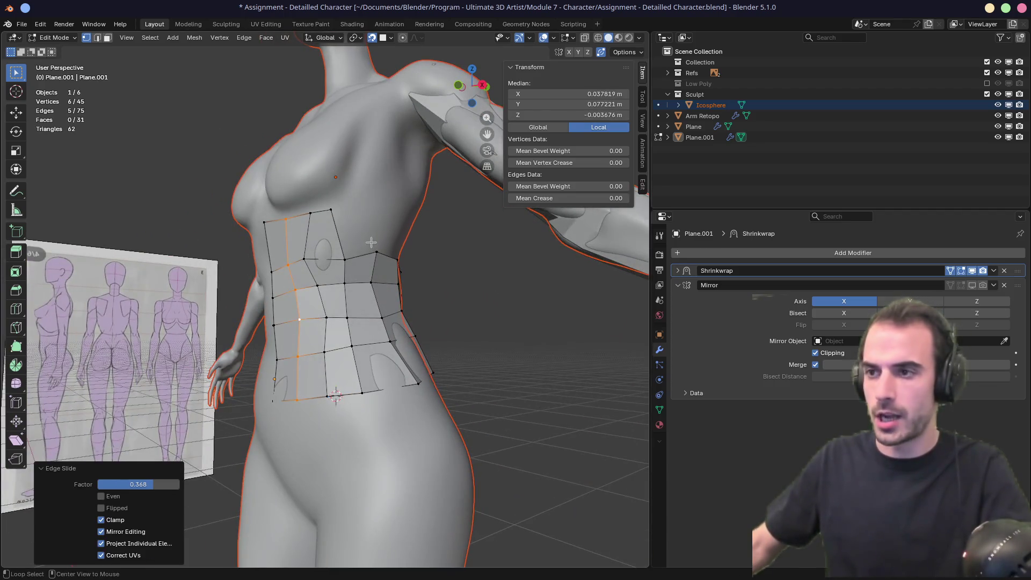
pyautogui.scroll(-2, 344, 263)
pyautogui.moveTo(329, 277); pyautogui.dragTo(325, 276, button='middle')
pyautogui.scroll(3, 325, 275)
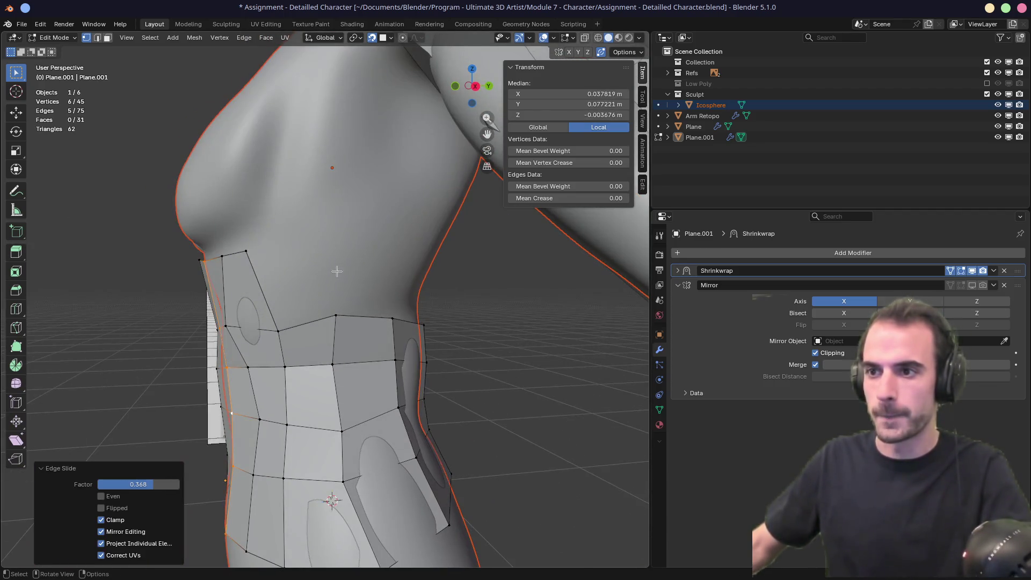
# Step: Reposition the side's top vertex and extrude two vertices up the side toward the armpit
pyautogui.click(337, 315)
pyautogui.moveTo(337, 315); pyautogui.dragTo(337, 287, button='middle')
pyautogui.press('g')
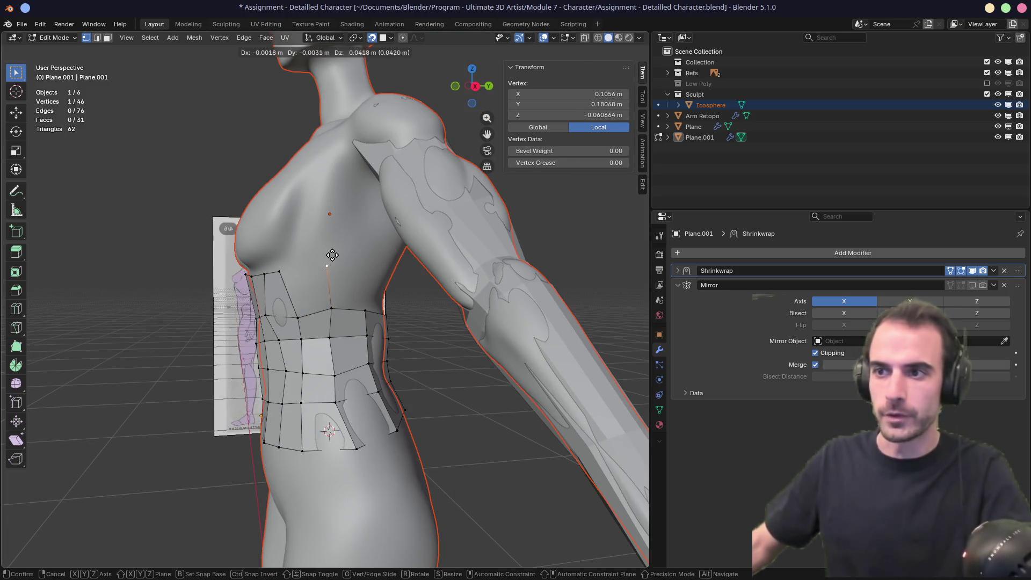
pyautogui.click(332, 255)
pyautogui.press('e')
pyautogui.click(337, 187)
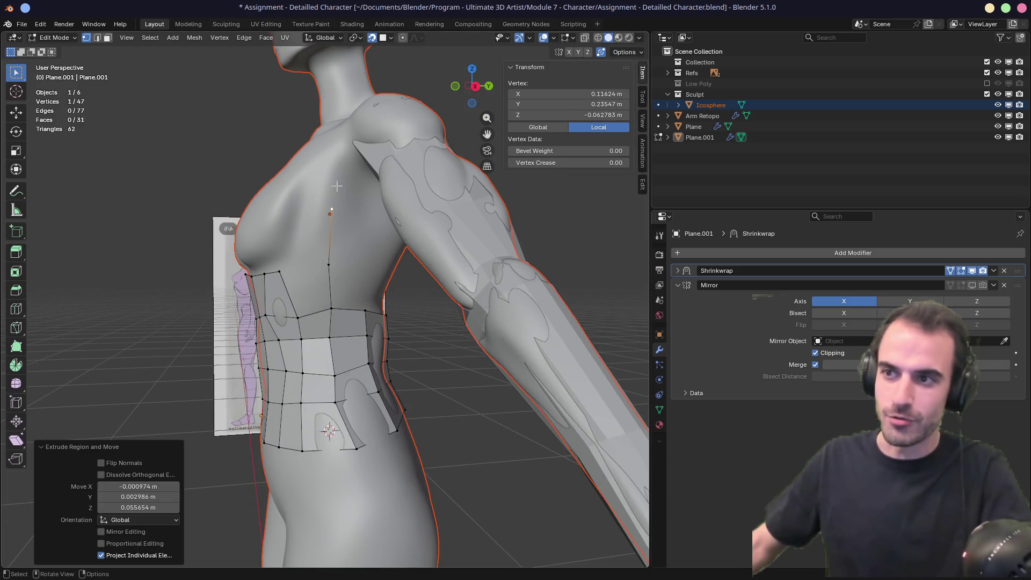
pyautogui.press('e')
pyautogui.click(342, 167)
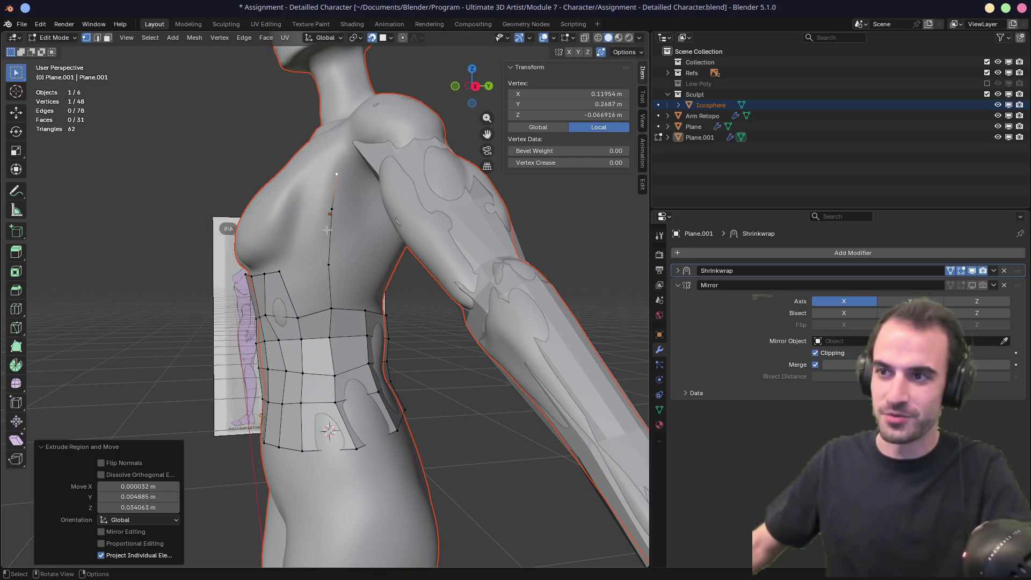
# Step: Extrude a second chain of three vertices up the torso to below the chest
pyautogui.moveTo(360, 302); pyautogui.dragTo(363, 308, button='middle')
pyautogui.click(365, 310)
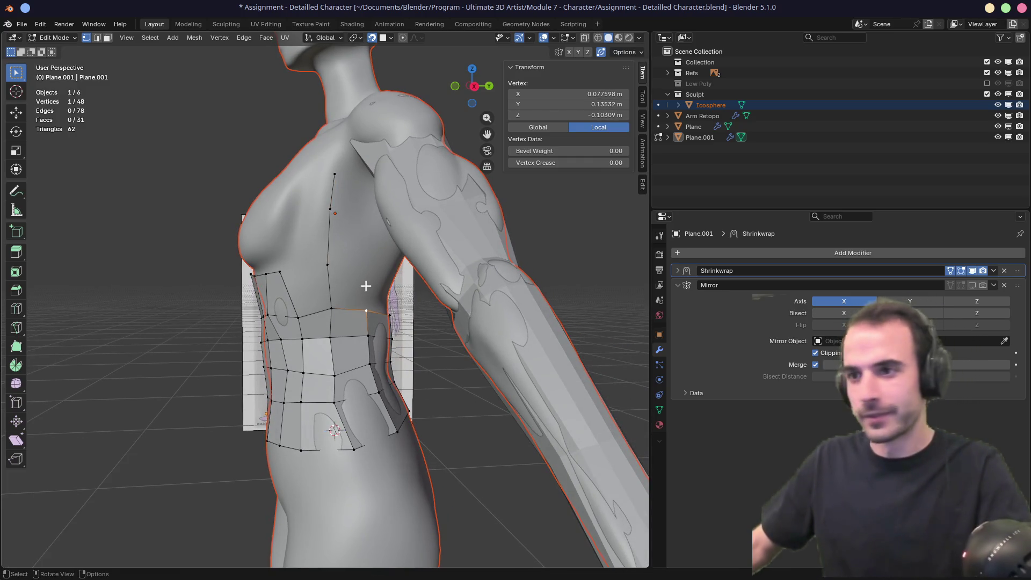
pyautogui.press('e')
pyautogui.click(368, 242)
pyautogui.press('e')
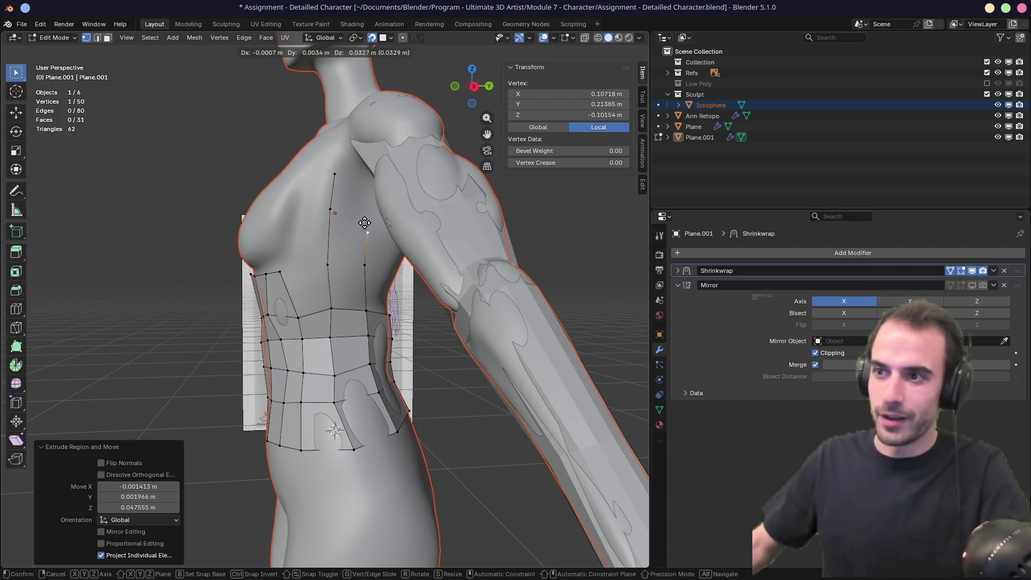
pyautogui.click(363, 220)
pyautogui.press('e')
pyautogui.click(366, 183)
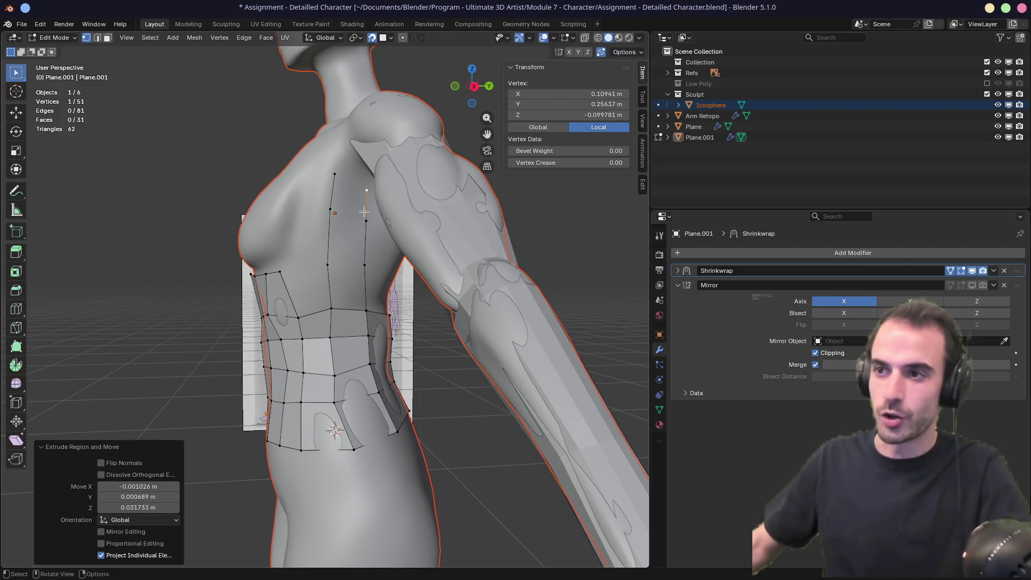
pyautogui.moveTo(326, 277); pyautogui.dragTo(340, 291, button='middle')
# Step: Fill a face between the selected vertices and select its top edge in Edge mode
pyautogui.press('f')
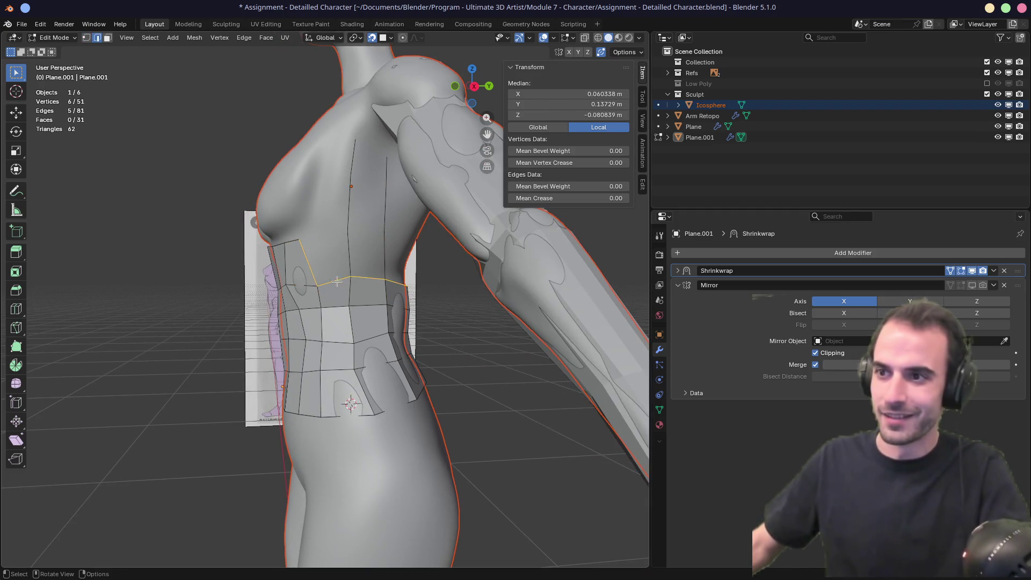
pyautogui.press('2')
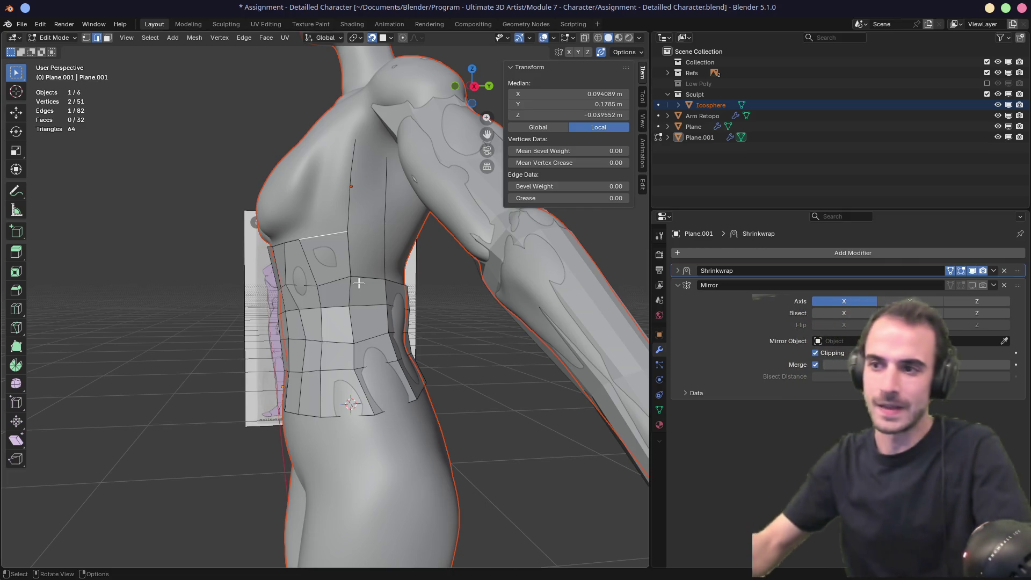
pyautogui.click(375, 278)
pyautogui.moveTo(374, 279)
pyautogui.mouseDown(button='middle')
pyautogui.moveTo(408, 271)
pyautogui.moveTo(324, 287)
pyautogui.mouseUp(button='middle')
# Step: Extrude two new vertices up the back from the mesh's top vertex
pyautogui.click(325, 287)
pyautogui.press('e')
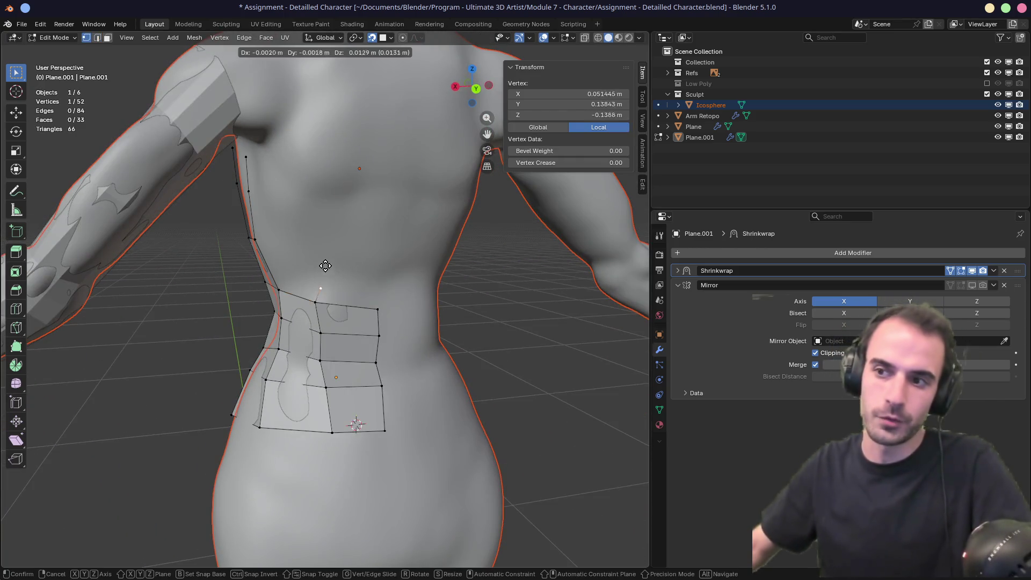
pyautogui.click(308, 225)
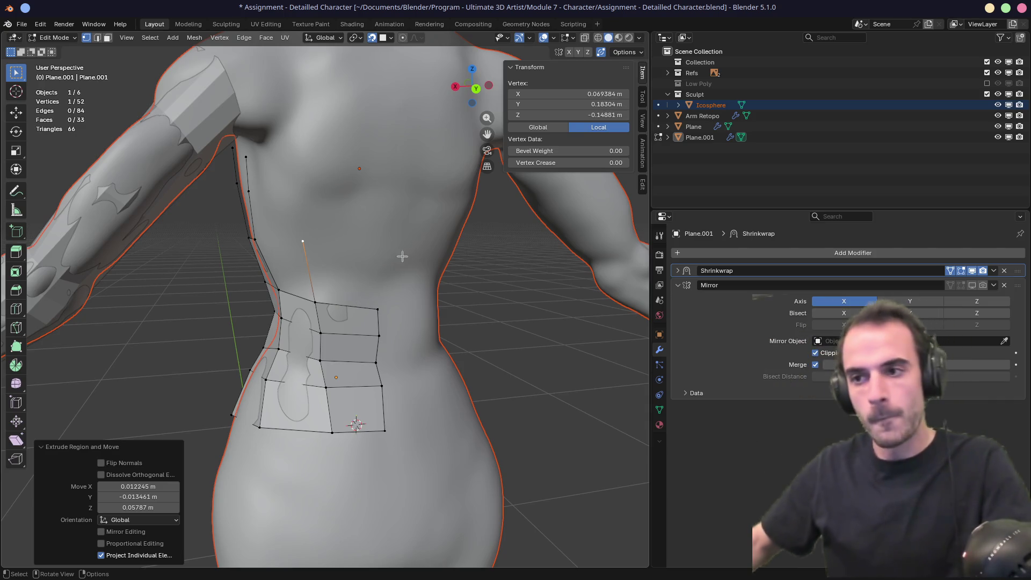
pyautogui.moveTo(402, 253); pyautogui.dragTo(380, 270, button='middle')
pyautogui.press('e')
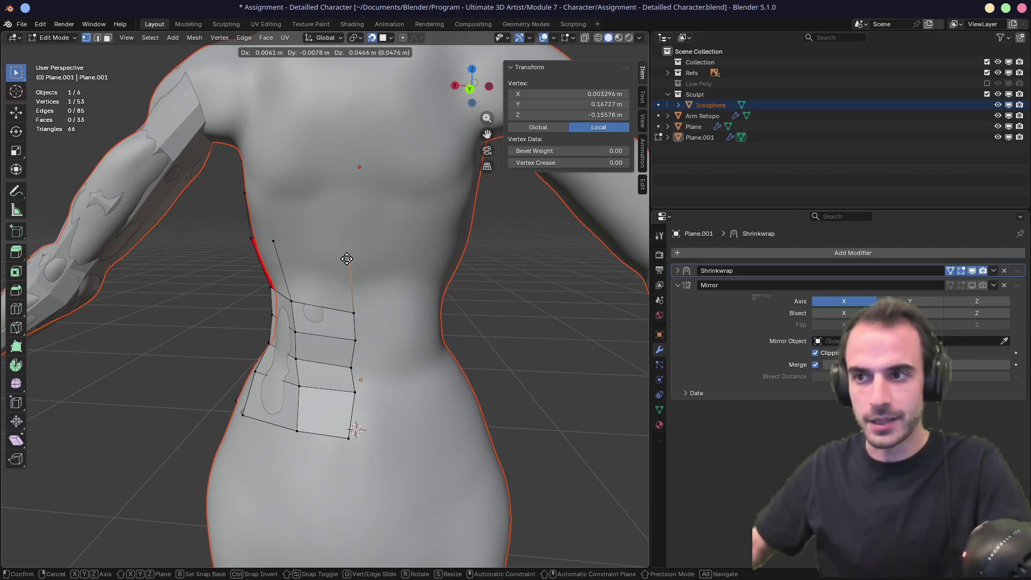
pyautogui.click(347, 259)
# Step: Move two back vertices into place, then pick a few more before clearing the selection
pyautogui.click(274, 241)
pyautogui.keyDown('shift'); pyautogui.click(292, 249); pyautogui.keyUp('shift')
pyautogui.press('g')
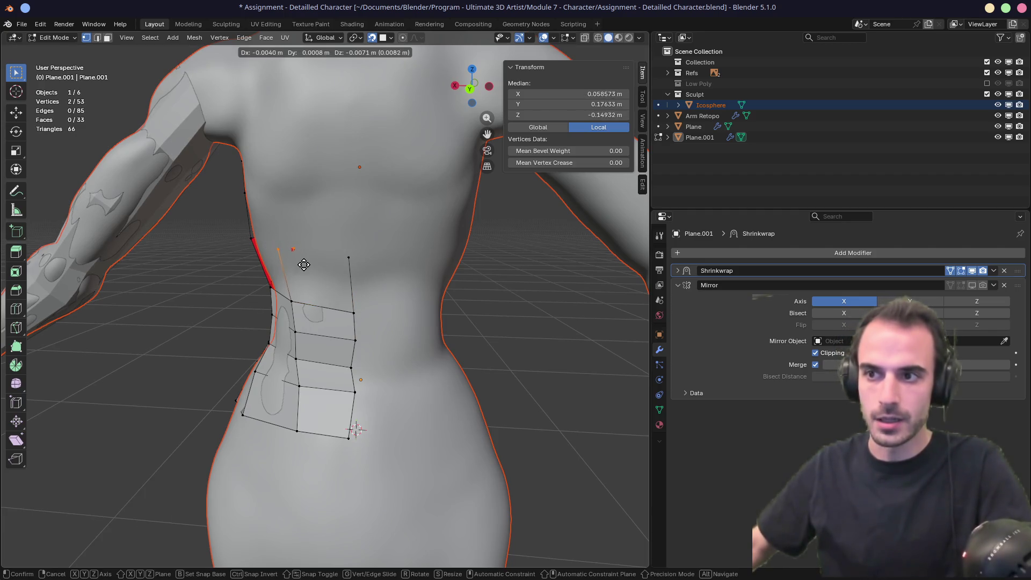
pyautogui.click(304, 265)
pyautogui.moveTo(371, 287)
pyautogui.mouseDown(button='middle')
pyautogui.moveTo(369, 239)
pyautogui.moveTo(333, 240)
pyautogui.moveTo(421, 230)
pyautogui.moveTo(335, 244)
pyautogui.moveTo(317, 233)
pyautogui.moveTo(309, 252)
pyautogui.moveTo(460, 251)
pyautogui.moveTo(422, 253)
pyautogui.mouseUp(button='middle')
pyautogui.click(351, 243)
pyautogui.keyDown('ctrl'); pyautogui.click(345, 236); pyautogui.keyUp('ctrl')
pyautogui.keyDown('ctrl'); pyautogui.click(322, 253); pyautogui.keyUp('ctrl')
pyautogui.click(434, 295)
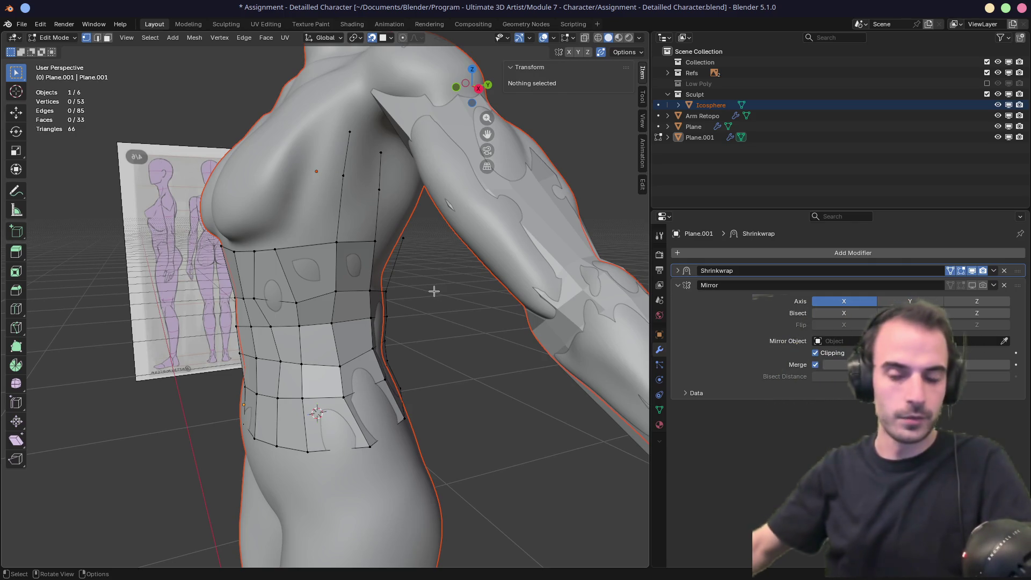
pyautogui.moveTo(433, 291); pyautogui.dragTo(273, 193, button='middle')
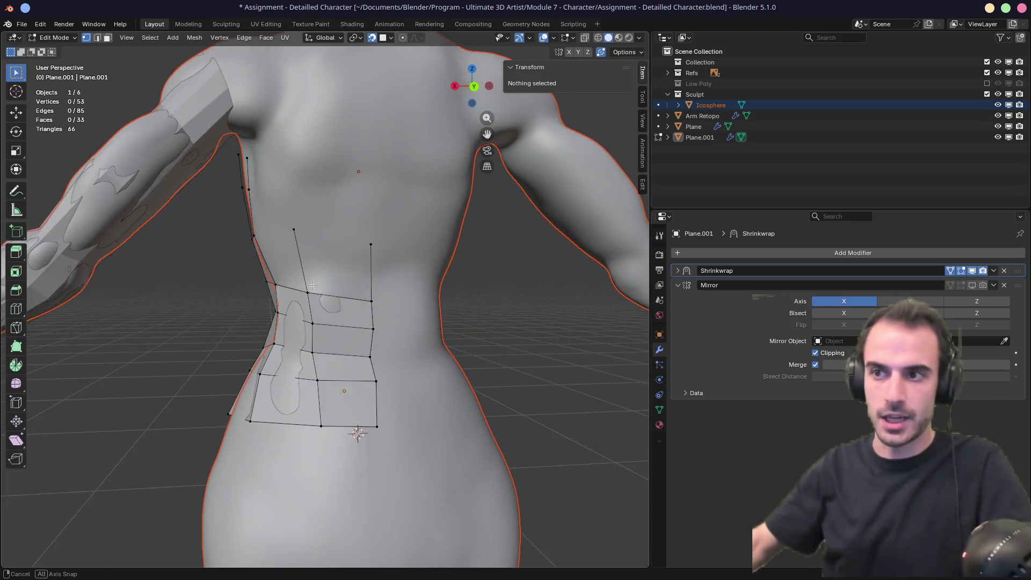
pyautogui.moveTo(273, 192); pyautogui.dragTo(393, 278)
pyautogui.moveTo(173, 268)
pyautogui.mouseDown(button='middle')
pyautogui.moveTo(350, 276)
pyautogui.moveTo(245, 256)
pyautogui.mouseUp(button='middle')
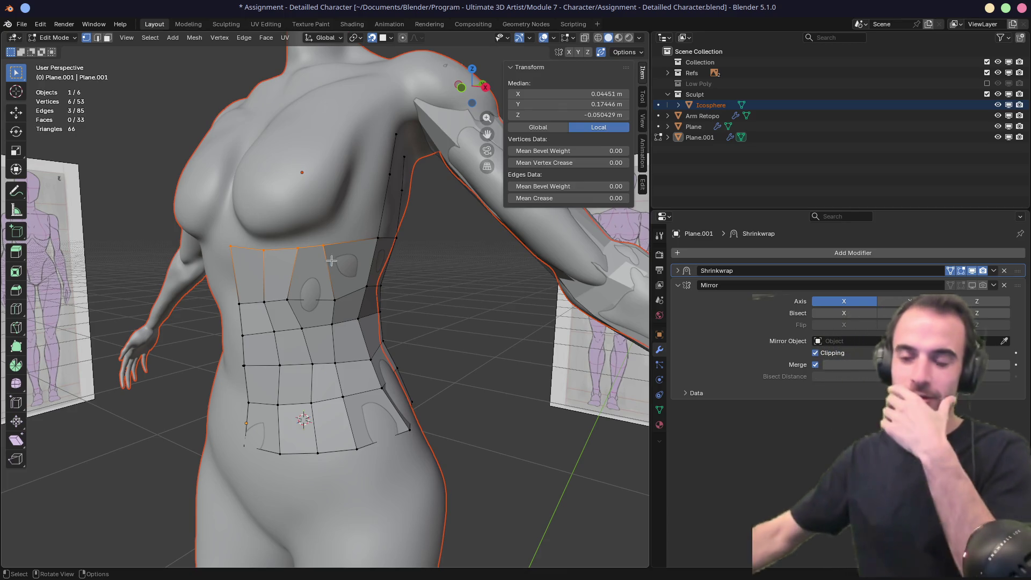
pyautogui.click(390, 174)
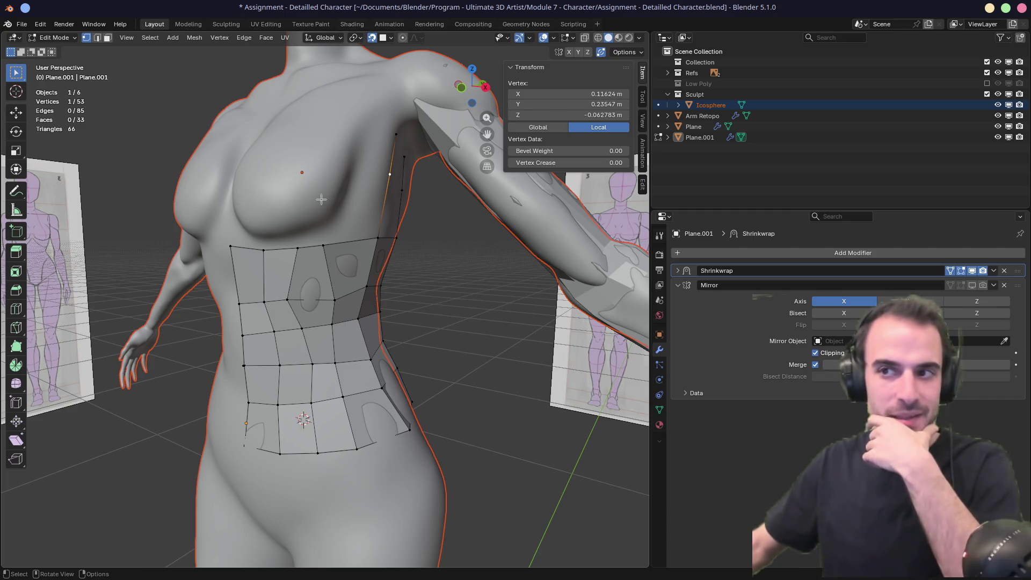
pyautogui.moveTo(377, 204); pyautogui.dragTo(189, 206, button='middle')
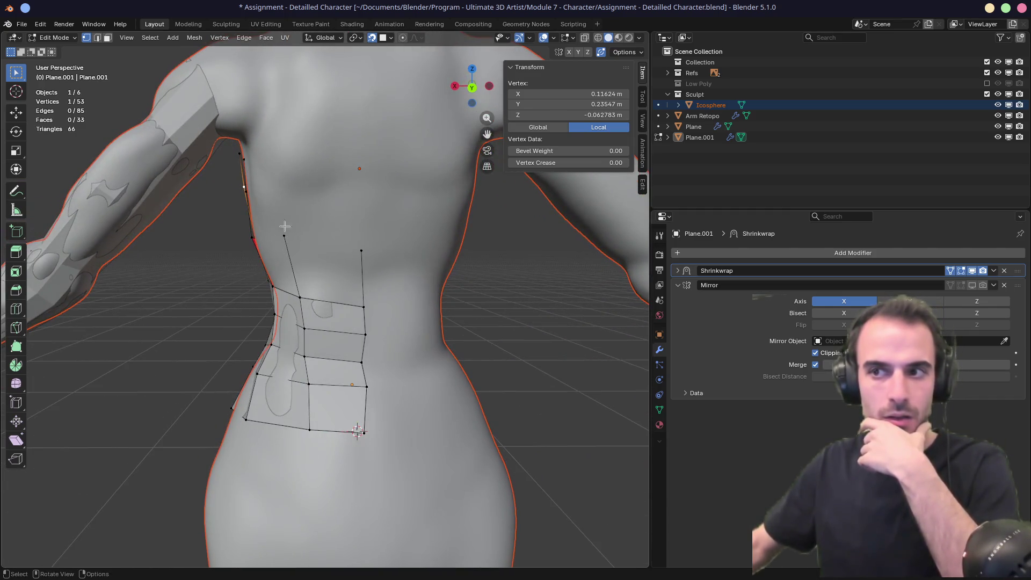
pyautogui.moveTo(284, 227); pyautogui.dragTo(396, 273)
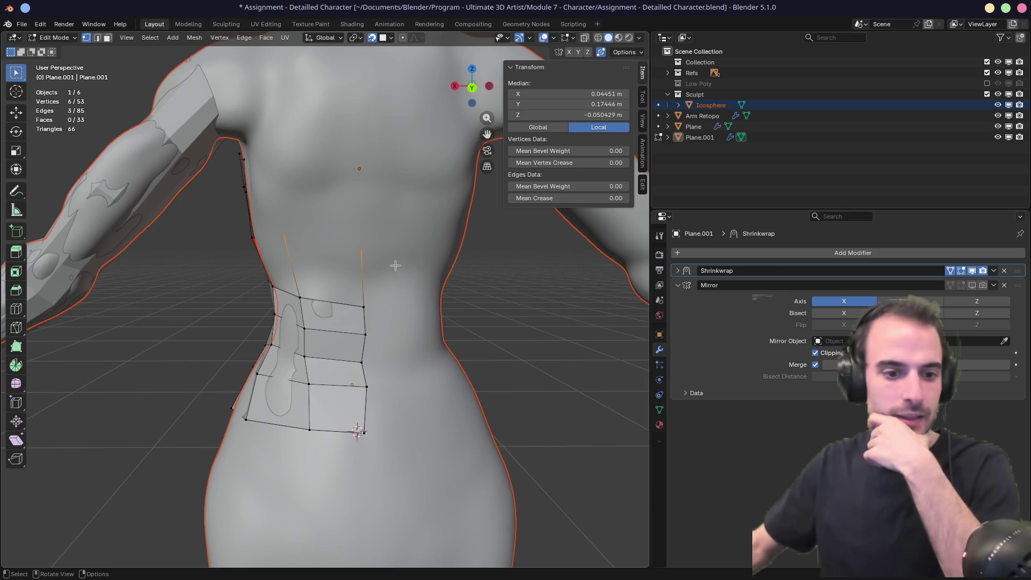
pyautogui.moveTo(221, 230); pyautogui.dragTo(458, 245, button='middle')
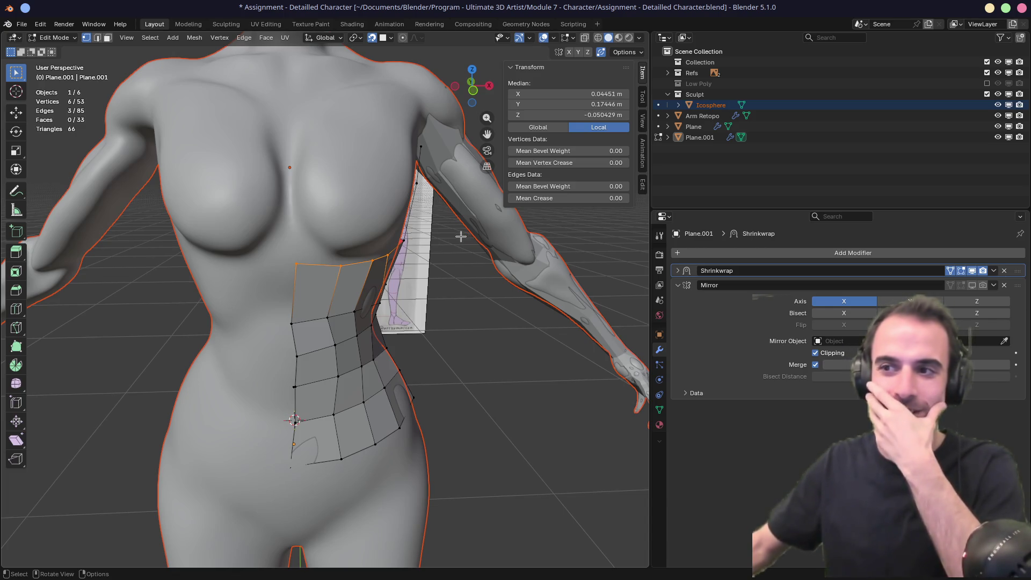
pyautogui.moveTo(461, 237)
pyautogui.mouseDown(button='middle')
pyautogui.moveTo(359, 224)
pyautogui.moveTo(232, 247)
pyautogui.mouseUp(button='middle')
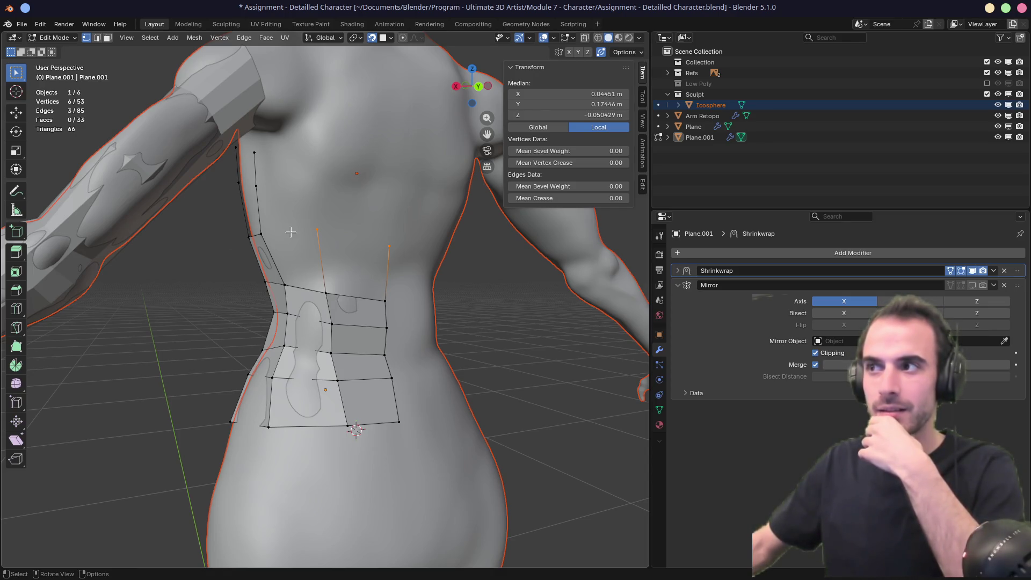
pyautogui.click(20, 75)
pyautogui.click(20, 75)
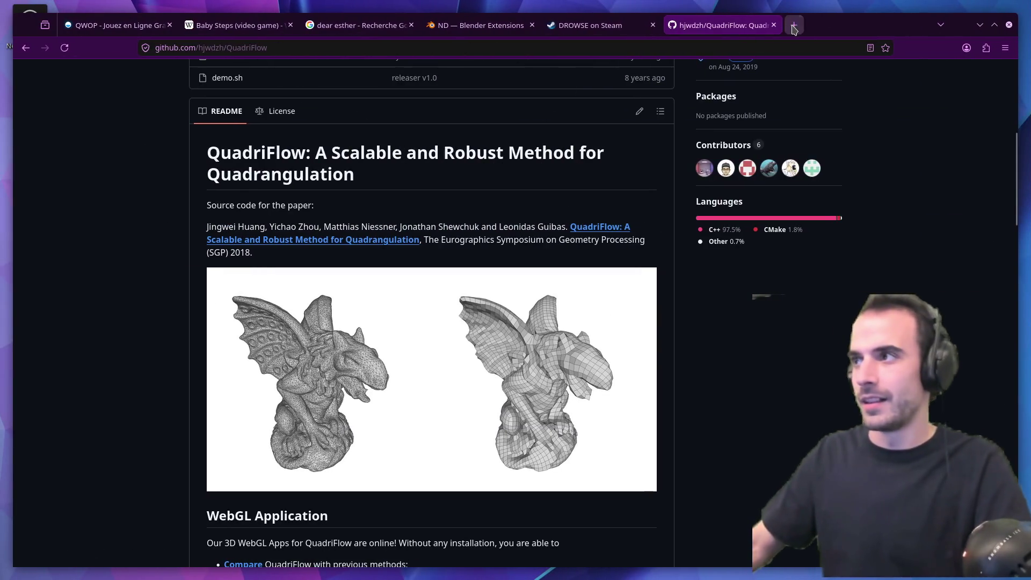
# Step: In a new tab, search Google for 'blender box select stop object in between'
pyautogui.hotkey('ctrl', 't')
pyautogui.write('blender box select')
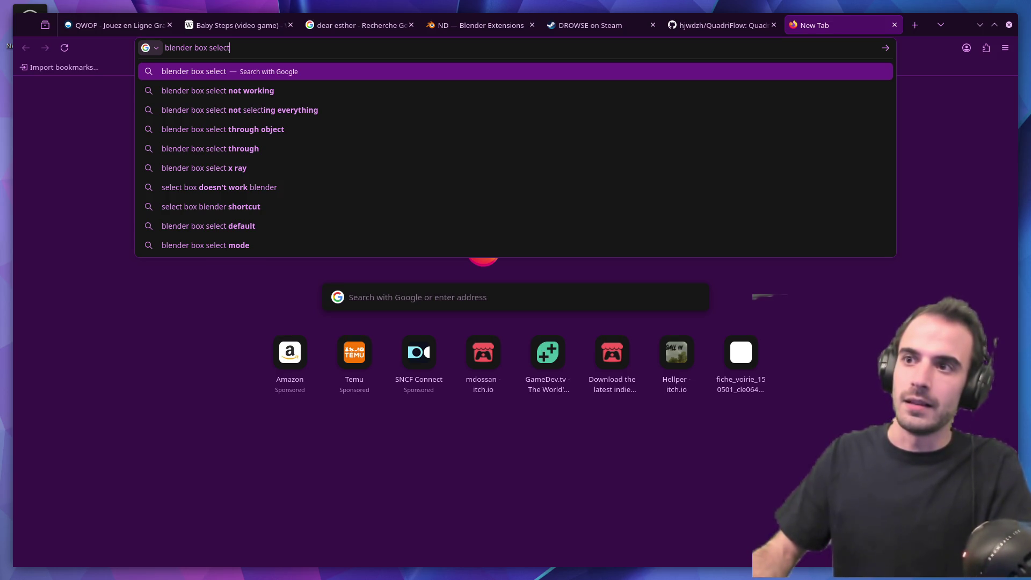
pyautogui.write(' stop at')
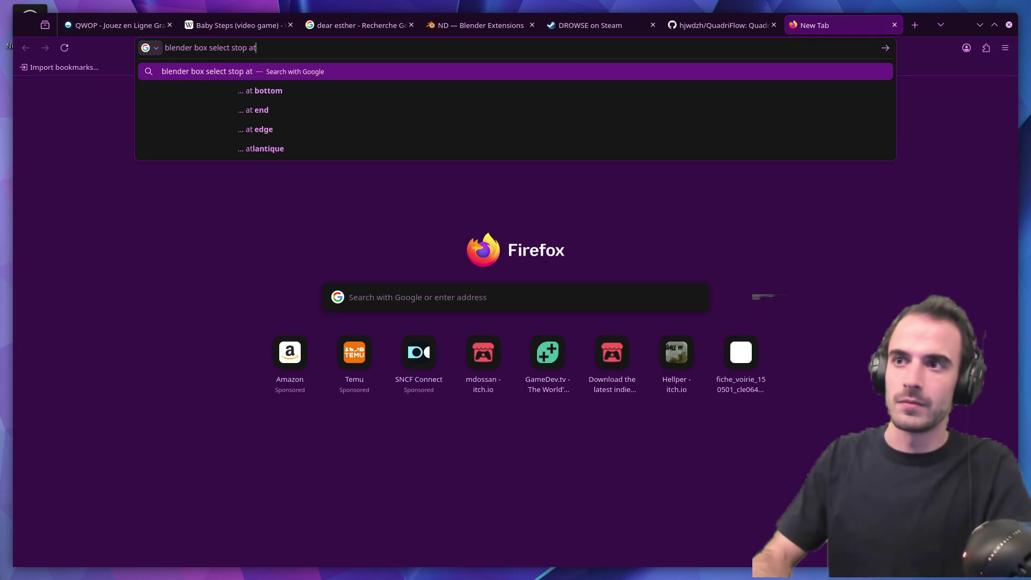
pyautogui.press('BackSpace')
pyautogui.press('BackSpace')
pyautogui.write('objec')
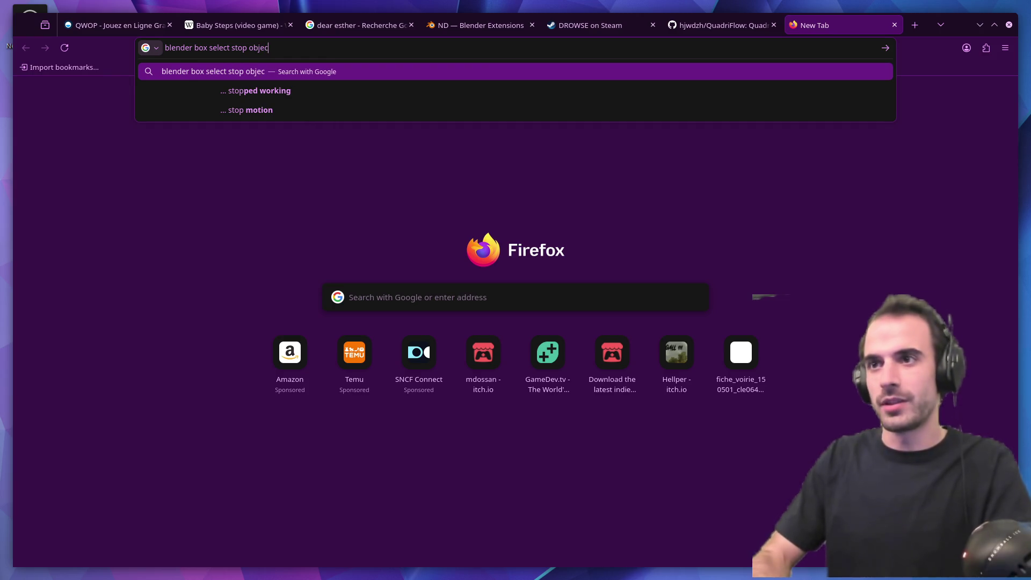
pyautogui.write('t in between')
pyautogui.press('Return')
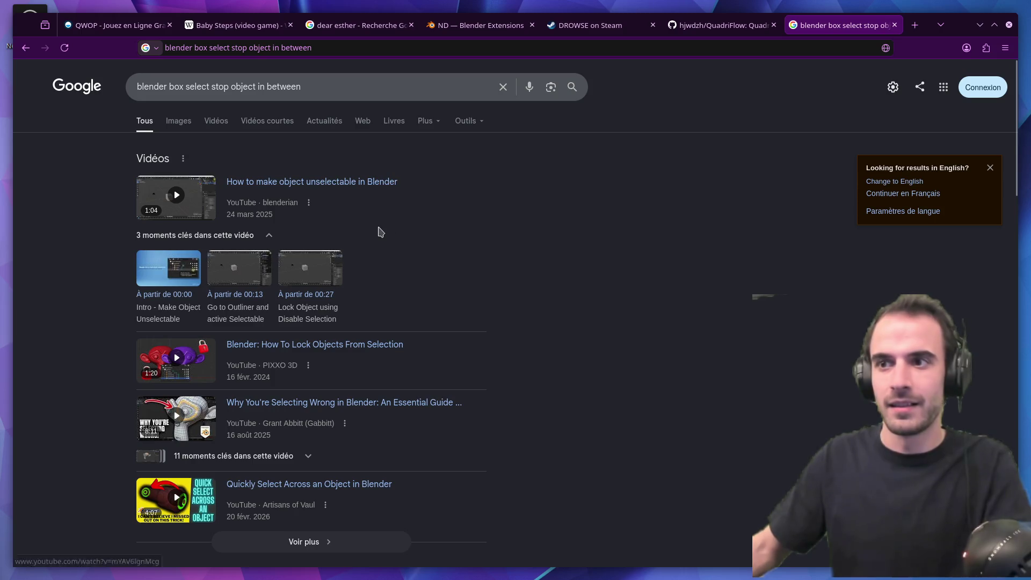
# Step: Open the Blender Artists thread 'How do I NOT select objects behind other objects' and read its solution
pyautogui.scroll(-6, 380, 231)
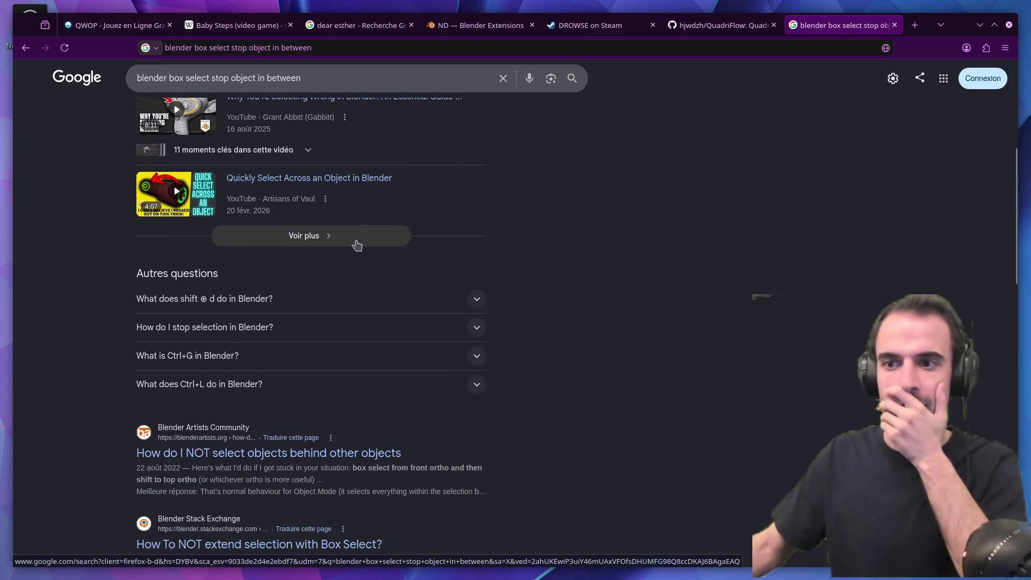
pyautogui.scroll(-2, 302, 281)
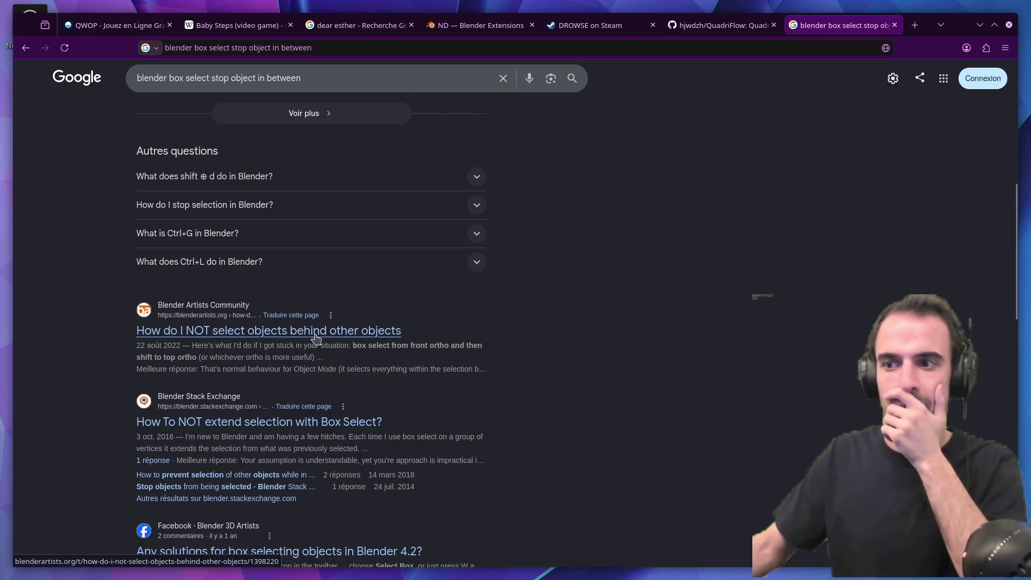
pyautogui.click(317, 337)
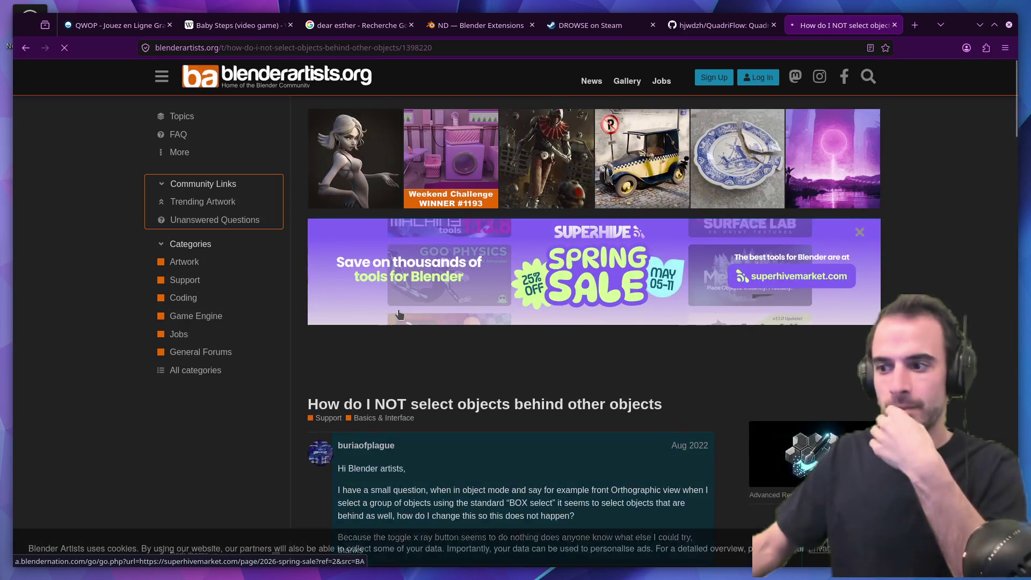
pyautogui.scroll(-6, 399, 308)
pyautogui.scroll(-5, 480, 309)
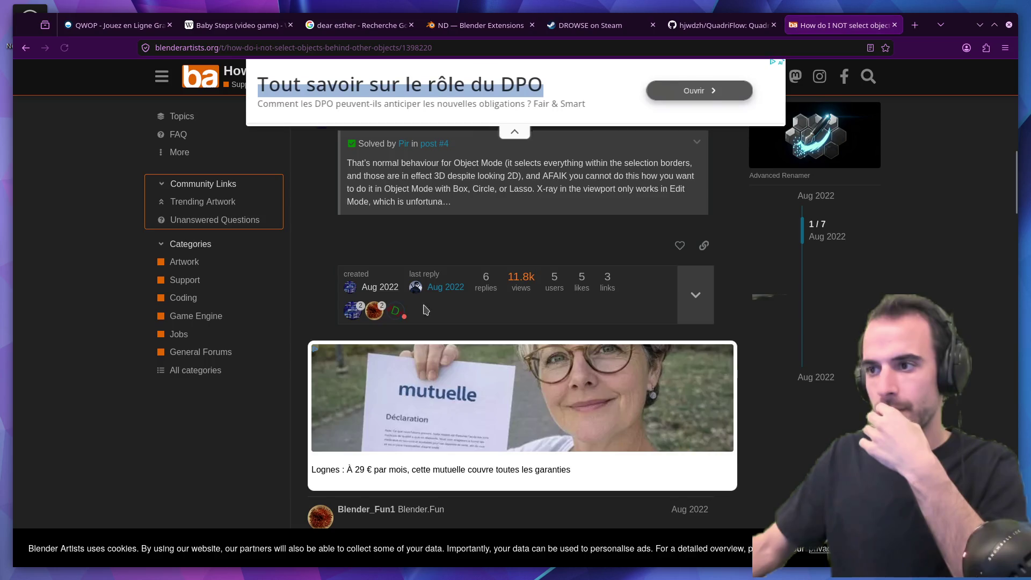
pyautogui.scroll(-5, 481, 309)
pyautogui.scroll(-1, 323, 316)
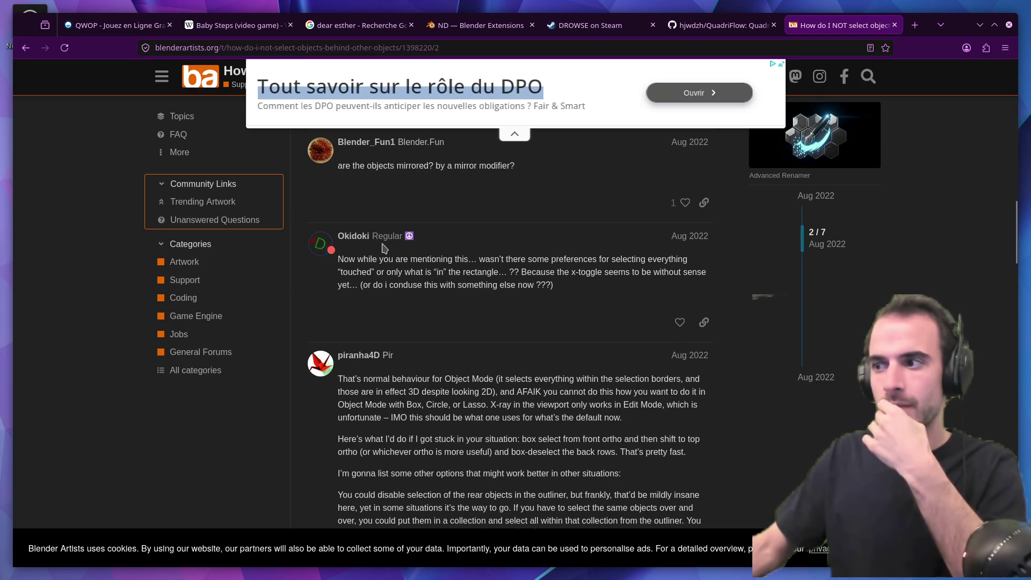
pyautogui.scroll(-1, 384, 248)
pyautogui.scroll(-2, 384, 247)
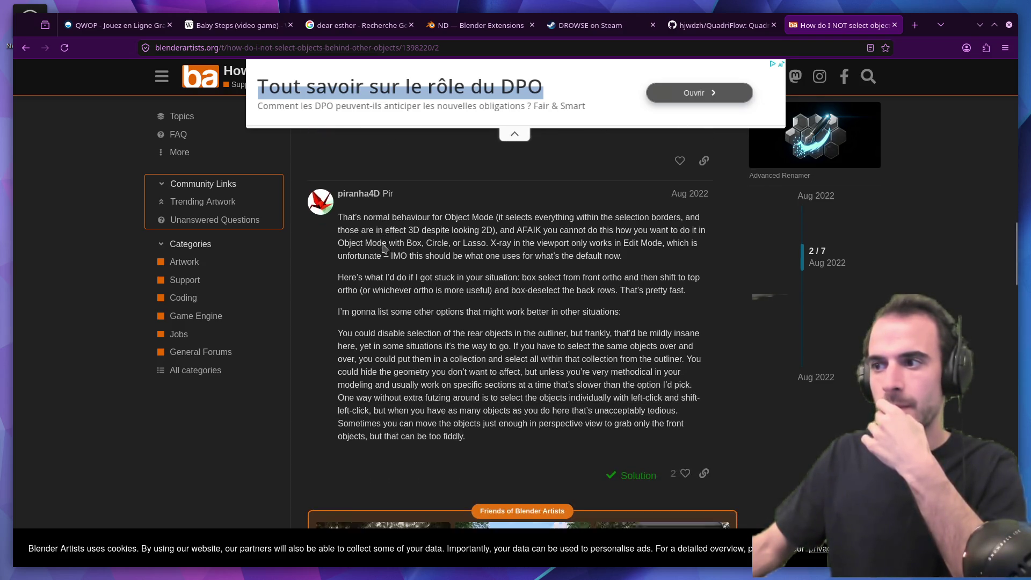
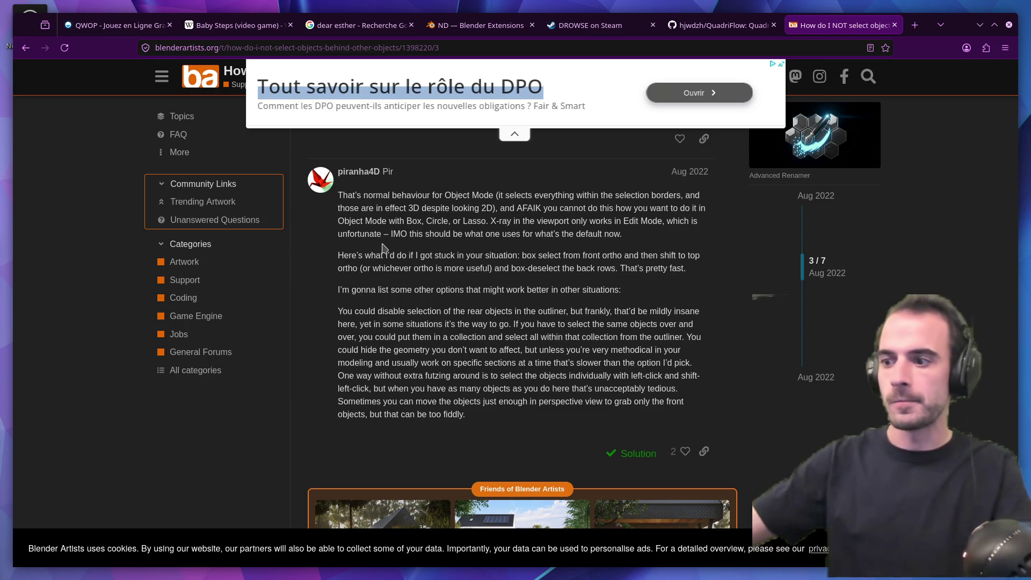
# Step: Return from the forum thread to the Google box-select results, scroll them, then switch back to Blender
pyautogui.scroll(-10, 384, 248)
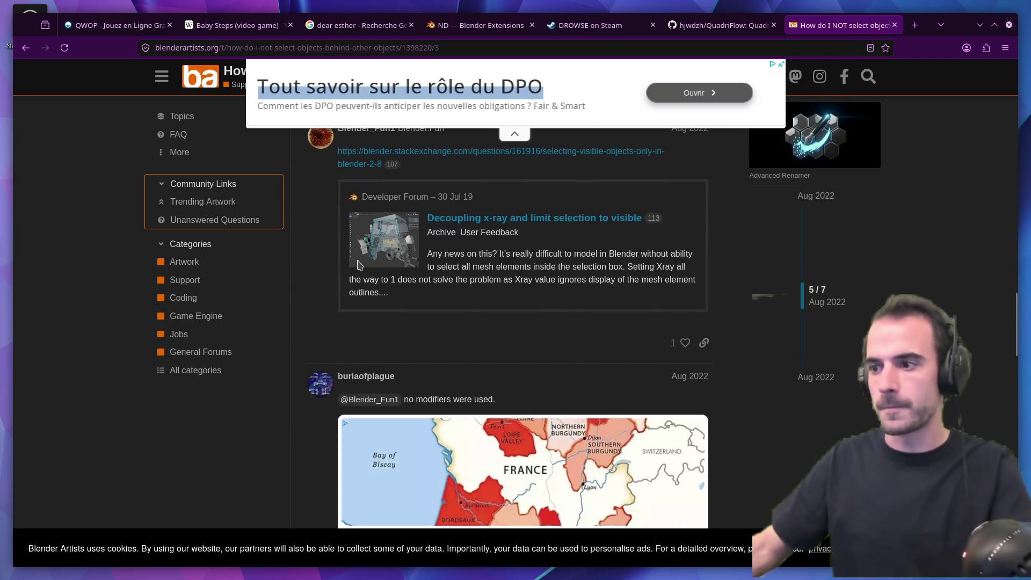
pyautogui.scroll(-5, 333, 273)
pyautogui.scroll(-8, 320, 279)
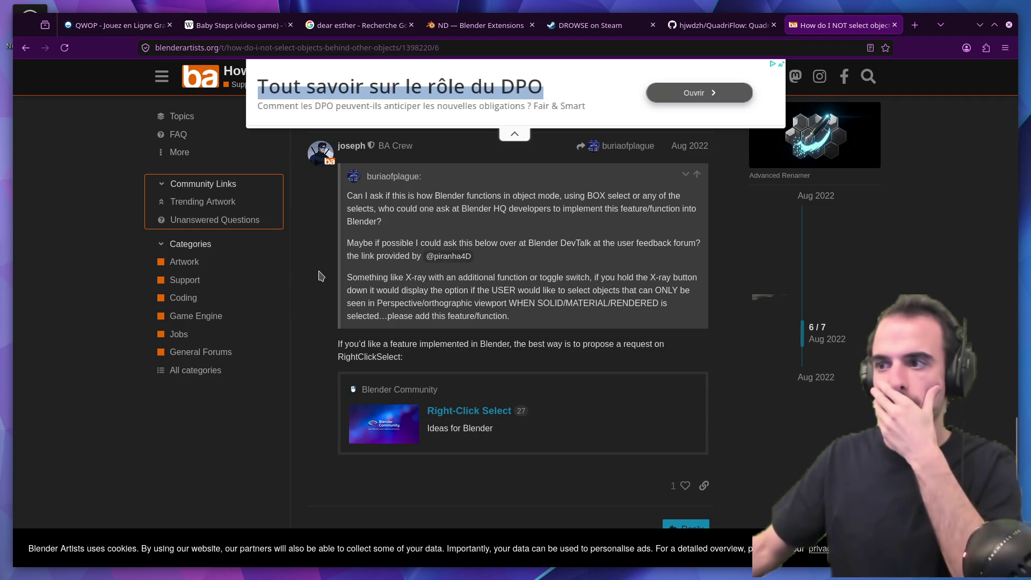
pyautogui.hotkey('alt', 'Left')
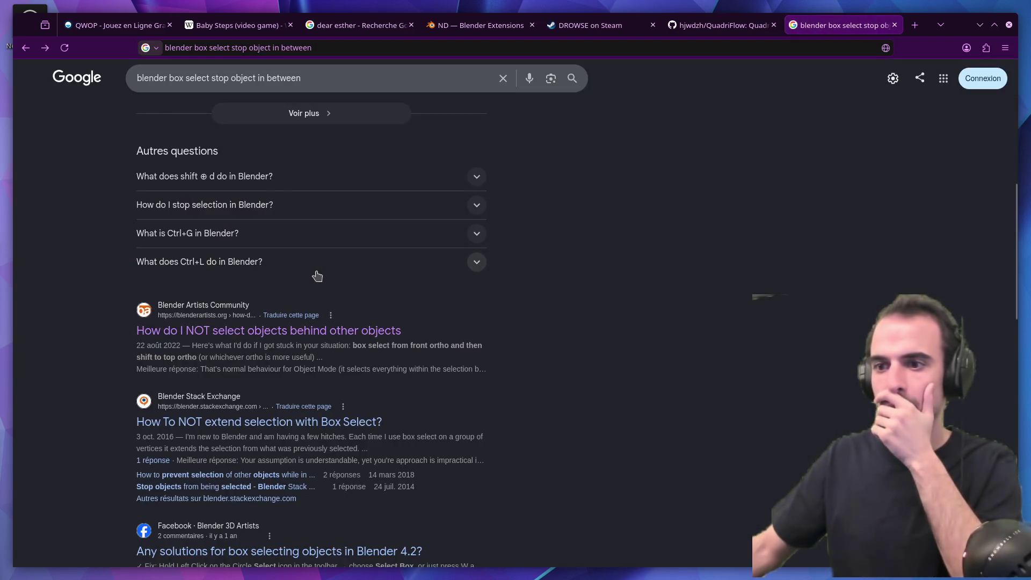
pyautogui.scroll(-4, 319, 279)
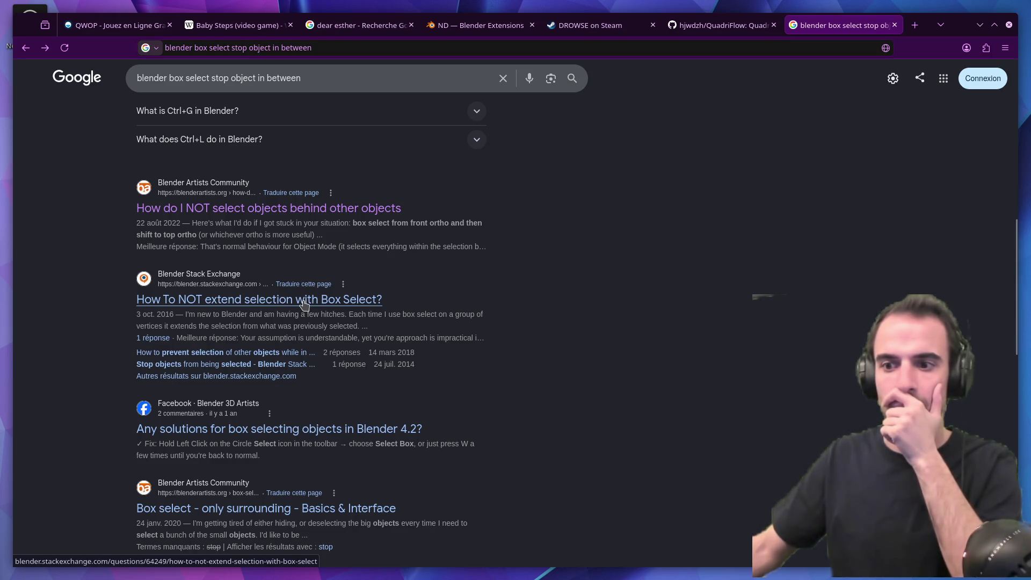
pyautogui.scroll(-5, 304, 304)
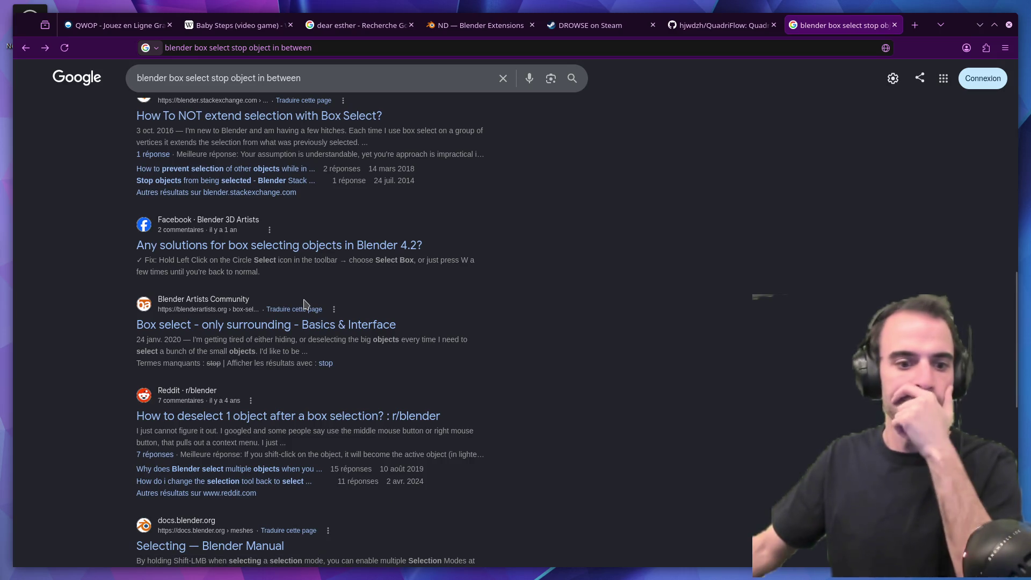
pyautogui.scroll(-2, 306, 301)
pyautogui.scroll(-2, 309, 299)
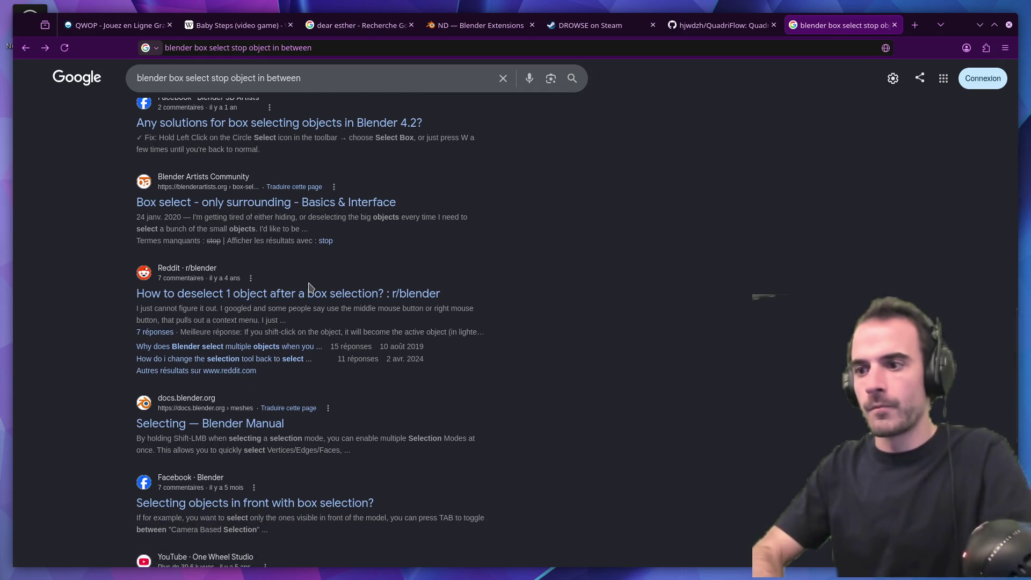
pyautogui.press('super+Right')
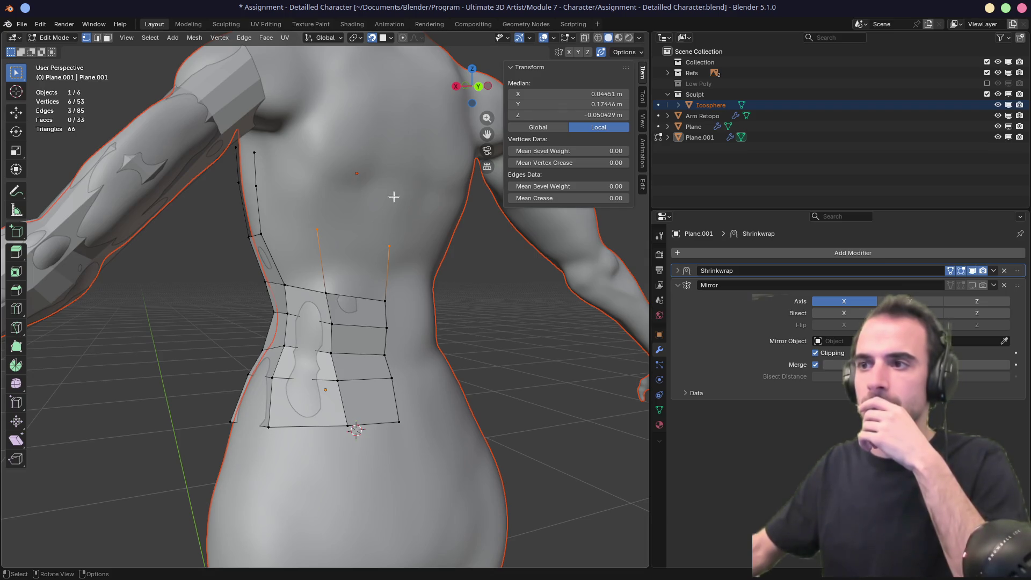
# Step: Extrude the left top vertex of the torso strip upward twice toward the chest
pyautogui.moveTo(394, 196); pyautogui.dragTo(329, 221, button='middle')
pyautogui.moveTo(257, 291); pyautogui.dragTo(282, 357)
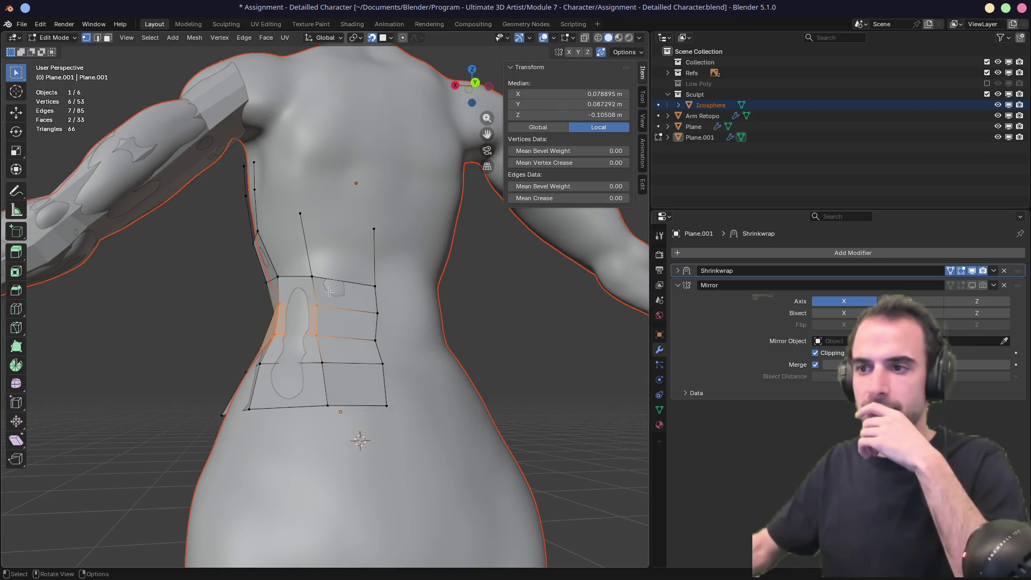
pyautogui.moveTo(282, 358)
pyautogui.mouseDown(button='middle')
pyautogui.moveTo(349, 301)
pyautogui.moveTo(415, 278)
pyautogui.moveTo(211, 282)
pyautogui.moveTo(237, 287)
pyautogui.mouseUp(button='middle')
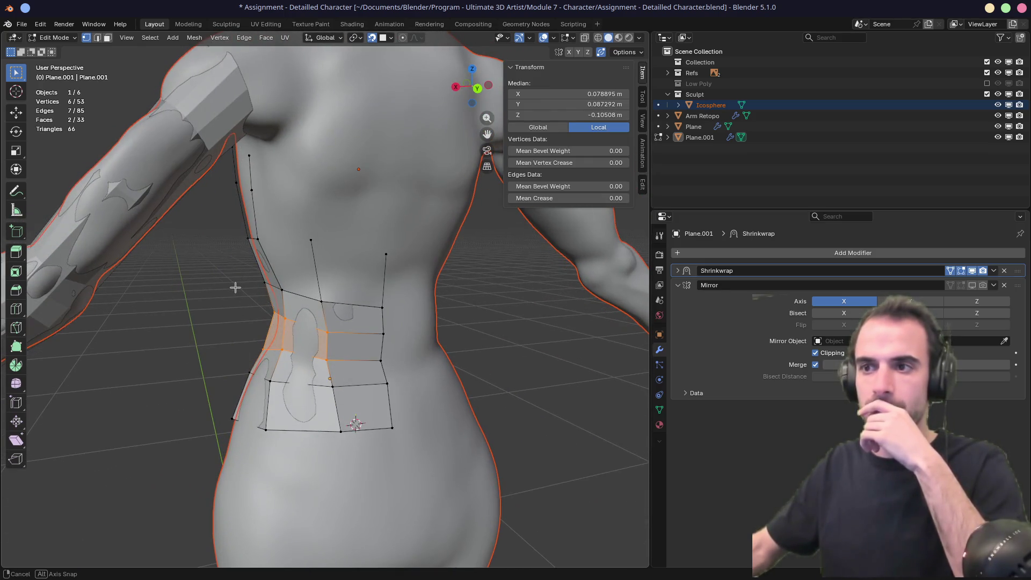
pyautogui.click(323, 265)
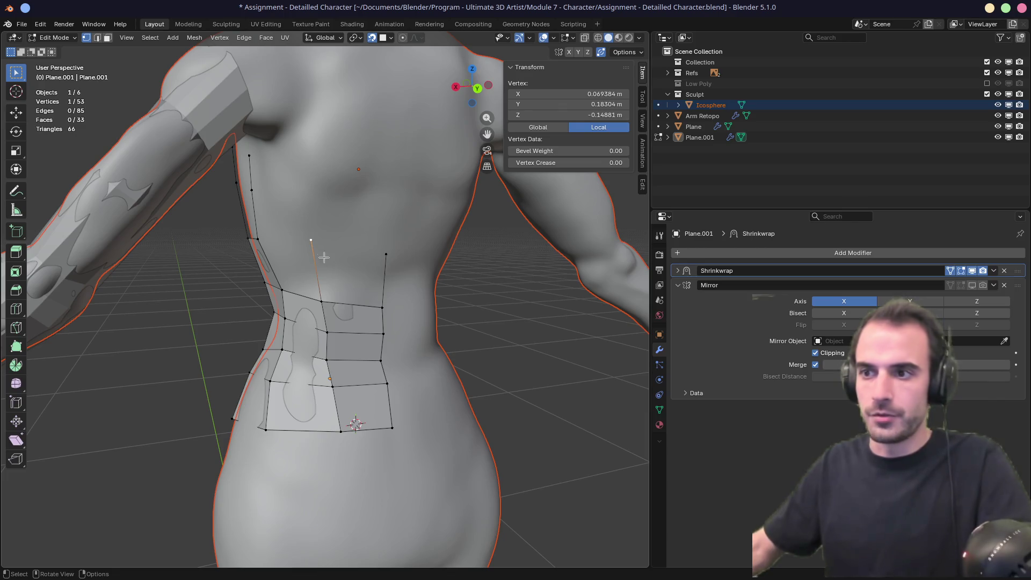
pyautogui.press('e')
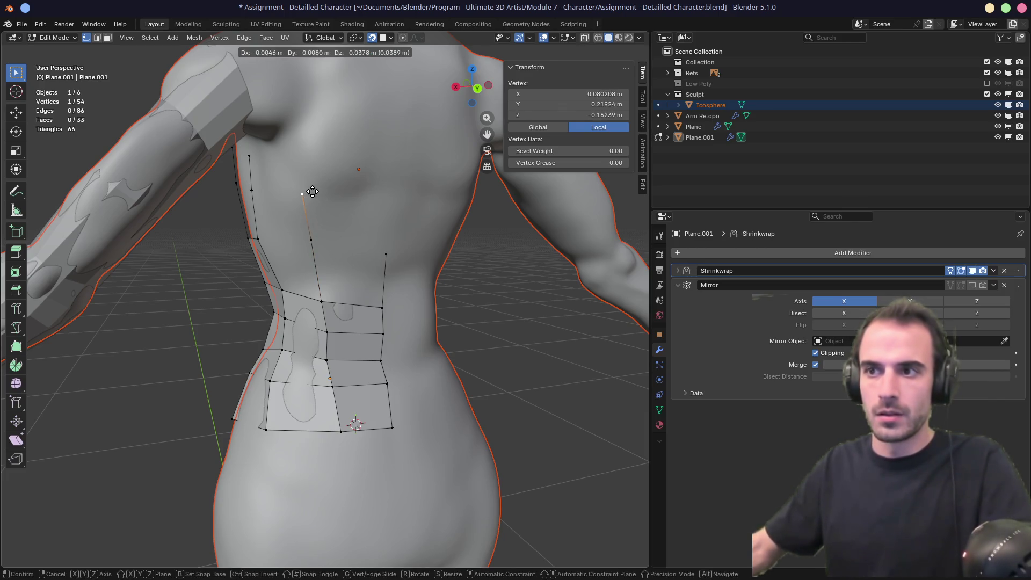
pyautogui.click(316, 185)
pyautogui.press('e')
pyautogui.click(318, 143)
# Step: Extrude the right column's top vertex upward twice and fill a face between the new columns
pyautogui.click(382, 251)
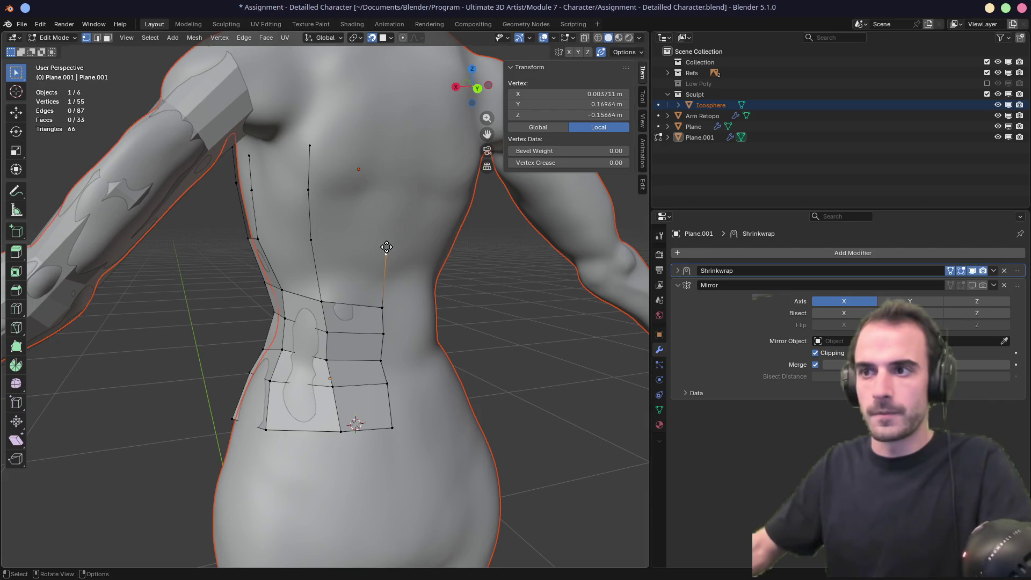
pyautogui.press('e')
pyautogui.click(380, 192)
pyautogui.press('e')
pyautogui.click(379, 138)
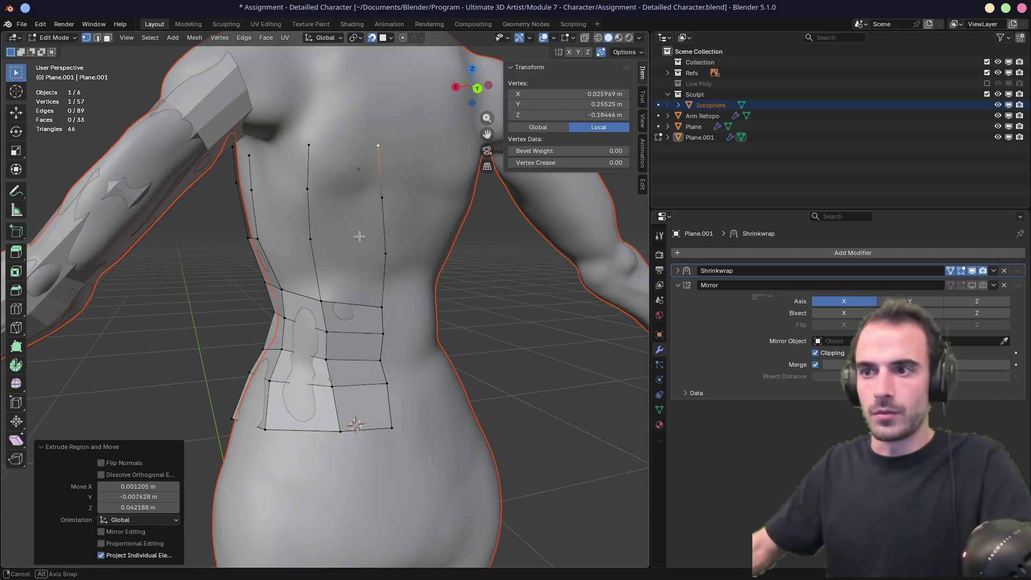
pyautogui.moveTo(378, 138)
pyautogui.mouseDown(button='middle')
pyautogui.moveTo(348, 295)
pyautogui.moveTo(328, 269)
pyautogui.moveTo(370, 249)
pyautogui.moveTo(246, 230)
pyautogui.moveTo(321, 283)
pyautogui.mouseUp(button='middle')
pyautogui.press('f')
pyautogui.press('f')
pyautogui.press('f')
pyautogui.press('f')
pyautogui.press('f')
pyautogui.press('f')
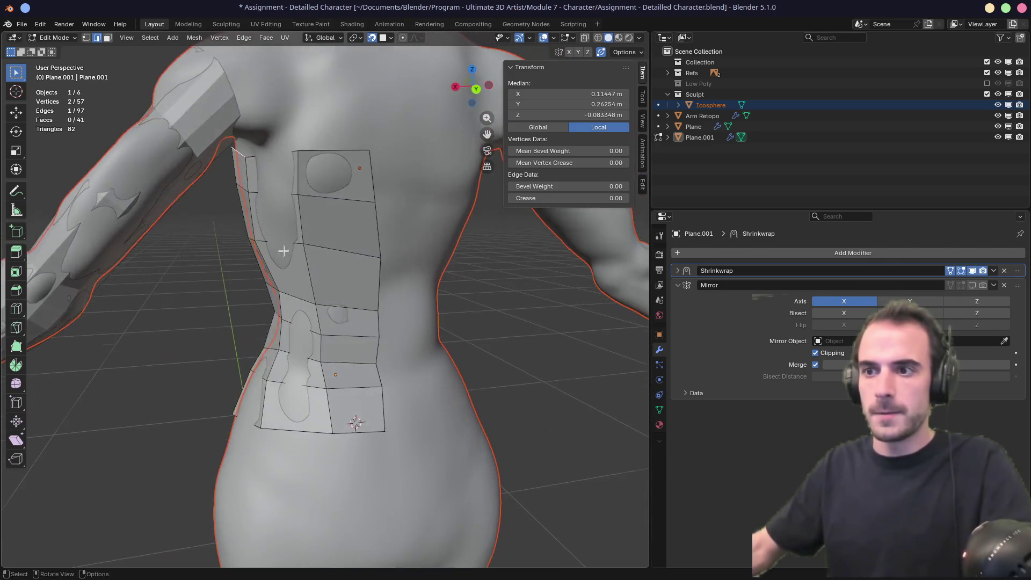
# Step: Edge-slide the middle and left vertical loops to even their spacing, then pick the bottom loop
pyautogui.keyDown('alt'); pyautogui.click(322, 283); pyautogui.keyUp('alt')
pyautogui.press('g')
pyautogui.press('g')
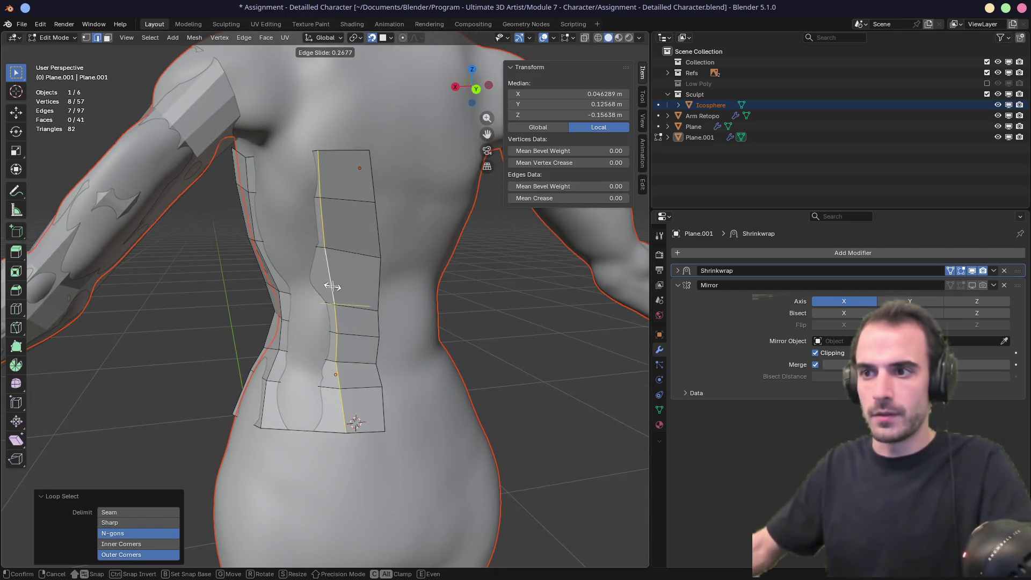
pyautogui.click(328, 283)
pyautogui.keyDown('alt'); pyautogui.click(281, 299); pyautogui.keyUp('alt')
pyautogui.press('g')
pyautogui.press('g')
pyautogui.click(284, 302)
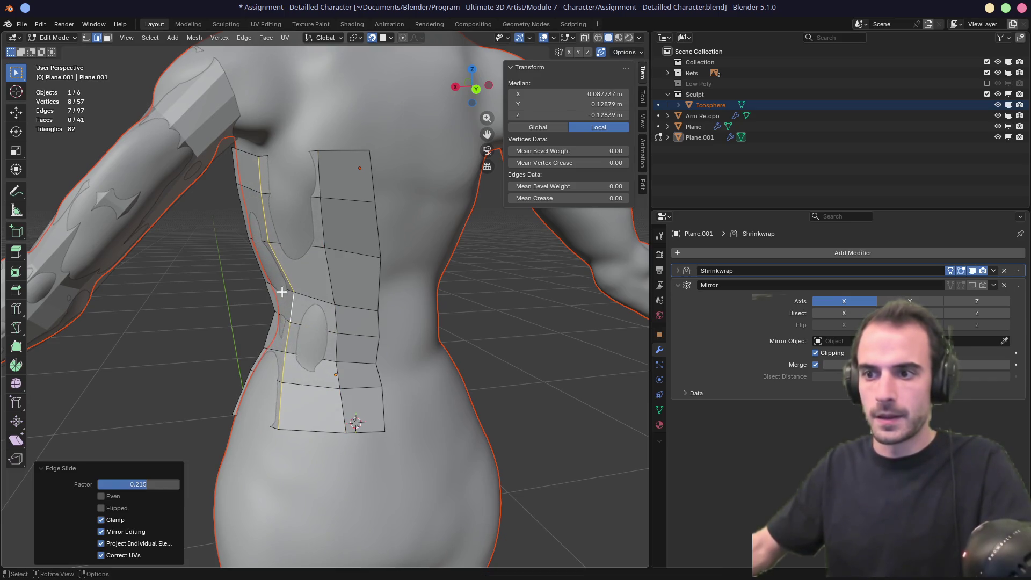
pyautogui.moveTo(284, 302)
pyautogui.mouseDown(button='middle')
pyautogui.moveTo(341, 410)
pyautogui.moveTo(381, 428)
pyautogui.moveTo(412, 414)
pyautogui.moveTo(200, 425)
pyautogui.mouseUp(button='middle')
pyautogui.keyDown('alt'); pyautogui.click(348, 442); pyautogui.keyUp('alt')
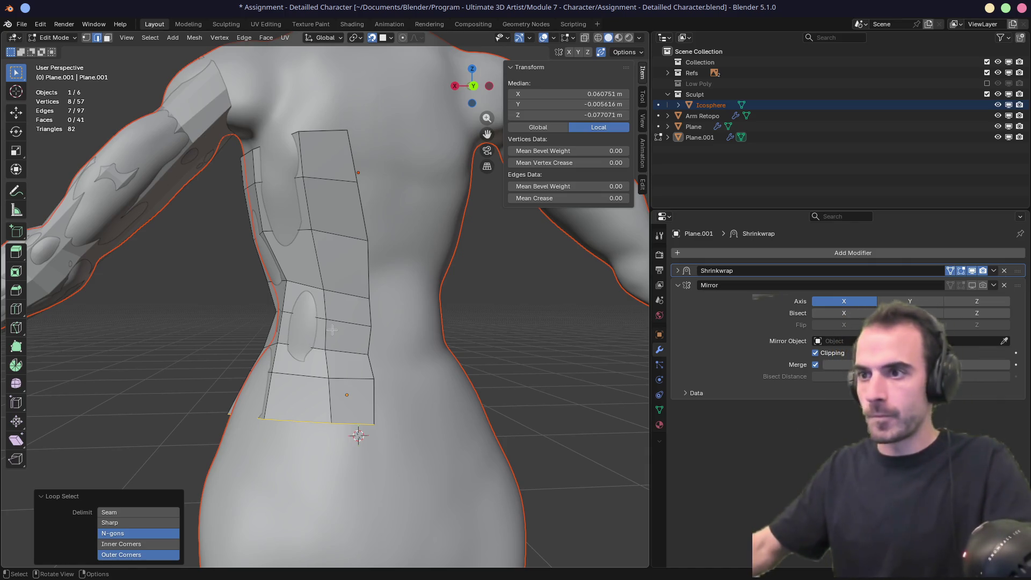
# Step: Straighten the selected edge column by scaling it to zero on the X axis
pyautogui.moveTo(317, 219); pyautogui.dragTo(332, 230, button='middle')
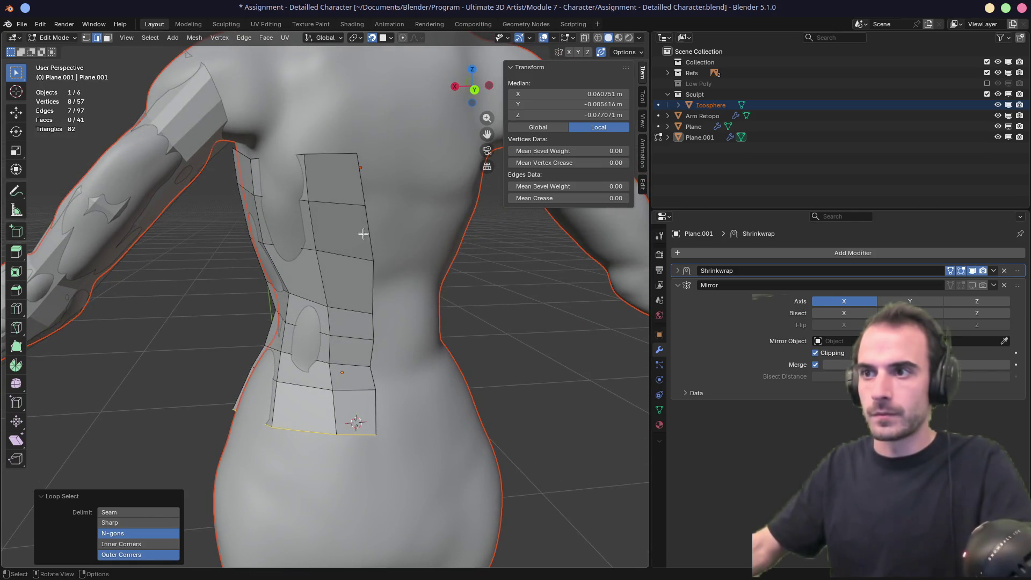
pyautogui.press('s')
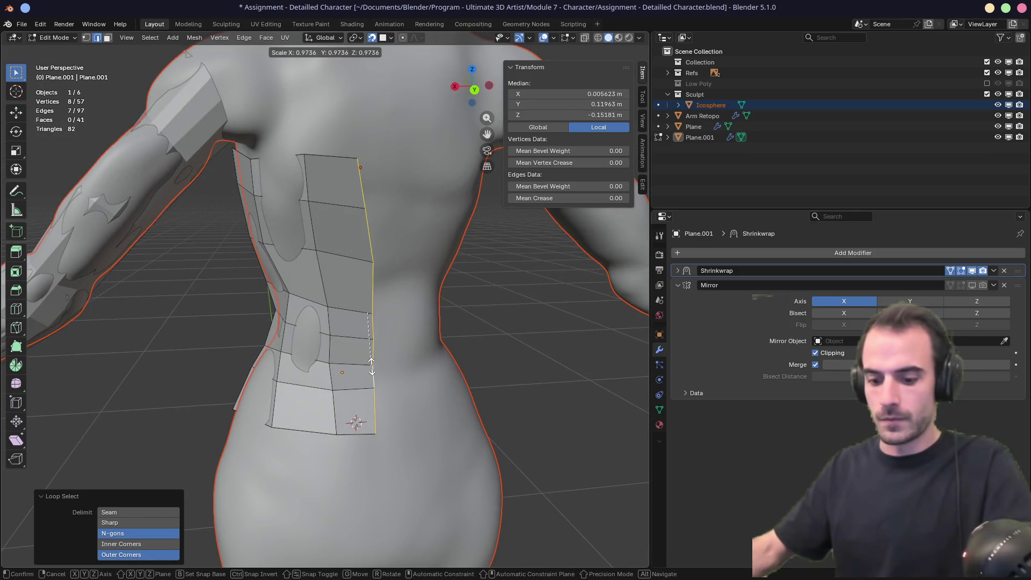
pyautogui.press('x')
pyautogui.press('0')
pyautogui.press('Return')
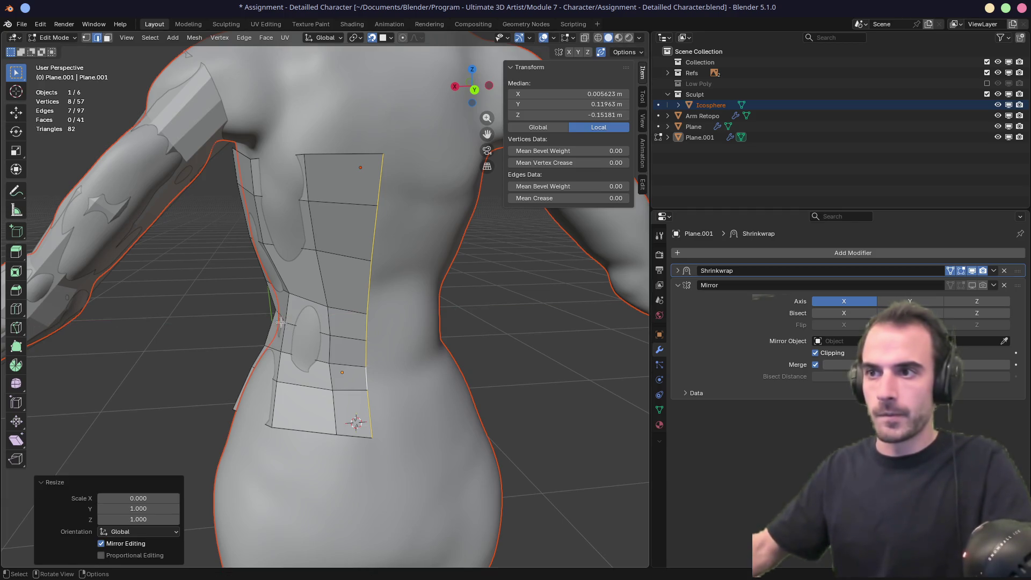
# Step: Slide a vertical loop on the back further to the left
pyautogui.moveTo(280, 321)
pyautogui.mouseDown(button='middle')
pyautogui.moveTo(362, 428)
pyautogui.moveTo(333, 322)
pyautogui.mouseUp(button='middle')
pyautogui.keyDown('alt'); pyautogui.click(331, 290); pyautogui.keyUp('alt')
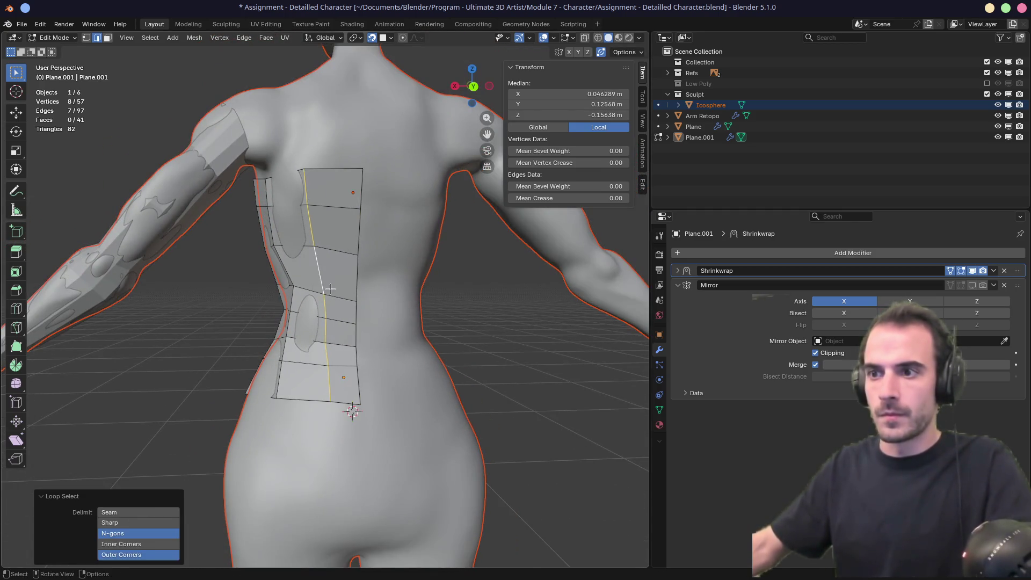
pyautogui.press('g')
pyautogui.press('g')
pyautogui.click(322, 317)
pyautogui.hotkey('ctrl', 'z')
pyautogui.press('g')
pyautogui.press('g')
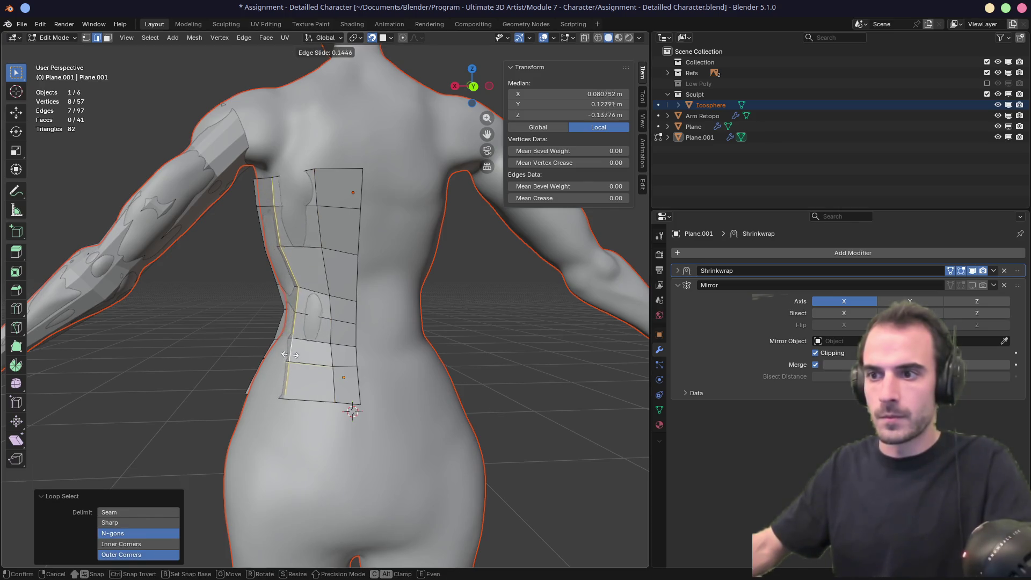
pyautogui.click(288, 355)
# Step: Slide a vertical loop on the torso's side further left along the surface
pyautogui.moveTo(287, 354); pyautogui.dragTo(365, 331, button='middle')
pyautogui.keyDown('alt'); pyautogui.click(341, 334); pyautogui.keyUp('alt')
pyautogui.press('g')
pyautogui.press('g')
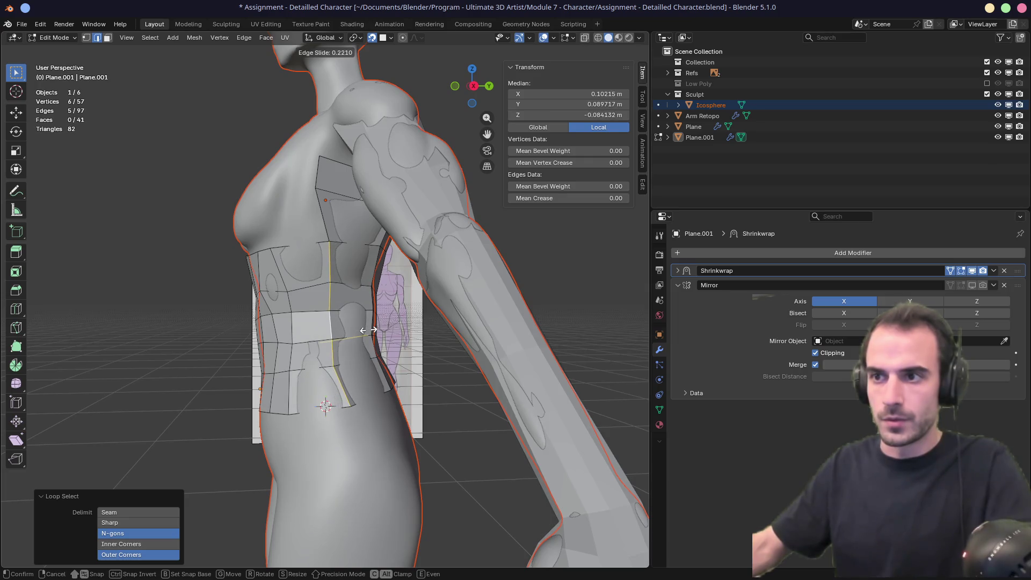
pyautogui.click(369, 330)
pyautogui.hotkey('ctrl', 'z')
pyautogui.press('g')
pyautogui.press('g')
pyautogui.click(299, 328)
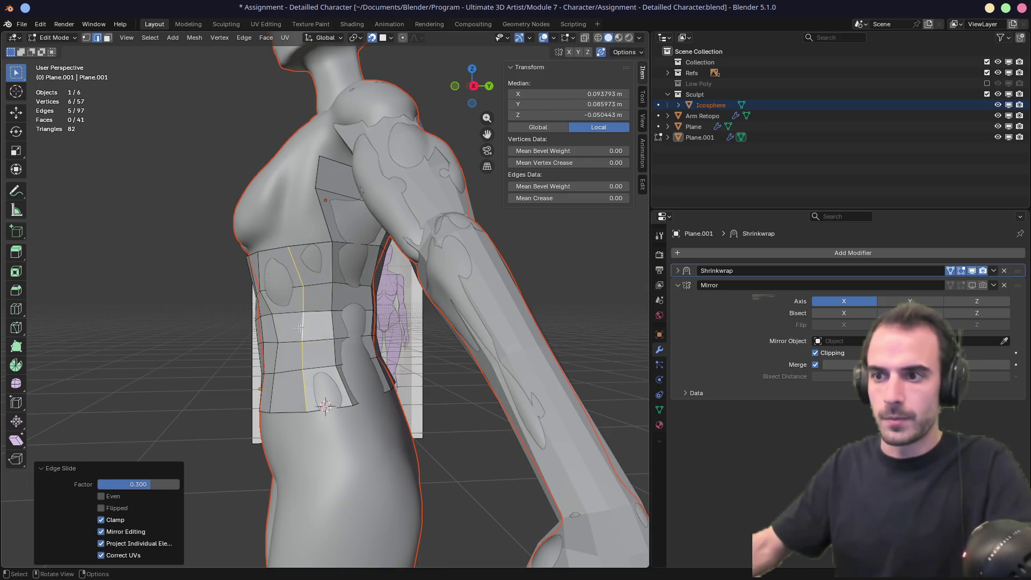
# Step: Adjust a front loop's position back toward the right and slide a side edge right
pyautogui.moveTo(299, 329)
pyautogui.mouseDown(button='middle')
pyautogui.moveTo(336, 325)
pyautogui.moveTo(306, 328)
pyautogui.mouseUp(button='middle')
pyautogui.click(338, 324)
pyautogui.press('g')
pyautogui.press('g')
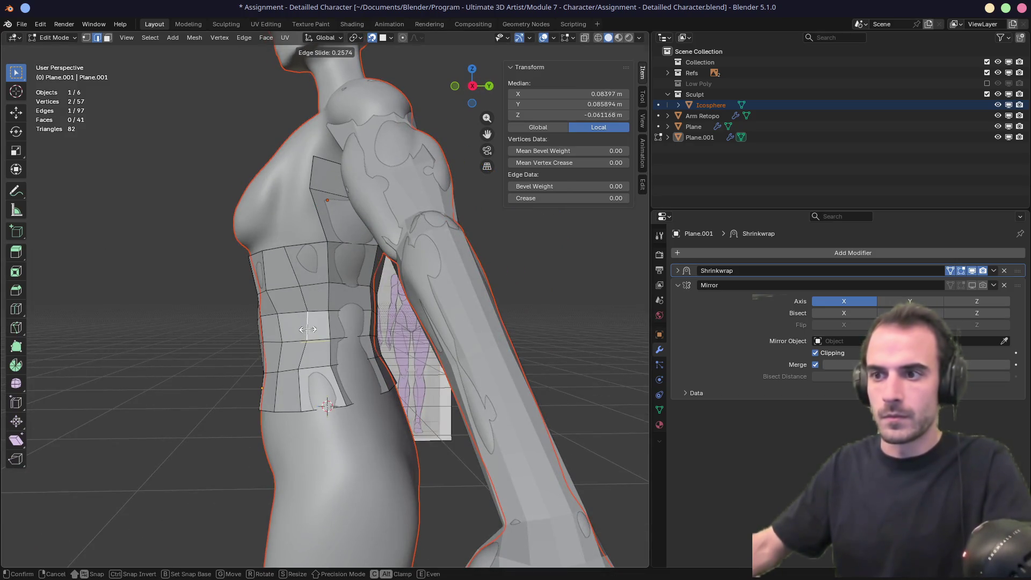
pyautogui.click(308, 329)
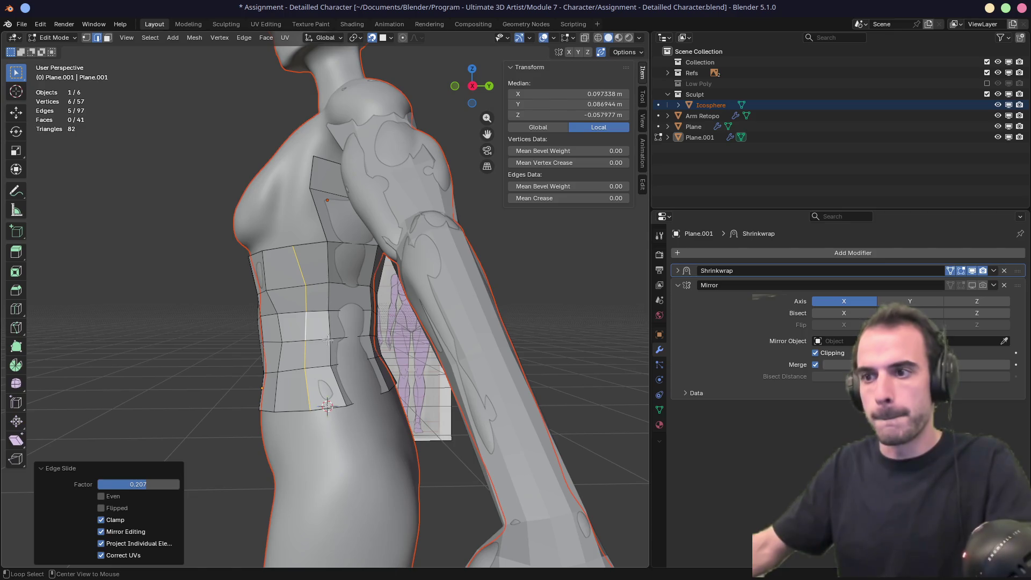
pyautogui.press('g')
pyautogui.press('g')
pyautogui.click(333, 310)
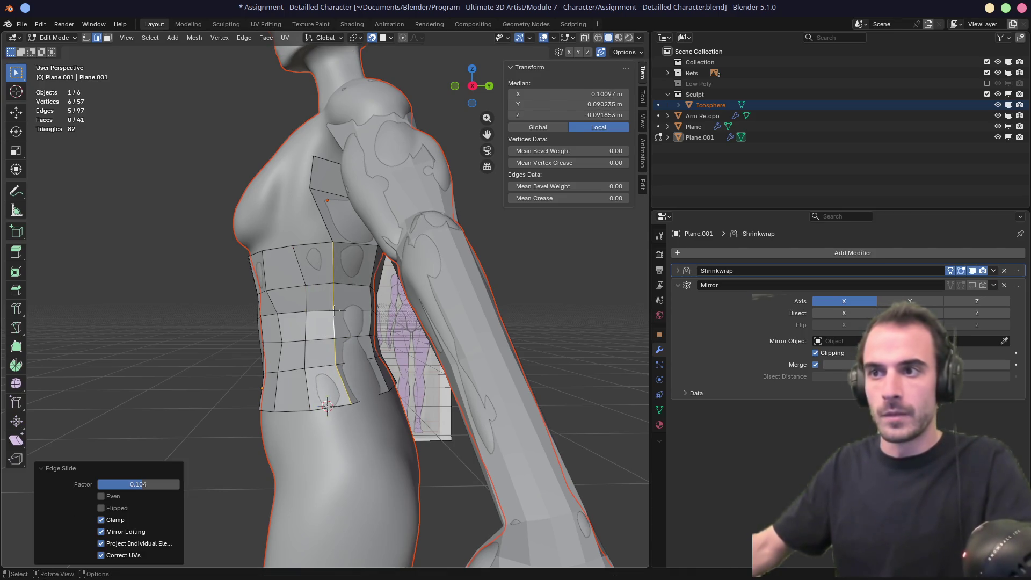
pyautogui.click(312, 184)
pyautogui.press('g')
pyautogui.press('g')
pyautogui.click(330, 185)
# Step: Slide two back edge loops near the shoulder into better positions
pyautogui.moveTo(331, 185); pyautogui.dragTo(262, 182, button='middle')
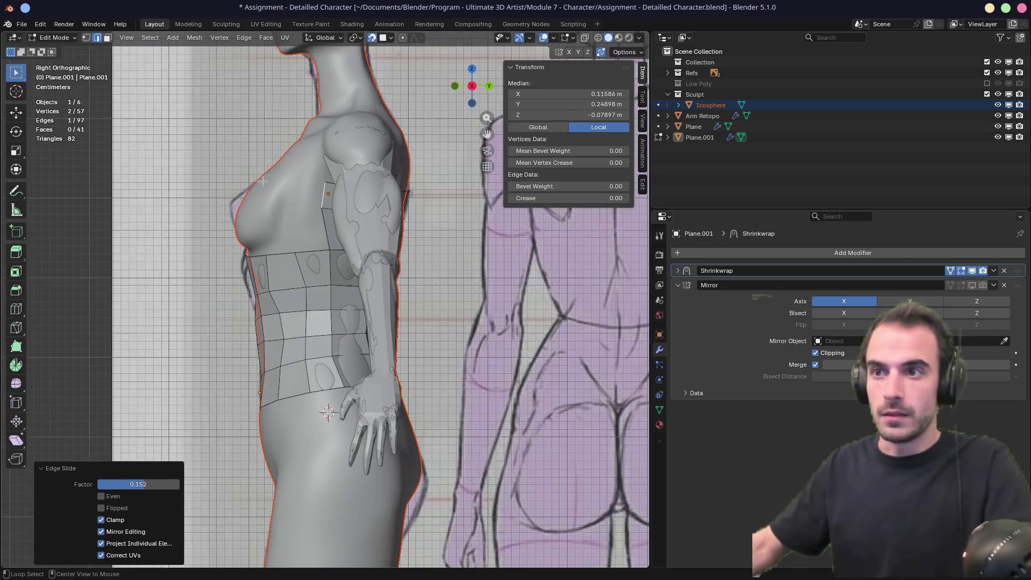
pyautogui.moveTo(371, 186)
pyautogui.mouseDown(button='middle')
pyautogui.moveTo(370, 222)
pyautogui.moveTo(301, 205)
pyautogui.moveTo(328, 323)
pyautogui.mouseUp(button='middle')
pyautogui.scroll(-2, 369, 192)
pyautogui.scroll(8, 369, 191)
pyautogui.keyDown('alt'); pyautogui.click(327, 322); pyautogui.keyUp('alt')
pyautogui.press('g')
pyautogui.press('g')
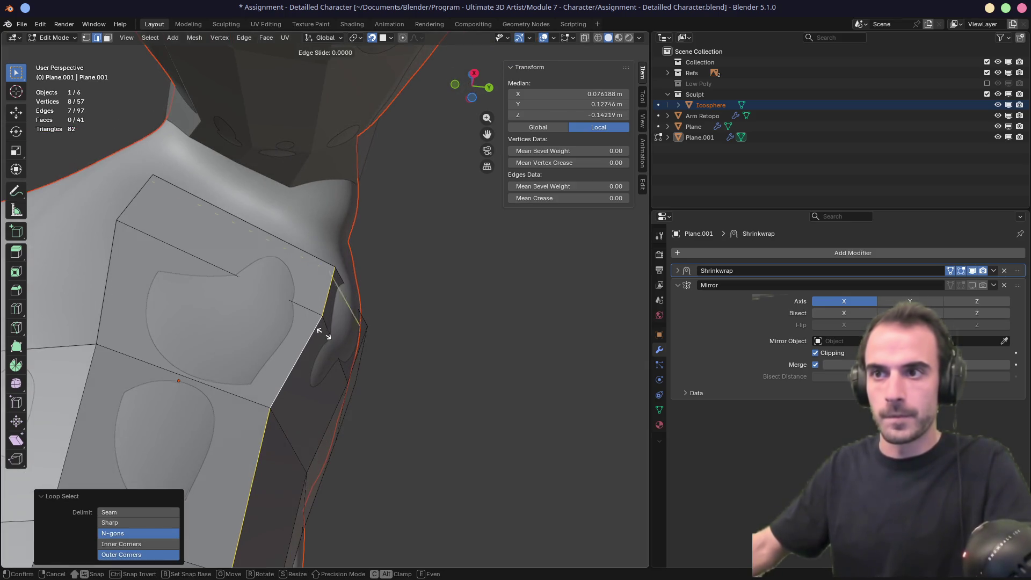
pyautogui.click(267, 325)
pyautogui.keyDown('alt'); pyautogui.click(355, 352); pyautogui.keyUp('alt')
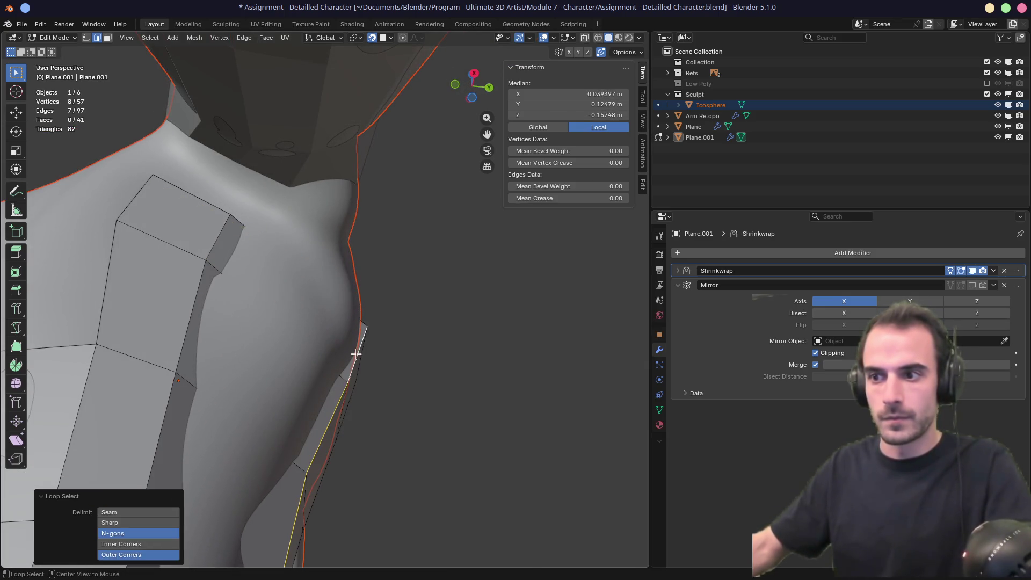
pyautogui.press('g')
pyautogui.press('g')
pyautogui.click(285, 322)
# Step: Add a new vertical loop cut through the back retopology
pyautogui.moveTo(284, 322)
pyautogui.mouseDown(button='middle')
pyautogui.moveTo(355, 226)
pyautogui.moveTo(291, 198)
pyautogui.moveTo(379, 411)
pyautogui.moveTo(412, 357)
pyautogui.mouseUp(button='middle')
pyautogui.hotkey('ctrl', 'r')
pyautogui.click(382, 414)
pyautogui.click(391, 414)
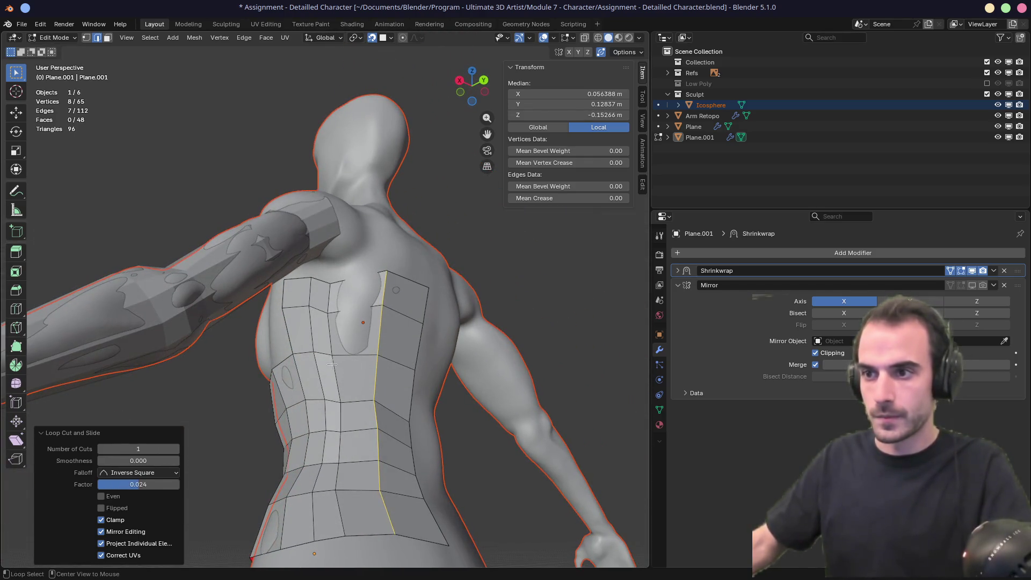
# Step: Nudge the upper-back and shoulder vertices, then return to Object Mode and select Arm Retopo
pyautogui.press('1')
pyautogui.click(334, 292)
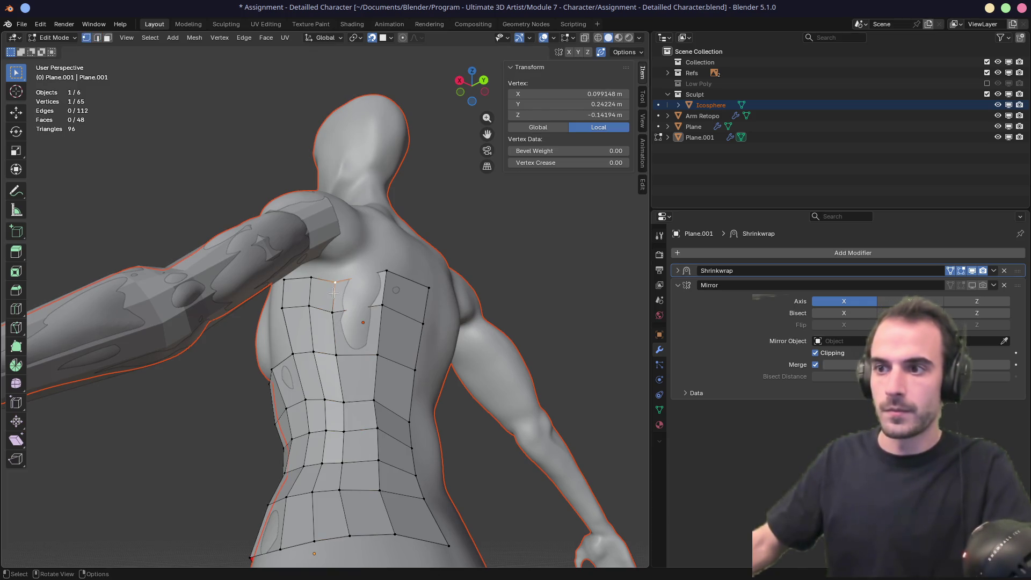
pyautogui.moveTo(334, 292); pyautogui.dragTo(336, 285)
pyautogui.moveTo(336, 285)
pyautogui.mouseDown(button='middle')
pyautogui.moveTo(376, 290)
pyautogui.moveTo(442, 276)
pyautogui.moveTo(337, 307)
pyautogui.moveTo(314, 340)
pyautogui.mouseUp(button='middle')
pyautogui.scroll(3, 351, 271)
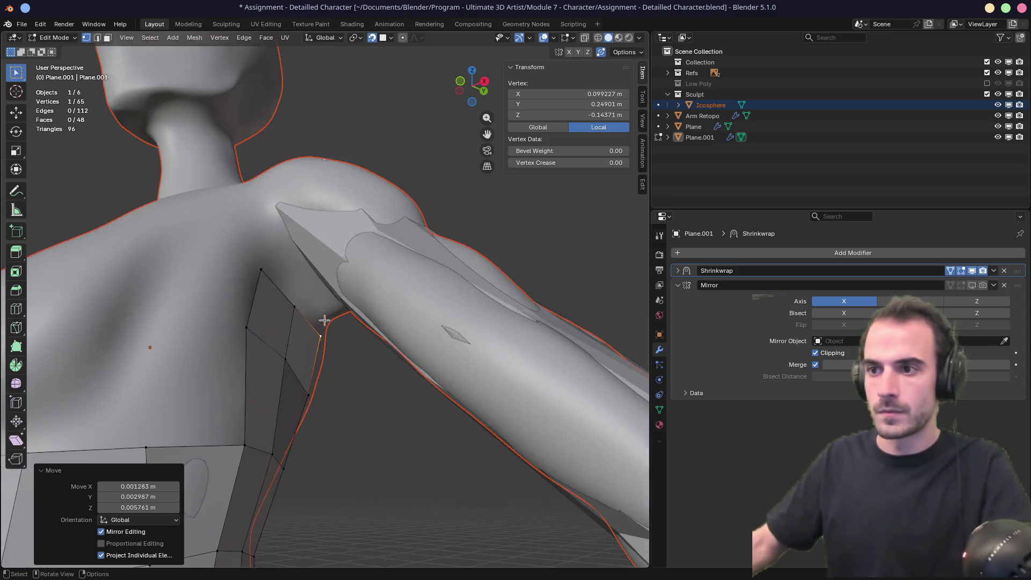
pyautogui.moveTo(351, 272)
pyautogui.mouseDown(button='middle')
pyautogui.moveTo(334, 316)
pyautogui.moveTo(285, 331)
pyautogui.moveTo(285, 342)
pyautogui.mouseUp(button='middle')
pyautogui.click(284, 332)
pyautogui.press('Tab')
pyautogui.click(288, 343)
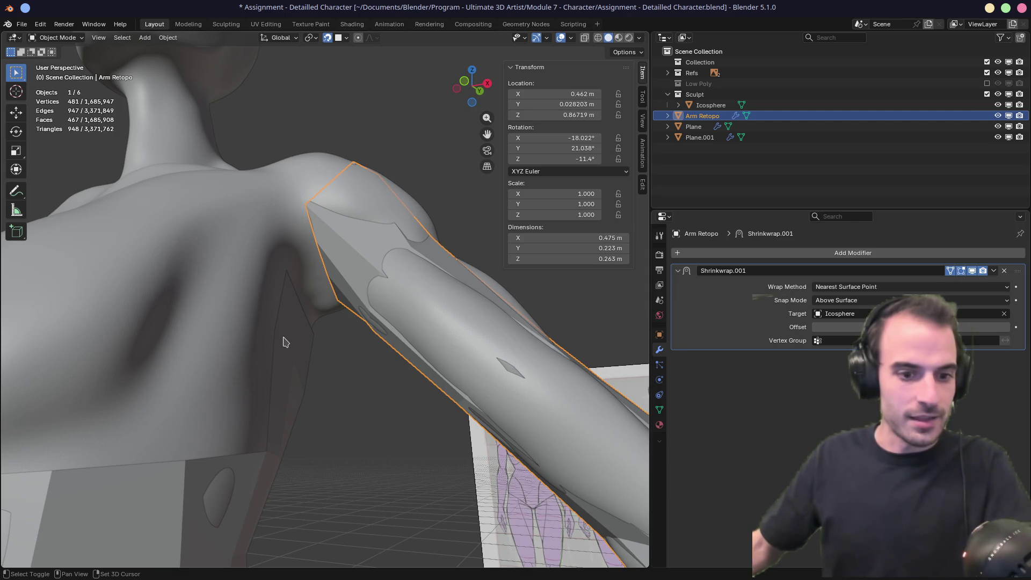
# Step: Join the arm retopology into the Plane.001 torso mesh and return to Edit Mode
pyautogui.keyDown('shift'); pyautogui.click(285, 342); pyautogui.keyUp('shift')
pyautogui.moveTo(286, 342); pyautogui.dragTo(282, 345, button='middle')
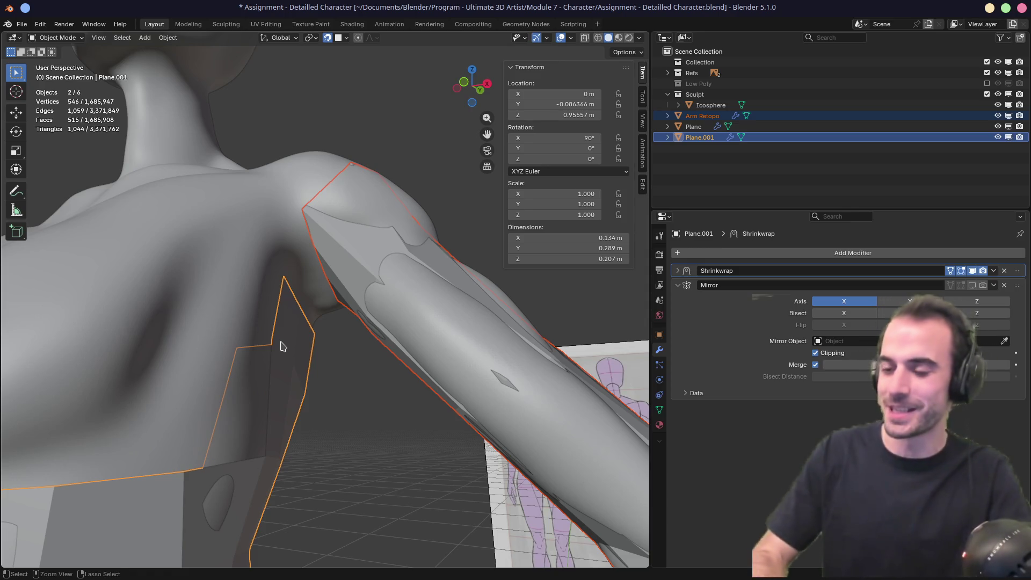
pyautogui.hotkey('ctrl', 'j')
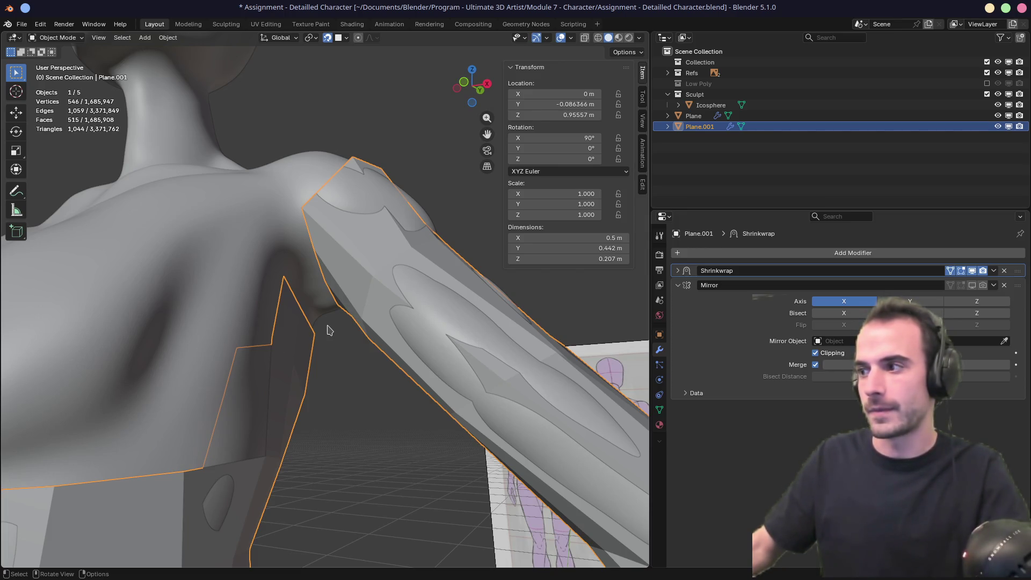
pyautogui.scroll(-10, 329, 330)
pyautogui.moveTo(247, 473)
pyautogui.mouseDown(button='middle')
pyautogui.moveTo(208, 369)
pyautogui.moveTo(117, 370)
pyautogui.moveTo(338, 311)
pyautogui.moveTo(333, 295)
pyautogui.moveTo(299, 308)
pyautogui.moveTo(277, 285)
pyautogui.mouseUp(button='middle')
pyautogui.scroll(10, 330, 311)
pyautogui.press('Tab')
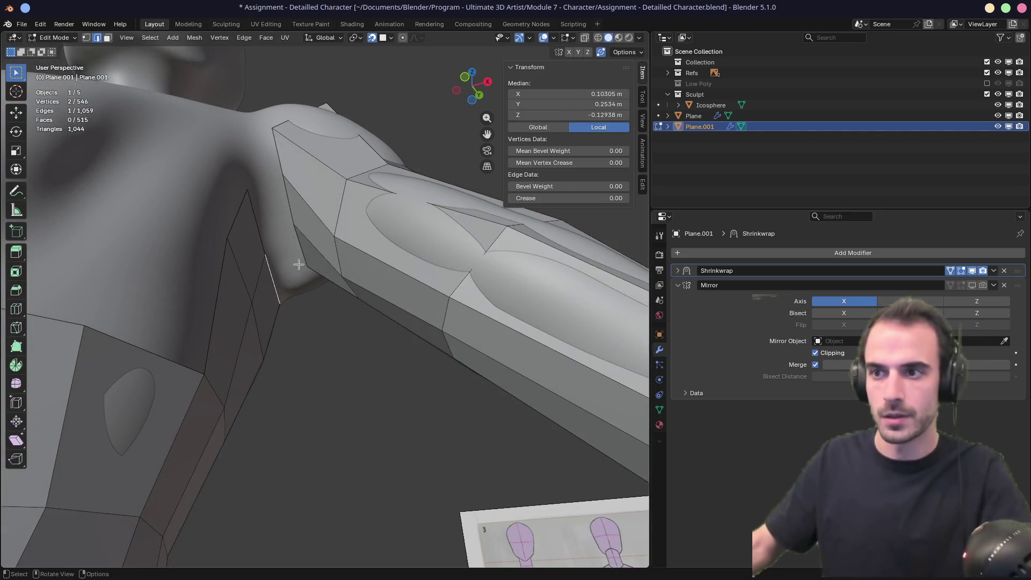
# Step: Fill a face across the arm–back gap, then delete a stray extruded vertex
pyautogui.click(263, 232)
pyautogui.moveTo(295, 226)
pyautogui.mouseDown(button='middle')
pyautogui.moveTo(173, 202)
pyautogui.moveTo(419, 285)
pyautogui.mouseUp(button='middle')
pyautogui.press('f')
pyautogui.click(422, 285)
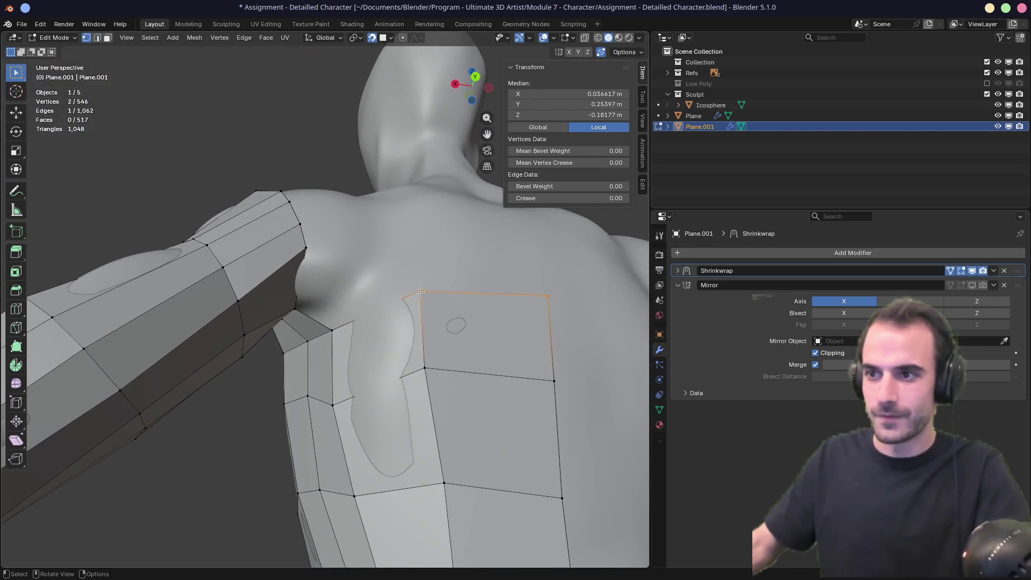
pyautogui.click(419, 291)
pyautogui.press('e')
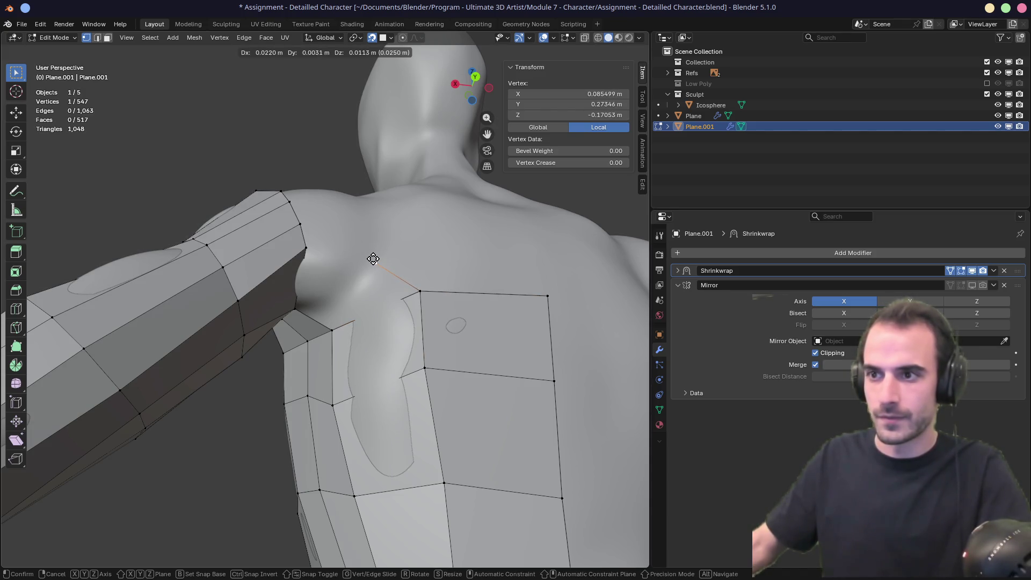
pyautogui.click(373, 258)
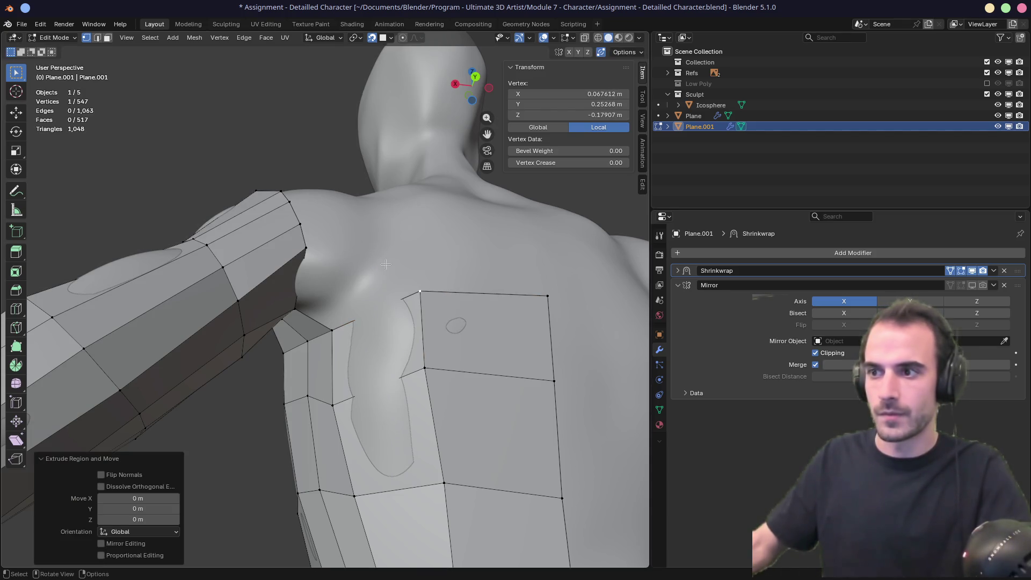
pyautogui.press('g')
pyautogui.click(382, 250)
pyautogui.press('x')
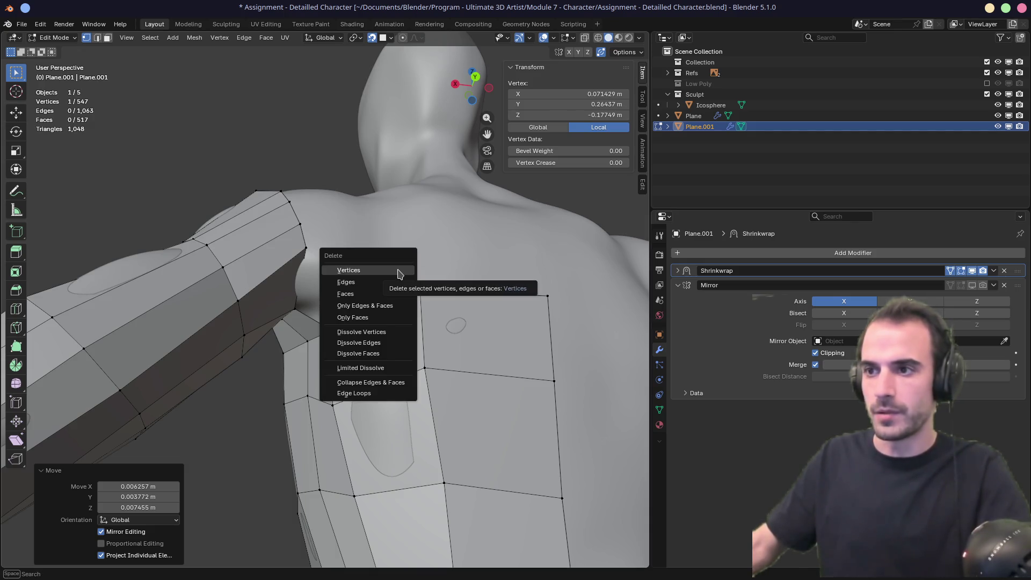
pyautogui.click(398, 270)
# Step: Fill a face between the arm's inner edge and the back's top edge, then fit its vertices to the shoulder and armpit
pyautogui.click(419, 292)
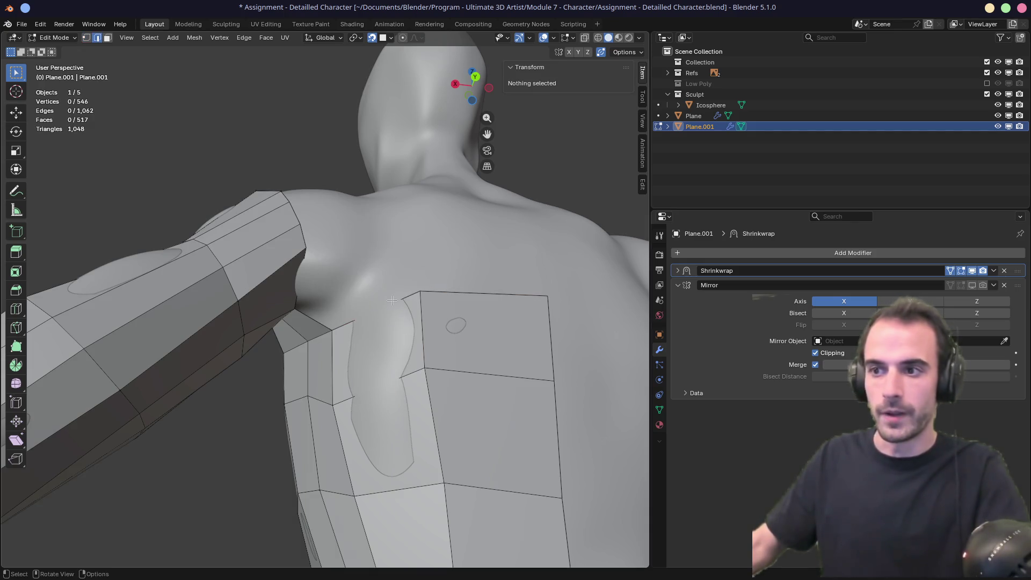
pyautogui.keyDown('shift'); pyautogui.click(402, 298); pyautogui.keyUp('shift')
pyautogui.press('f')
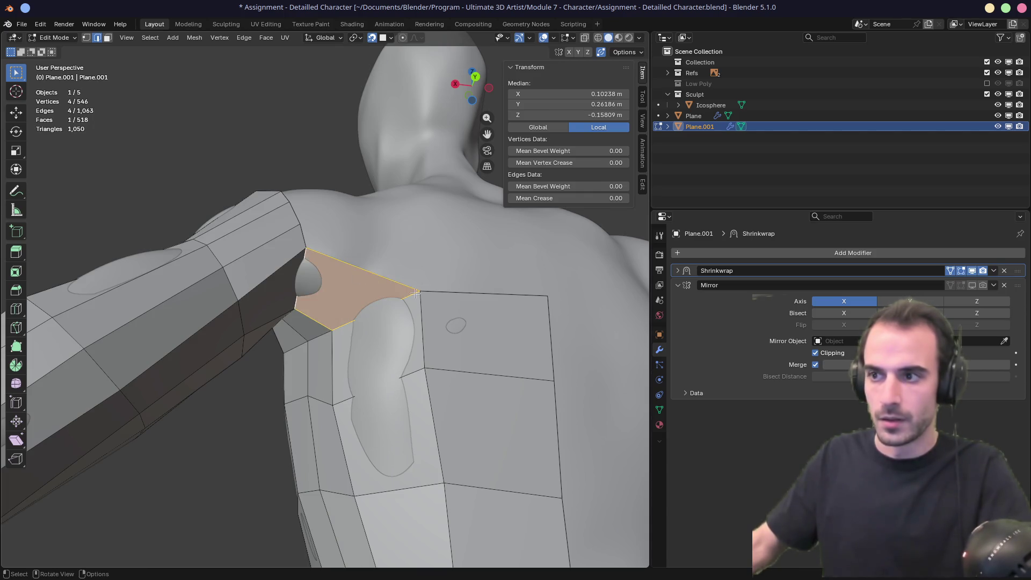
pyautogui.click(420, 292)
pyautogui.press('g')
pyautogui.click(394, 293)
pyautogui.moveTo(394, 292)
pyautogui.mouseDown(button='middle')
pyautogui.moveTo(408, 308)
pyautogui.moveTo(342, 279)
pyautogui.mouseUp(button='middle')
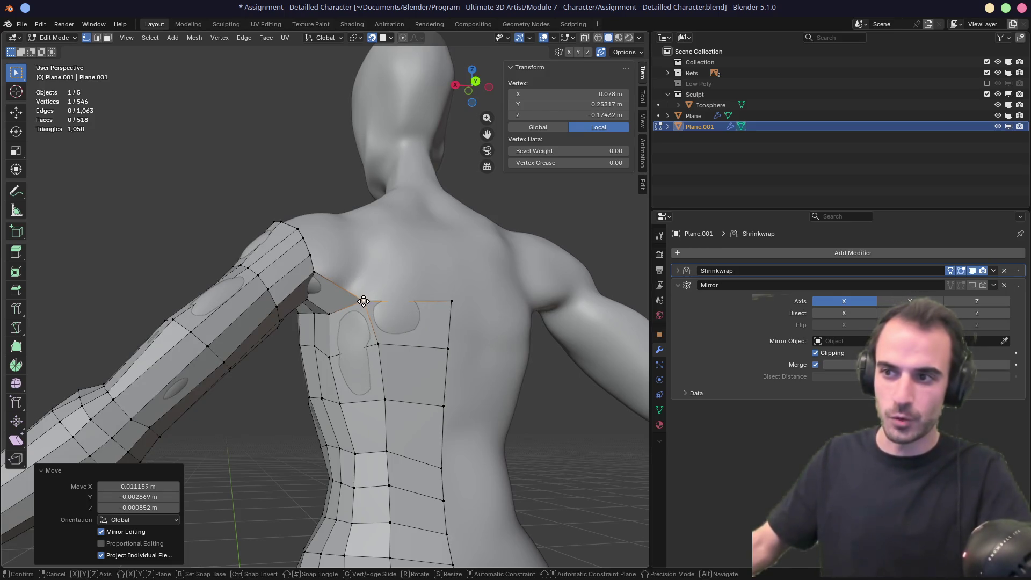
pyautogui.moveTo(362, 299)
pyautogui.mouseDown()
pyautogui.moveTo(344, 300)
pyautogui.moveTo(333, 317)
pyautogui.moveTo(344, 322)
pyautogui.mouseUp()
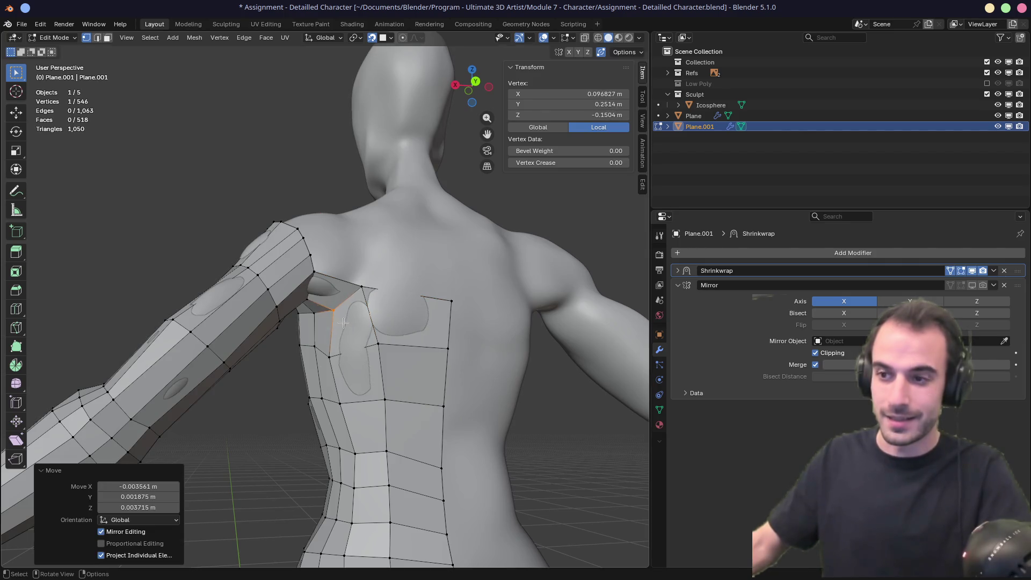
pyautogui.moveTo(354, 389); pyautogui.dragTo(360, 379)
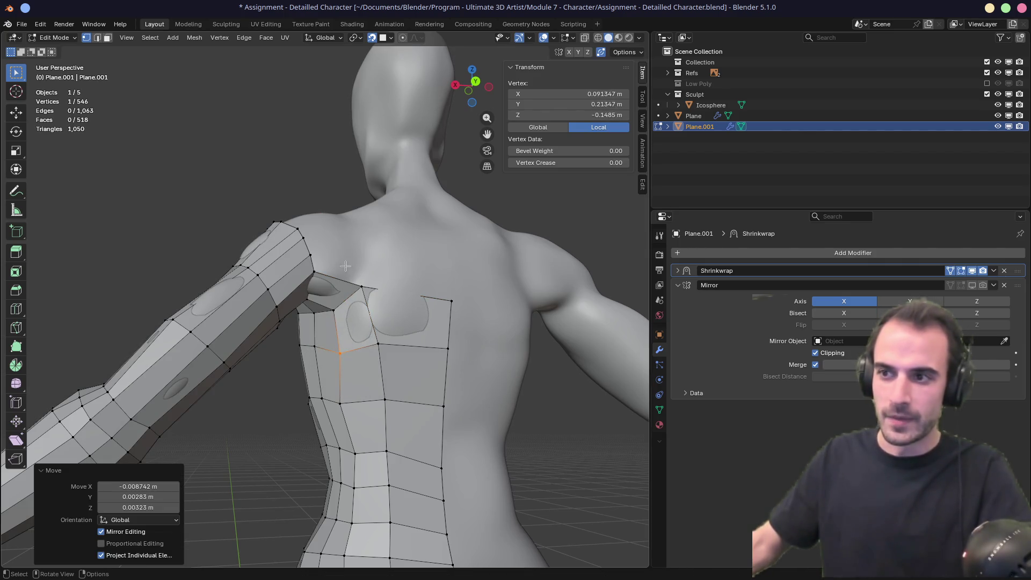
pyautogui.moveTo(380, 308); pyautogui.dragTo(376, 304)
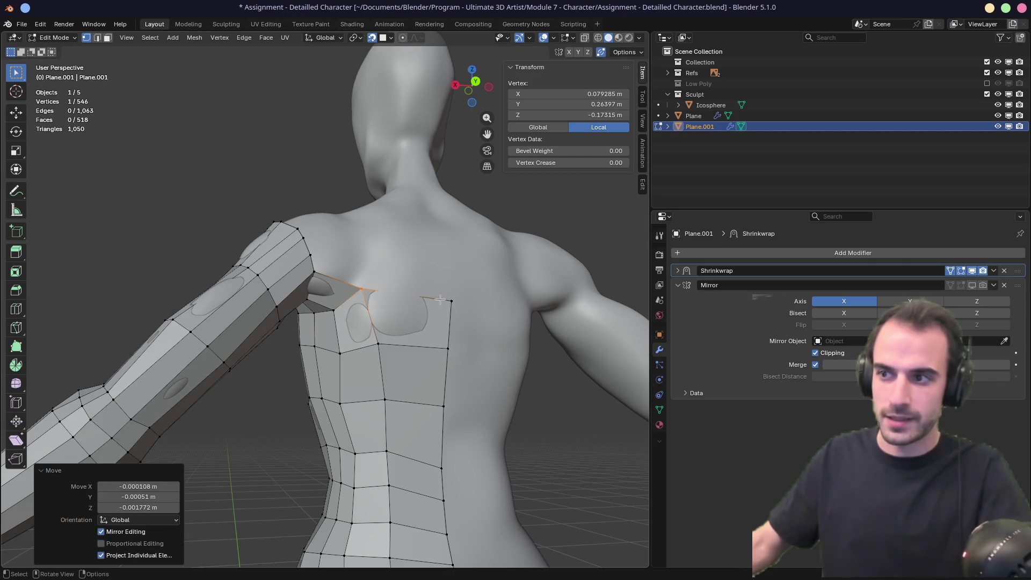
# Step: Extrude a vertex up the shoulder from the centre-seam corner and fill a shoulder face
pyautogui.click(465, 308)
pyautogui.press('e')
pyautogui.rightClick(460, 301)
pyautogui.press('g')
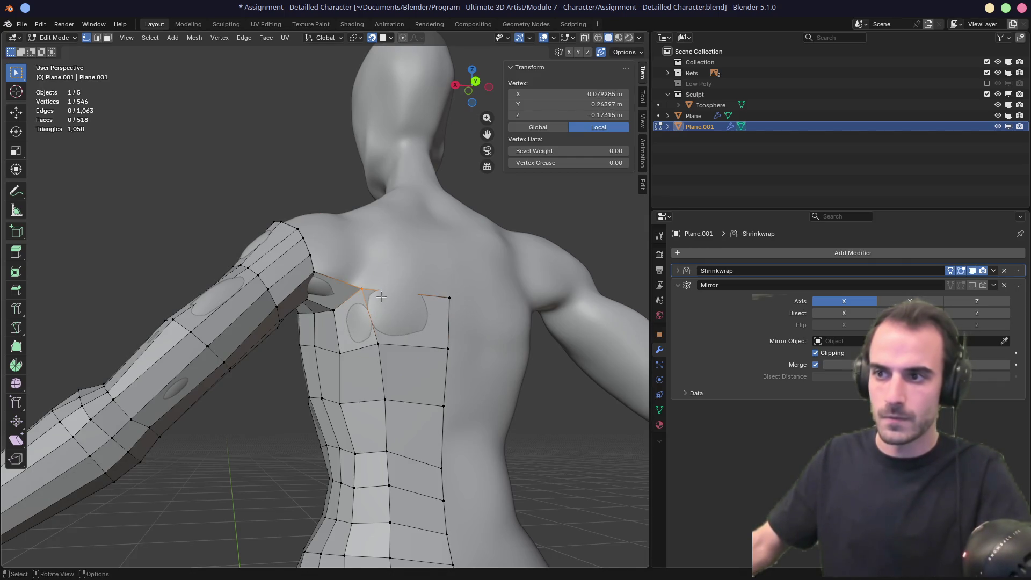
pyautogui.click(373, 263)
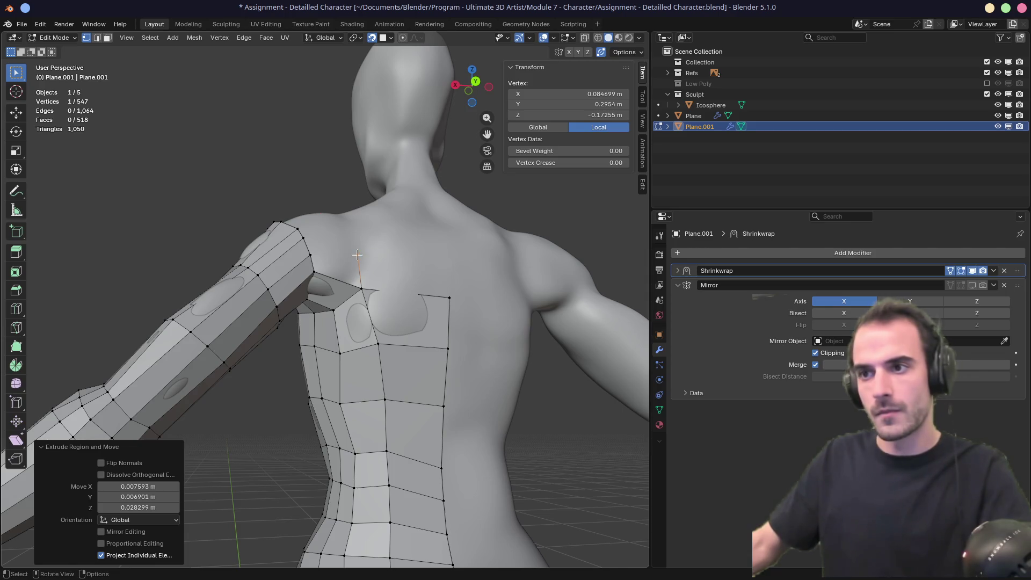
pyautogui.press('2')
pyautogui.keyDown('shift'); pyautogui.click(329, 264); pyautogui.keyUp('shift')
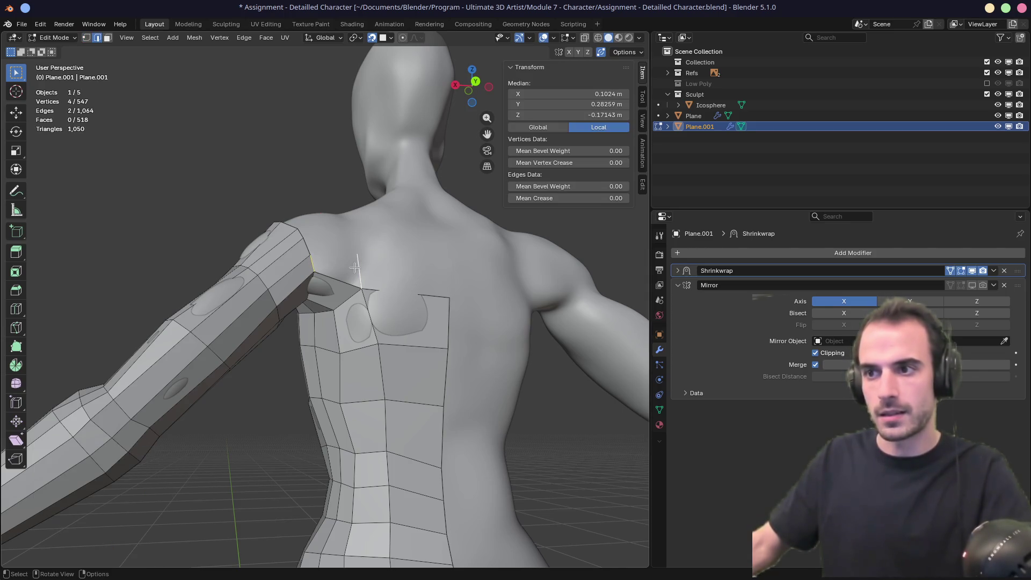
pyautogui.press('f')
# Step: Extrude another vertex at the shoulder top, fill a second face, and slide one vertex along its edge
pyautogui.moveTo(355, 267); pyautogui.dragTo(355, 259, button='middle')
pyautogui.press('1')
pyautogui.click(355, 259)
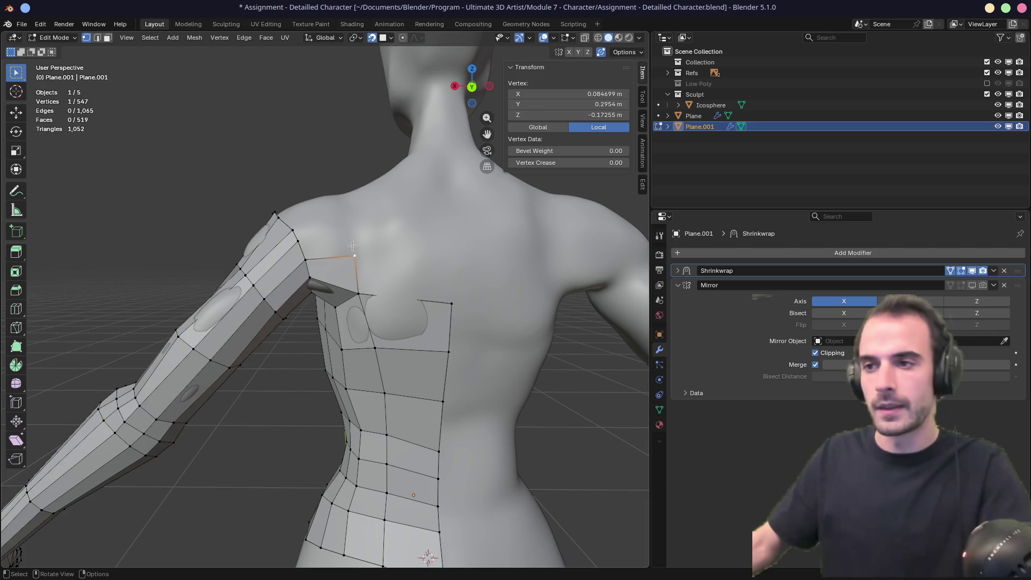
pyautogui.press('e')
pyautogui.click(352, 226)
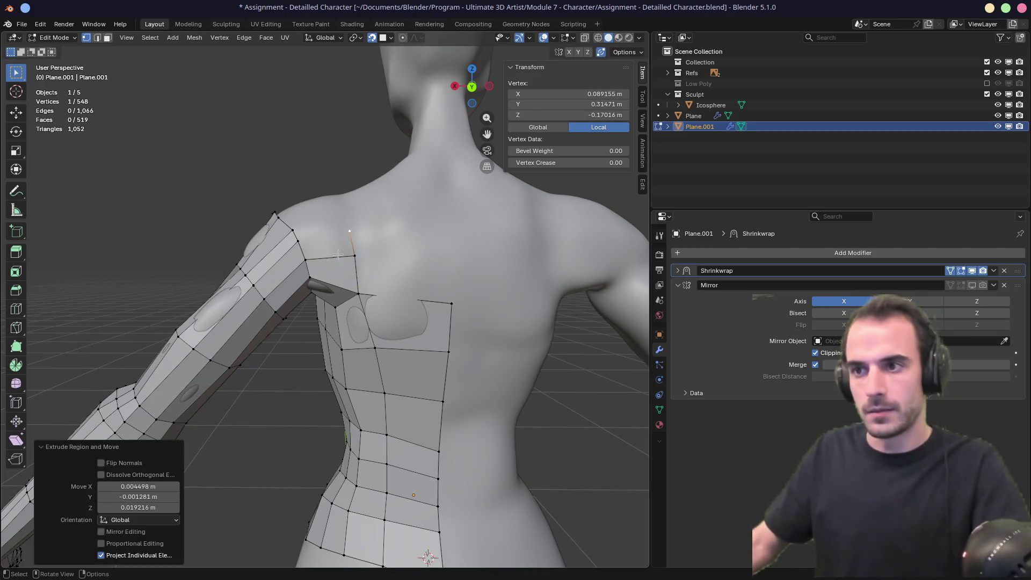
pyautogui.press('2')
pyautogui.click(342, 255)
pyautogui.press('f')
pyautogui.keyDown('shift'); pyautogui.moveTo(342, 256); pyautogui.dragTo(340, 316, button='middle'); pyautogui.keyUp('shift')
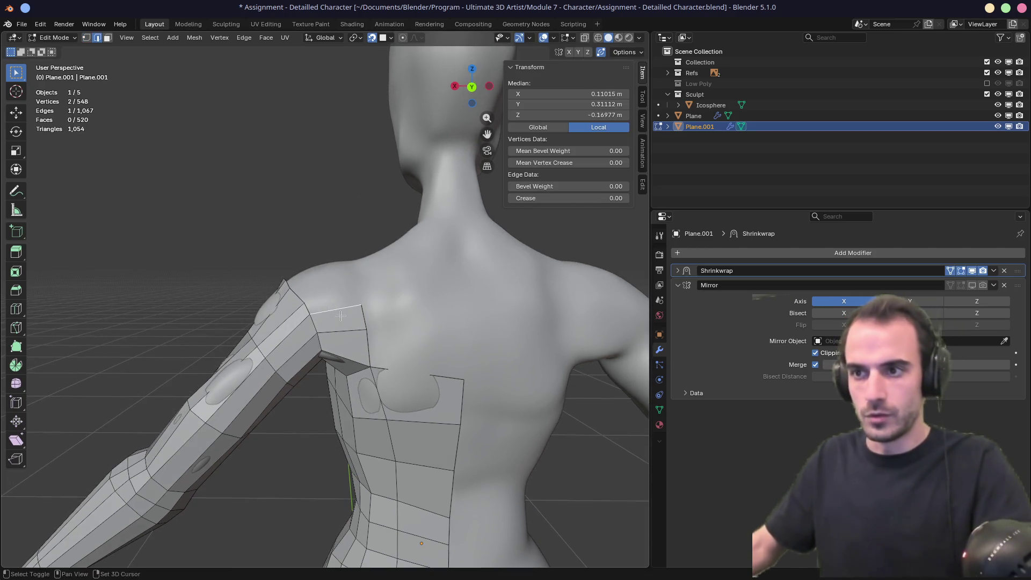
pyautogui.click(306, 303)
pyautogui.hotkey('shift', 'v')
pyautogui.click(304, 297)
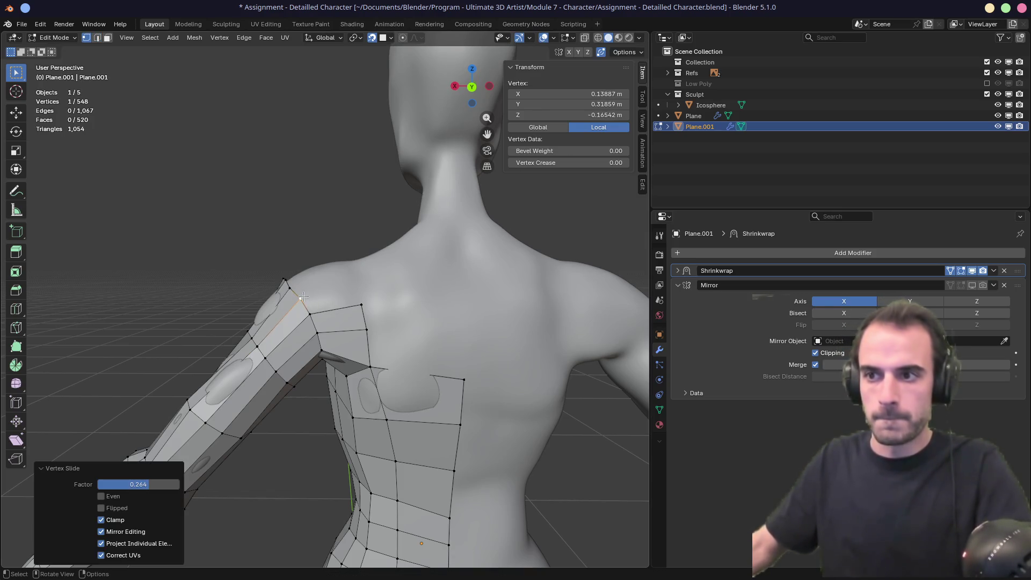
# Step: Extrude a chain of four vertices up the shoulder toward the neck and fill a quad to the arm
pyautogui.click(357, 304)
pyautogui.moveTo(358, 305); pyautogui.dragTo(374, 329, button='middle')
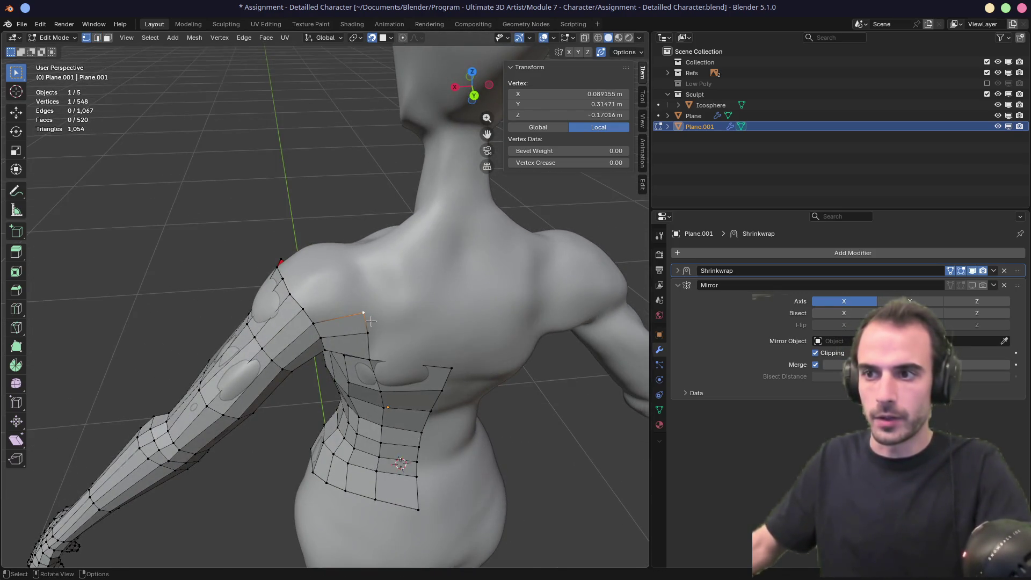
pyautogui.press('e')
pyautogui.click(363, 305)
pyautogui.press('e')
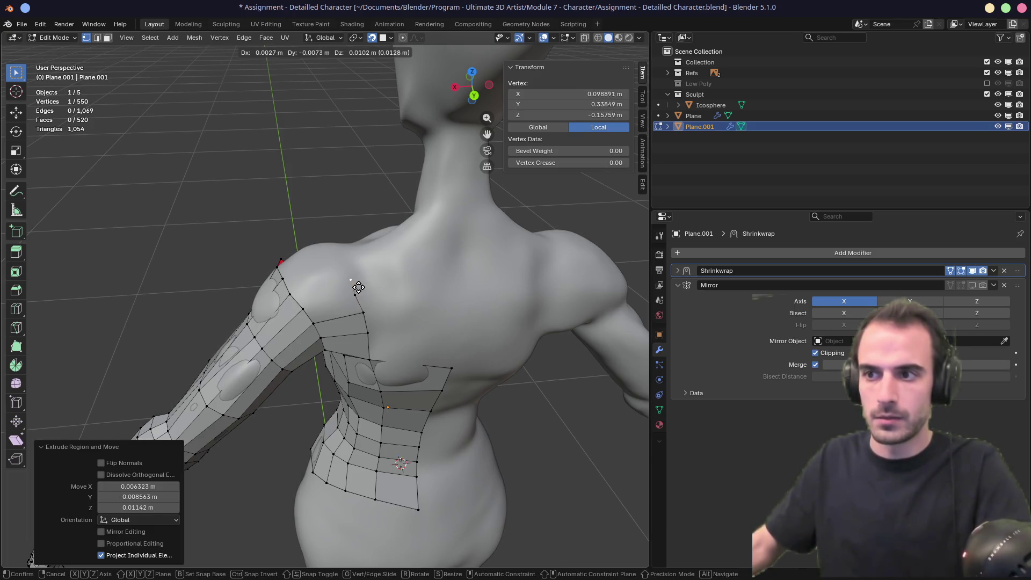
pyautogui.click(358, 281)
pyautogui.press('e')
pyautogui.click(354, 265)
pyautogui.press('e')
pyautogui.click(350, 254)
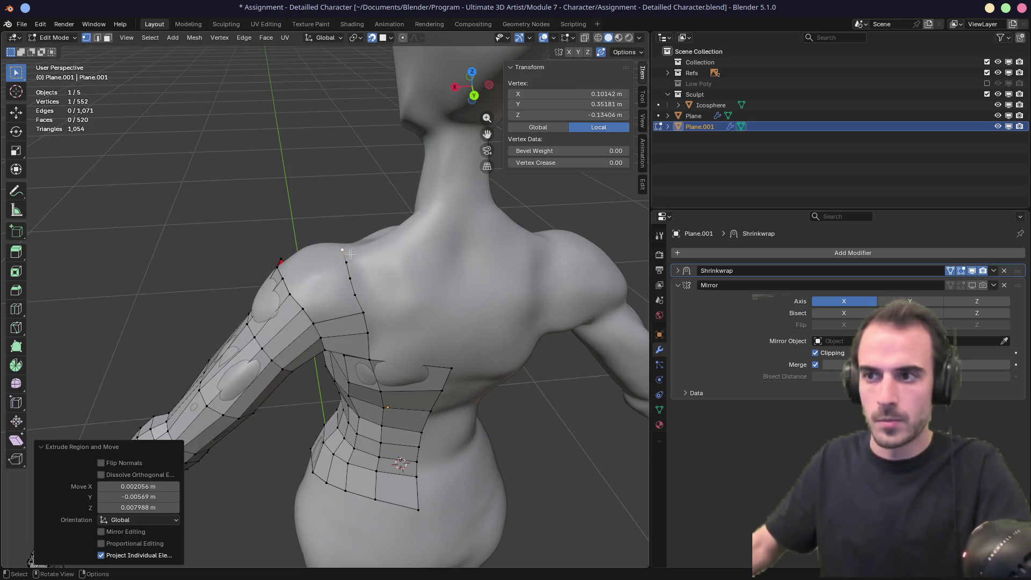
pyautogui.press('2')
pyautogui.click(346, 305)
pyautogui.press('f')
# Step: Move the front shoulder vertex down onto the shoulder surface
pyautogui.moveTo(369, 312)
pyautogui.mouseDown(button='middle')
pyautogui.moveTo(444, 286)
pyautogui.moveTo(304, 268)
pyautogui.mouseUp(button='middle')
pyautogui.press('1')
pyautogui.click(298, 263)
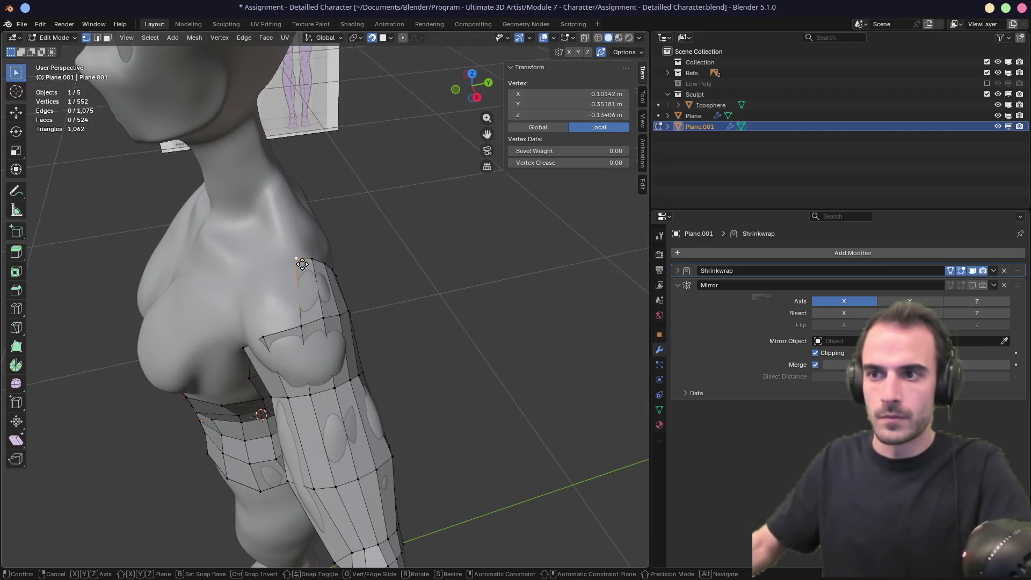
pyautogui.press('g')
pyautogui.click(295, 269)
pyautogui.press('g')
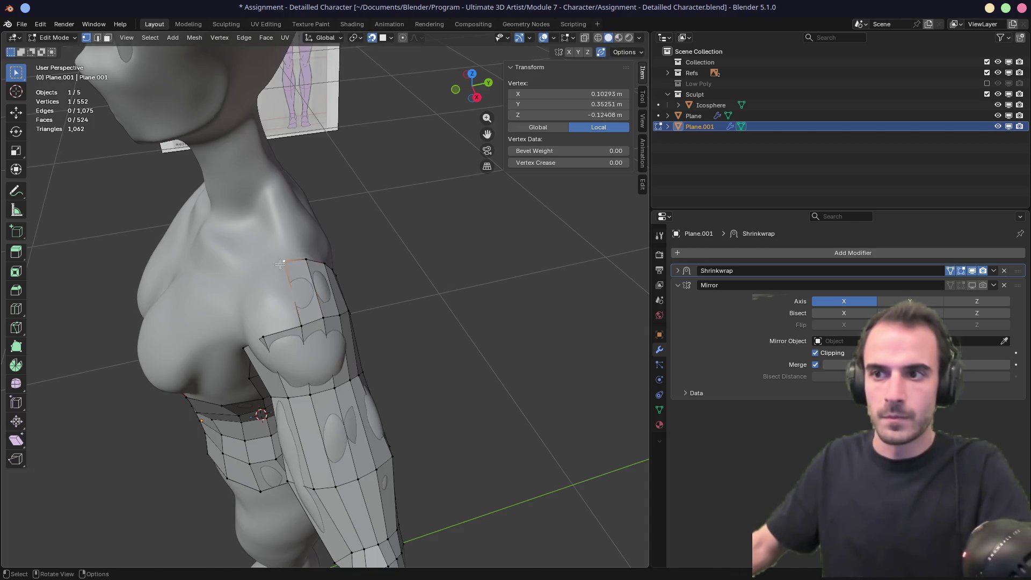
pyautogui.click(301, 263)
pyautogui.moveTo(301, 263)
pyautogui.mouseDown(button='middle')
pyautogui.moveTo(328, 265)
pyautogui.moveTo(318, 276)
pyautogui.mouseUp(button='middle')
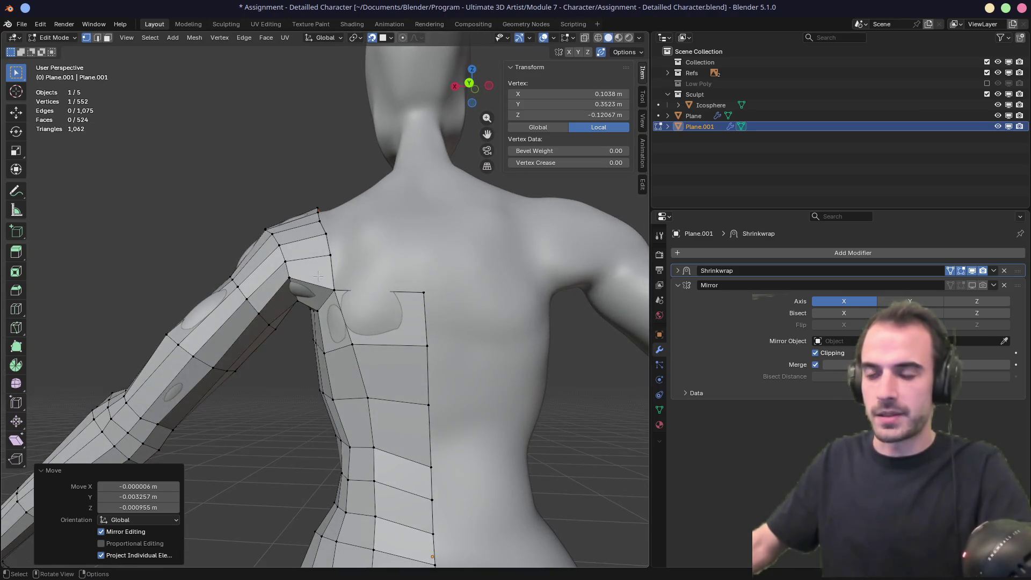
# Step: Move the shoulder corner vertex so the edges meet more cleanly
pyautogui.moveTo(366, 309); pyautogui.dragTo(364, 308)
pyautogui.press('g')
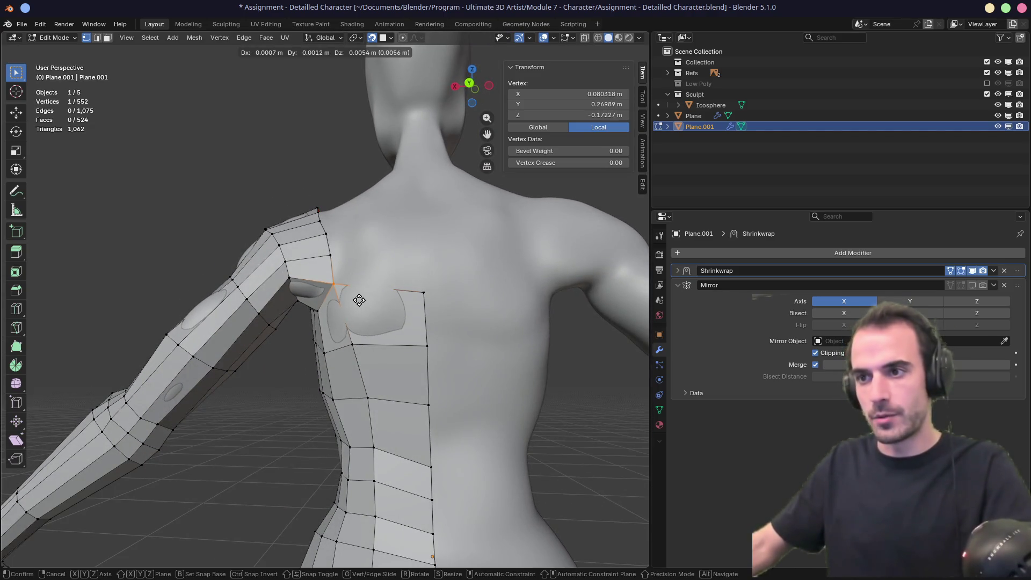
pyautogui.click(354, 303)
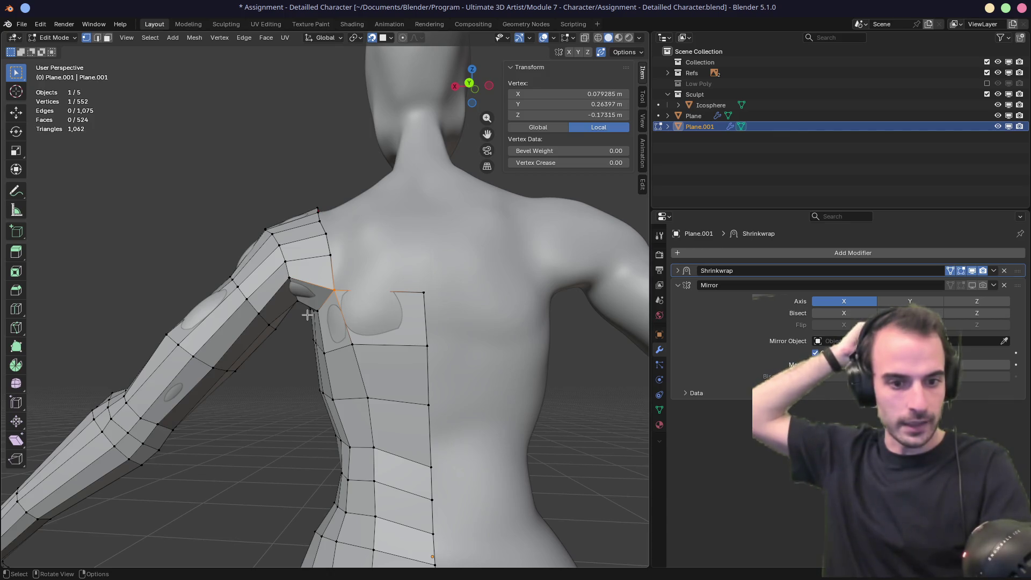
# Step: Inspect the shoulder corner and back from several angles, selecting the surrounding vertices
pyautogui.keyDown('ctrl'); pyautogui.moveTo(307, 314); pyautogui.dragTo(359, 289, button='middle'); pyautogui.keyUp('ctrl')
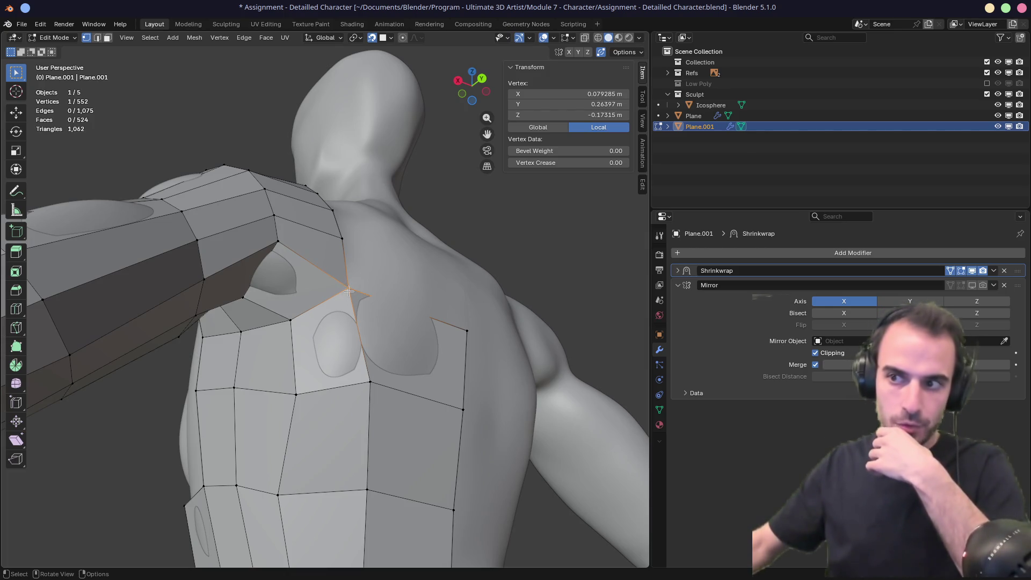
pyautogui.moveTo(339, 302); pyautogui.dragTo(312, 302, button='middle')
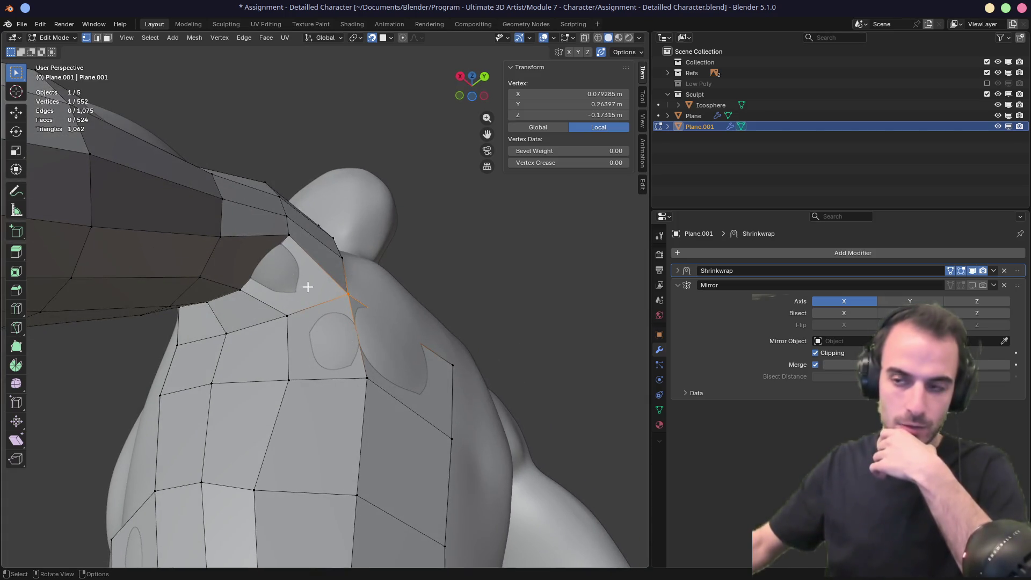
pyautogui.moveTo(307, 279)
pyautogui.mouseDown(button='middle')
pyautogui.moveTo(314, 314)
pyautogui.moveTo(299, 321)
pyautogui.mouseUp(button='middle')
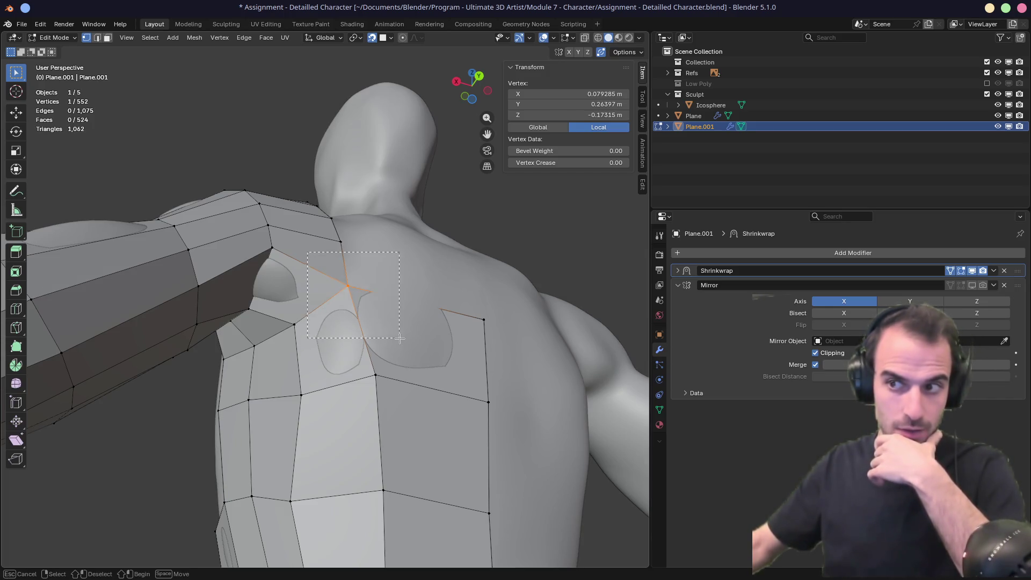
pyautogui.moveTo(333, 271); pyautogui.dragTo(394, 328)
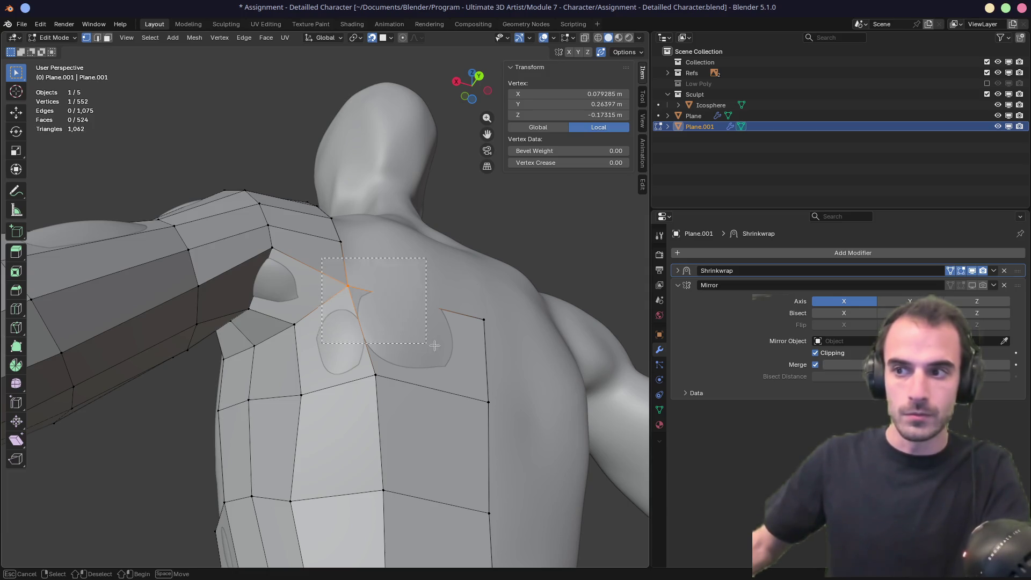
pyautogui.moveTo(332, 290)
pyautogui.mouseDown(button='middle')
pyautogui.moveTo(351, 354)
pyautogui.moveTo(393, 334)
pyautogui.mouseUp(button='middle')
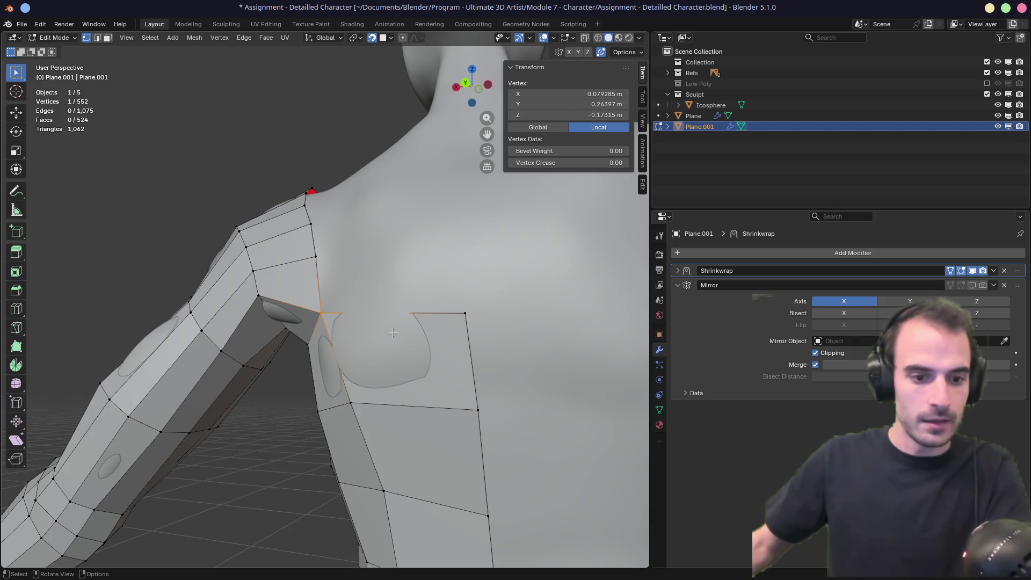
pyautogui.moveTo(393, 333); pyautogui.dragTo(438, 325, button='middle')
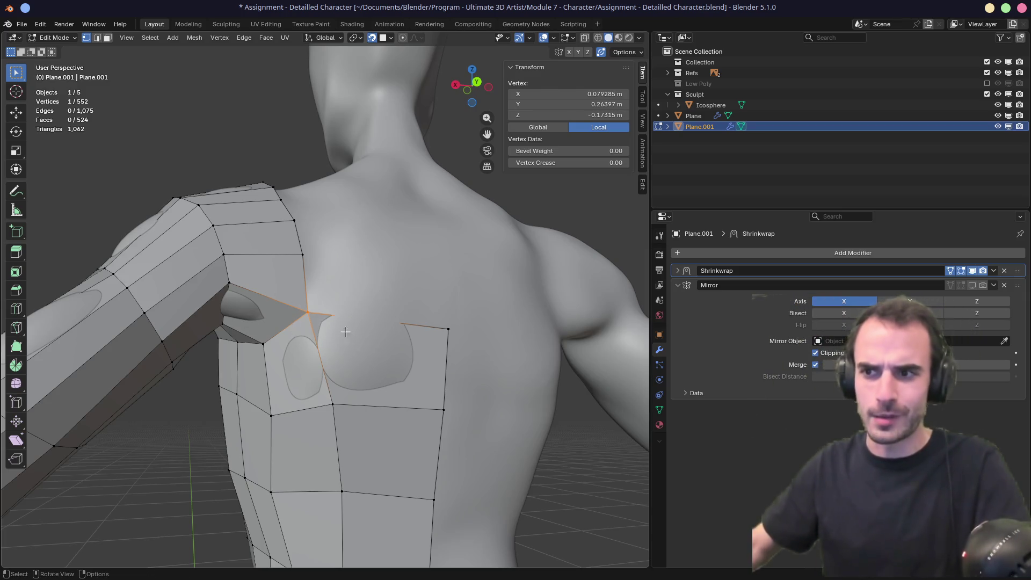
pyautogui.moveTo(404, 318); pyautogui.dragTo(412, 350, button='middle')
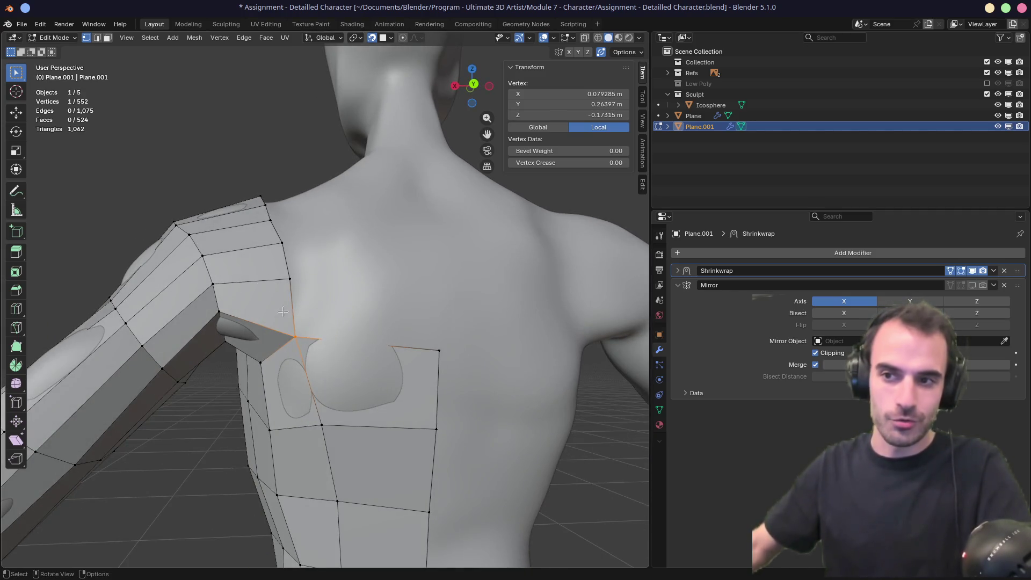
pyautogui.moveTo(283, 311); pyautogui.dragTo(277, 323, button='middle')
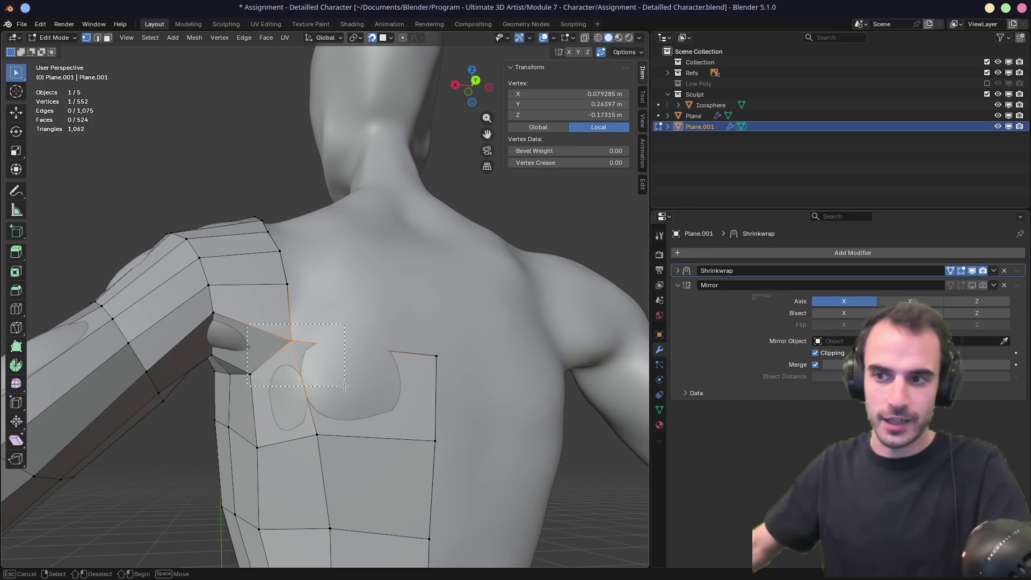
# Step: Extrude three vertices up from the torso's top corner toward the neck and fill quads across the upper chest
pyautogui.moveTo(358, 384)
pyautogui.mouseDown(button='middle')
pyautogui.moveTo(430, 360)
pyautogui.moveTo(425, 341)
pyautogui.mouseUp(button='middle')
pyautogui.click(449, 354)
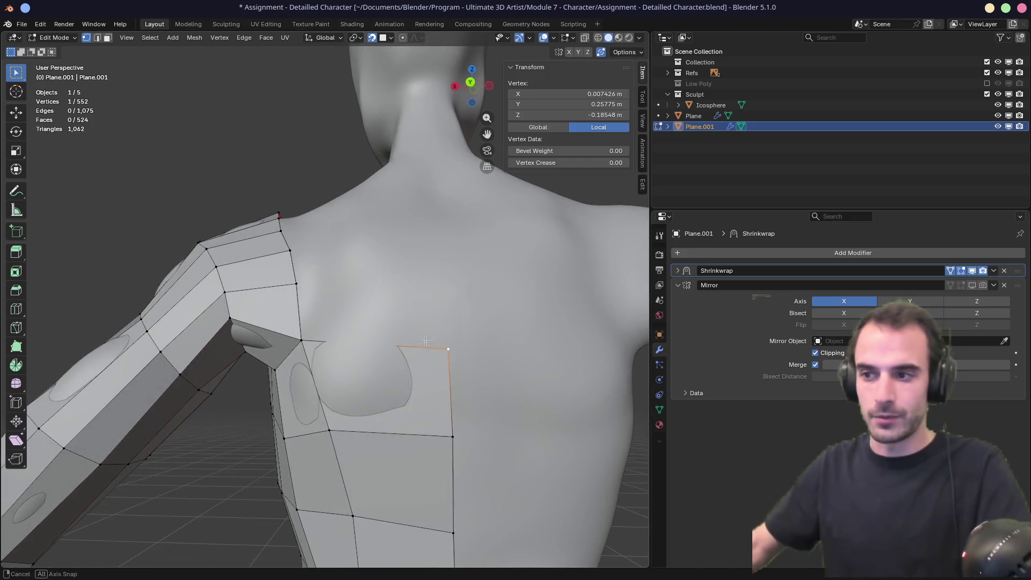
pyautogui.press('e')
pyautogui.click(449, 281)
pyautogui.moveTo(449, 280); pyautogui.dragTo(453, 214, button='middle')
pyautogui.press('e')
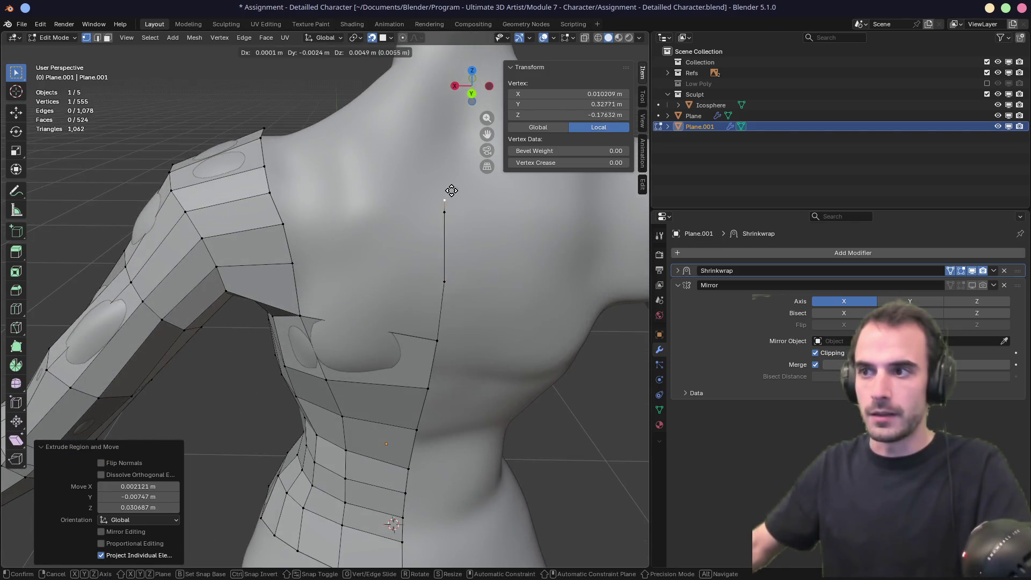
pyautogui.click(444, 173)
pyautogui.press('e')
pyautogui.click(441, 134)
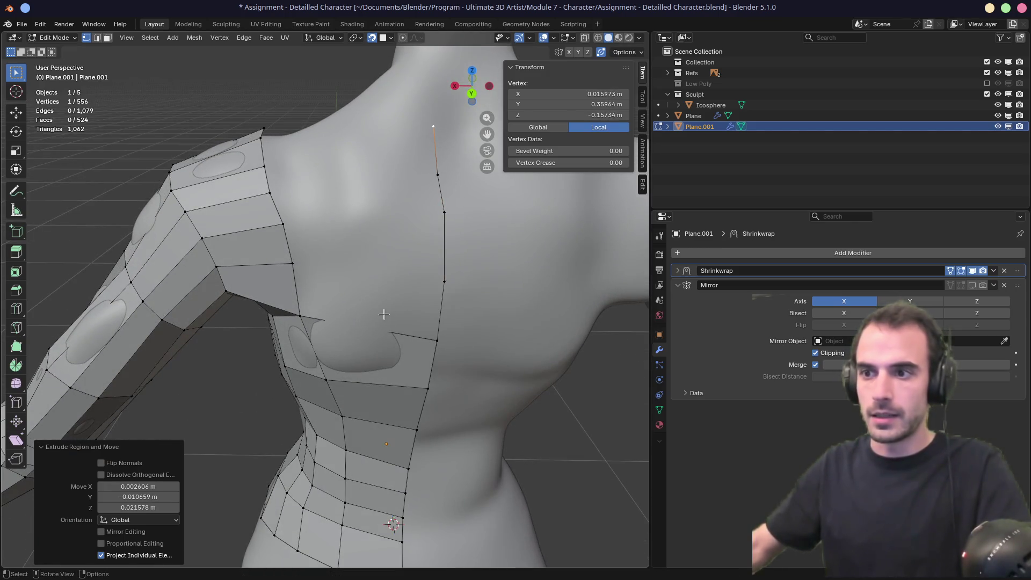
pyautogui.press('2')
pyautogui.press('f')
pyautogui.press('f')
pyautogui.press('f')
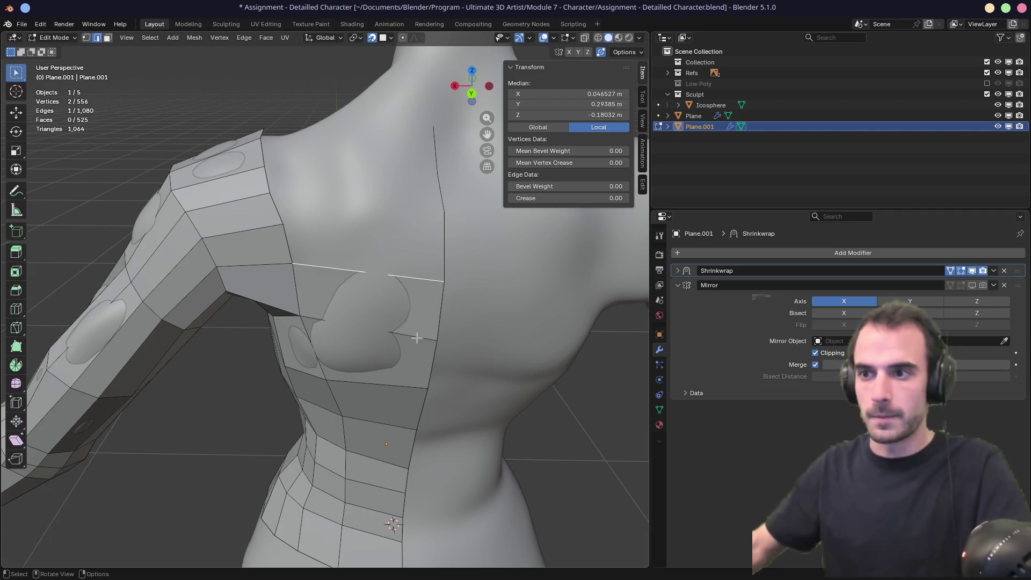
# Step: Extrude two vertices up the shoulder front from its open edge
pyautogui.moveTo(373, 226); pyautogui.dragTo(459, 290, button='middle')
pyautogui.moveTo(333, 226)
pyautogui.mouseDown(button='middle')
pyautogui.moveTo(315, 276)
pyautogui.moveTo(357, 267)
pyautogui.moveTo(290, 312)
pyautogui.moveTo(279, 238)
pyautogui.mouseUp(button='middle')
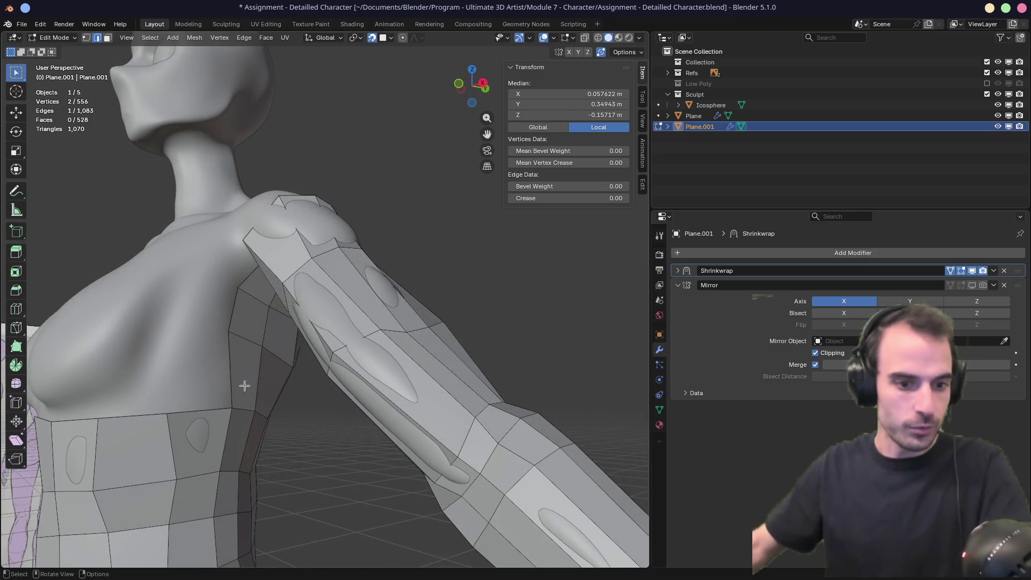
pyautogui.click(167, 414)
pyautogui.press('e')
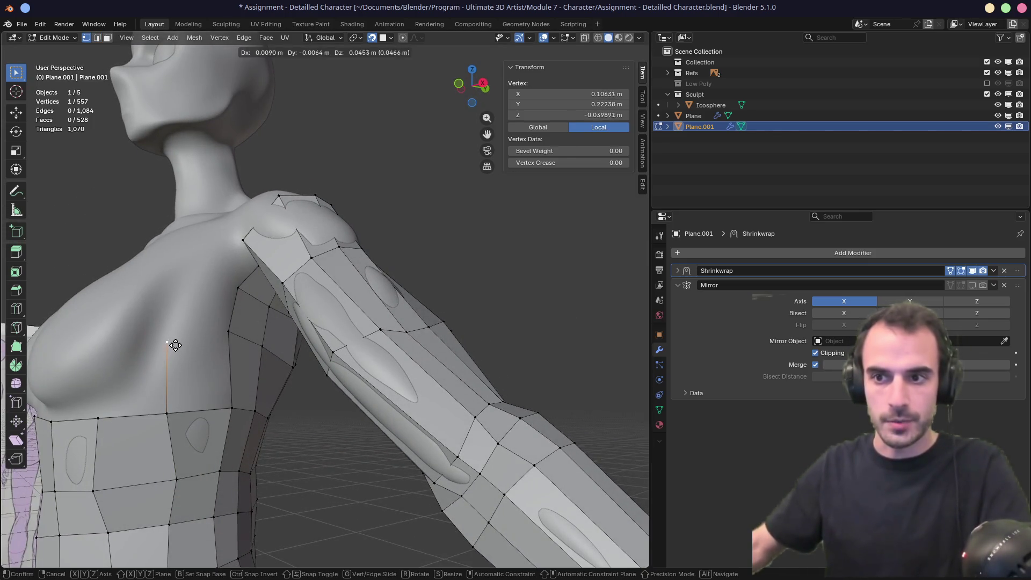
pyautogui.click(176, 345)
pyautogui.moveTo(193, 285); pyautogui.dragTo(249, 288, button='middle')
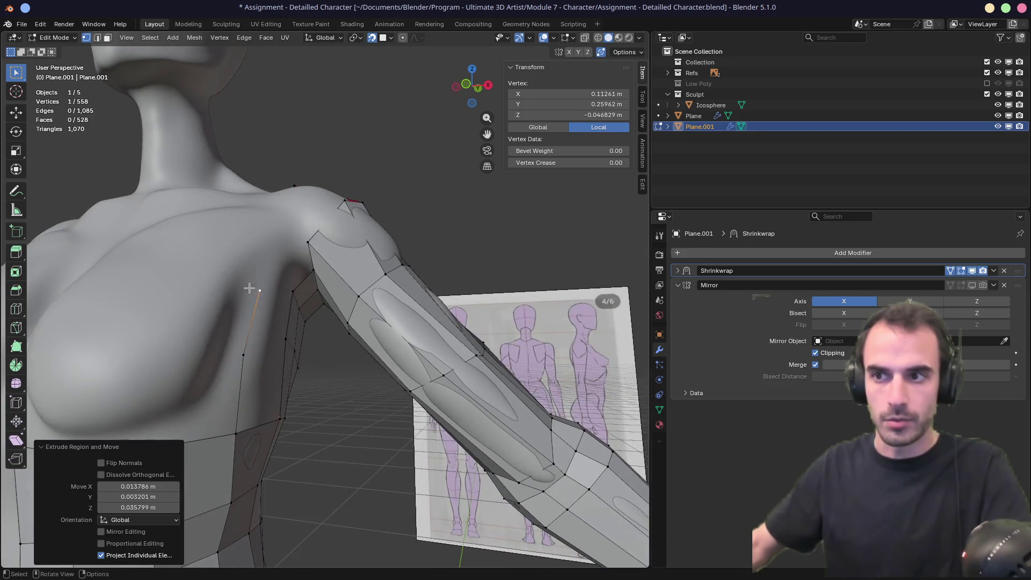
pyautogui.press('e')
pyautogui.click(268, 215)
pyautogui.moveTo(267, 216); pyautogui.dragTo(269, 339, button='middle')
# Step: Extrude two more vertices toward the collarbone and fill faces between the shoulder chain and torso
pyautogui.press('e')
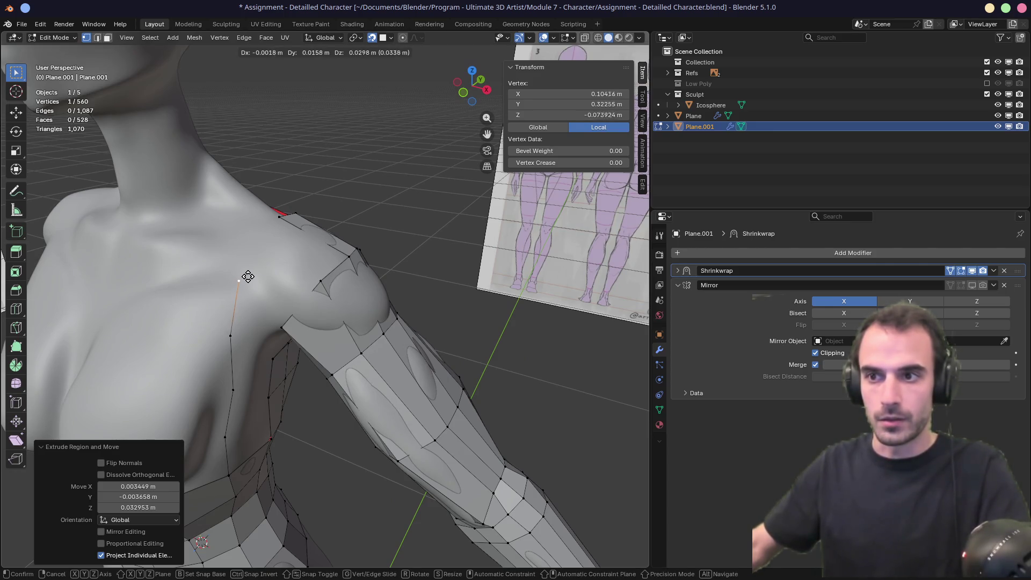
pyautogui.click(247, 276)
pyautogui.press('e')
pyautogui.click(272, 236)
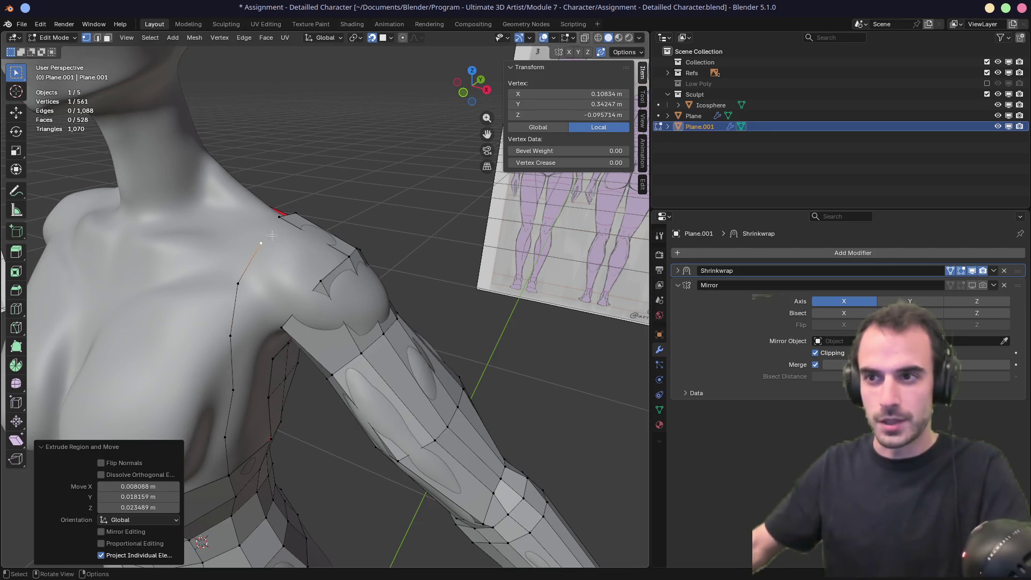
pyautogui.moveTo(262, 296)
pyautogui.mouseDown(button='middle')
pyautogui.moveTo(249, 246)
pyautogui.moveTo(230, 401)
pyautogui.moveTo(274, 303)
pyautogui.moveTo(265, 335)
pyautogui.mouseUp(button='middle')
pyautogui.press('2')
pyautogui.click(230, 405)
pyautogui.press('f')
pyautogui.press('f')
pyautogui.press('f')
pyautogui.press('f')
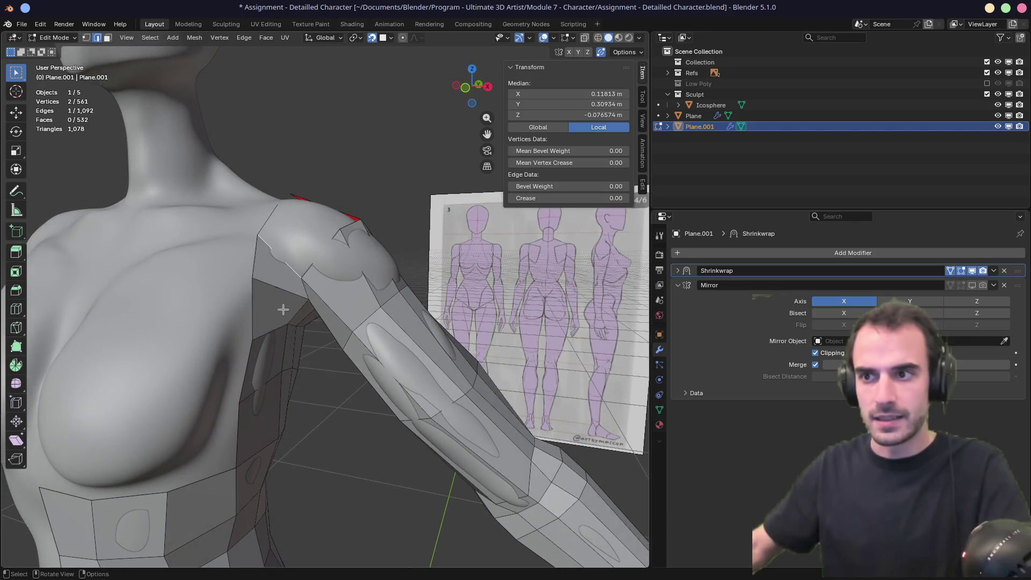
# Step: Reposition a front shoulder vertex and fill the remaining face at the shoulder gap
pyautogui.moveTo(300, 285); pyautogui.dragTo(342, 259, button='middle')
pyautogui.press('1')
pyautogui.moveTo(342, 258); pyautogui.dragTo(339, 286)
pyautogui.press('g')
pyautogui.click(328, 281)
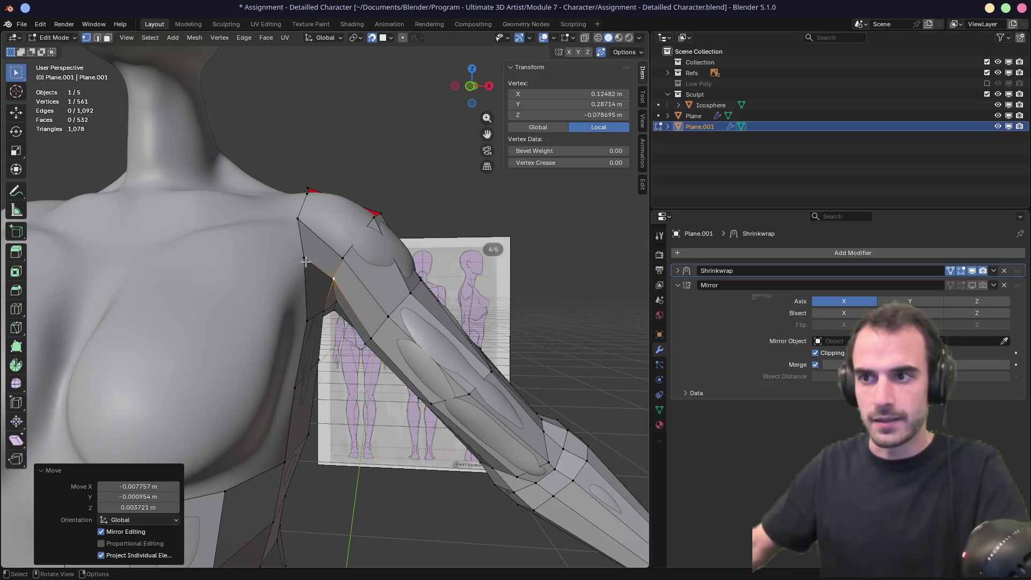
pyautogui.press('g')
pyautogui.click(305, 265)
pyautogui.moveTo(326, 237)
pyautogui.mouseDown(button='middle')
pyautogui.moveTo(305, 318)
pyautogui.moveTo(253, 357)
pyautogui.mouseUp(button='middle')
pyautogui.press('2')
pyautogui.click(253, 354)
pyautogui.press('f')
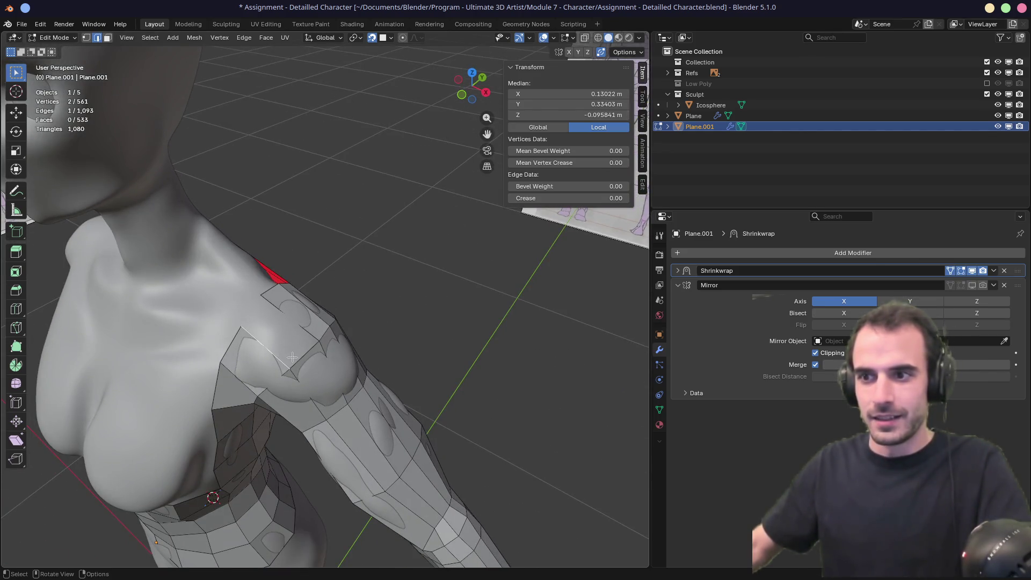
# Step: Orbit around the back and front to review the new torso and arm faces
pyautogui.moveTo(293, 338)
pyautogui.mouseDown(button='middle')
pyautogui.moveTo(132, 323)
pyautogui.moveTo(120, 292)
pyautogui.moveTo(143, 272)
pyautogui.mouseUp(button='middle')
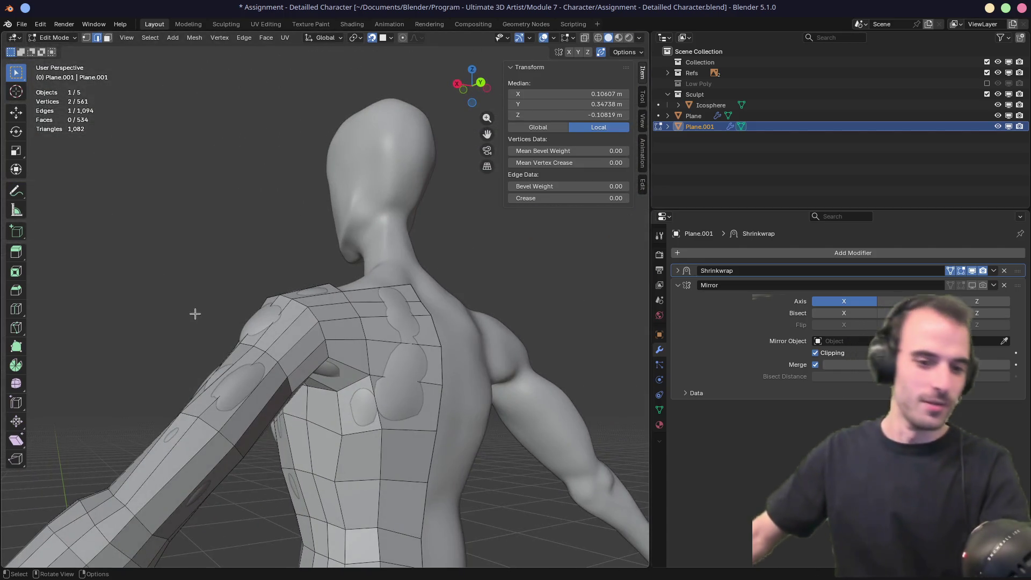
pyautogui.moveTo(230, 340)
pyautogui.mouseDown(button='middle')
pyautogui.moveTo(277, 370)
pyautogui.moveTo(247, 332)
pyautogui.mouseUp(button='middle')
pyautogui.keyDown('alt'); pyautogui.middleClick(246, 332); pyautogui.keyUp('alt')
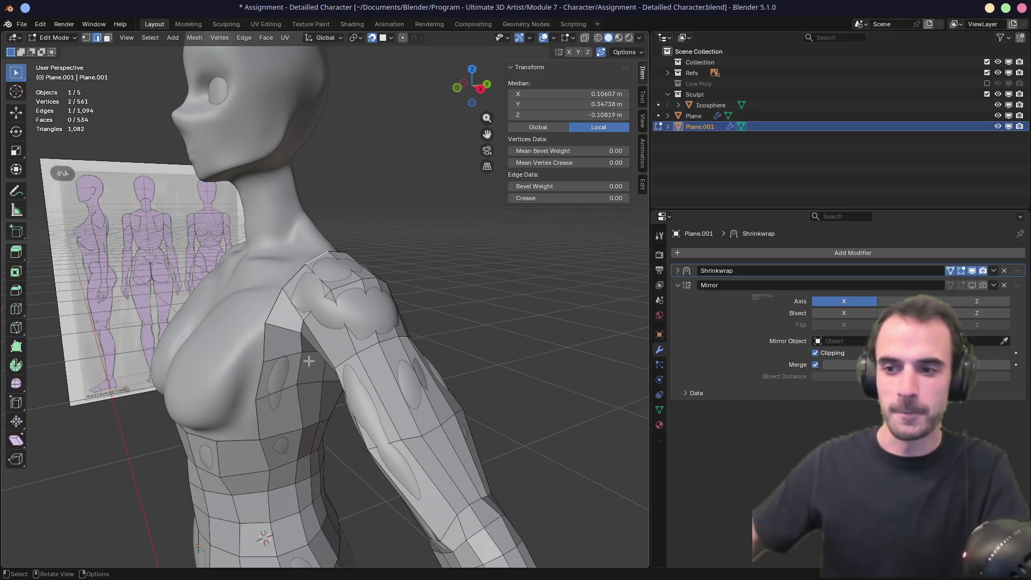
pyautogui.moveTo(221, 480); pyautogui.dragTo(375, 252, button='middle')
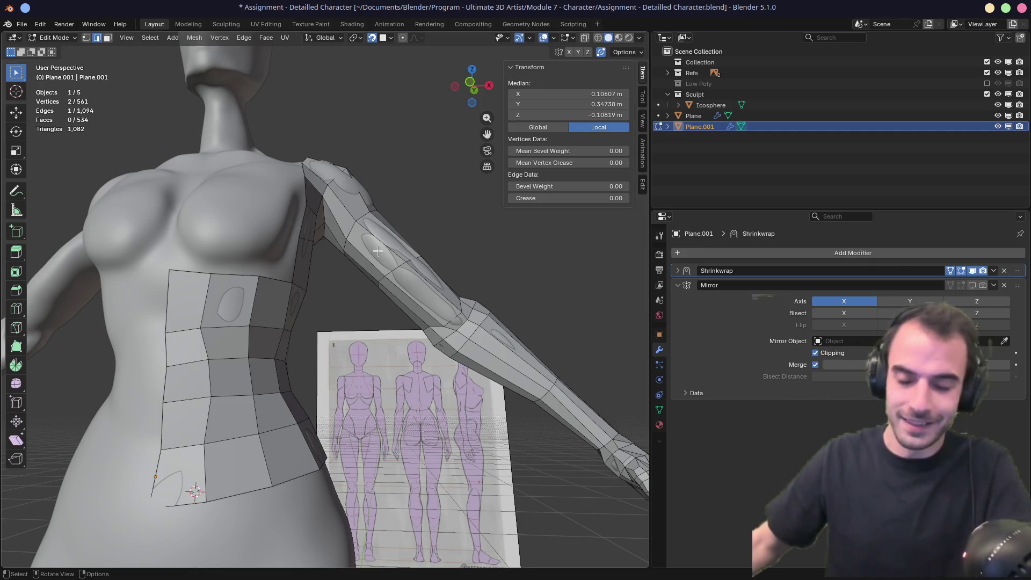
pyautogui.moveTo(378, 251)
pyautogui.mouseDown(button='middle')
pyautogui.moveTo(360, 287)
pyautogui.moveTo(339, 298)
pyautogui.mouseUp(button='middle')
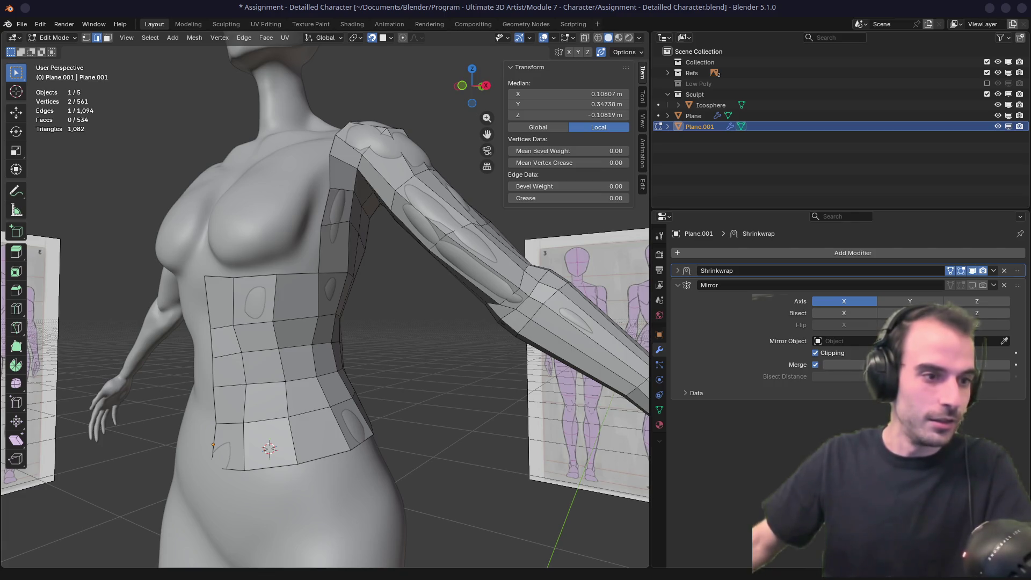
# Step: Add a centred edge loop down the back of the torso retopology
pyautogui.moveTo(339, 297)
pyautogui.mouseDown(button='middle')
pyautogui.moveTo(211, 316)
pyautogui.moveTo(286, 365)
pyautogui.moveTo(287, 326)
pyautogui.moveTo(303, 311)
pyautogui.mouseUp(button='middle')
pyautogui.hotkey('ctrl', 'r')
pyautogui.click(339, 368)
pyautogui.rightClick(338, 367)
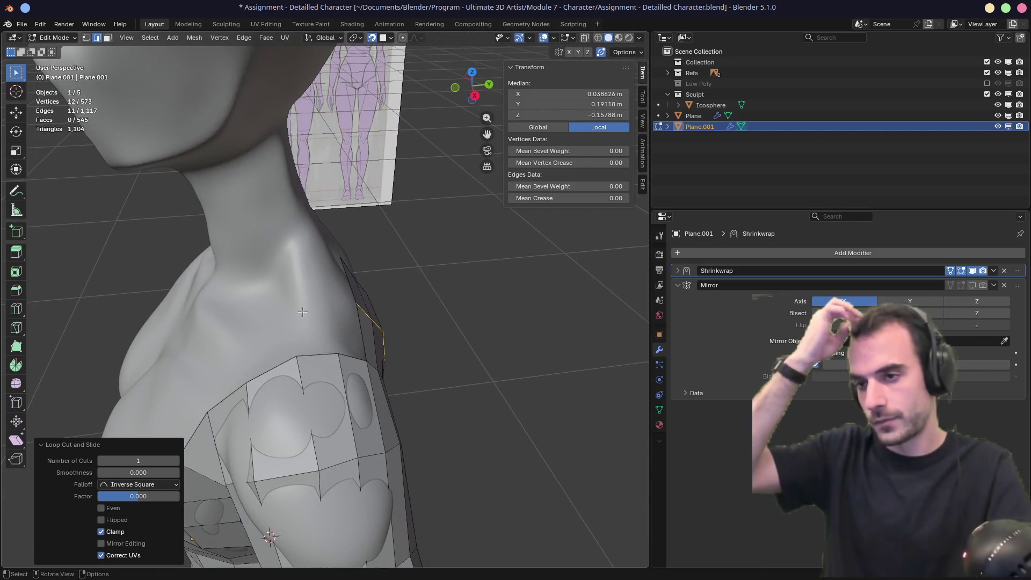
# Step: From a front view, select the top vertex of the front centre seam
pyautogui.moveTo(280, 252)
pyautogui.mouseDown(button='middle')
pyautogui.moveTo(249, 221)
pyautogui.moveTo(269, 210)
pyautogui.moveTo(285, 233)
pyautogui.moveTo(364, 261)
pyautogui.moveTo(300, 268)
pyautogui.mouseUp(button='middle')
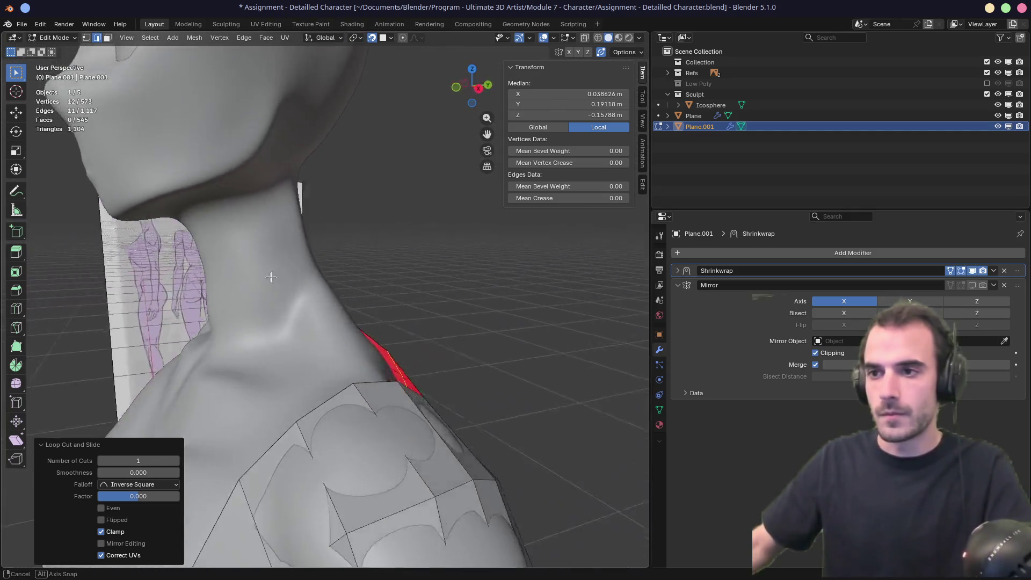
pyautogui.scroll(-3, 237, 265)
pyautogui.moveTo(237, 264); pyautogui.dragTo(241, 274, button='middle')
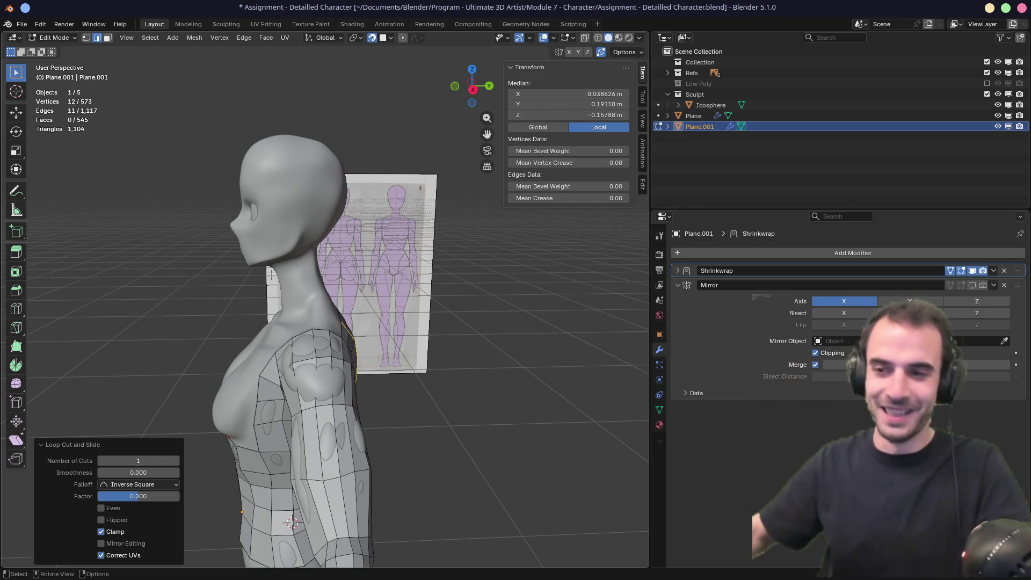
pyautogui.moveTo(272, 275)
pyautogui.mouseDown(button='middle')
pyautogui.moveTo(308, 354)
pyautogui.moveTo(363, 287)
pyautogui.mouseUp(button='middle')
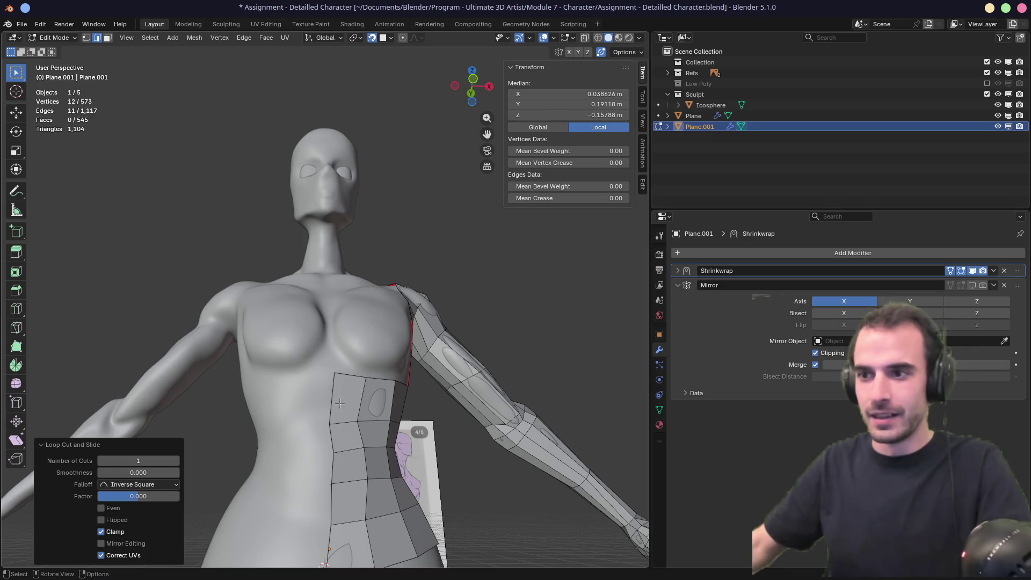
pyautogui.press('1')
pyautogui.moveTo(339, 410); pyautogui.dragTo(320, 418, button='middle')
pyautogui.click(320, 417)
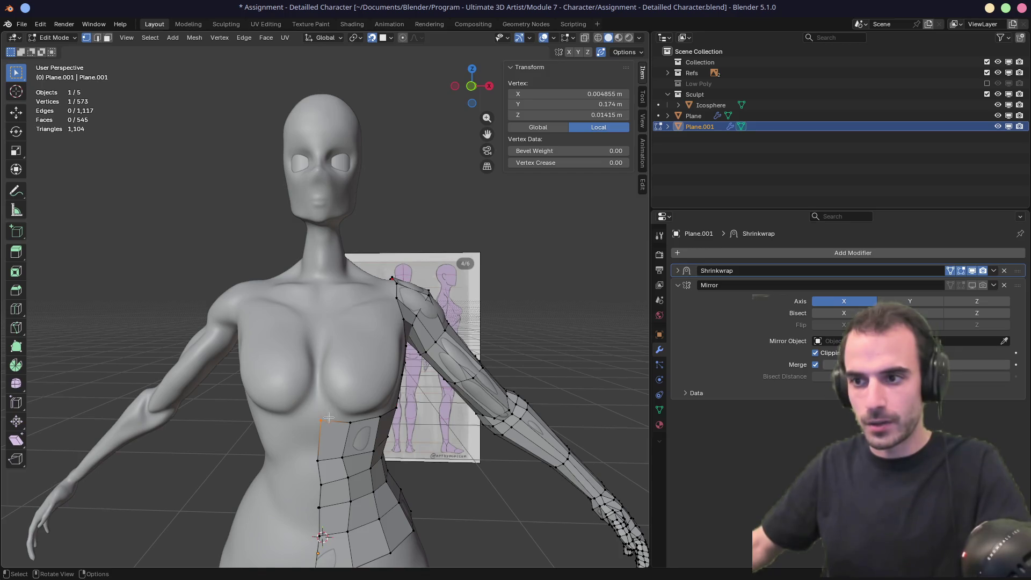
# Step: Extrude four new vertices up the front centre line from the chest to the neck base
pyautogui.press('e')
pyautogui.click(326, 383)
pyautogui.press('e')
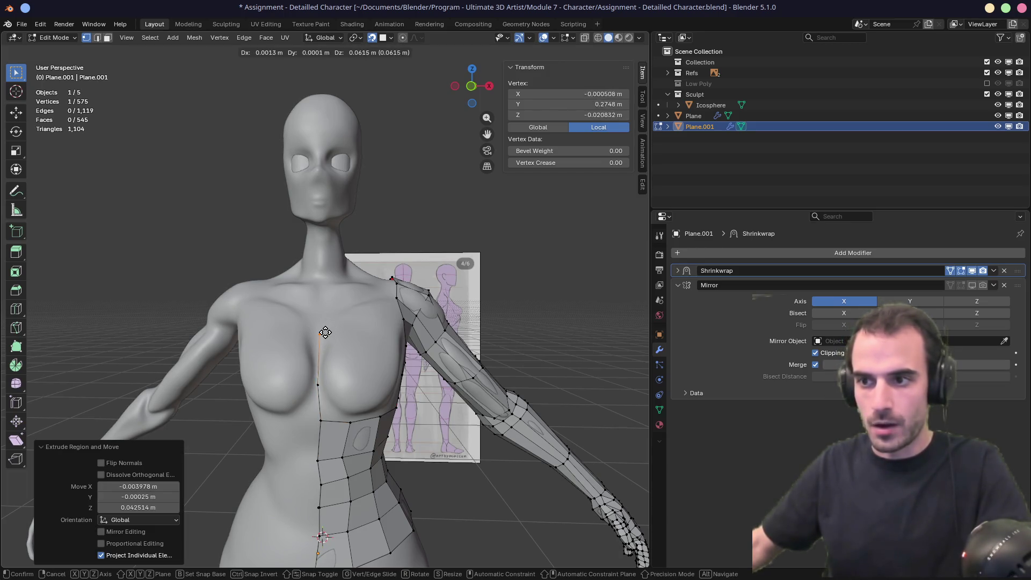
pyautogui.click(326, 342)
pyautogui.press('e')
pyautogui.click(328, 312)
pyautogui.press('e')
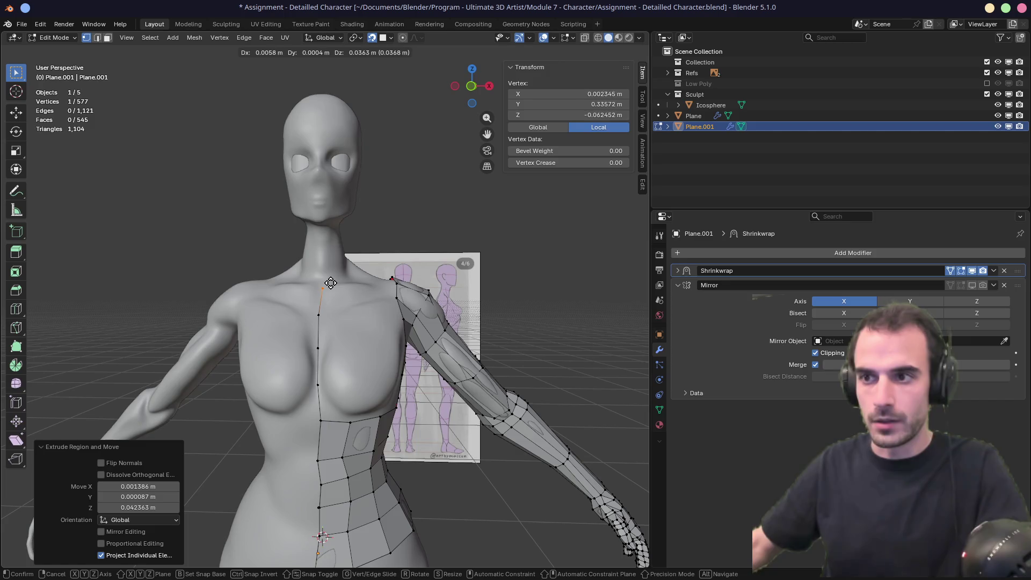
pyautogui.click(329, 280)
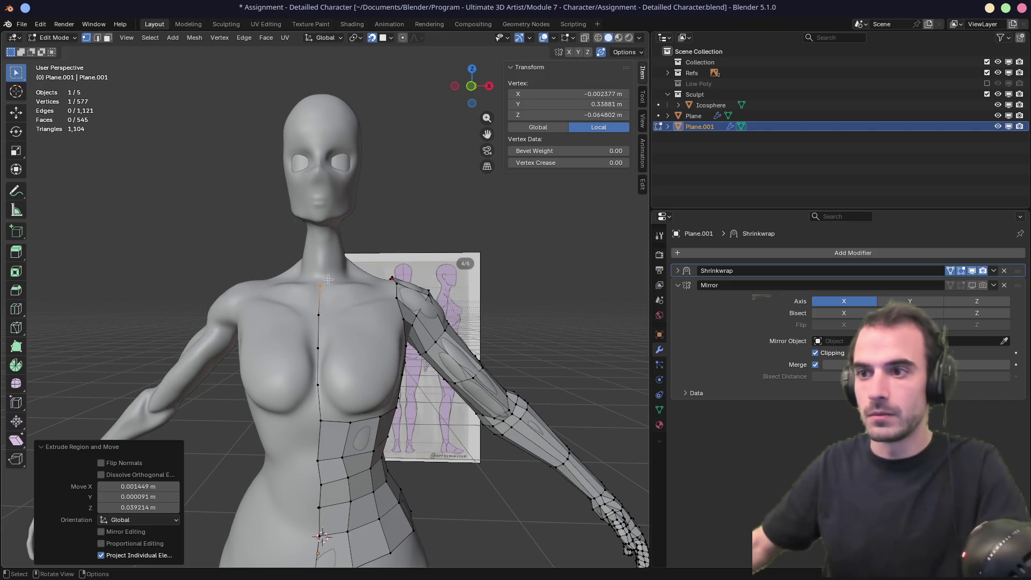
# Step: Adjust the height of the top centre-line vertex and check the line from another angle
pyautogui.press('g')
pyautogui.click(315, 314)
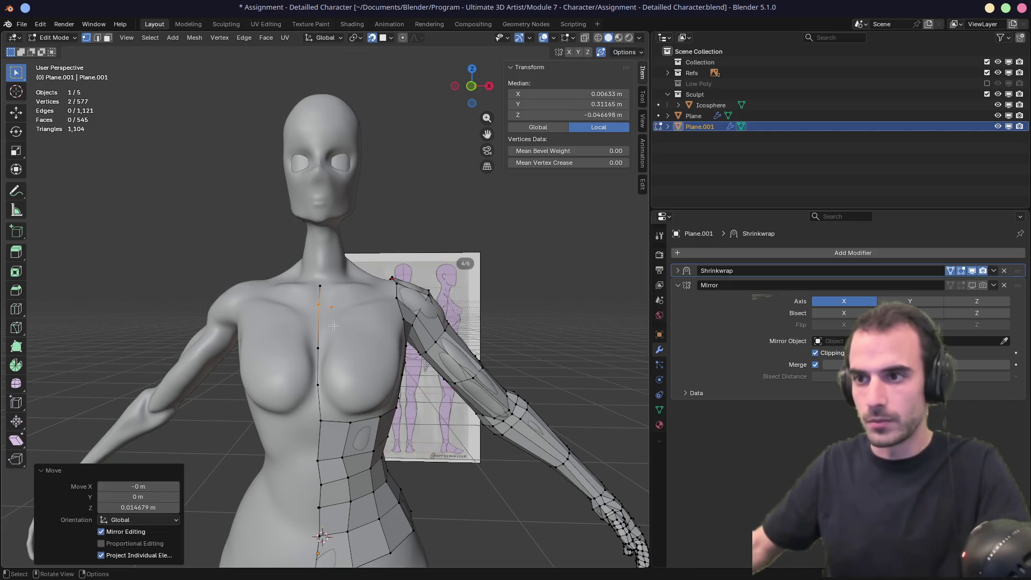
pyautogui.moveTo(314, 314)
pyautogui.mouseDown(button='middle')
pyautogui.moveTo(320, 325)
pyautogui.moveTo(263, 326)
pyautogui.moveTo(122, 290)
pyautogui.moveTo(279, 314)
pyautogui.moveTo(208, 317)
pyautogui.moveTo(321, 323)
pyautogui.moveTo(177, 326)
pyautogui.moveTo(407, 299)
pyautogui.mouseUp(button='middle')
pyautogui.click(320, 327)
# Step: Reposition a centre-line vertex in several small moves so it sits on the chest surface
pyautogui.click(293, 319)
pyautogui.click(282, 315)
pyautogui.press('g')
pyautogui.click(321, 323)
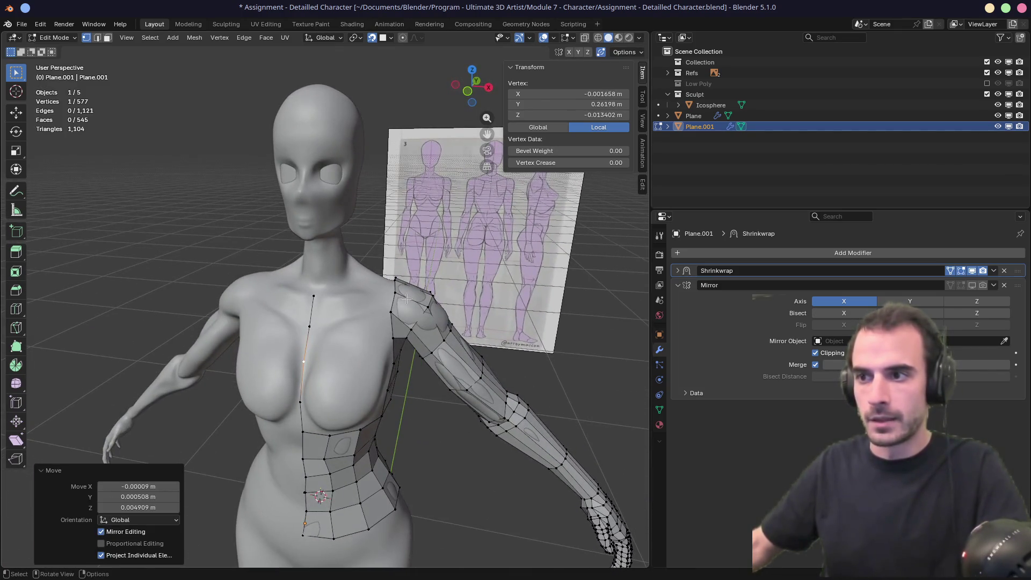
pyautogui.press('g')
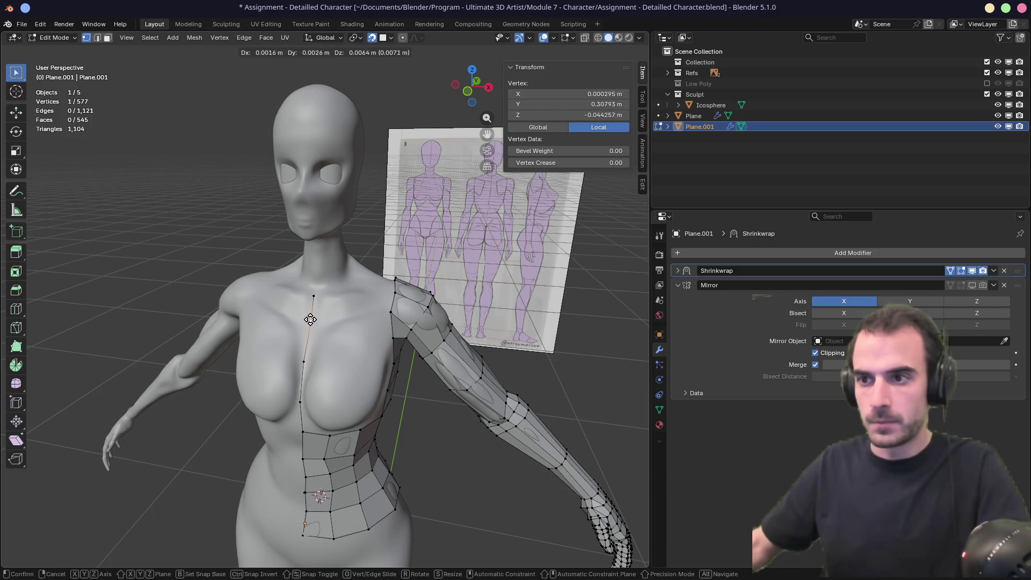
pyautogui.click(307, 355)
pyautogui.press('g')
pyautogui.click(305, 348)
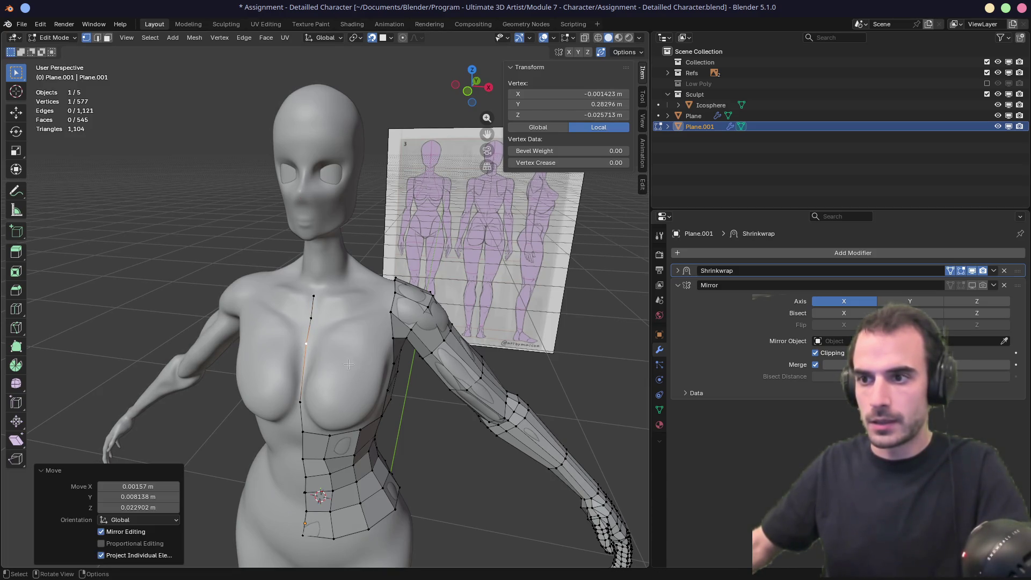
# Step: In edge select mode, pick the chest edge on the centre line and bring up the Edge menu
pyautogui.moveTo(305, 348)
pyautogui.mouseDown(button='middle')
pyautogui.moveTo(271, 349)
pyautogui.moveTo(280, 373)
pyautogui.mouseUp(button='middle')
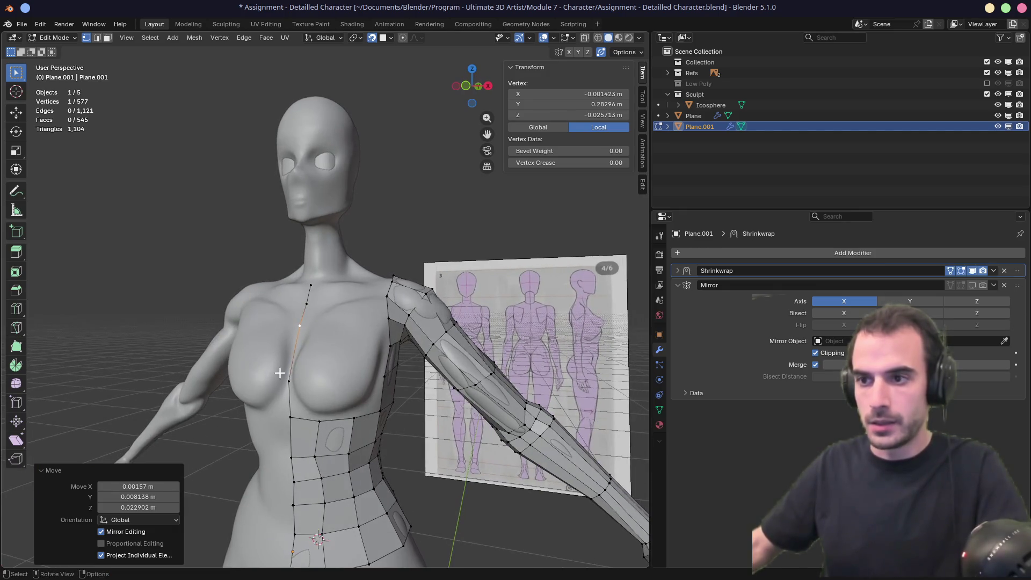
pyautogui.press('2')
pyautogui.click(293, 359)
pyautogui.rightClick(290, 362)
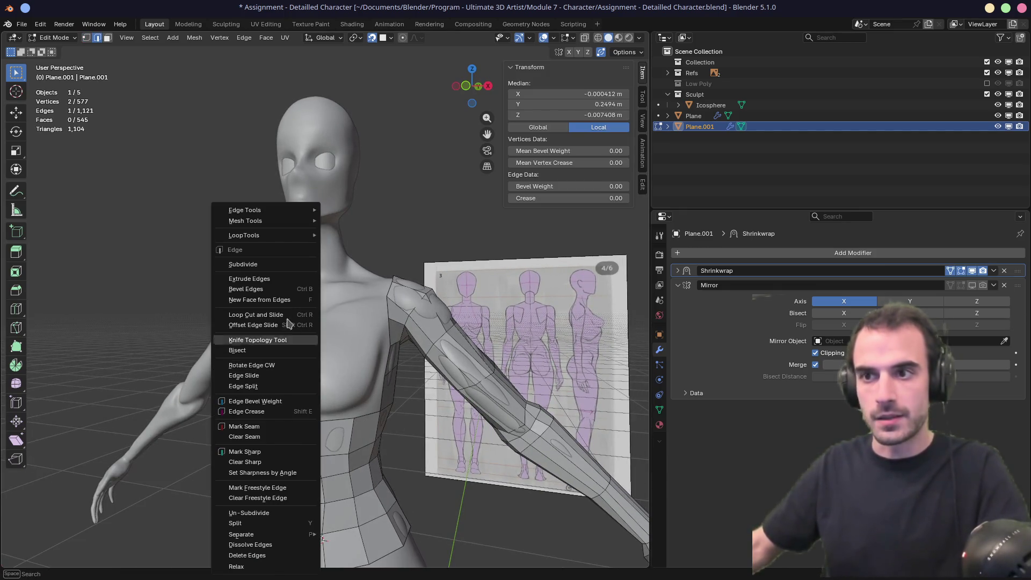
# Step: Subdivide the chest centre-line edge and move the new midpoint vertex into place
pyautogui.click(274, 265)
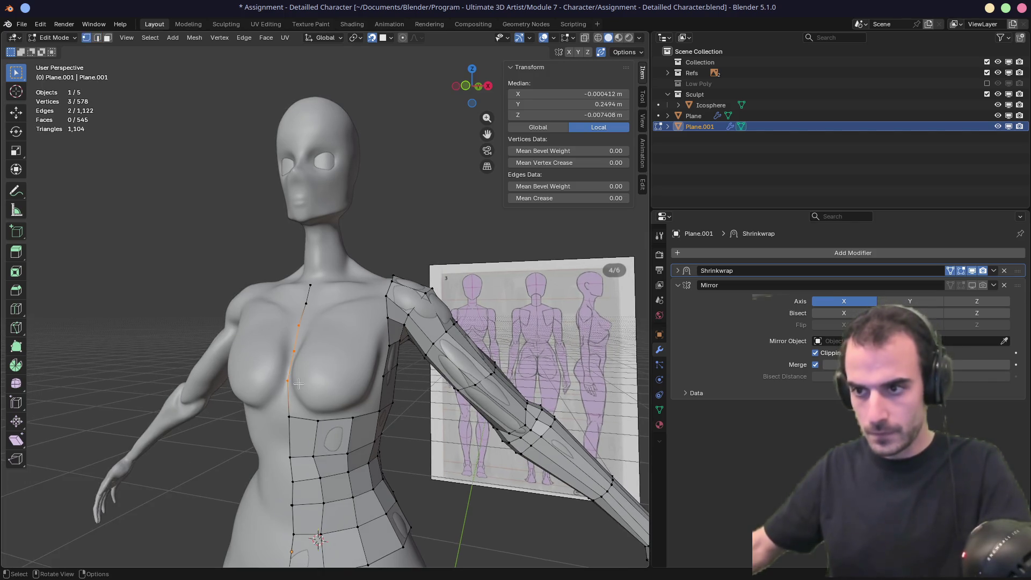
pyautogui.moveTo(283, 351); pyautogui.dragTo(313, 364, button='middle')
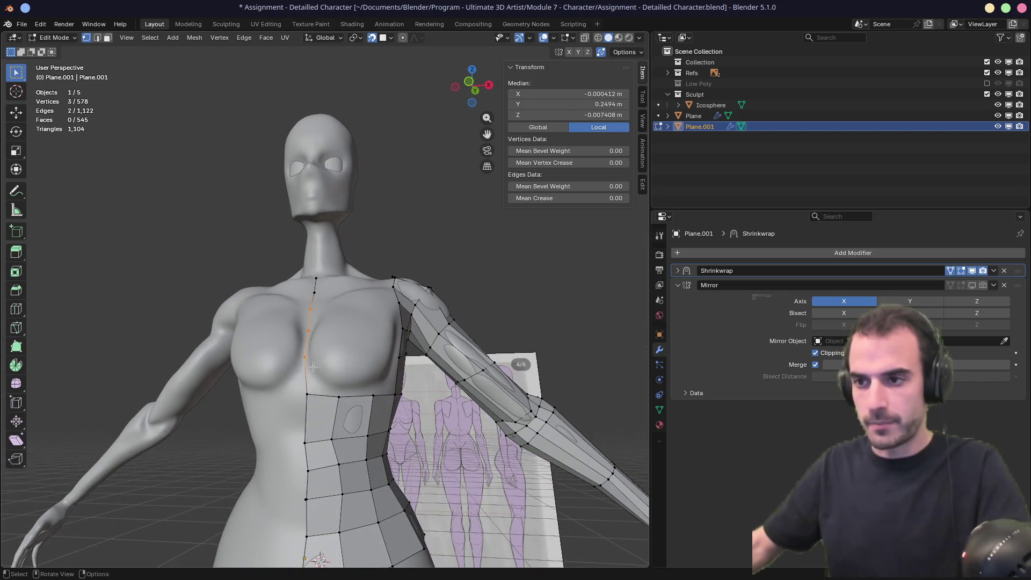
pyautogui.click(303, 393)
pyautogui.press('g')
# Step: Nudge the waist vertices on the patch edge into better positions
pyautogui.press('g')
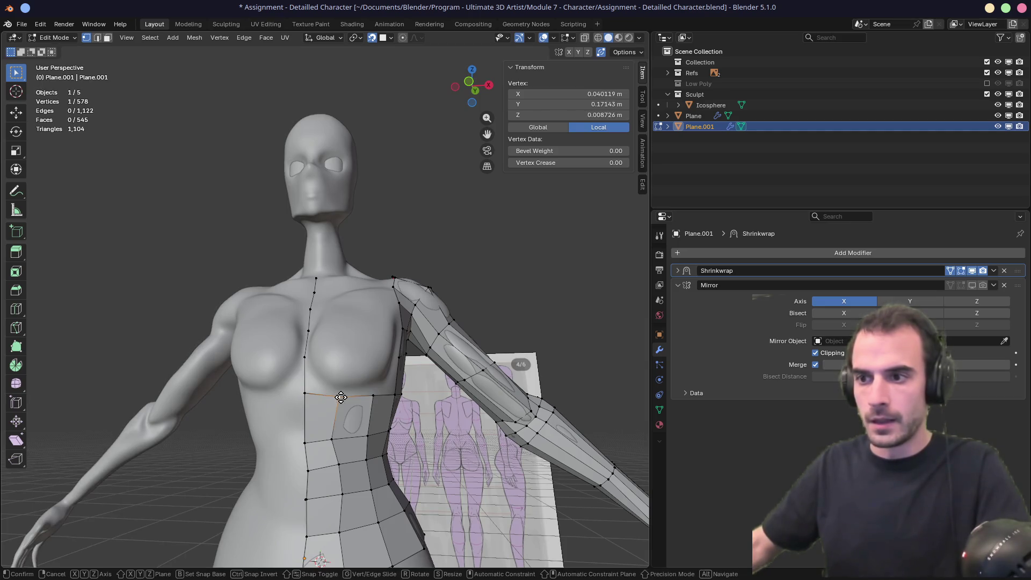
pyautogui.click(332, 402)
pyautogui.click(331, 437)
pyautogui.press('g')
pyautogui.click(325, 440)
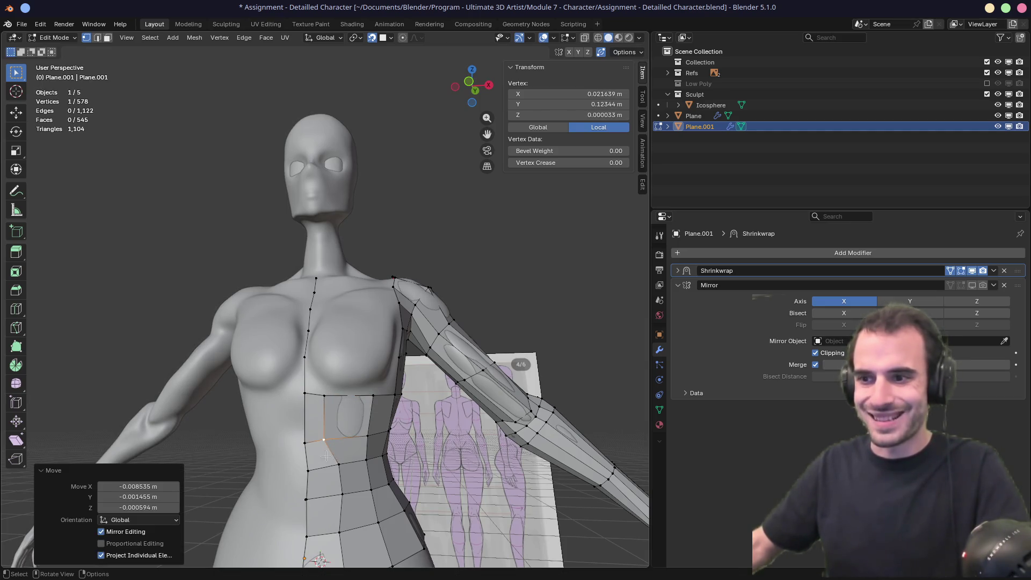
pyautogui.click(339, 463)
pyautogui.press('g')
pyautogui.click(347, 485)
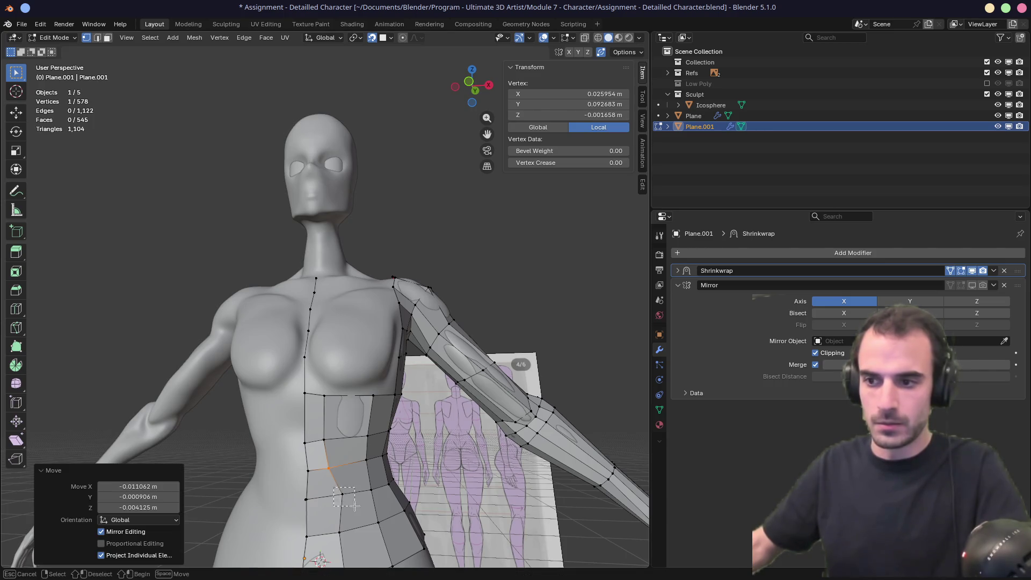
pyautogui.moveTo(354, 504); pyautogui.dragTo(352, 502)
pyautogui.moveTo(352, 502)
pyautogui.mouseDown(button='middle')
pyautogui.moveTo(355, 376)
pyautogui.moveTo(343, 388)
pyautogui.mouseUp(button='middle')
# Step: Start a second vertex line from the patch's top edge, extruding its first vertex onto the chest
pyautogui.click(348, 394)
pyautogui.press('e')
pyautogui.rightClick(347, 366)
pyautogui.hotkey('ctrl', 'z')
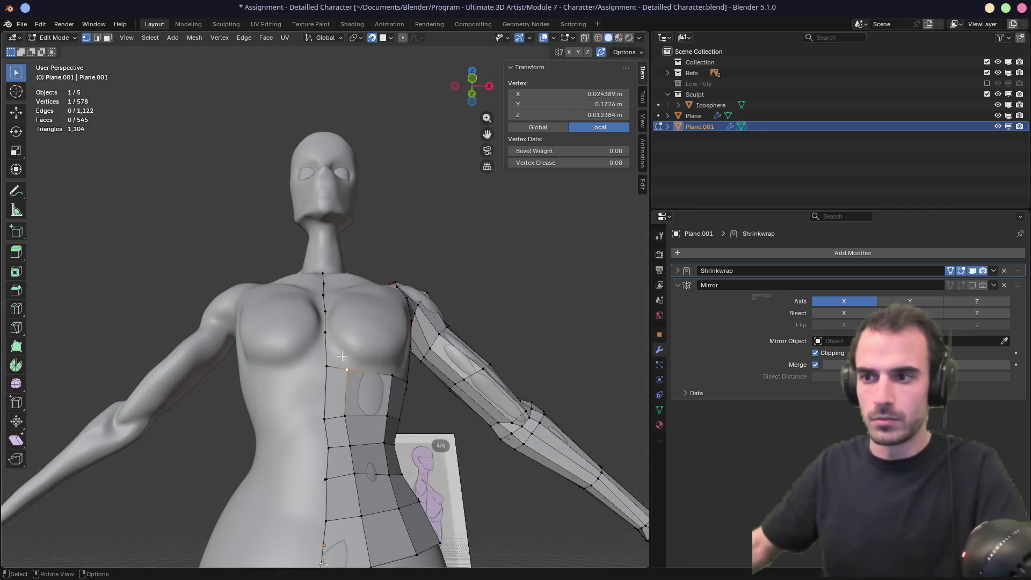
pyautogui.press('e')
pyautogui.click(344, 329)
pyautogui.moveTo(343, 329); pyautogui.dragTo(324, 387, button='middle')
# Step: Extend the second vertex line up the chest to the collarbone with four more extrusions
pyautogui.press('e')
pyautogui.click(324, 350)
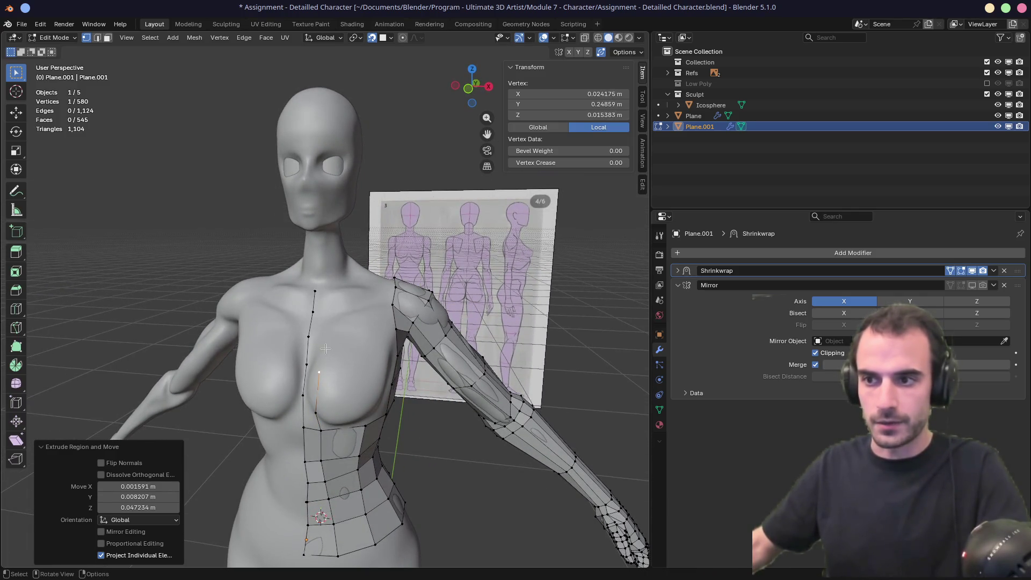
pyautogui.moveTo(324, 349); pyautogui.dragTo(333, 338, button='middle')
pyautogui.press('e')
pyautogui.click(333, 339)
pyautogui.press('e')
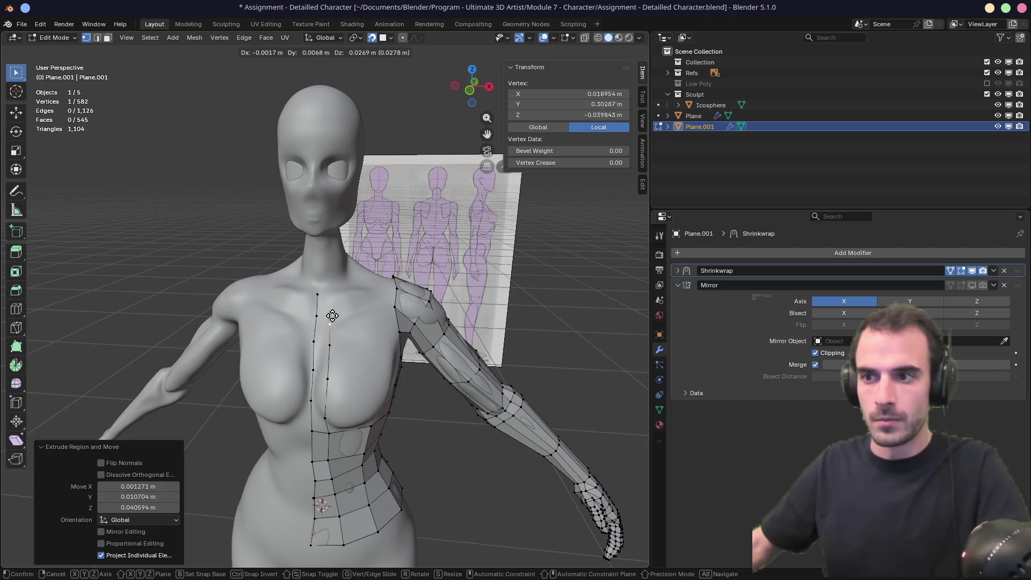
pyautogui.click(333, 306)
pyautogui.press('e')
pyautogui.click(336, 287)
# Step: Cut a new vertical edge loop through the torso patch, left centred in its faces
pyautogui.moveTo(352, 382); pyautogui.dragTo(338, 392, button='middle')
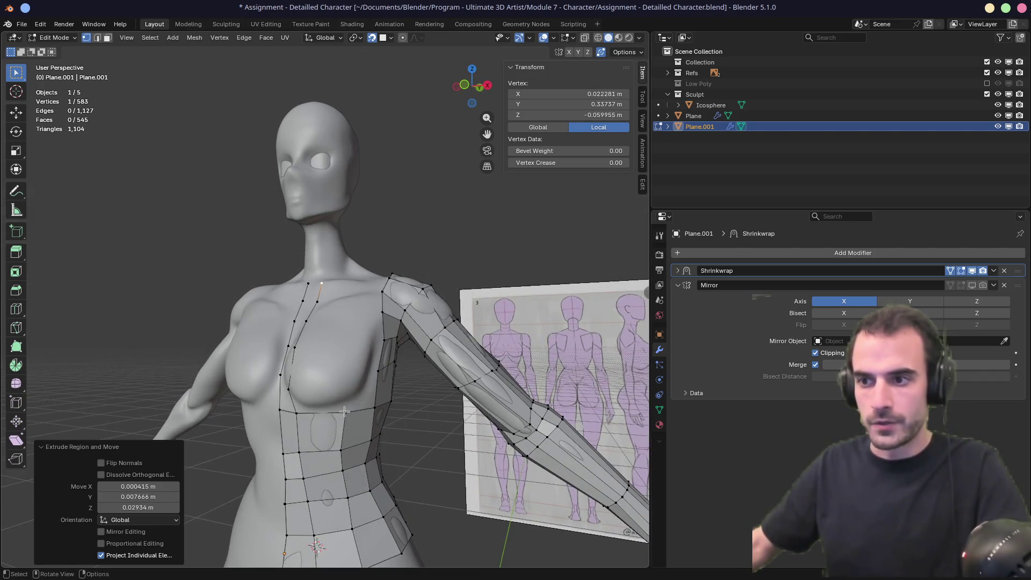
pyautogui.hotkey('ctrl', 'r')
pyautogui.click(318, 472)
pyautogui.rightClick(318, 473)
pyautogui.moveTo(318, 472); pyautogui.dragTo(335, 378, button='middle')
# Step: Undo an accidental loop extrusion and extrude the new loop's top vertex up the chest
pyautogui.press('e')
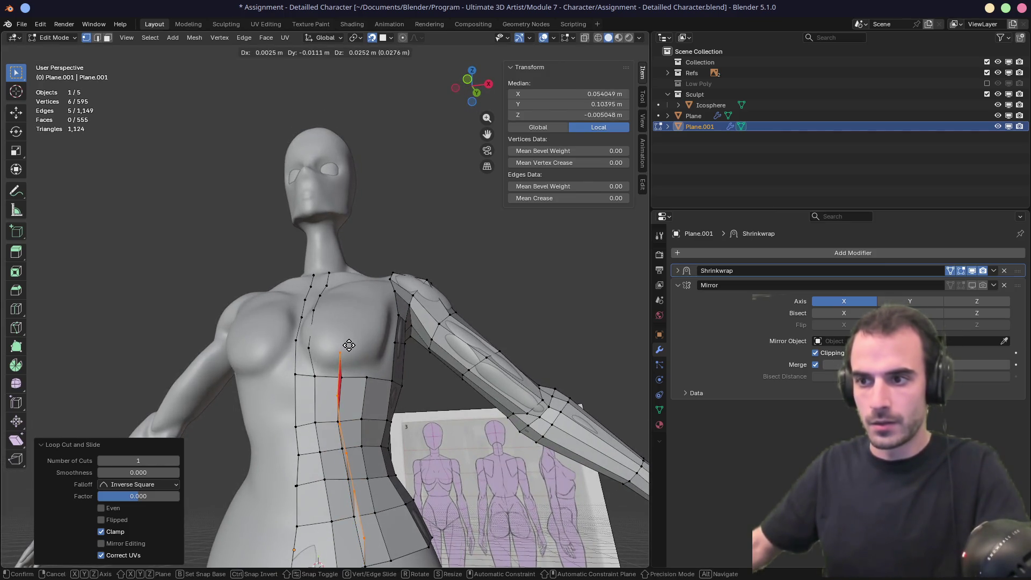
pyautogui.rightClick(350, 360)
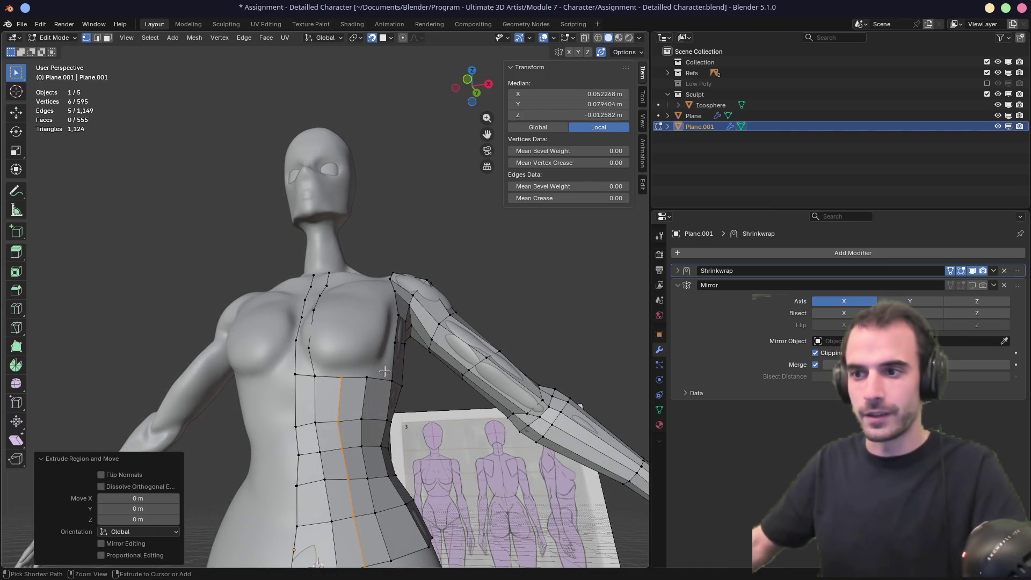
pyautogui.hotkey('ctrl', 'z')
pyautogui.click(351, 382)
pyautogui.press('e')
pyautogui.click(346, 366)
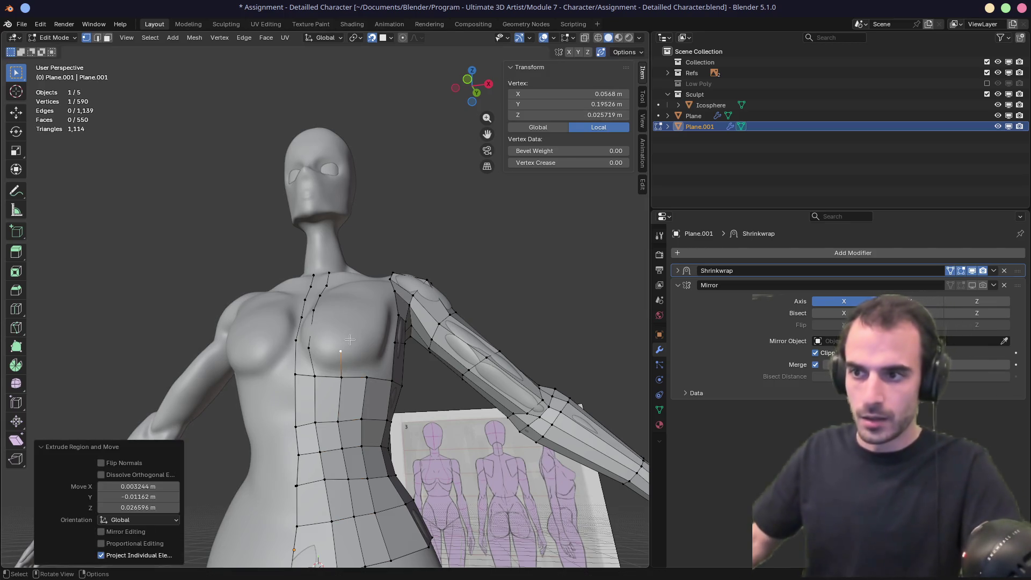
pyautogui.moveTo(347, 365); pyautogui.dragTo(347, 357, button='middle')
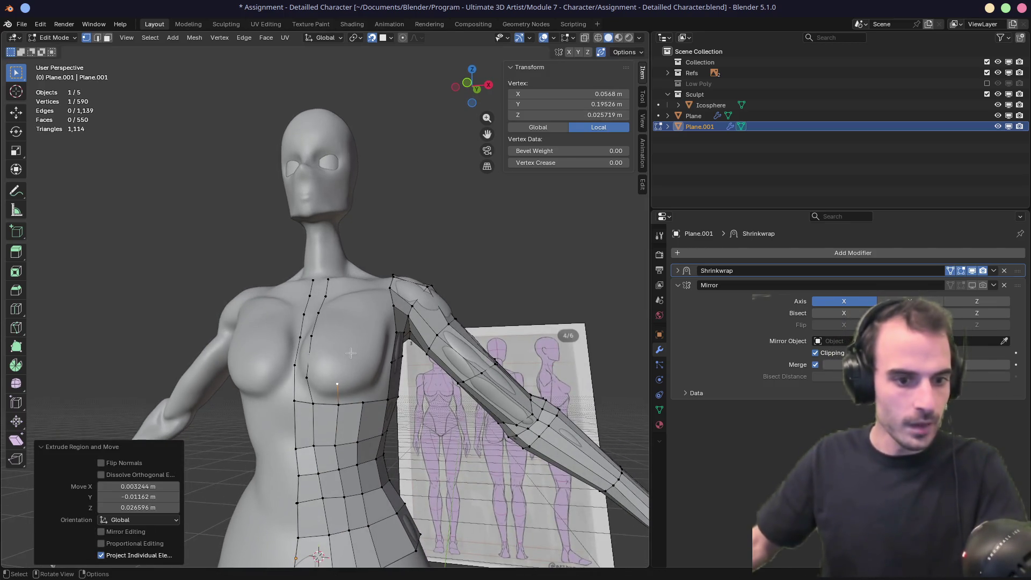
pyautogui.moveTo(351, 352)
pyautogui.mouseDown(button='middle')
pyautogui.moveTo(345, 373)
pyautogui.moveTo(311, 338)
pyautogui.mouseUp(button='middle')
# Step: Inspect the torso front and back, then select a single vertex on the chest
pyautogui.moveTo(346, 402); pyautogui.dragTo(346, 402)
pyautogui.moveTo(346, 402); pyautogui.dragTo(328, 345, button='middle')
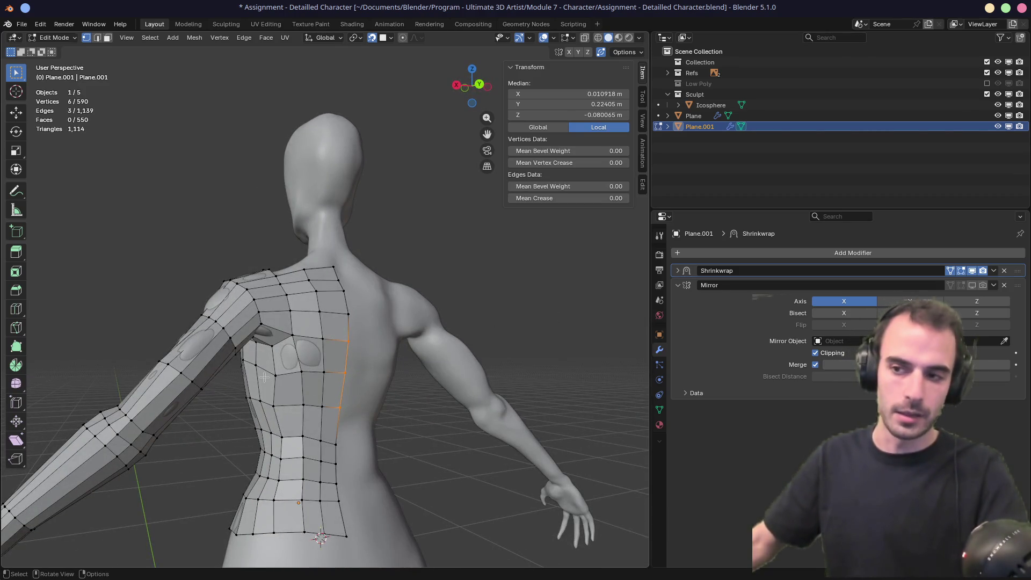
pyautogui.moveTo(251, 374); pyautogui.dragTo(429, 364, button='middle')
pyautogui.click(320, 366)
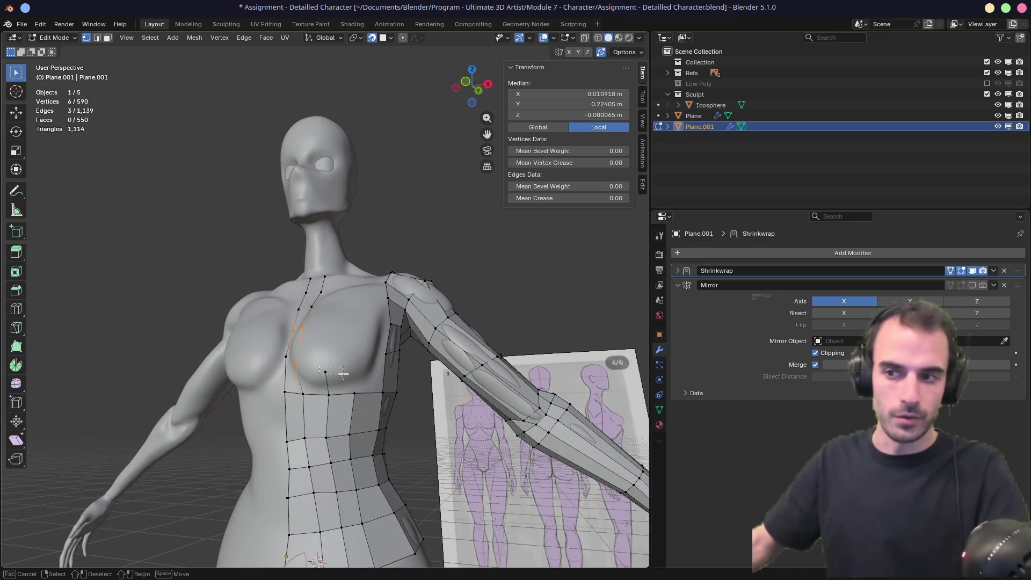
pyautogui.moveTo(344, 374)
pyautogui.mouseDown(button='middle')
pyautogui.moveTo(378, 365)
pyautogui.moveTo(404, 372)
pyautogui.mouseUp(button='middle')
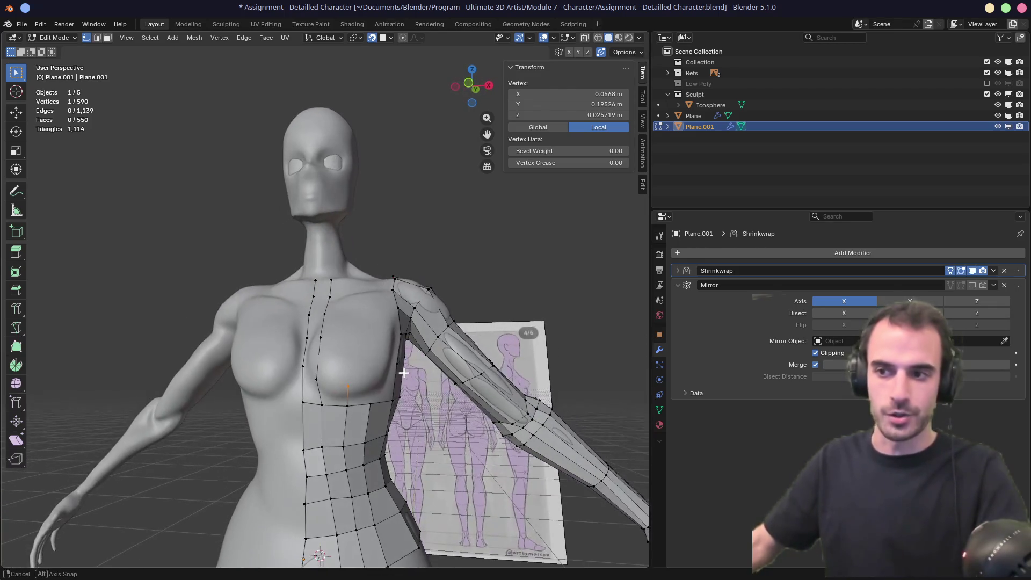
# Step: Extrude a line of four vertices from the chest up to near the neck
pyautogui.press('e')
pyautogui.click(354, 386)
pyautogui.moveTo(354, 387); pyautogui.dragTo(354, 342, button='middle')
pyautogui.press('e')
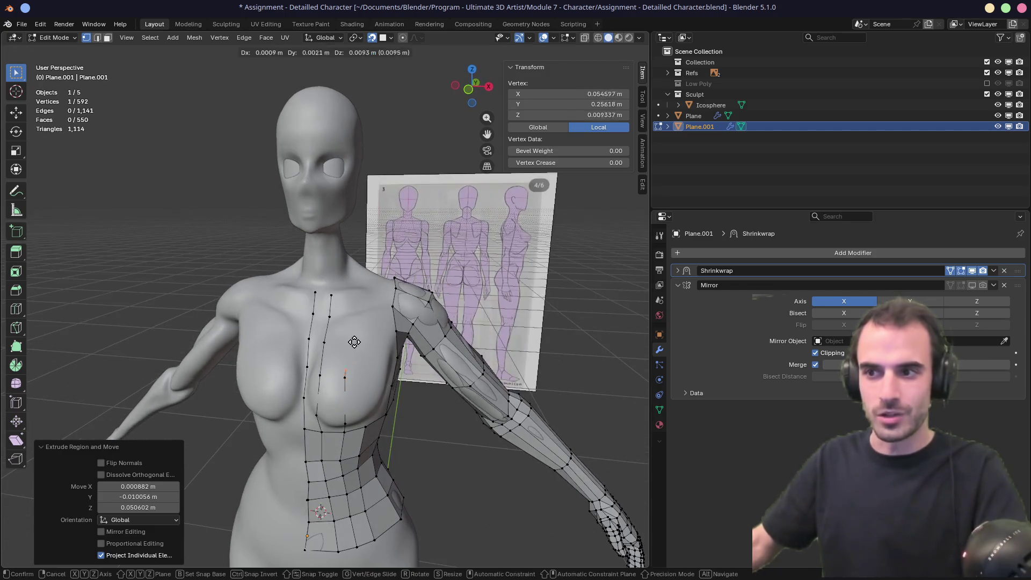
pyautogui.click(352, 327)
pyautogui.press('e')
pyautogui.click(352, 300)
pyautogui.press('e')
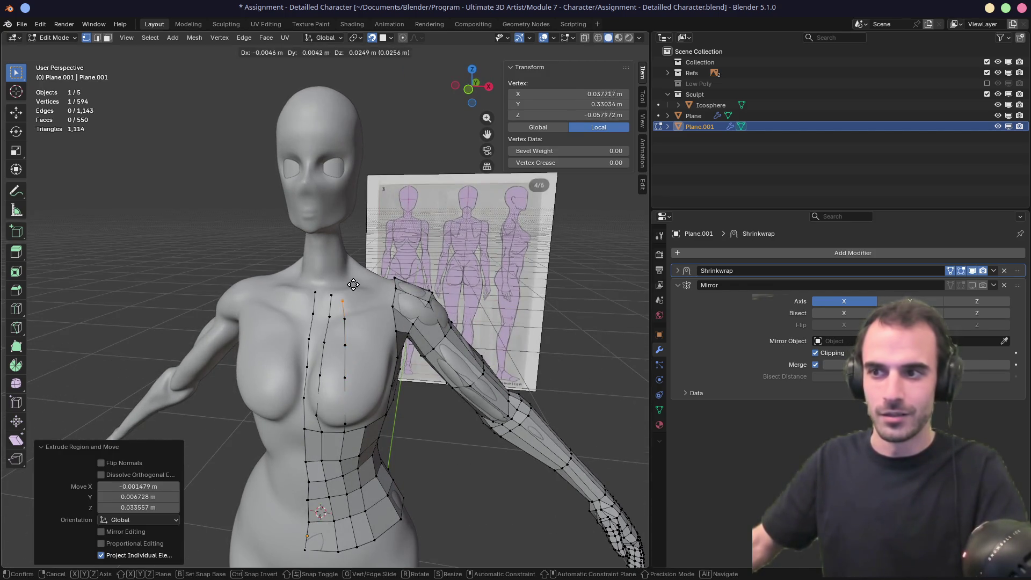
pyautogui.click(358, 290)
pyautogui.moveTo(358, 290); pyautogui.dragTo(344, 323, button='middle')
# Step: Extend a vertex strip back down the upper chest with several more extrusions
pyautogui.press('e')
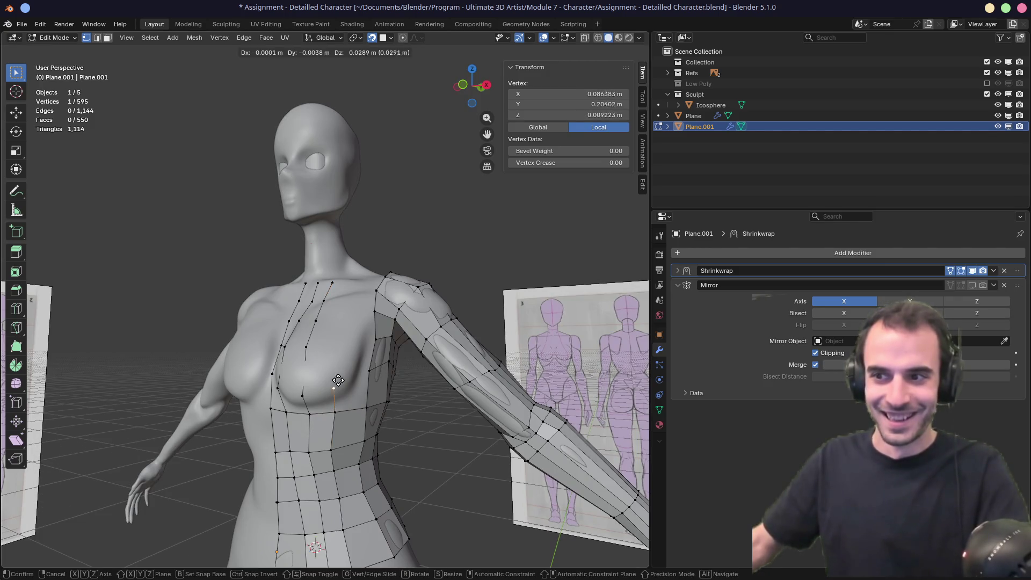
pyautogui.click(336, 370)
pyautogui.press('e')
pyautogui.click(336, 371)
pyautogui.moveTo(336, 371); pyautogui.dragTo(332, 347, button='middle')
pyautogui.press('e')
pyautogui.click(332, 346)
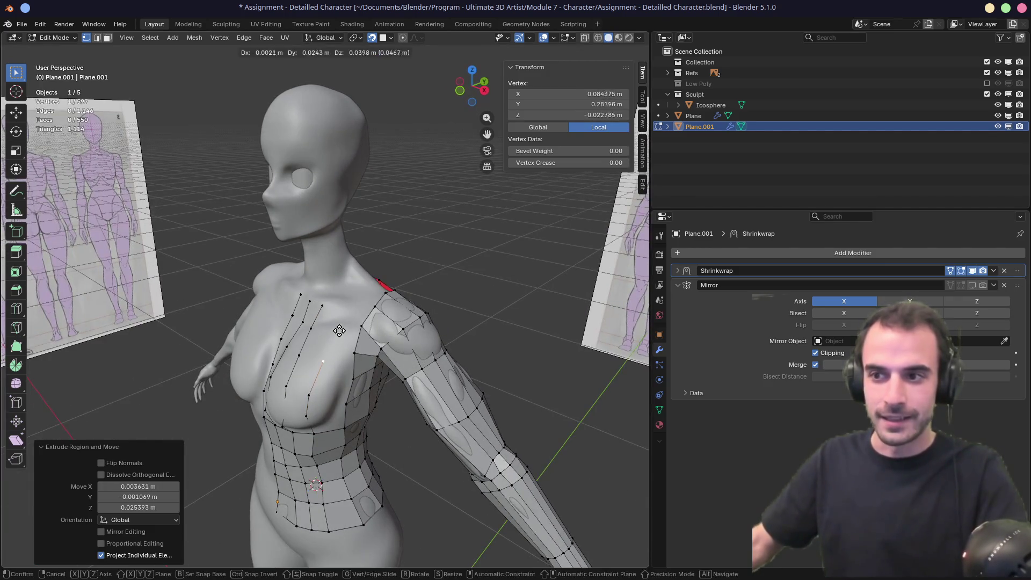
pyautogui.press('e')
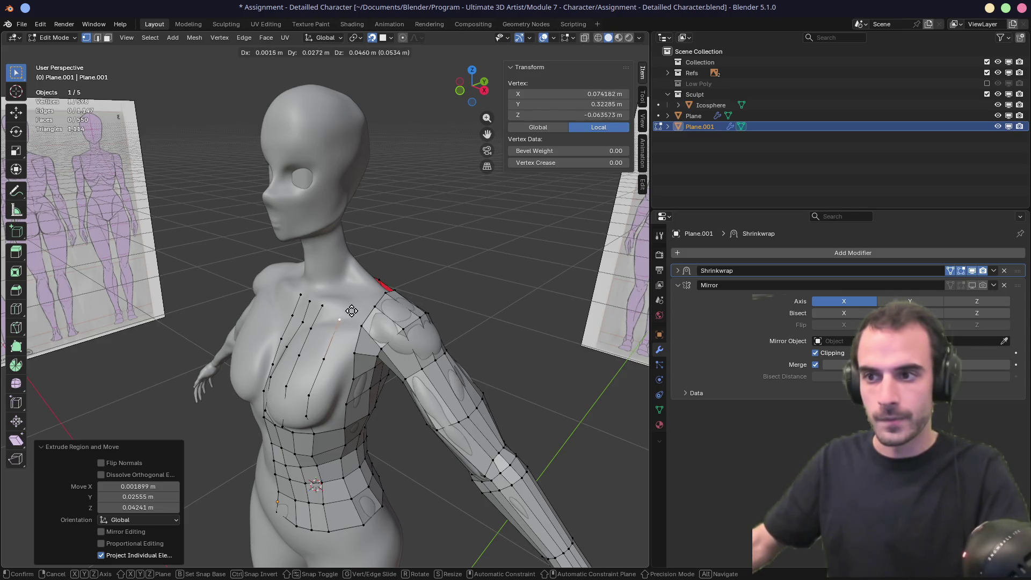
pyautogui.moveTo(349, 318)
pyautogui.mouseDown(button='middle')
pyautogui.moveTo(369, 310)
pyautogui.moveTo(323, 391)
pyautogui.moveTo(359, 389)
pyautogui.moveTo(349, 410)
pyautogui.moveTo(318, 415)
pyautogui.moveTo(317, 398)
pyautogui.moveTo(381, 442)
pyautogui.mouseUp(button='middle')
pyautogui.click(370, 310)
pyautogui.press('e')
pyautogui.click(370, 310)
# Step: Switch to edge select and fill a new face across the open upper-chest edges
pyautogui.press('2')
pyautogui.click(323, 390)
pyautogui.press('f')
pyautogui.press('f')
pyautogui.press('f')
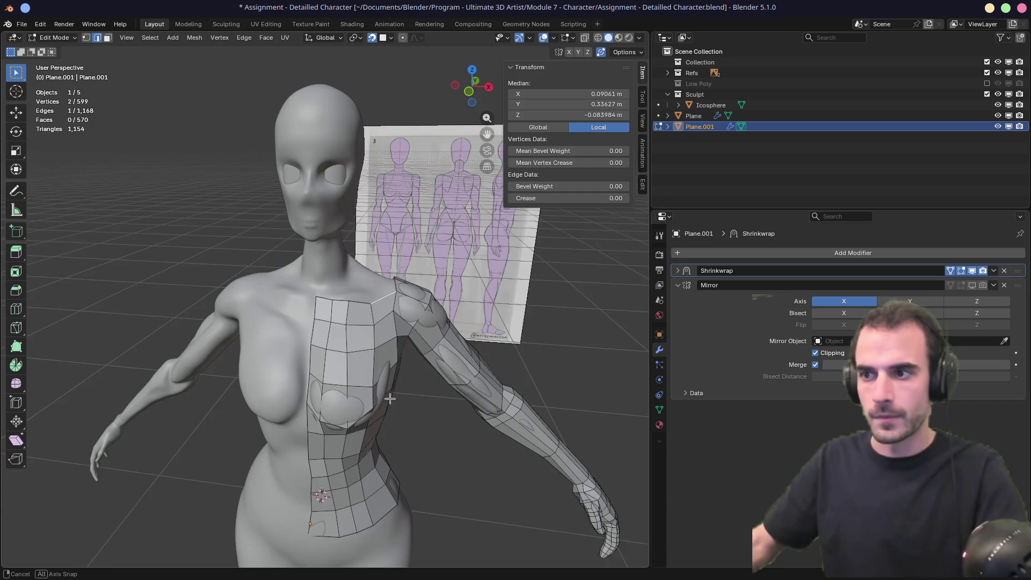
# Step: Nudge a few chest vertices into place while checking the torso front and back
pyautogui.moveTo(390, 399); pyautogui.dragTo(353, 408, button='middle')
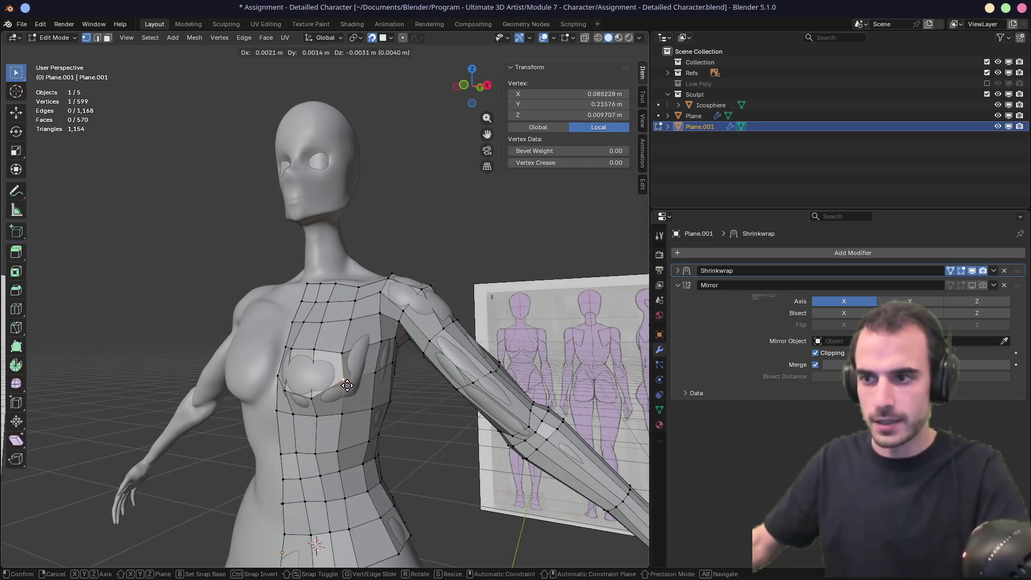
pyautogui.moveTo(312, 397); pyautogui.dragTo(318, 397)
pyautogui.press('g')
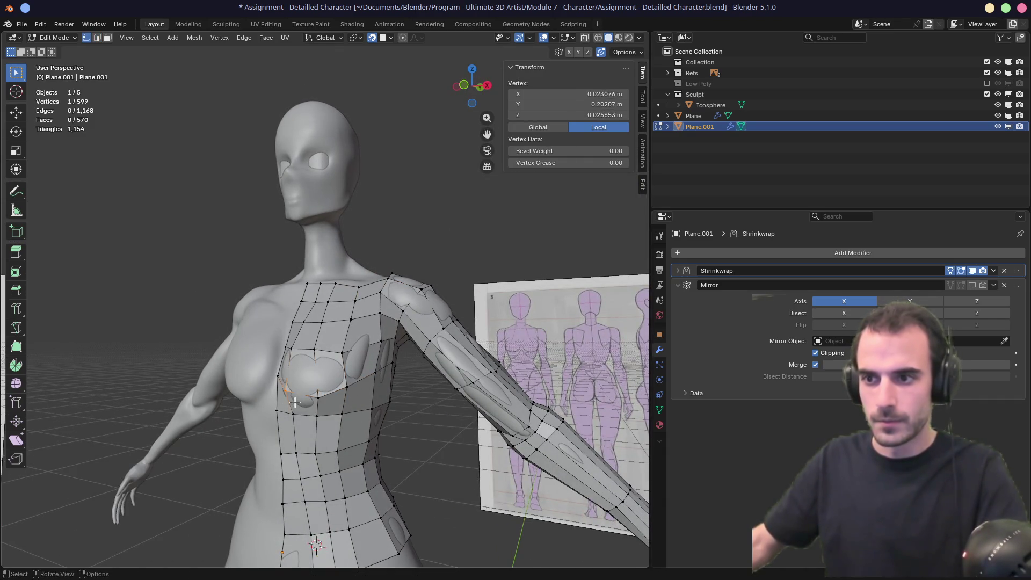
pyautogui.click(300, 397)
pyautogui.moveTo(311, 376); pyautogui.dragTo(336, 347, button='middle')
pyautogui.moveTo(336, 347); pyautogui.dragTo(344, 374)
pyautogui.moveTo(344, 374); pyautogui.dragTo(320, 381, button='middle')
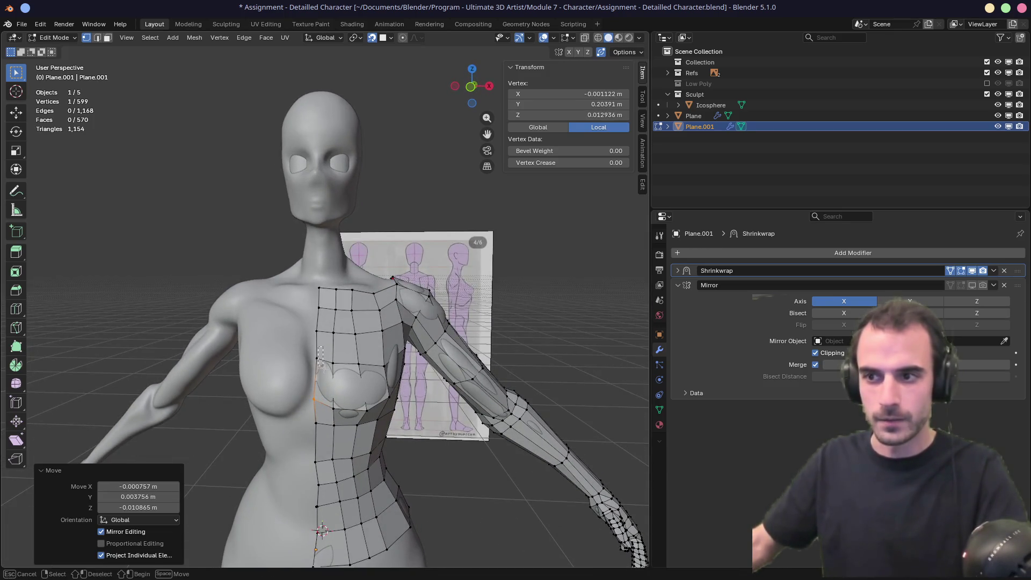
pyautogui.moveTo(323, 367)
pyautogui.mouseDown()
pyautogui.moveTo(310, 352)
pyautogui.moveTo(318, 364)
pyautogui.mouseUp()
pyautogui.moveTo(342, 372)
pyautogui.mouseDown(button='middle')
pyautogui.moveTo(483, 365)
pyautogui.moveTo(262, 345)
pyautogui.moveTo(327, 371)
pyautogui.mouseUp(button='middle')
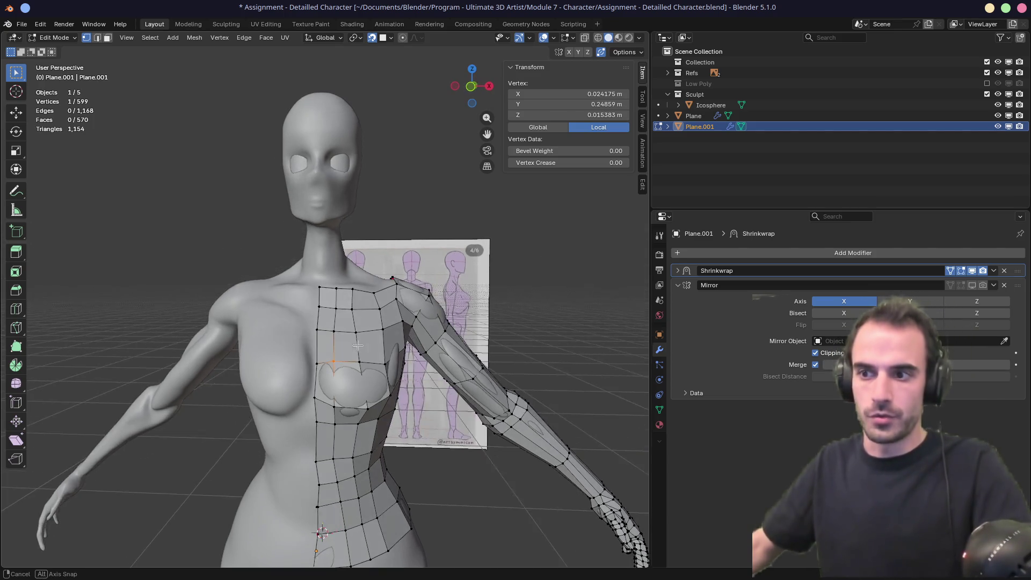
# Step: Select a row of four chest vertices above the breast loop
pyautogui.moveTo(344, 358); pyautogui.dragTo(317, 349, button='middle')
pyautogui.keyDown('alt'); pyautogui.click(314, 352); pyautogui.keyUp('alt')
pyautogui.hotkey('alt', 'a')
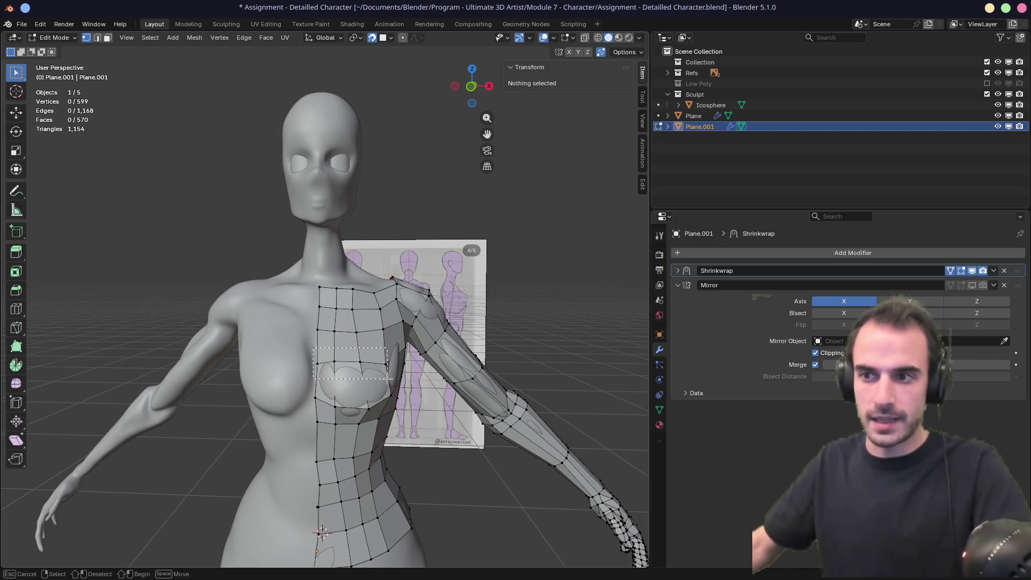
pyautogui.moveTo(387, 379); pyautogui.dragTo(385, 379)
pyautogui.click(329, 346)
pyautogui.moveTo(385, 378); pyautogui.dragTo(319, 358, button='middle')
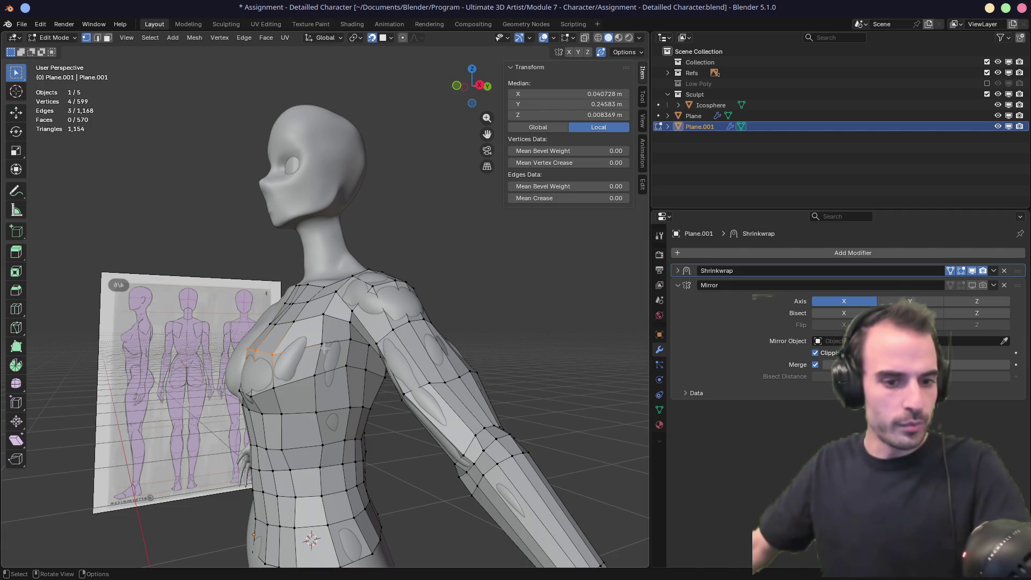
pyautogui.moveTo(323, 340); pyautogui.dragTo(389, 353, button='middle')
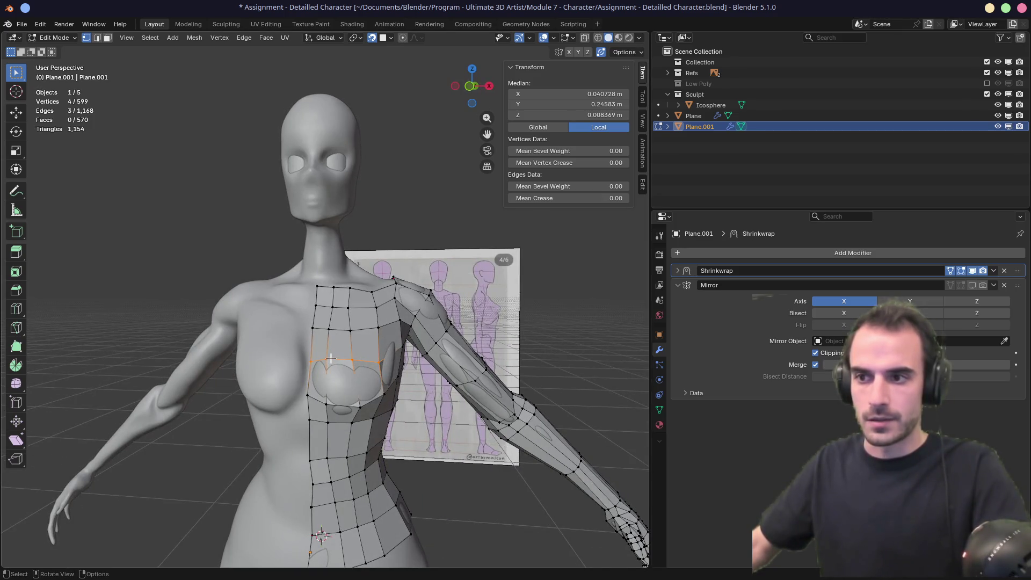
# Step: Slide chest vertices and an edge along their edges beside the breast
pyautogui.click(311, 361)
pyautogui.press('g')
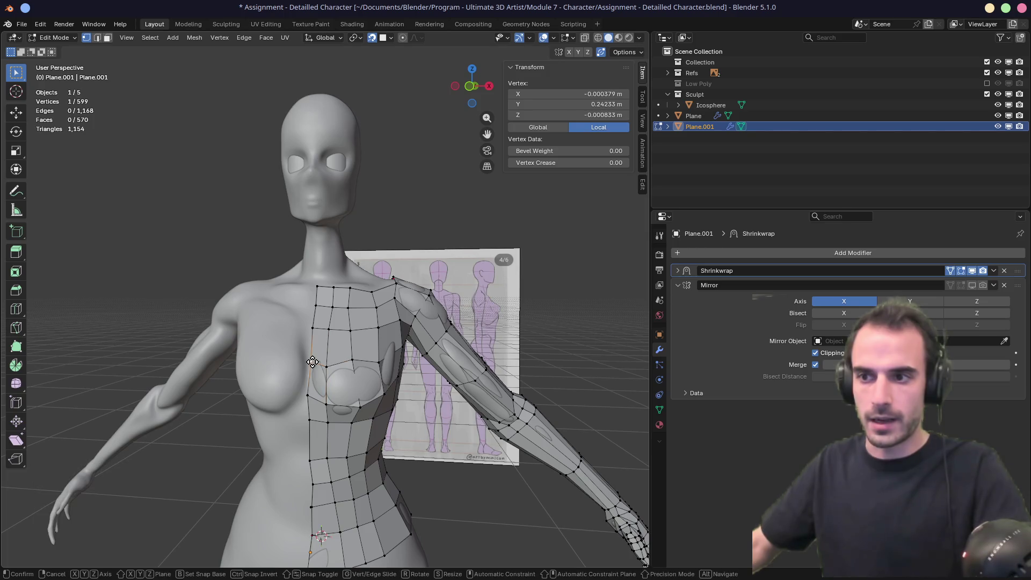
pyautogui.press('g')
pyautogui.click(348, 363)
pyautogui.moveTo(363, 372); pyautogui.dragTo(308, 356)
pyautogui.press('g')
pyautogui.press('g')
pyautogui.click(363, 382)
pyautogui.press('g')
pyautogui.press('g')
pyautogui.click(322, 371)
pyautogui.moveTo(322, 370)
pyautogui.mouseDown(button='middle')
pyautogui.moveTo(155, 344)
pyautogui.moveTo(351, 365)
pyautogui.mouseUp(button='middle')
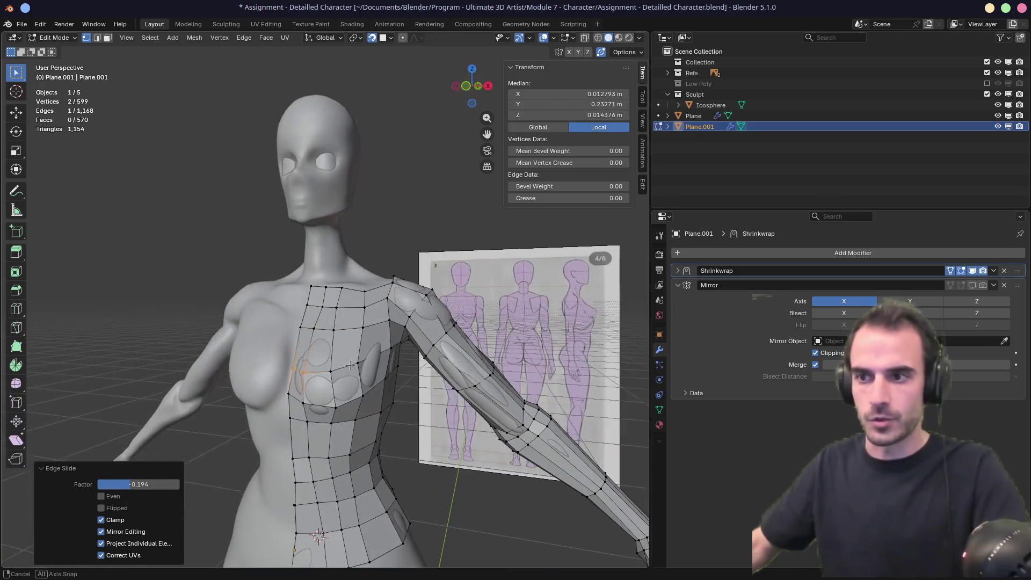
# Step: Slide the horizontal loop across the chest vertically to even its spacing
pyautogui.click(307, 332)
pyautogui.moveTo(307, 332); pyautogui.dragTo(358, 347, button='middle')
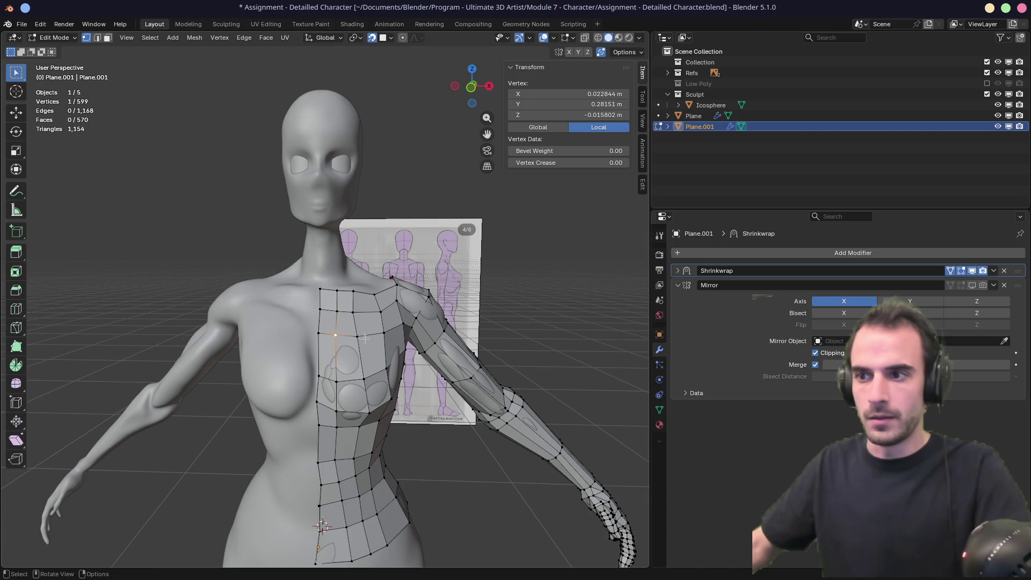
pyautogui.keyDown('alt'); pyautogui.click(365, 334); pyautogui.keyUp('alt')
pyautogui.press('g')
pyautogui.press('g')
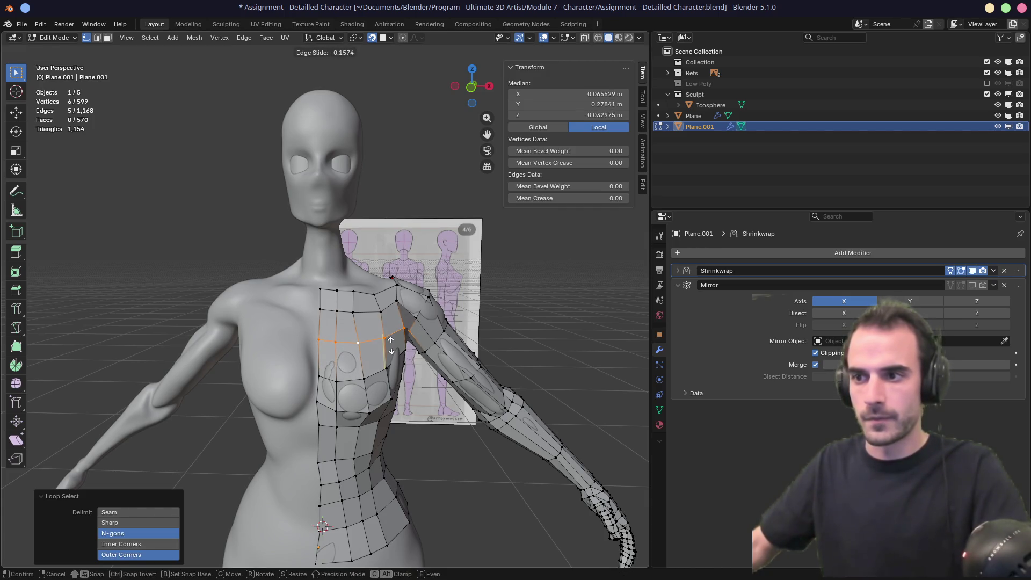
pyautogui.click(391, 344)
pyautogui.moveTo(391, 344); pyautogui.dragTo(312, 356, button='middle')
# Step: Move a chest vertex down toward the centre loop
pyautogui.click(312, 357)
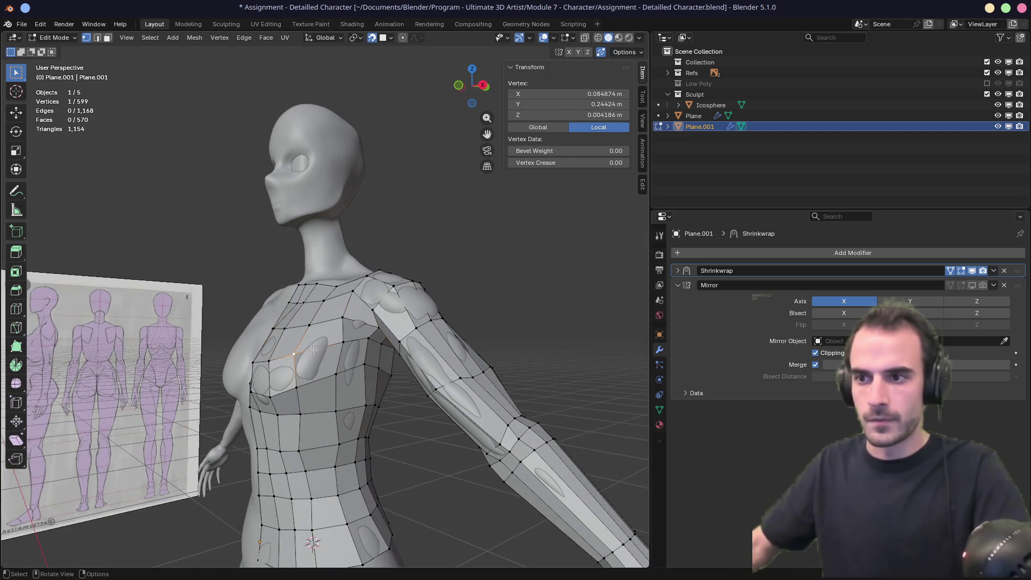
pyautogui.moveTo(313, 349); pyautogui.dragTo(316, 398)
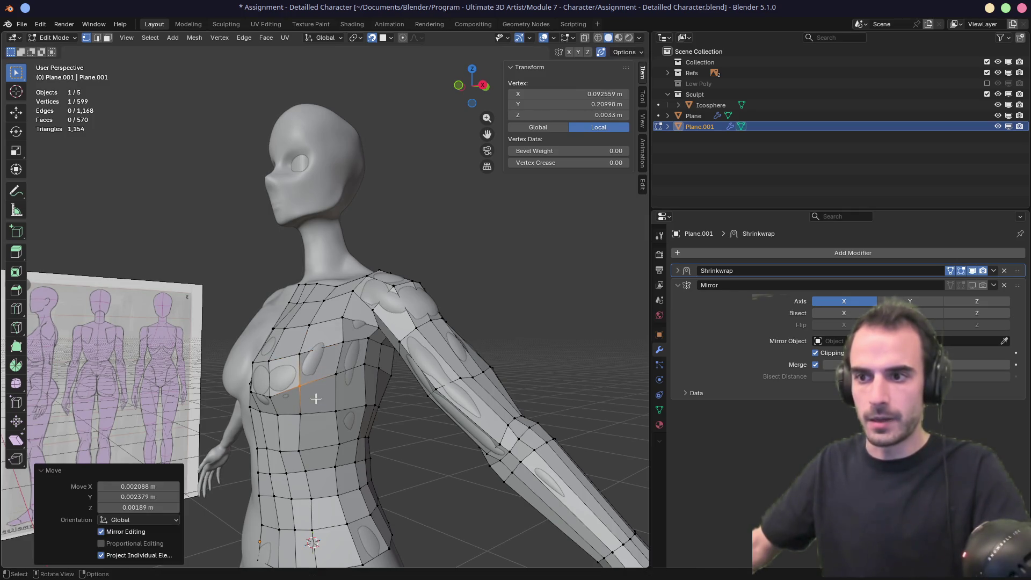
pyautogui.moveTo(316, 398); pyautogui.dragTo(307, 404, button='middle')
# Step: Slide the vertical centre loop sideways and back until it flows cleanly down the front
pyautogui.keyDown('alt'); pyautogui.click(304, 409); pyautogui.keyUp('alt')
pyautogui.press('g')
pyautogui.press('g')
pyautogui.click(279, 421)
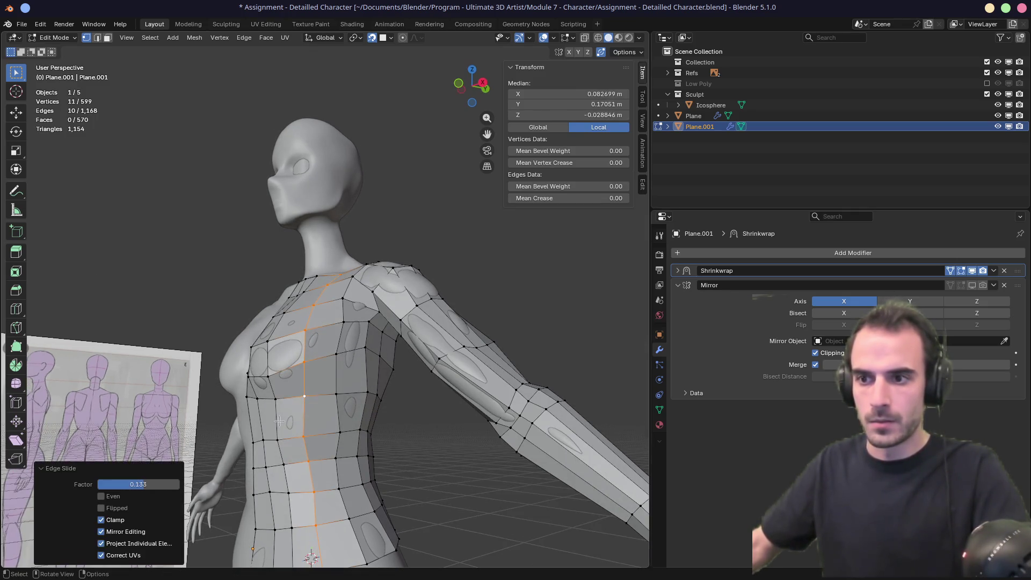
pyautogui.press('g')
pyautogui.press('g')
pyautogui.click(285, 425)
pyautogui.moveTo(285, 425)
pyautogui.mouseDown(button='middle')
pyautogui.moveTo(342, 435)
pyautogui.moveTo(343, 344)
pyautogui.moveTo(370, 301)
pyautogui.moveTo(427, 255)
pyautogui.moveTo(311, 330)
pyautogui.moveTo(344, 332)
pyautogui.moveTo(299, 290)
pyautogui.moveTo(336, 324)
pyautogui.moveTo(223, 290)
pyautogui.moveTo(335, 374)
pyautogui.moveTo(375, 371)
pyautogui.mouseUp(button='middle')
pyautogui.press('g')
pyautogui.press('g')
pyautogui.click(327, 427)
# Step: Fill the open neck-shoulder edges of Plane.001 with new faces on the upper back
pyautogui.scroll(-3, 350, 412)
pyautogui.scroll(4, 341, 326)
pyautogui.scroll(3, 341, 325)
pyautogui.scroll(3, 312, 306)
pyautogui.keyDown('alt'); pyautogui.click(338, 362); pyautogui.keyUp('alt')
pyautogui.press('2')
pyautogui.click(318, 349)
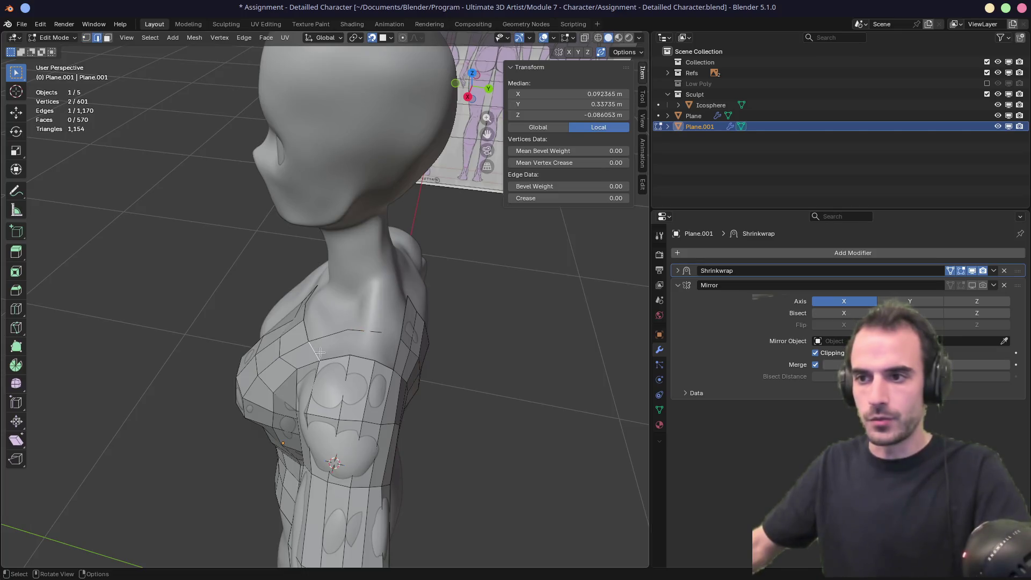
pyautogui.press('f')
pyautogui.moveTo(407, 362)
pyautogui.mouseDown(button='middle')
pyautogui.moveTo(497, 303)
pyautogui.moveTo(439, 304)
pyautogui.mouseUp(button='middle')
pyautogui.scroll(-5, 478, 303)
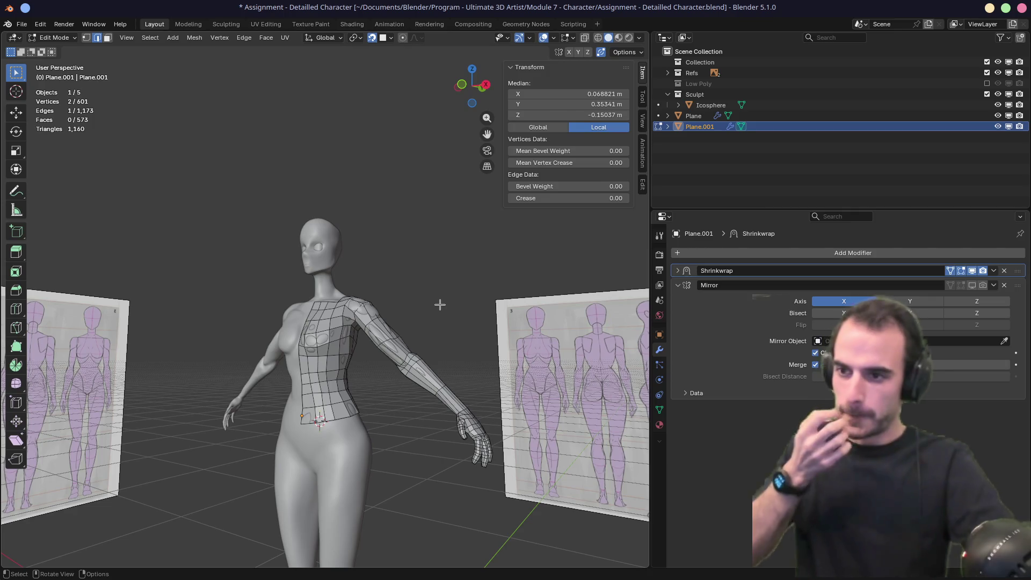
pyautogui.moveTo(268, 360)
pyautogui.mouseDown(button='middle')
pyautogui.moveTo(327, 299)
pyautogui.moveTo(286, 356)
pyautogui.mouseUp(button='middle')
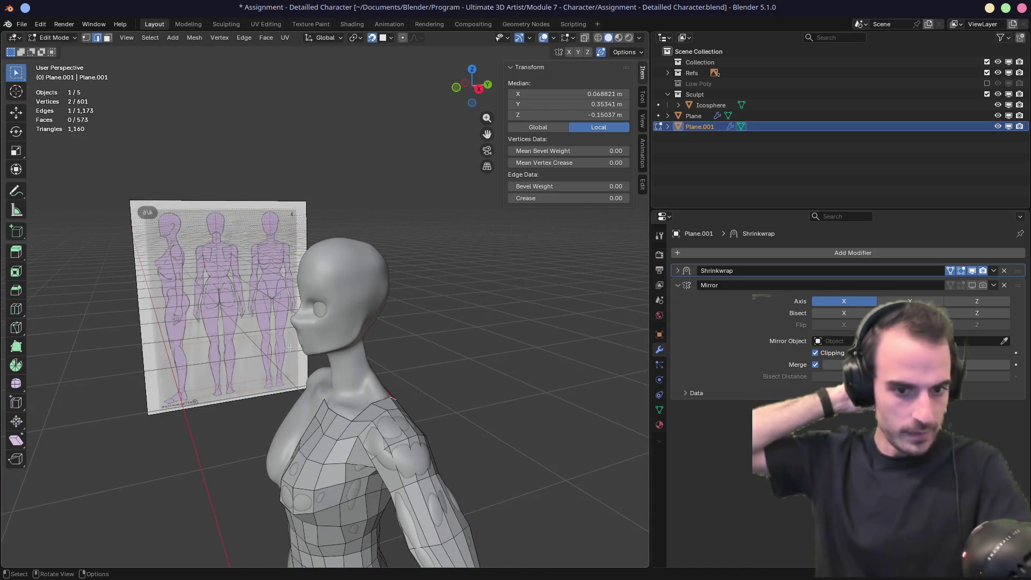
pyautogui.scroll(-4, 283, 394)
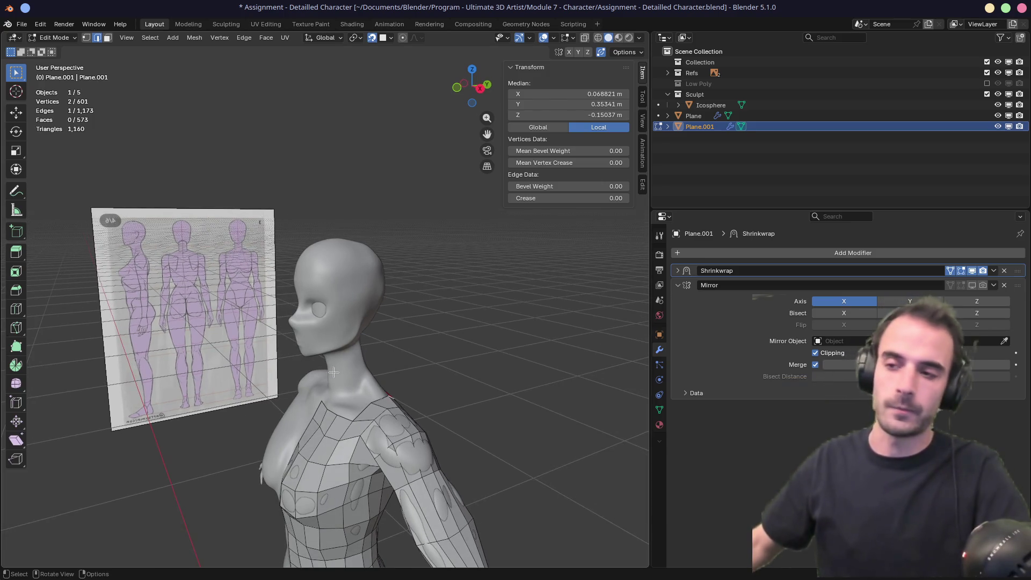
pyautogui.scroll(-2, 334, 373)
pyautogui.keyDown('shift'); pyautogui.moveTo(318, 437); pyautogui.dragTo(409, 329, button='middle'); pyautogui.keyUp('shift')
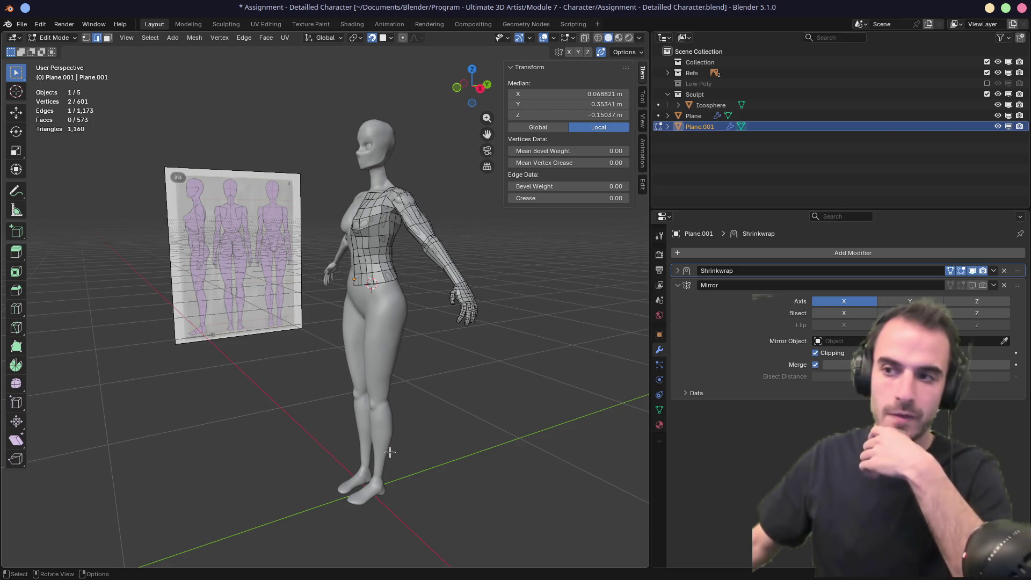
pyautogui.moveTo(392, 447); pyautogui.dragTo(358, 302, button='middle')
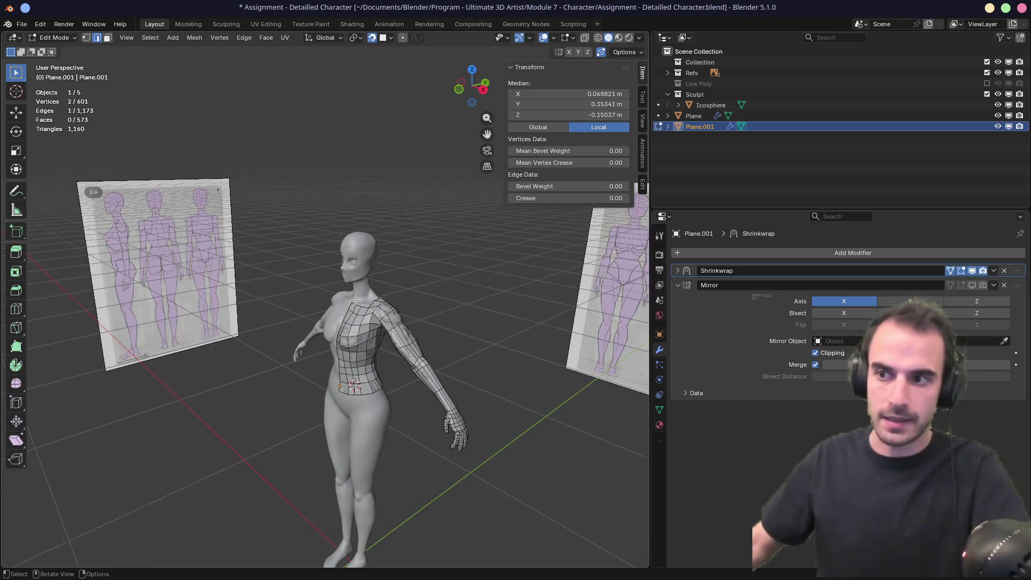
pyautogui.moveTo(292, 290)
pyautogui.mouseDown()
pyautogui.moveTo(556, 454)
pyautogui.moveTo(499, 394)
pyautogui.mouseUp()
pyautogui.moveTo(471, 337); pyautogui.dragTo(323, 340, button='middle')
pyautogui.moveTo(318, 302)
pyautogui.mouseDown()
pyautogui.moveTo(422, 357)
pyautogui.moveTo(349, 321)
pyautogui.mouseUp()
pyautogui.moveTo(349, 321)
pyautogui.mouseDown(button='middle')
pyautogui.moveTo(408, 317)
pyautogui.moveTo(358, 305)
pyautogui.moveTo(395, 278)
pyautogui.mouseUp(button='middle')
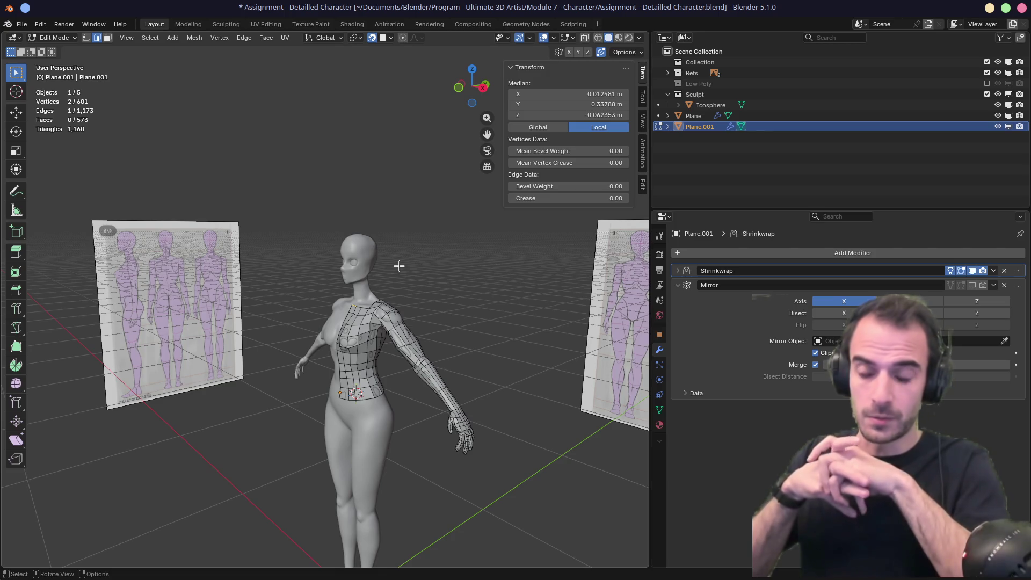
pyautogui.moveTo(293, 298); pyautogui.dragTo(350, 391)
pyautogui.moveTo(276, 334); pyautogui.dragTo(314, 234, button='middle')
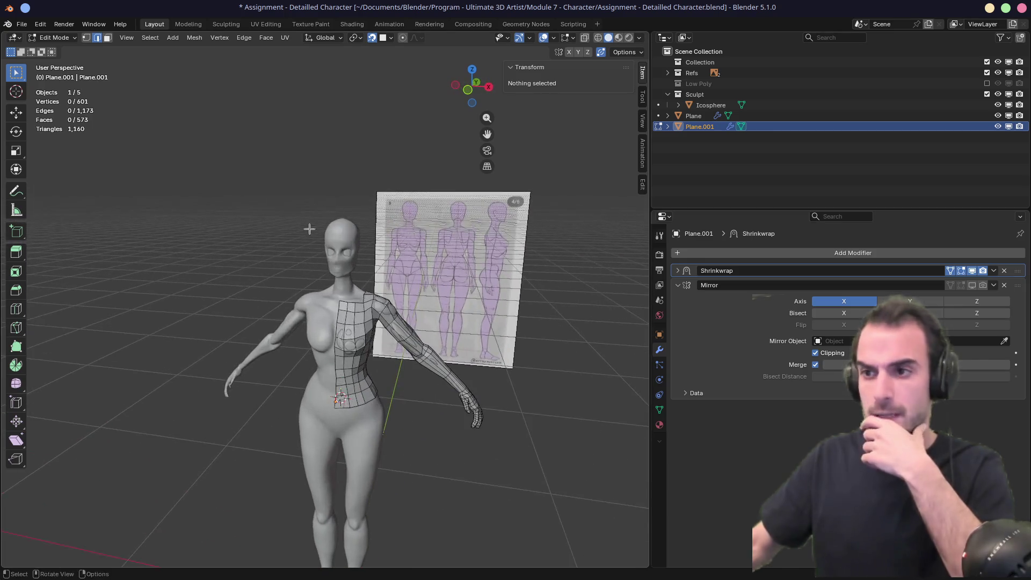
pyautogui.moveTo(269, 260); pyautogui.dragTo(306, 264, button='middle')
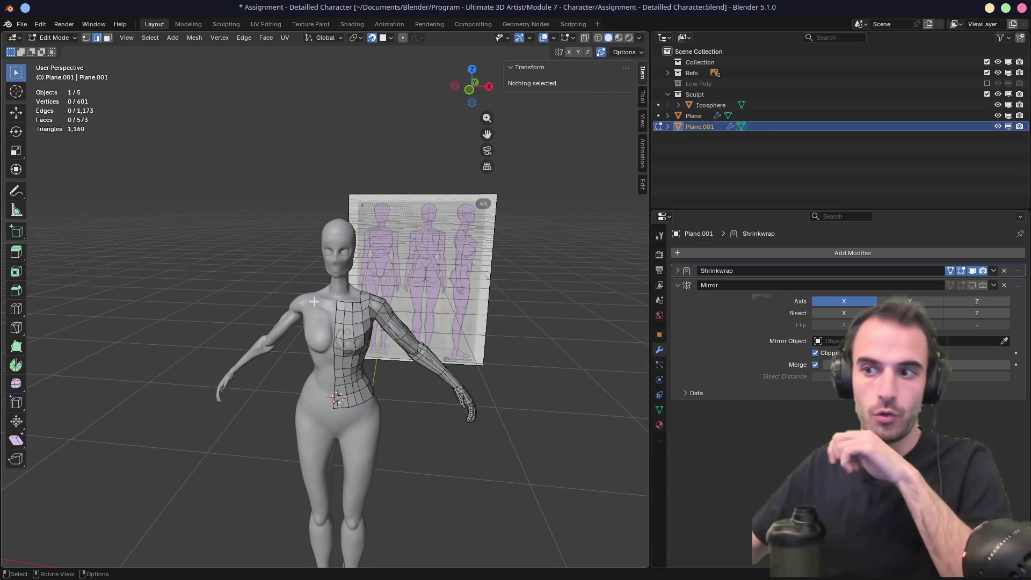
pyautogui.moveTo(281, 280)
pyautogui.mouseDown(button='middle')
pyautogui.moveTo(281, 349)
pyautogui.moveTo(279, 274)
pyautogui.moveTo(477, 269)
pyautogui.moveTo(378, 295)
pyautogui.moveTo(392, 290)
pyautogui.moveTo(355, 282)
pyautogui.mouseUp(button='middle')
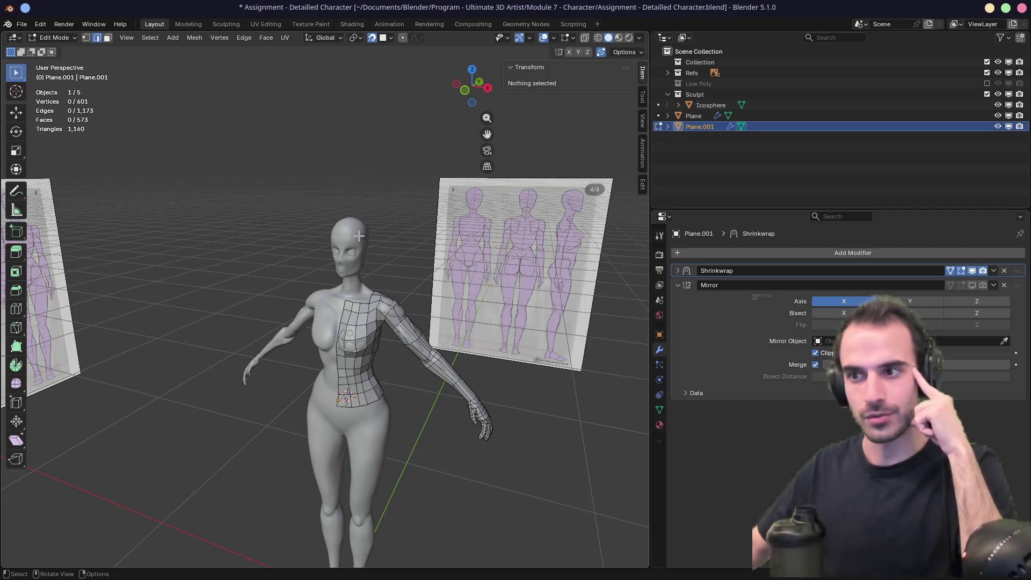
# Step: Review the retopology from several angles, return to Object Mode and place the 3D cursor at the neck
pyautogui.moveTo(359, 237); pyautogui.dragTo(334, 240, button='middle')
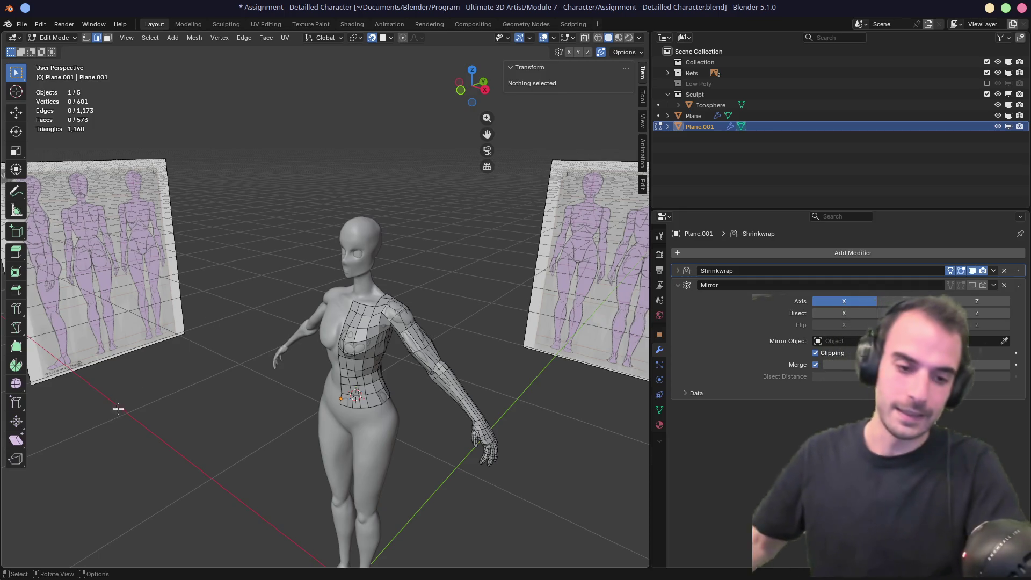
pyautogui.moveTo(324, 431); pyautogui.dragTo(425, 371, button='middle')
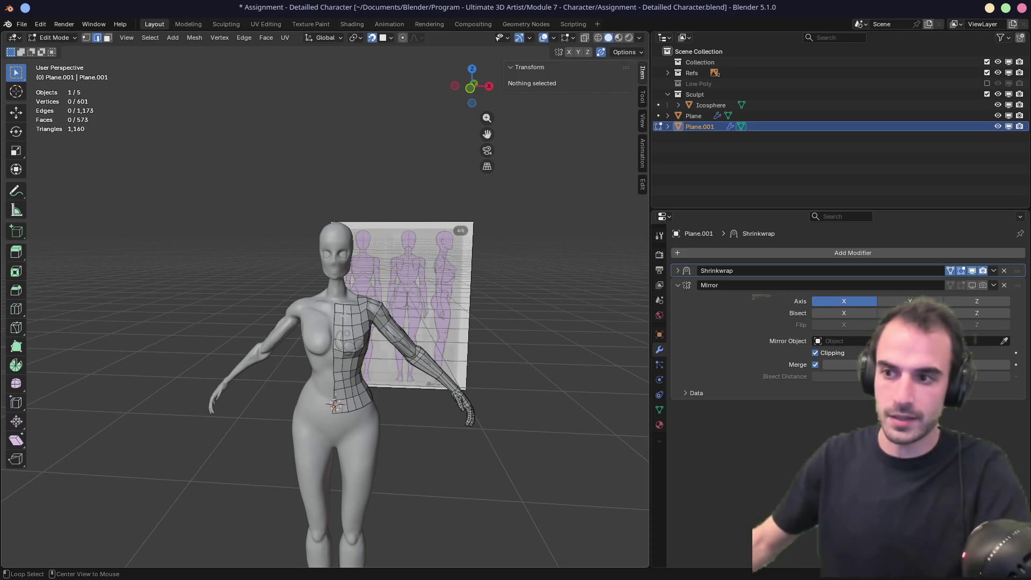
pyautogui.moveTo(342, 308); pyautogui.dragTo(329, 297, button='middle')
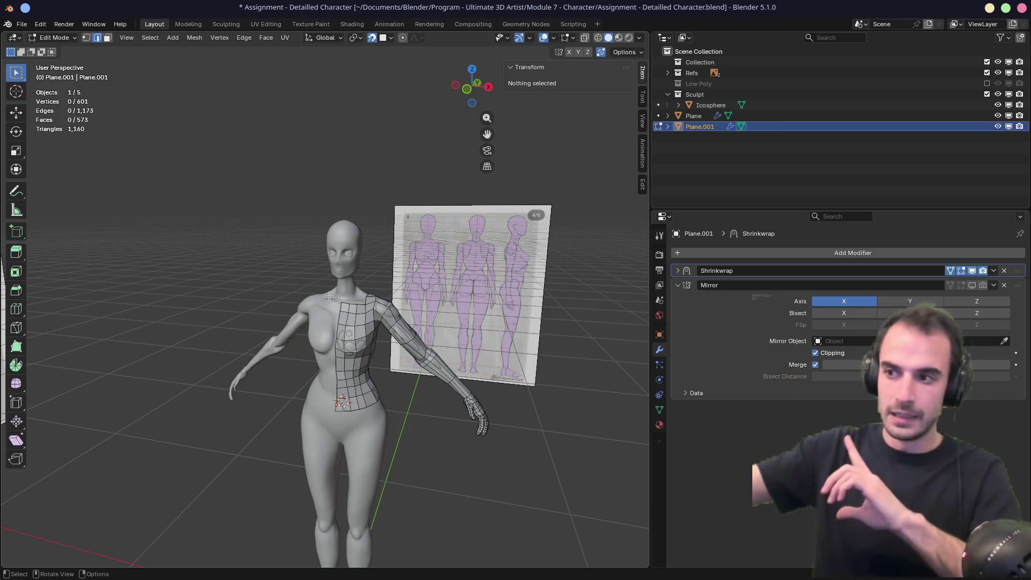
pyautogui.moveTo(375, 293)
pyautogui.keyDown('shift'); pyautogui.mouseDown(button='middle')
pyautogui.moveTo(338, 281)
pyautogui.moveTo(136, 307)
pyautogui.moveTo(99, 244)
pyautogui.moveTo(140, 288)
pyautogui.moveTo(226, 304)
pyautogui.moveTo(324, 303)
pyautogui.moveTo(316, 293)
pyautogui.mouseUp(button='middle'); pyautogui.keyUp('shift')
pyautogui.scroll(3, 337, 281)
pyautogui.press('Tab')
pyautogui.keyDown('shift'); pyautogui.rightClick(325, 284); pyautogui.keyUp('shift')
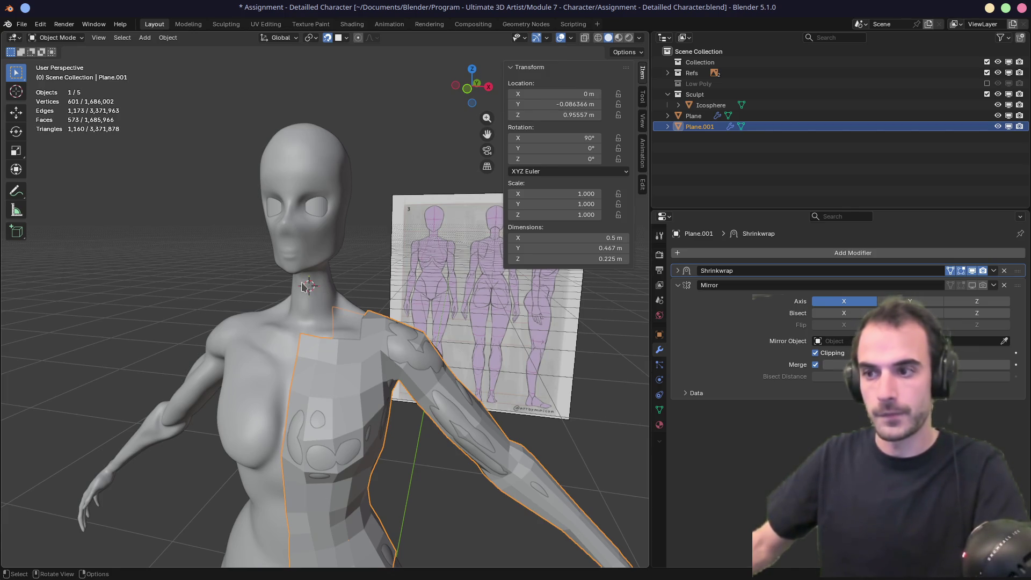
pyautogui.press('KP_1')
pyautogui.scroll(5, 300, 289)
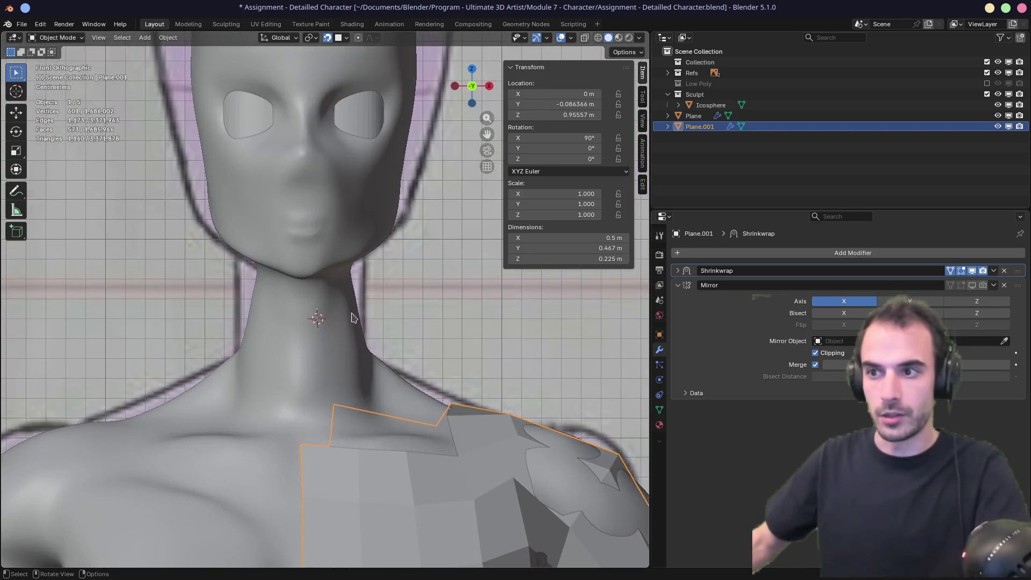
pyautogui.moveTo(353, 317)
pyautogui.mouseDown(button='middle')
pyautogui.moveTo(322, 294)
pyautogui.moveTo(223, 301)
pyautogui.moveTo(336, 322)
pyautogui.mouseUp(button='middle')
pyautogui.press('KP_1')
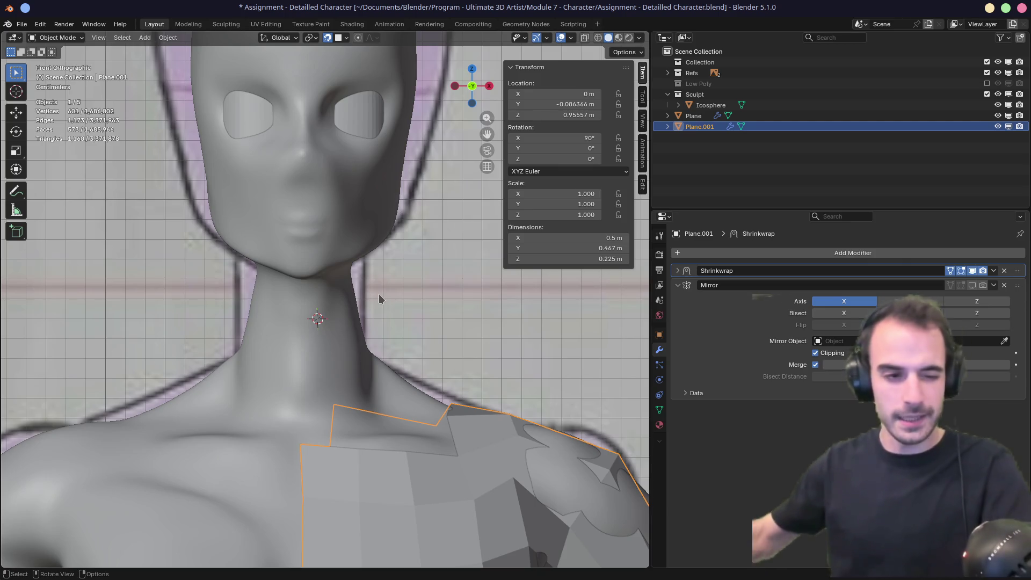
pyautogui.scroll(-3, 401, 291)
pyautogui.moveTo(400, 288)
pyautogui.mouseDown(button='middle')
pyautogui.moveTo(354, 301)
pyautogui.moveTo(374, 304)
pyautogui.mouseUp(button='middle')
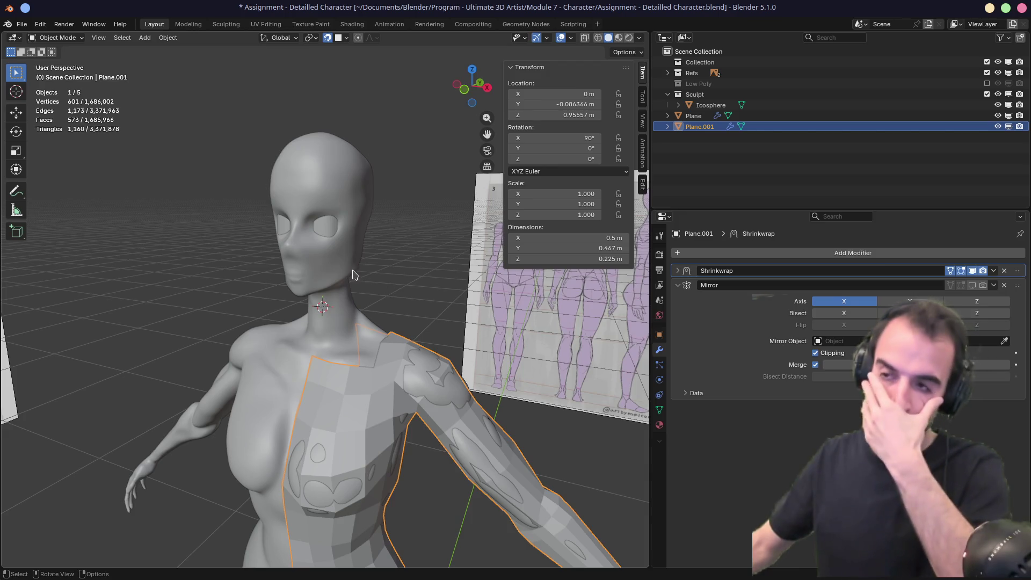
pyautogui.scroll(-3, 339, 276)
pyautogui.moveTo(223, 203)
pyautogui.mouseDown()
pyautogui.moveTo(352, 271)
pyautogui.moveTo(397, 309)
pyautogui.mouseUp()
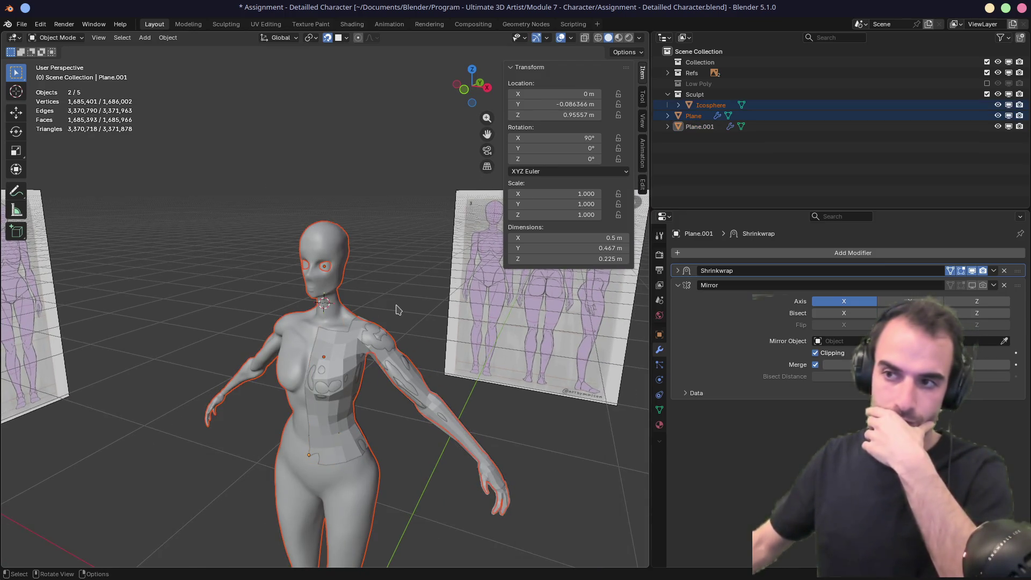
pyautogui.click(350, 348)
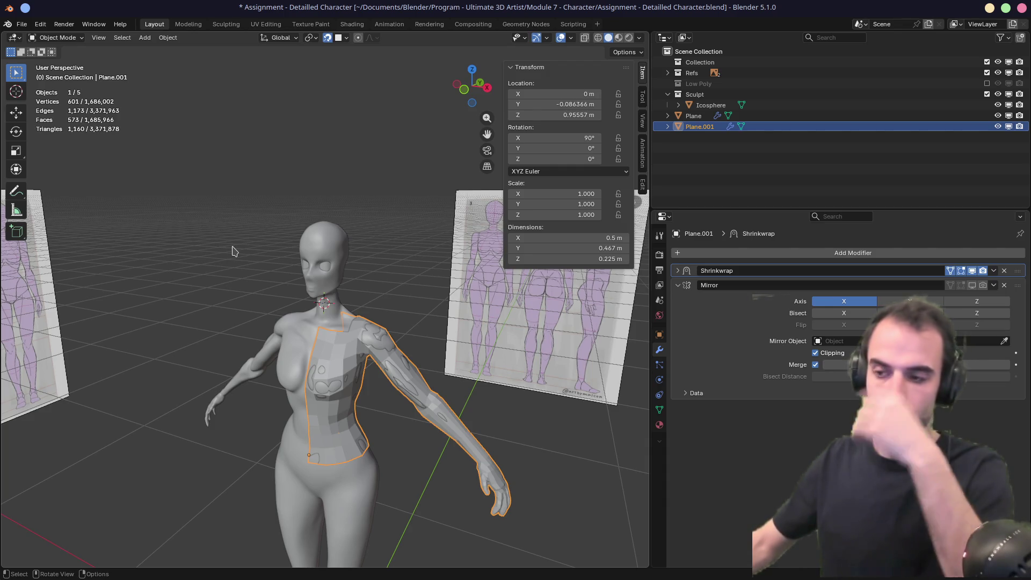
pyautogui.moveTo(238, 249)
pyautogui.mouseDown(button='middle')
pyautogui.moveTo(301, 225)
pyautogui.moveTo(275, 238)
pyautogui.mouseUp(button='middle')
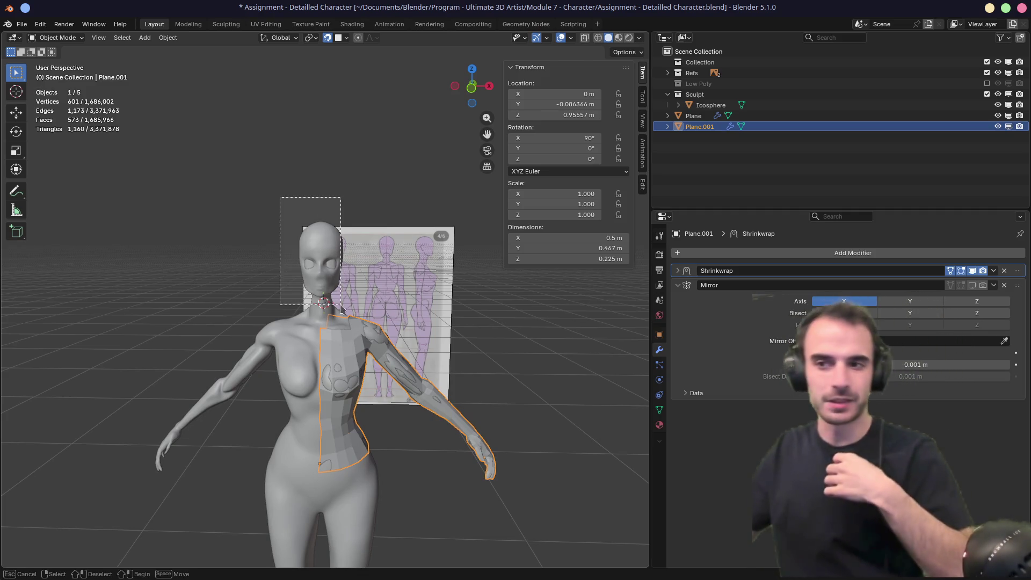
pyautogui.click(358, 254)
pyautogui.click(336, 336)
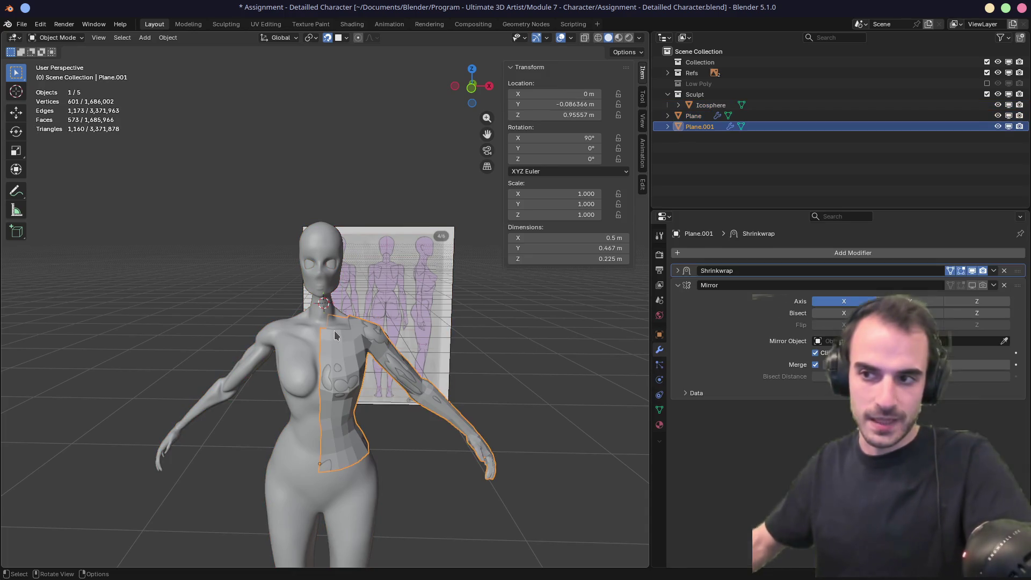
pyautogui.moveTo(348, 345); pyautogui.dragTo(370, 354, button='middle')
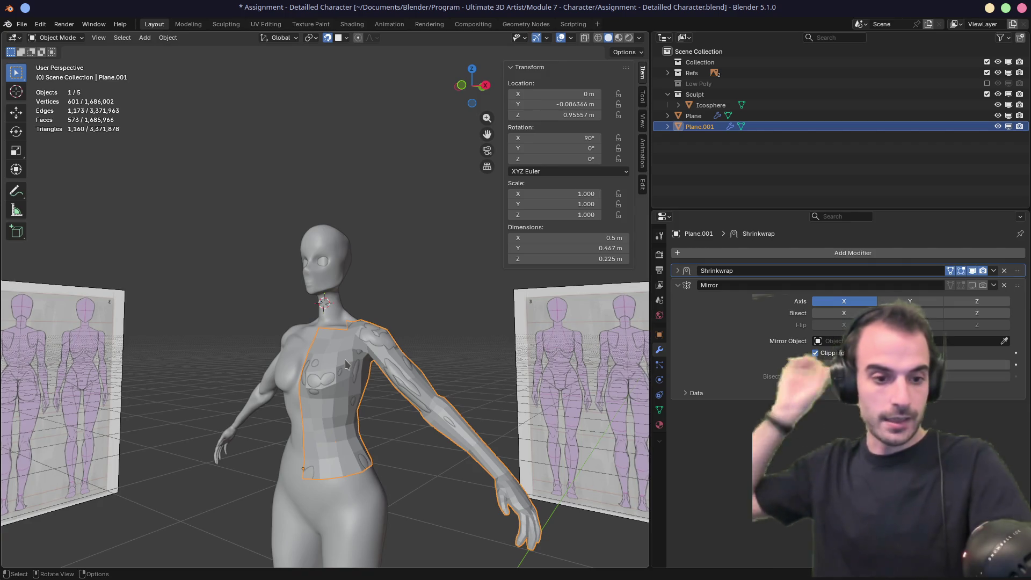
pyautogui.moveTo(347, 351)
pyautogui.mouseDown(button='middle')
pyautogui.moveTo(315, 301)
pyautogui.moveTo(326, 296)
pyautogui.mouseUp(button='middle')
pyautogui.scroll(3, 341, 345)
# Step: Add a new plane mesh aligned to the current view
pyautogui.hotkey('shift', 'a')
pyautogui.moveTo(326, 296)
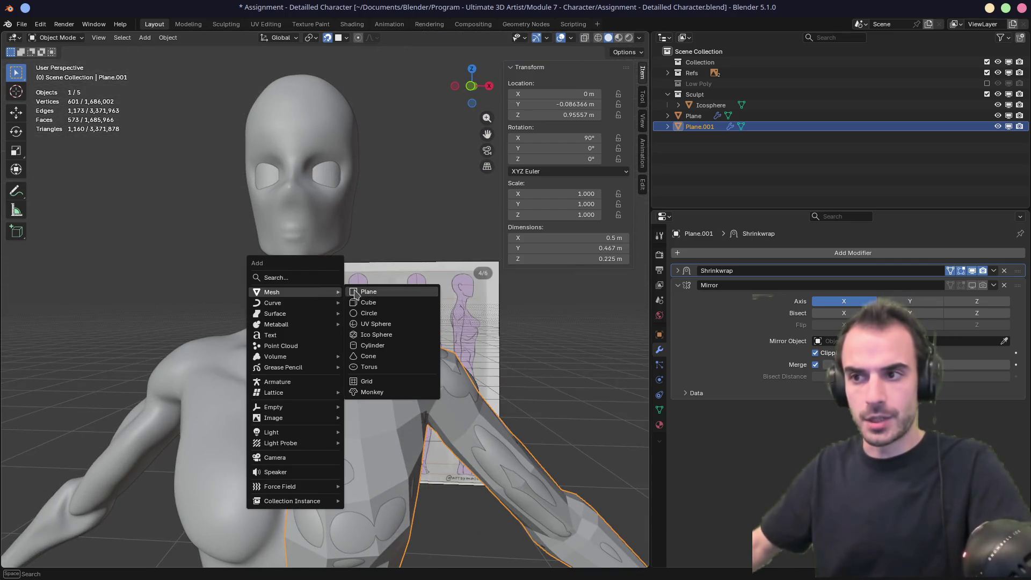
pyautogui.click(365, 293)
pyautogui.click(138, 488)
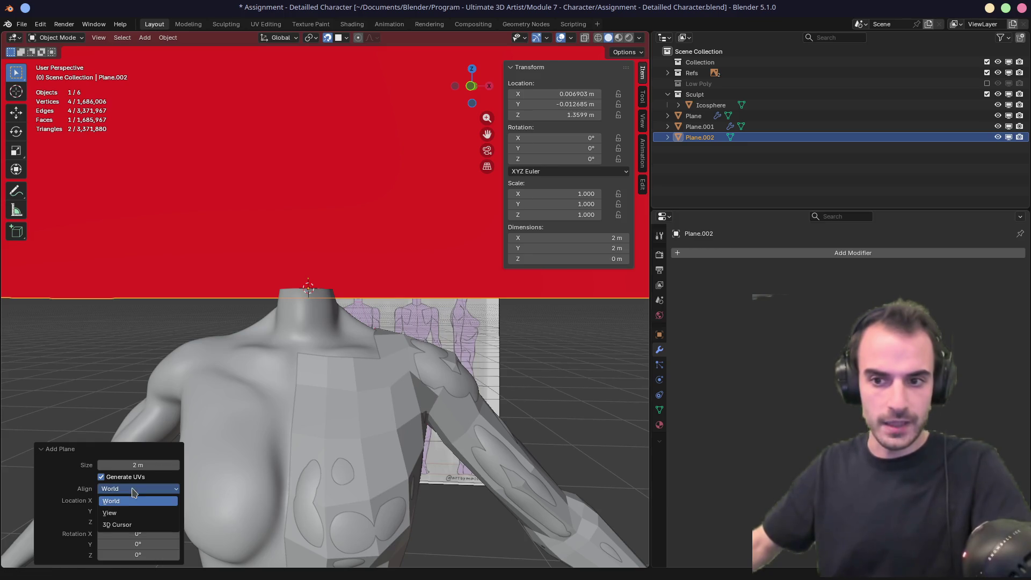
pyautogui.click(134, 507)
# Step: Scale the neck plane down to a small 0.018 patch and hide the Sculpt collection
pyautogui.press('s')
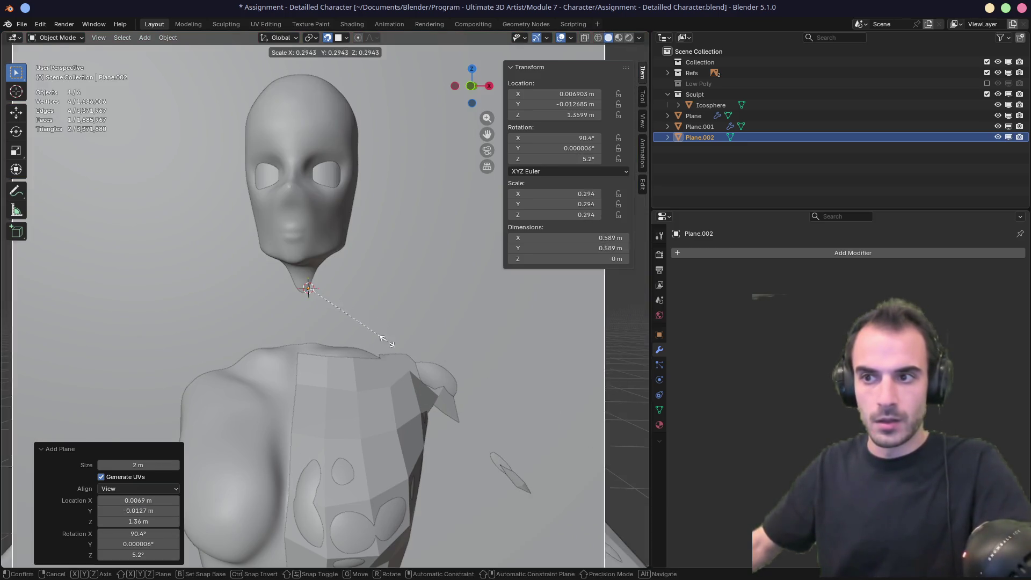
pyautogui.click(309, 302)
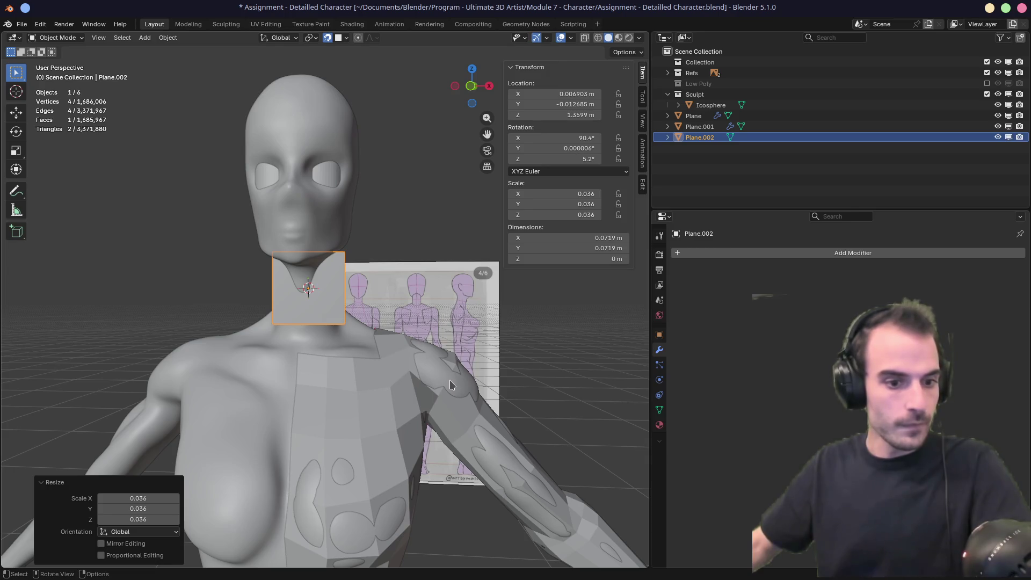
pyautogui.press('s')
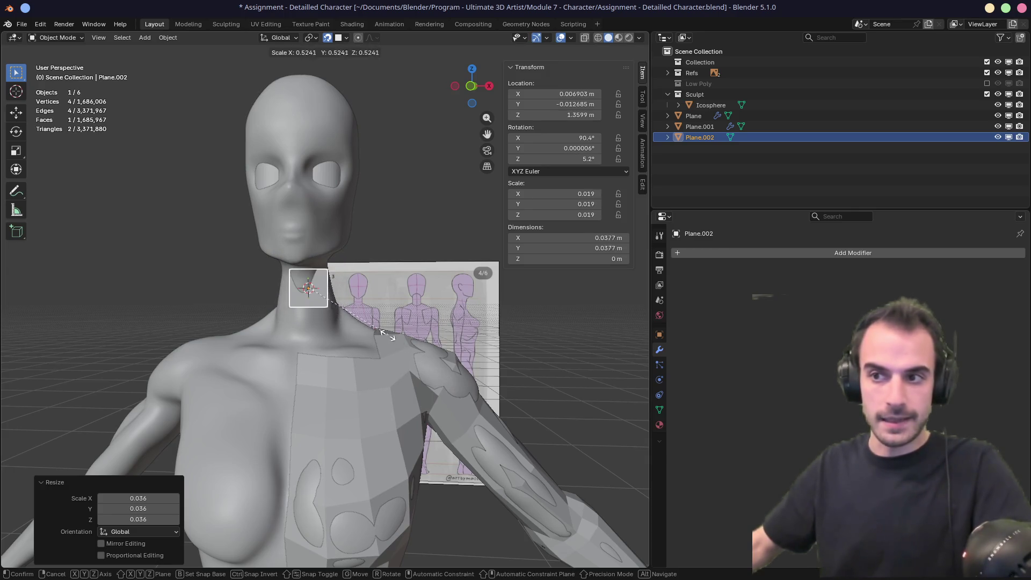
pyautogui.click(379, 334)
pyautogui.moveTo(365, 322)
pyautogui.mouseDown(button='middle')
pyautogui.moveTo(279, 347)
pyautogui.moveTo(421, 314)
pyautogui.mouseUp(button='middle')
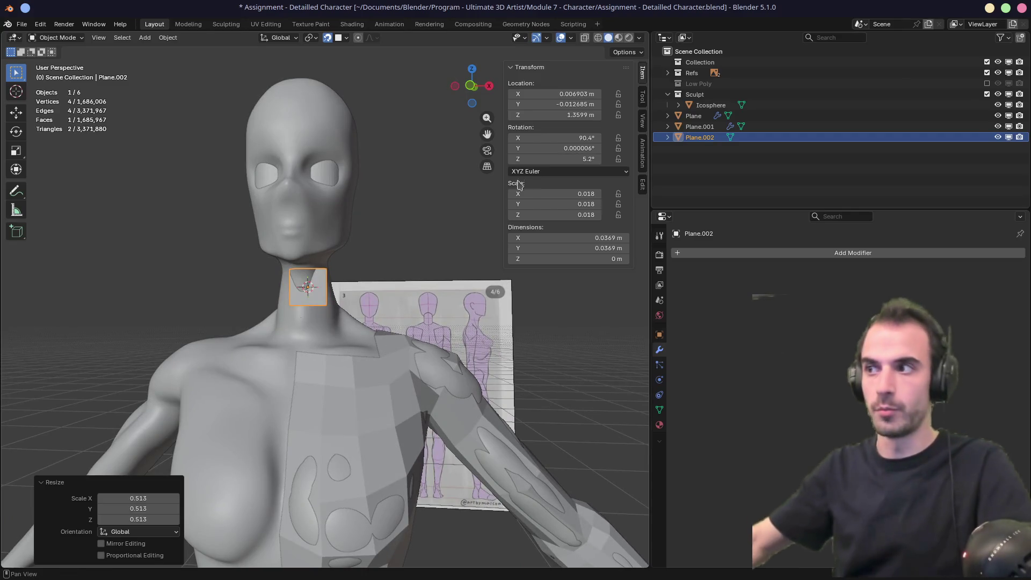
pyautogui.click(988, 94)
pyautogui.moveTo(333, 236); pyautogui.dragTo(363, 230, button='middle')
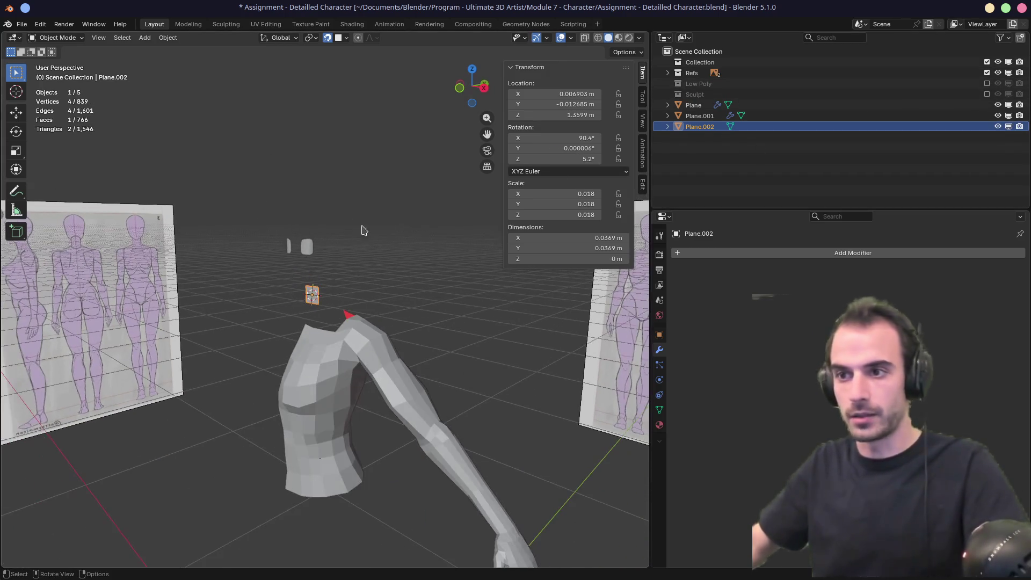
# Step: Show the Low Poly collection and inspect its neck from front and side views
pyautogui.click(987, 84)
pyautogui.moveTo(419, 306)
pyautogui.mouseDown(button='middle')
pyautogui.moveTo(450, 311)
pyautogui.moveTo(368, 292)
pyautogui.moveTo(368, 260)
pyautogui.moveTo(465, 265)
pyautogui.moveTo(320, 275)
pyautogui.mouseUp(button='middle')
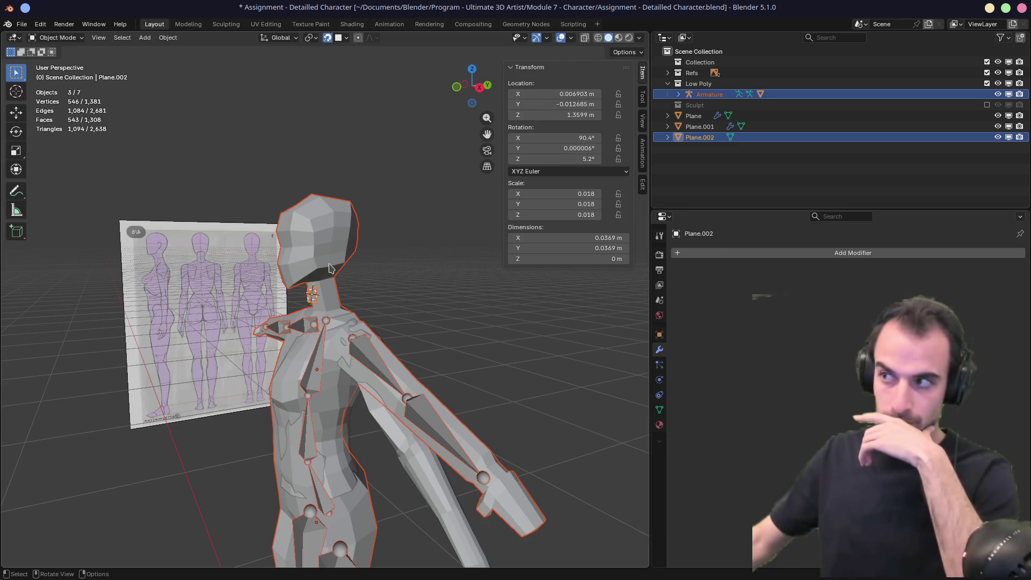
pyautogui.moveTo(315, 275)
pyautogui.mouseDown(button='middle')
pyautogui.moveTo(375, 256)
pyautogui.moveTo(372, 272)
pyautogui.moveTo(328, 287)
pyautogui.mouseUp(button='middle')
pyautogui.press('KP_1')
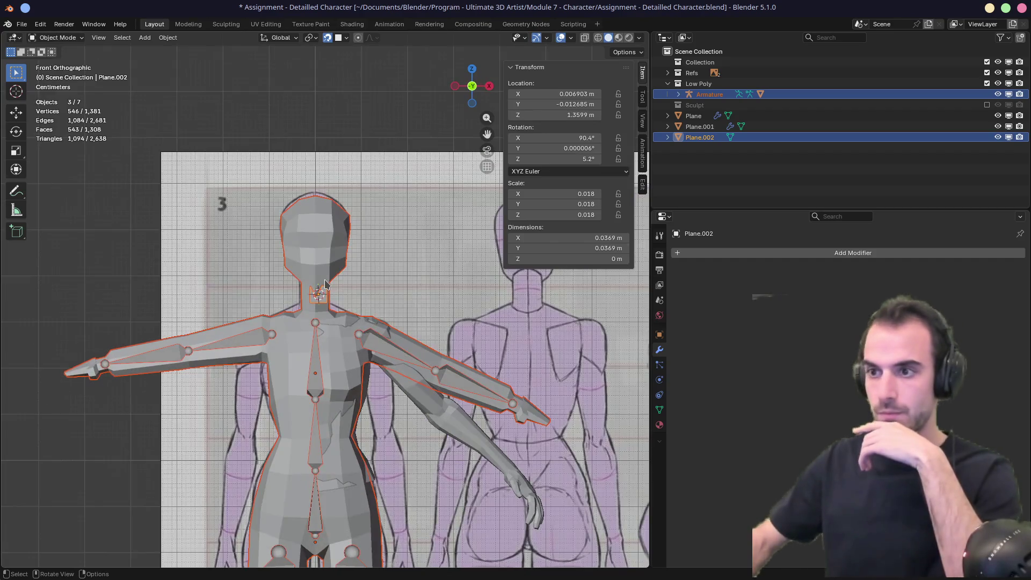
pyautogui.press('KP_3')
pyautogui.moveTo(358, 297)
pyautogui.mouseDown(button='middle')
pyautogui.moveTo(382, 290)
pyautogui.moveTo(467, 336)
pyautogui.moveTo(370, 336)
pyautogui.moveTo(290, 403)
pyautogui.moveTo(326, 403)
pyautogui.moveTo(365, 368)
pyautogui.mouseUp(button='middle')
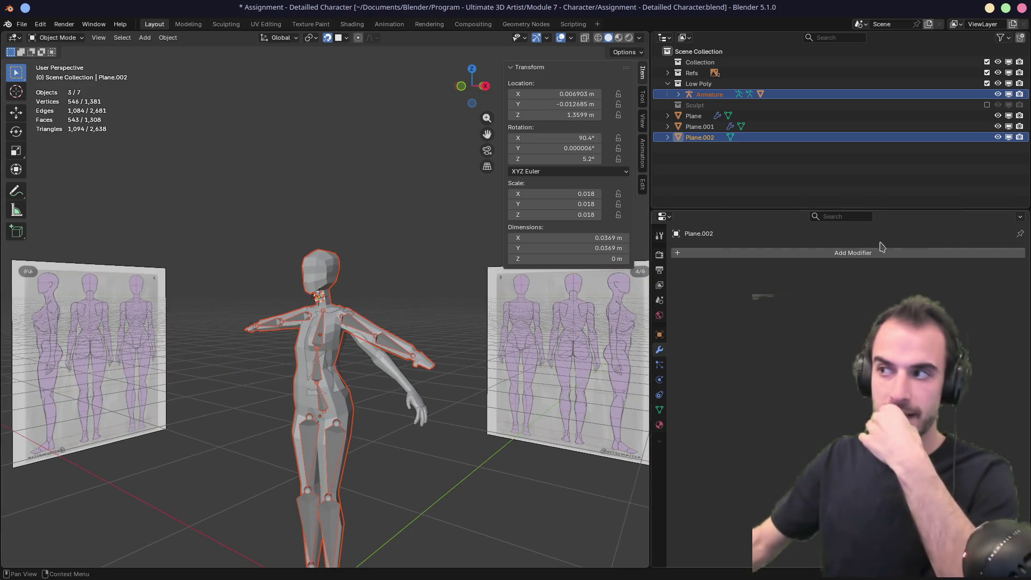
# Step: Hide the Low Poly collection again and re-show the Sculpt collection
pyautogui.click(987, 83)
pyautogui.moveTo(415, 265)
pyautogui.mouseDown(button='middle')
pyautogui.moveTo(318, 324)
pyautogui.moveTo(326, 318)
pyautogui.mouseUp(button='middle')
pyautogui.scroll(5, 326, 318)
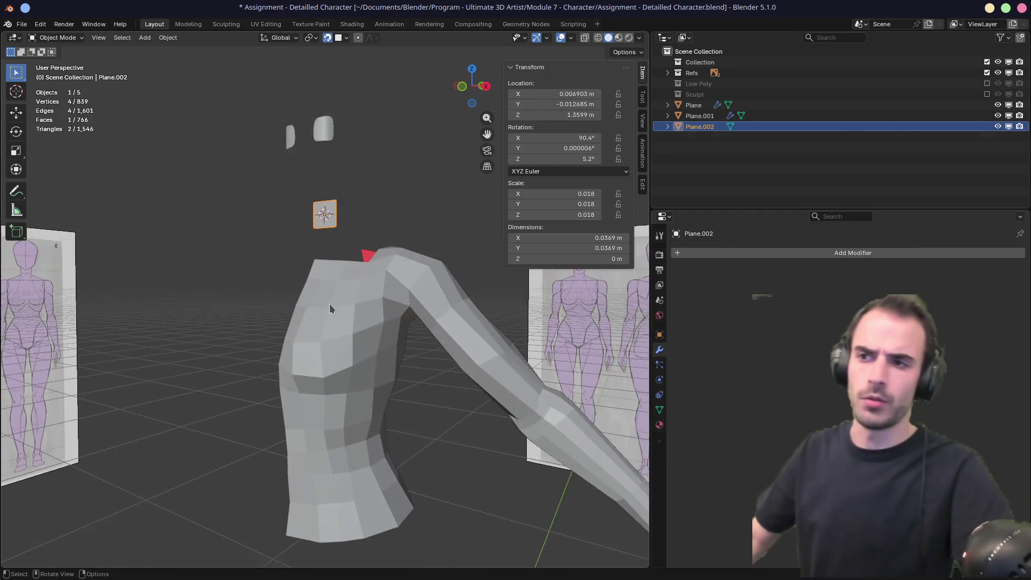
pyautogui.click(988, 94)
pyautogui.moveTo(311, 260)
pyautogui.mouseDown(button='middle')
pyautogui.moveTo(378, 258)
pyautogui.moveTo(323, 297)
pyautogui.mouseUp(button='middle')
# Step: Add a Shrinkwrap modifier targeting Icosphere with Above Surface snap mode to the neck plane
pyautogui.moveTo(450, 260); pyautogui.dragTo(410, 304, button='middle')
pyautogui.click(738, 255)
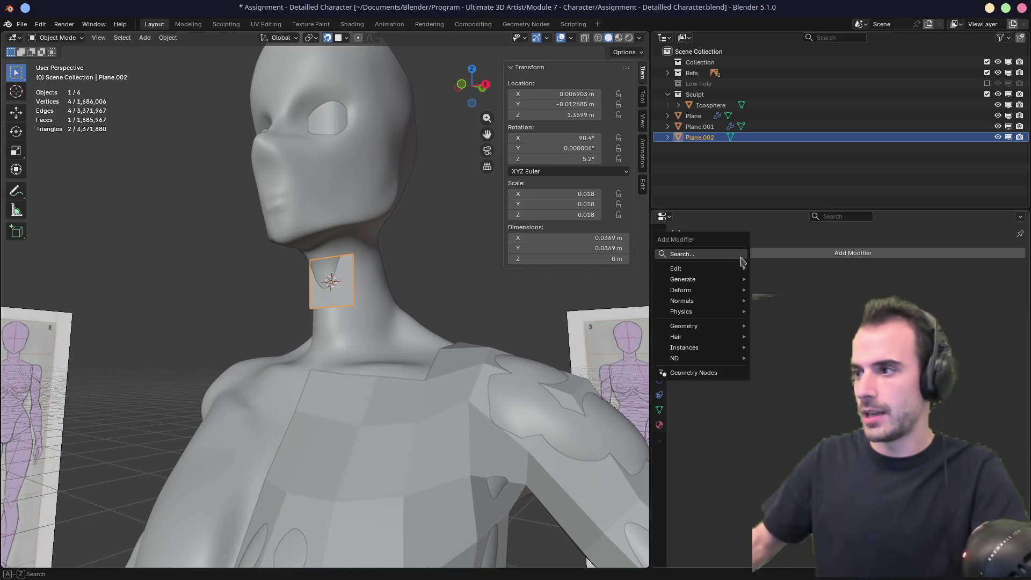
pyautogui.write('shrin')
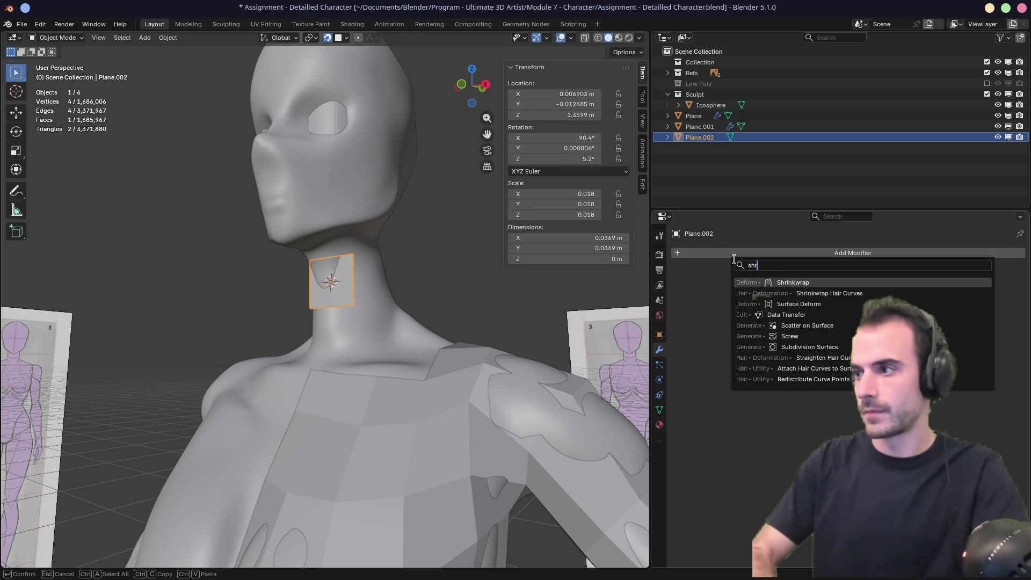
pyautogui.press('Return')
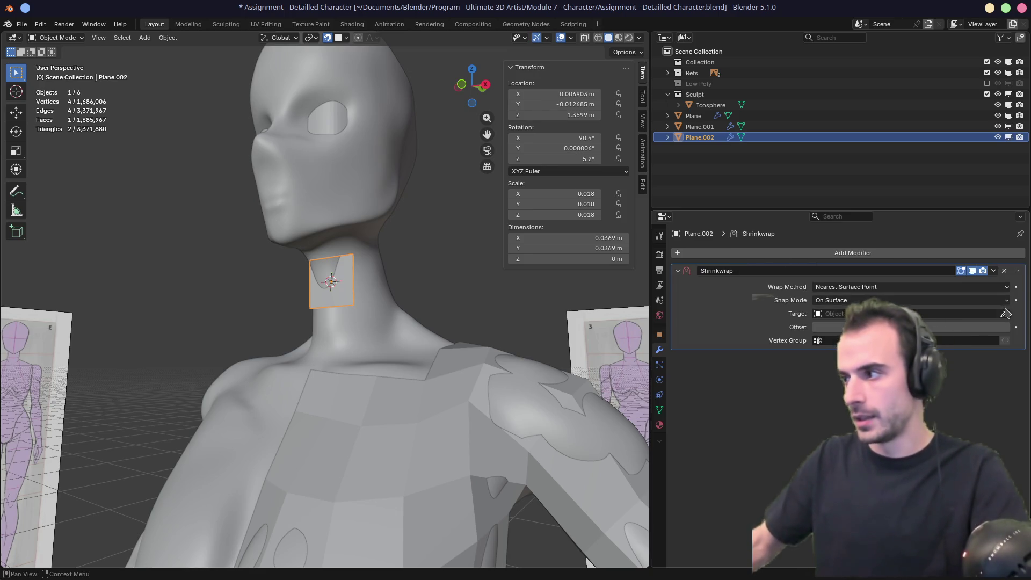
pyautogui.click(367, 191)
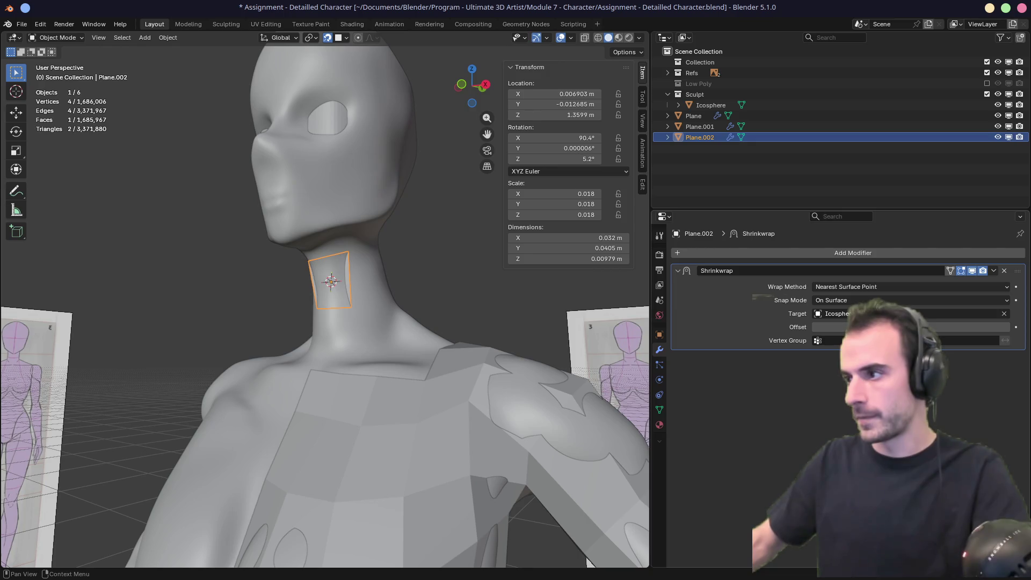
pyautogui.click(876, 301)
pyautogui.click(830, 360)
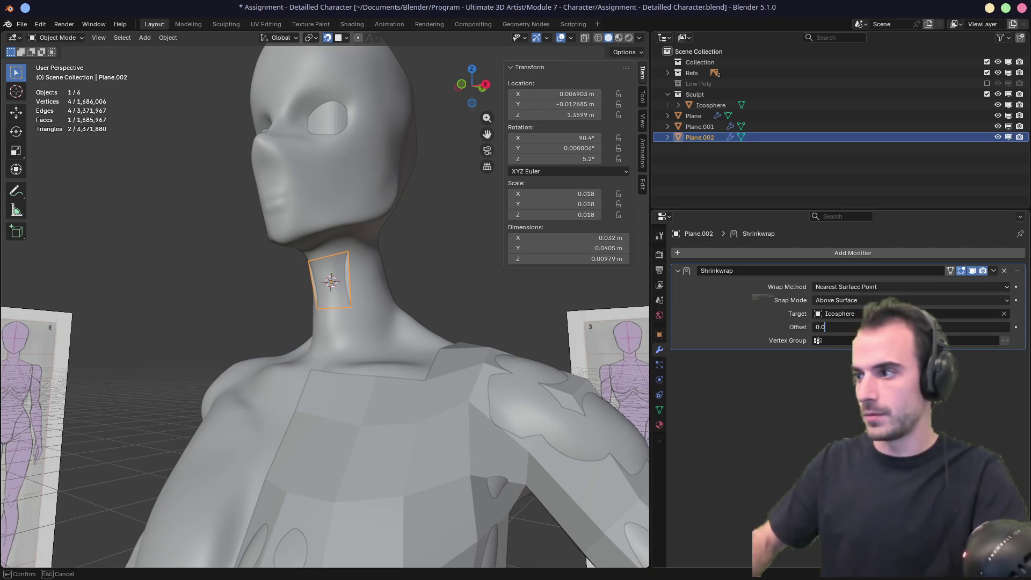
# Step: Set the neck plane's shrinkwrap offset to 0.004, matching the torso patch's settings
pyautogui.press('Return')
pyautogui.click(340, 408)
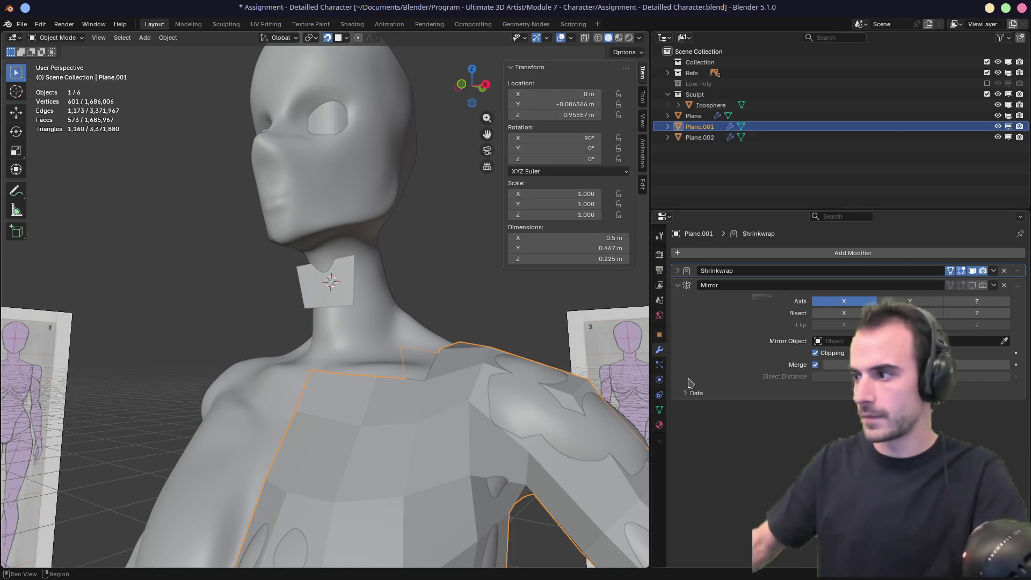
pyautogui.click(677, 271)
pyautogui.click(349, 291)
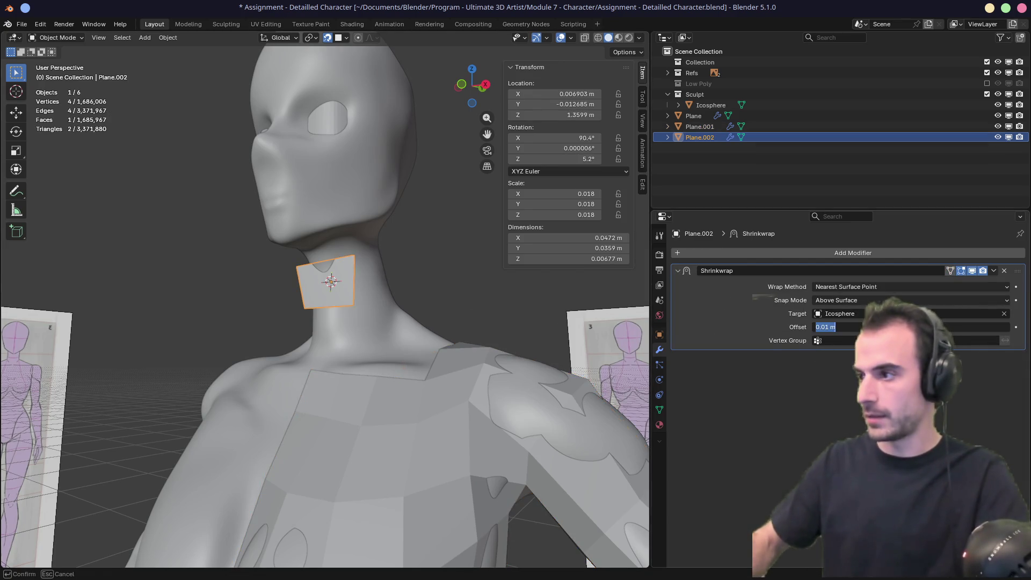
pyautogui.press('Return')
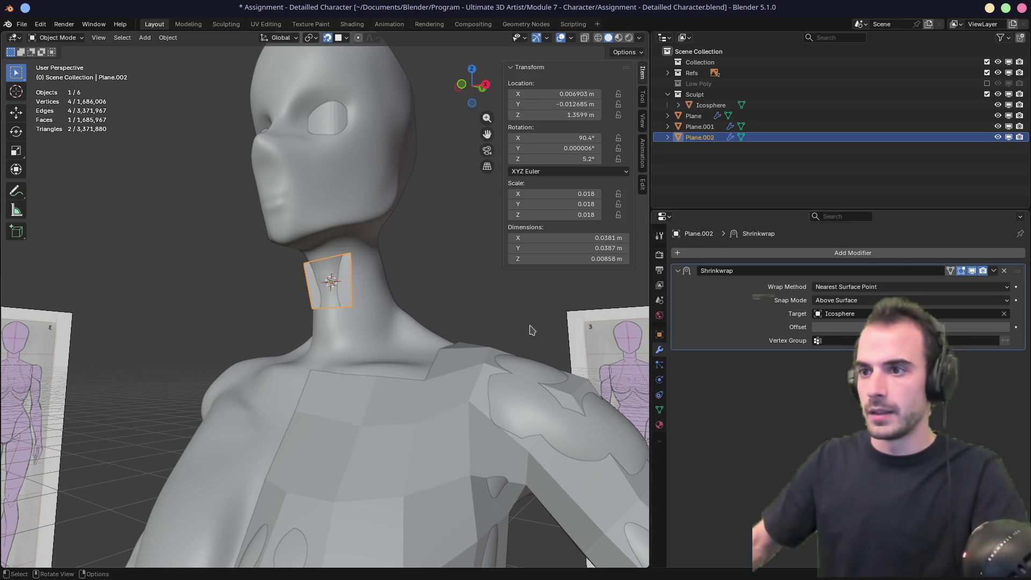
# Step: Apply the neck plane's scale to 1.000 and fine-tune its shrinkwrap offset
pyautogui.moveTo(440, 276)
pyautogui.mouseDown(button='middle')
pyautogui.moveTo(449, 278)
pyautogui.moveTo(391, 295)
pyautogui.moveTo(666, 326)
pyautogui.mouseUp(button='middle')
pyautogui.hotkey('ctrl', 'a')
pyautogui.click(440, 276)
pyautogui.click(1016, 327)
pyautogui.moveTo(999, 327); pyautogui.dragTo(1012, 327)
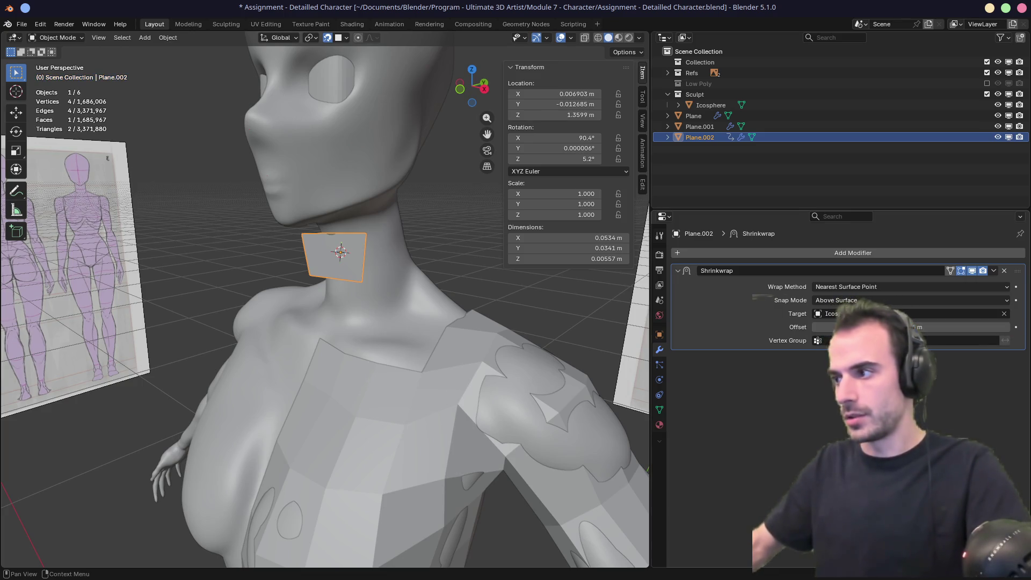
pyautogui.click(817, 329)
pyautogui.moveTo(428, 318)
pyautogui.mouseDown(button='middle')
pyautogui.moveTo(502, 288)
pyautogui.moveTo(436, 295)
pyautogui.mouseUp(button='middle')
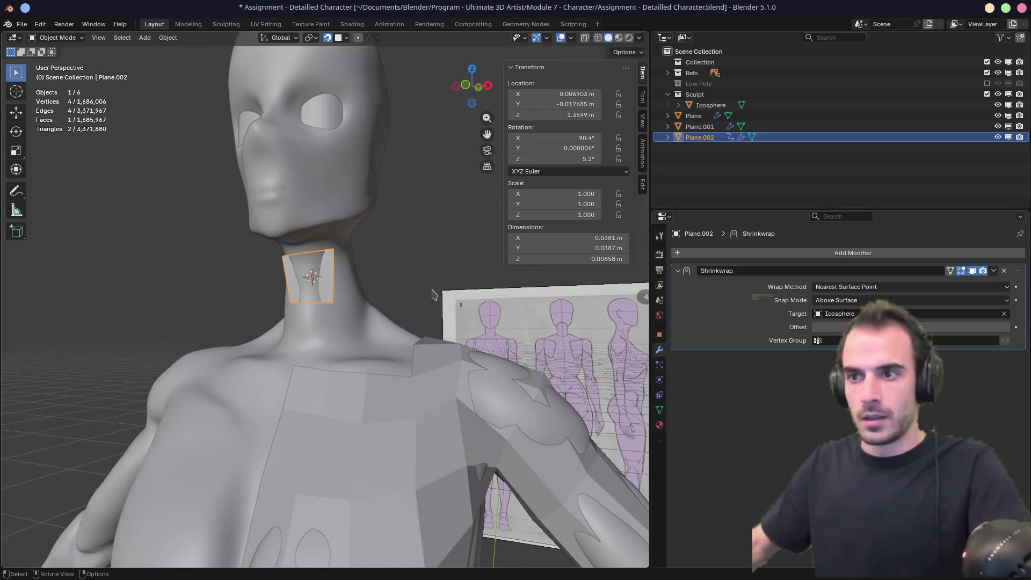
pyautogui.moveTo(314, 276); pyautogui.dragTo(263, 250, button='middle')
pyautogui.press('Tab')
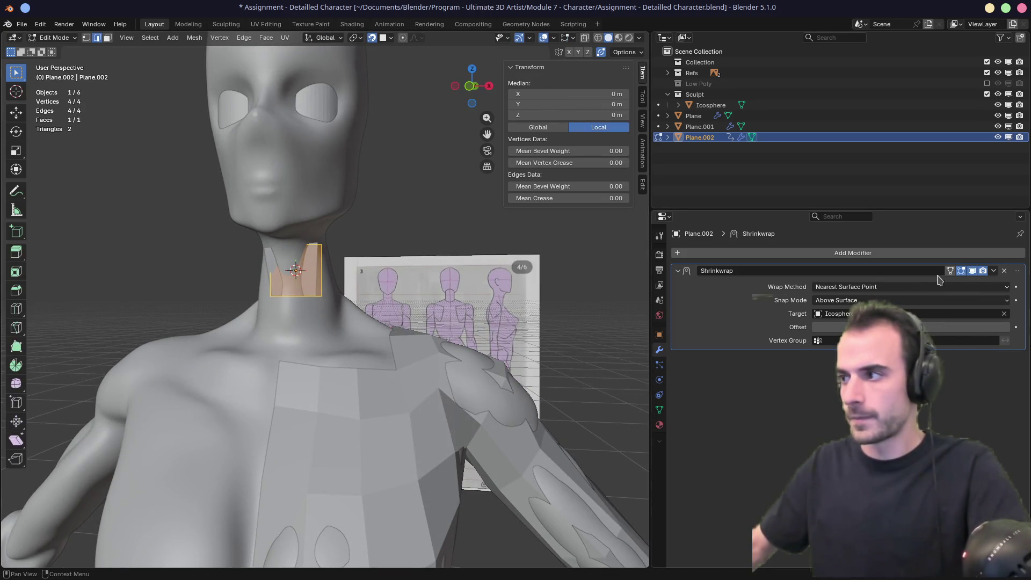
# Step: Move the plane's left vertices and top-right vertex onto the neck
pyautogui.moveTo(250, 233)
pyautogui.mouseDown()
pyautogui.moveTo(294, 293)
pyautogui.moveTo(290, 317)
pyautogui.mouseUp()
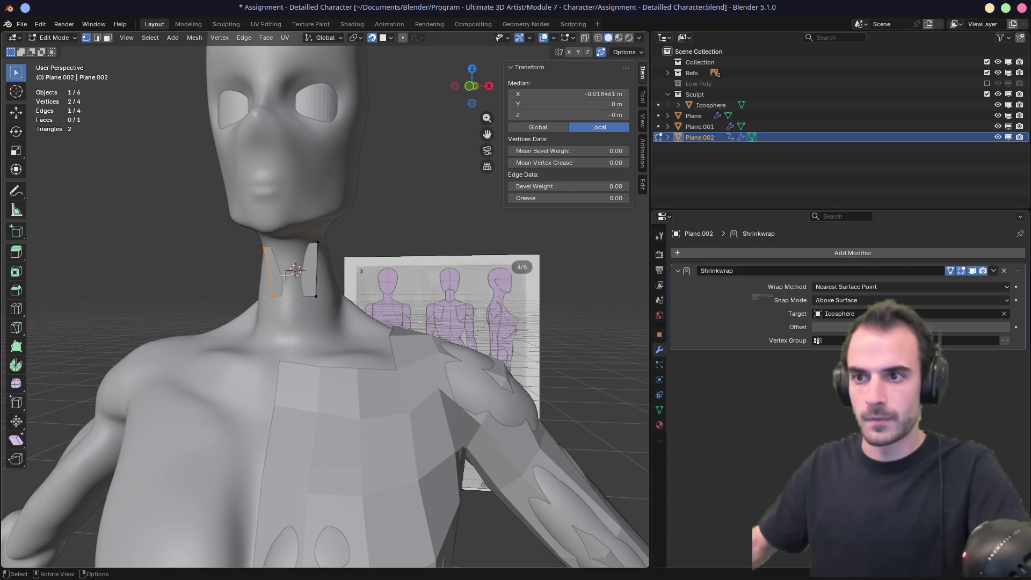
pyautogui.press('g')
pyautogui.click(295, 261)
pyautogui.click(315, 242)
pyautogui.press('g')
pyautogui.click(317, 245)
pyautogui.moveTo(317, 245)
pyautogui.mouseDown(button='middle')
pyautogui.moveTo(349, 260)
pyautogui.moveTo(359, 292)
pyautogui.mouseUp(button='middle')
# Step: Reposition another plane vertex and check the fit from the side and front
pyautogui.press('b')
pyautogui.moveTo(359, 293); pyautogui.dragTo(346, 300)
pyautogui.press('g')
pyautogui.click(381, 296)
pyautogui.moveTo(382, 297)
pyautogui.mouseDown(button='middle')
pyautogui.moveTo(361, 302)
pyautogui.moveTo(341, 288)
pyautogui.moveTo(371, 285)
pyautogui.mouseUp(button='middle')
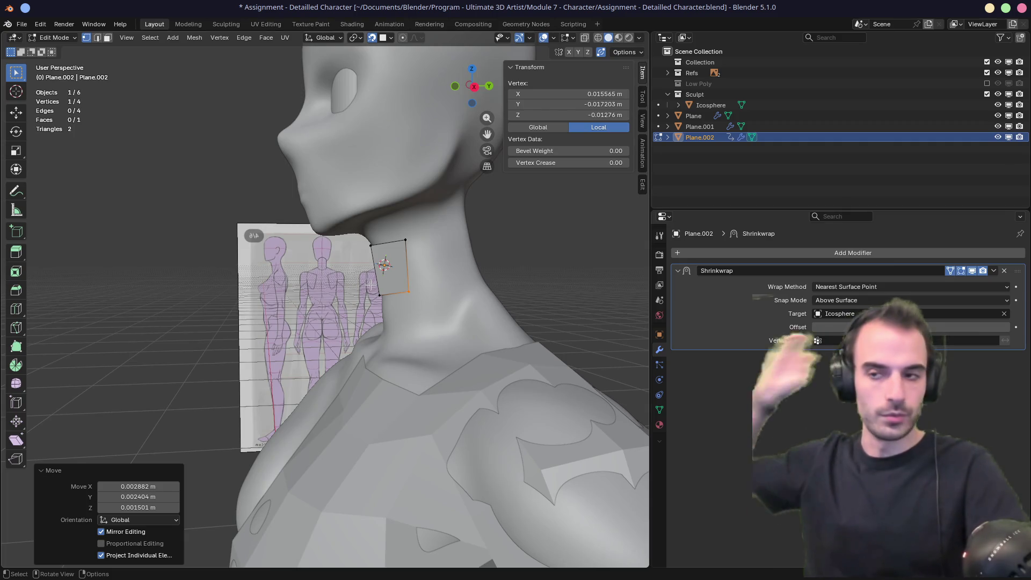
pyautogui.moveTo(382, 267); pyautogui.dragTo(263, 206, button='middle')
pyautogui.moveTo(261, 205)
pyautogui.mouseDown()
pyautogui.moveTo(308, 341)
pyautogui.moveTo(300, 310)
pyautogui.mouseUp()
pyautogui.moveTo(390, 209)
pyautogui.mouseDown(button='middle')
pyautogui.moveTo(292, 208)
pyautogui.moveTo(344, 290)
pyautogui.mouseUp(button='middle')
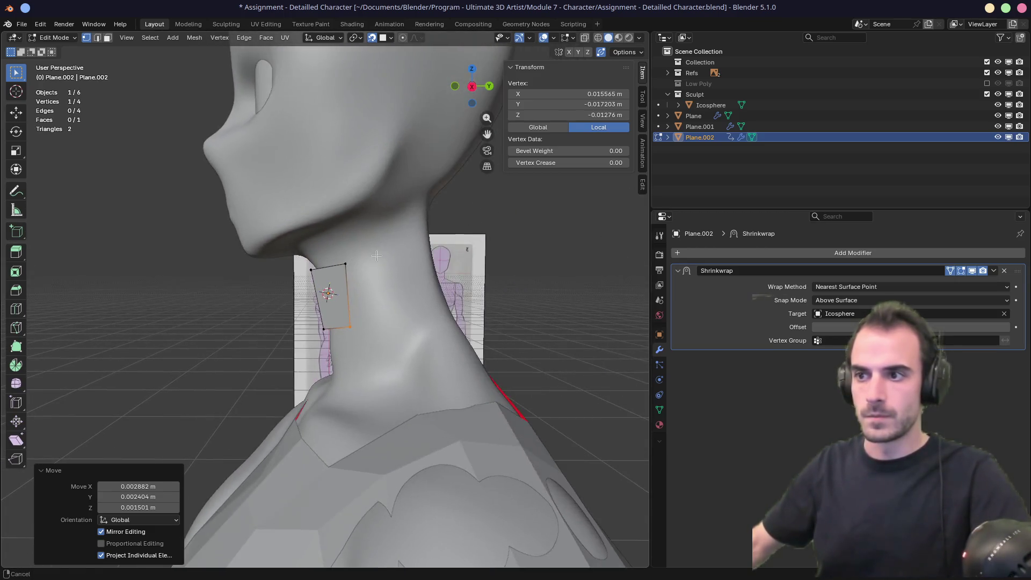
# Step: Extrude the plane's back edge into new faces wrapping around the side of the neck
pyautogui.press('2')
pyautogui.click(347, 296)
pyautogui.moveTo(436, 274); pyautogui.dragTo(376, 285, button='middle')
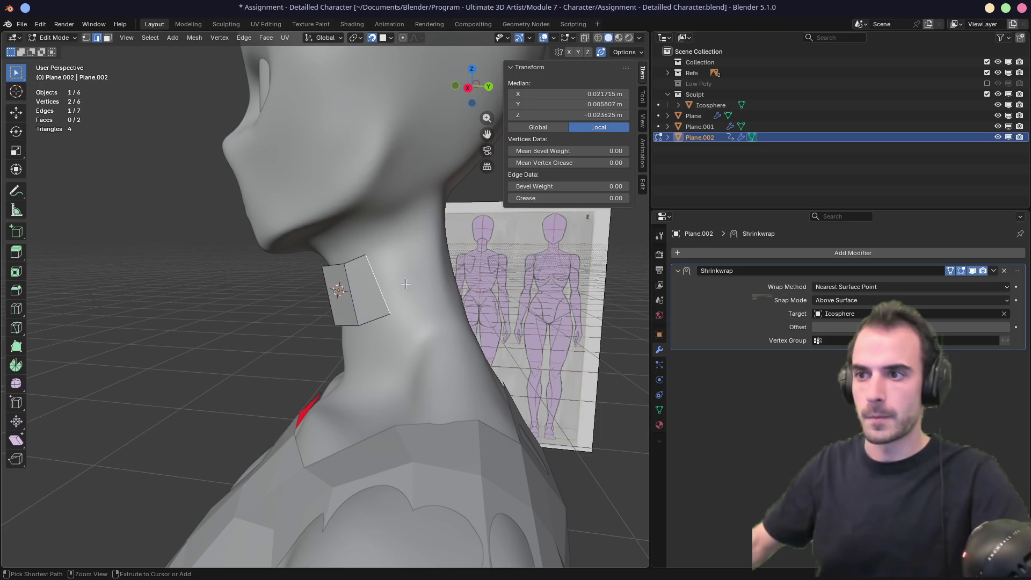
pyautogui.keyDown('ctrl'); pyautogui.rightClick(439, 274); pyautogui.keyUp('ctrl')
pyautogui.moveTo(439, 274)
pyautogui.mouseDown(button='middle')
pyautogui.moveTo(427, 277)
pyautogui.moveTo(603, 280)
pyautogui.moveTo(460, 269)
pyautogui.moveTo(479, 269)
pyautogui.moveTo(356, 300)
pyautogui.mouseUp(button='middle')
pyautogui.keyDown('ctrl'); pyautogui.rightClick(433, 278); pyautogui.keyUp('ctrl')
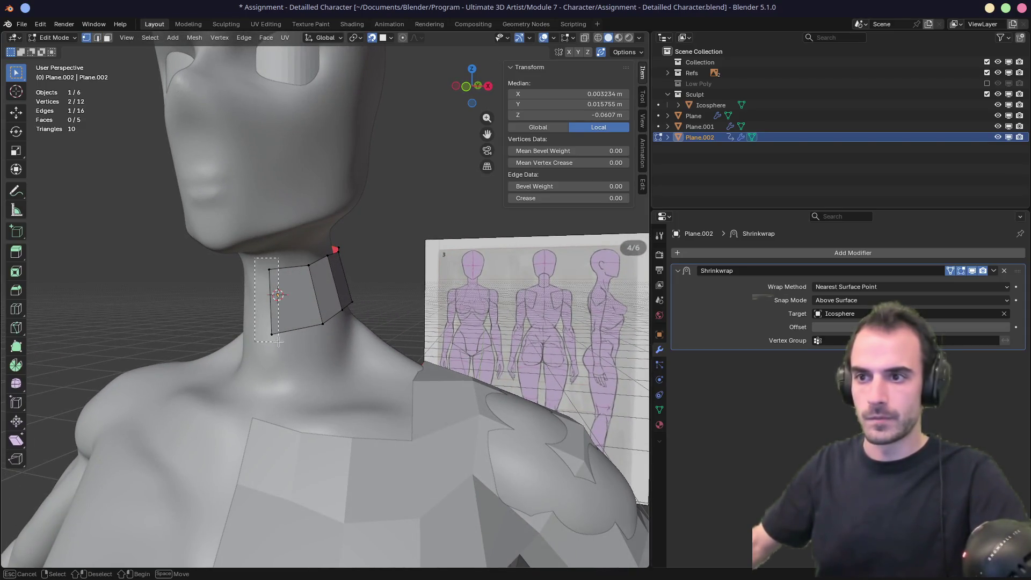
pyautogui.moveTo(385, 262); pyautogui.dragTo(337, 265, button='middle')
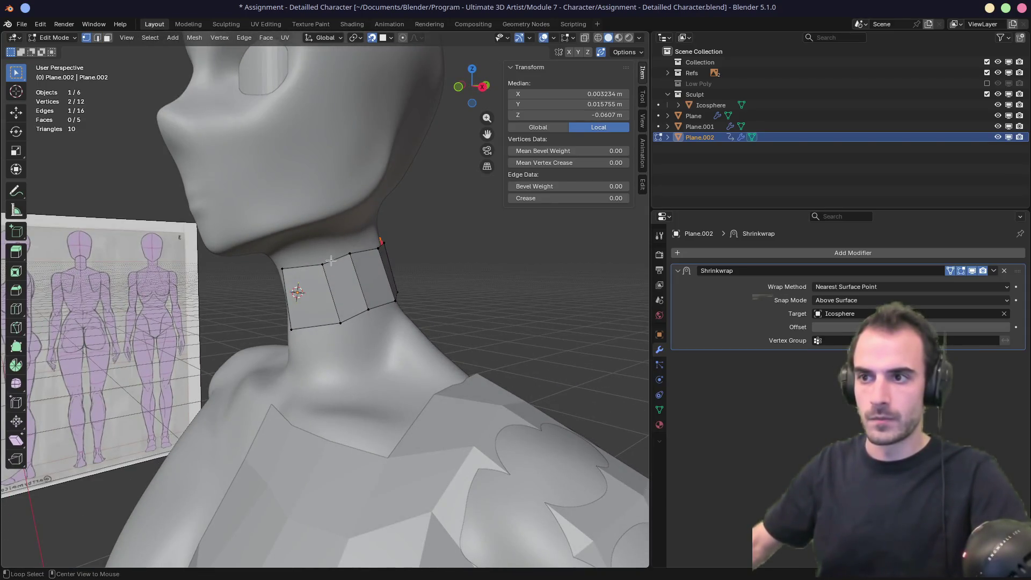
# Step: Add a horizontal loop cut across the neck strip, splitting it into two rows
pyautogui.hotkey('ctrl', 'r')
pyautogui.click(339, 293)
pyautogui.click(341, 295)
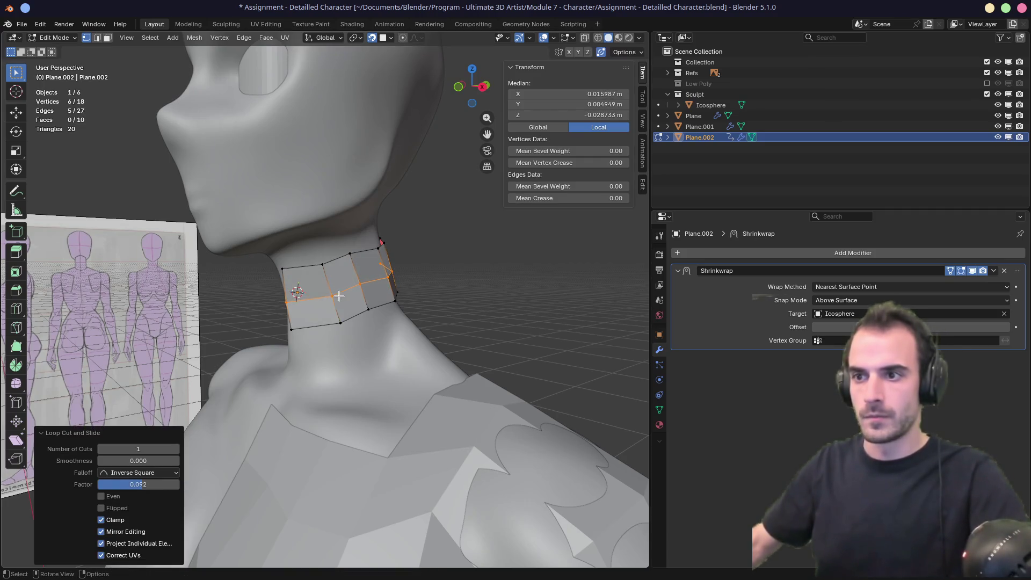
# Step: Move the bottom-middle and bottom-left strip vertices down onto the neck surface
pyautogui.moveTo(303, 313); pyautogui.dragTo(303, 313)
pyautogui.moveTo(303, 314); pyautogui.dragTo(357, 292, button='middle')
pyautogui.press('g')
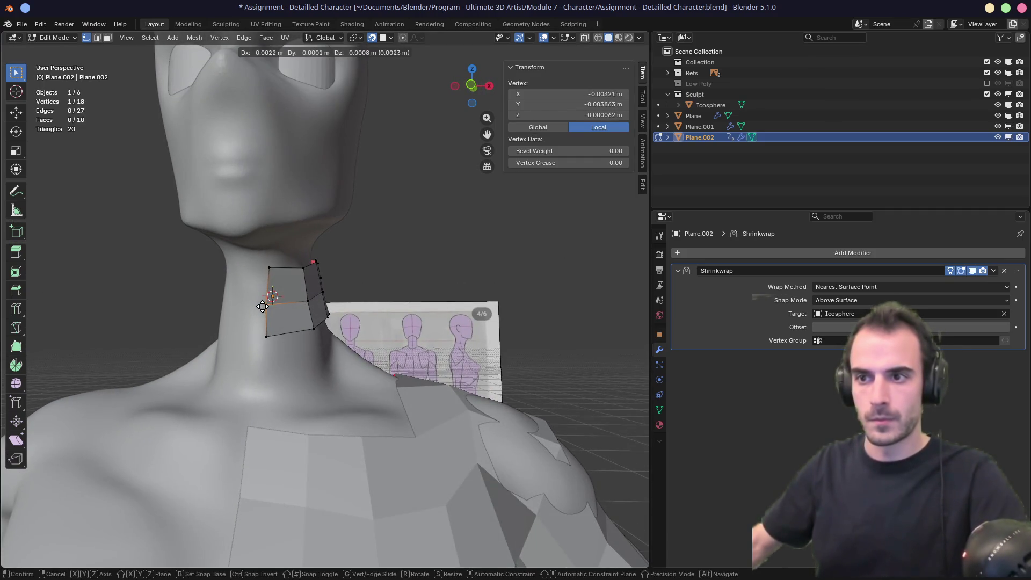
pyautogui.click(263, 307)
pyautogui.moveTo(262, 306); pyautogui.dragTo(333, 344, button='middle')
pyautogui.click(334, 344)
pyautogui.press('g')
pyautogui.click(360, 359)
pyautogui.click(286, 341)
pyautogui.press('g')
pyautogui.click(313, 384)
# Step: Fit the remaining bottom-row vertices of the strip to the neck
pyautogui.moveTo(390, 315); pyautogui.dragTo(411, 343, button='middle')
pyautogui.click(393, 334)
pyautogui.press('g')
pyautogui.click(417, 354)
pyautogui.moveTo(331, 333); pyautogui.dragTo(370, 367)
pyautogui.press('g')
pyautogui.click(376, 365)
pyautogui.moveTo(382, 363)
pyautogui.mouseDown(button='middle')
pyautogui.moveTo(400, 352)
pyautogui.moveTo(329, 353)
pyautogui.moveTo(376, 322)
pyautogui.moveTo(510, 300)
pyautogui.moveTo(410, 272)
pyautogui.moveTo(325, 223)
pyautogui.mouseUp(button='middle')
pyautogui.press('g')
pyautogui.click(279, 354)
# Step: Shift a front strip vertex right and lower the right-hand vertex at the back
pyautogui.moveTo(344, 249); pyautogui.dragTo(343, 248)
pyautogui.press('g')
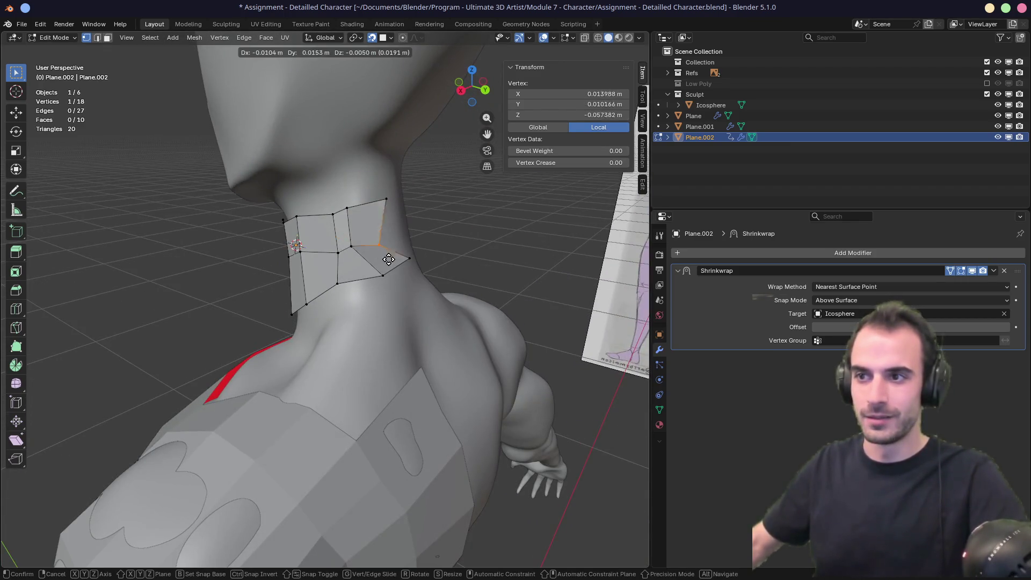
pyautogui.click(406, 245)
pyautogui.click(411, 261)
pyautogui.moveTo(425, 274); pyautogui.dragTo(389, 280, button='middle')
pyautogui.press('g')
pyautogui.click(378, 302)
# Step: Refine one strip vertex position in several small moves around the neck
pyautogui.moveTo(353, 290); pyautogui.dragTo(353, 290)
pyautogui.press('g')
pyautogui.click(340, 315)
pyautogui.moveTo(341, 315)
pyautogui.mouseDown(button='middle')
pyautogui.moveTo(371, 309)
pyautogui.moveTo(353, 311)
pyautogui.mouseUp(button='middle')
pyautogui.press('g')
pyautogui.click(370, 309)
pyautogui.press('g')
pyautogui.click(367, 311)
# Step: Reposition another neck vertex so the strip hugs the neck more closely
pyautogui.moveTo(303, 335); pyautogui.dragTo(304, 336)
pyautogui.press('g')
pyautogui.click(309, 337)
pyautogui.press('g')
pyautogui.click(356, 326)
pyautogui.moveTo(388, 280)
pyautogui.mouseDown(button='middle')
pyautogui.moveTo(360, 306)
pyautogui.moveTo(328, 237)
pyautogui.mouseUp(button='middle')
pyautogui.press('g')
pyautogui.click(363, 307)
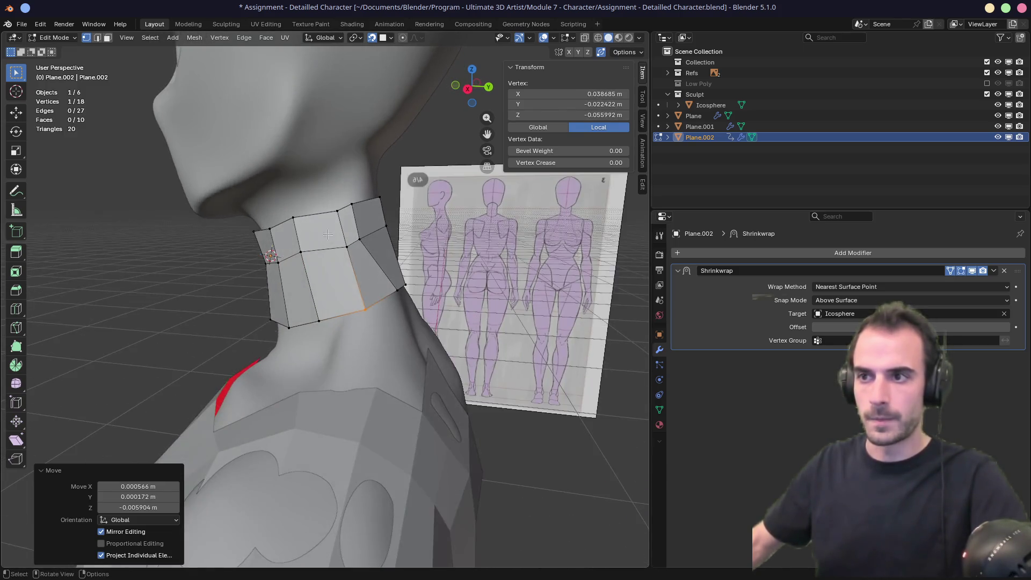
# Step: Nudge the upper neck vertex into place and check it from the rear
pyautogui.click(334, 211)
pyautogui.press('g')
pyautogui.click(338, 215)
pyautogui.press('g')
pyautogui.click(340, 222)
pyautogui.moveTo(340, 223); pyautogui.dragTo(372, 222, button='middle')
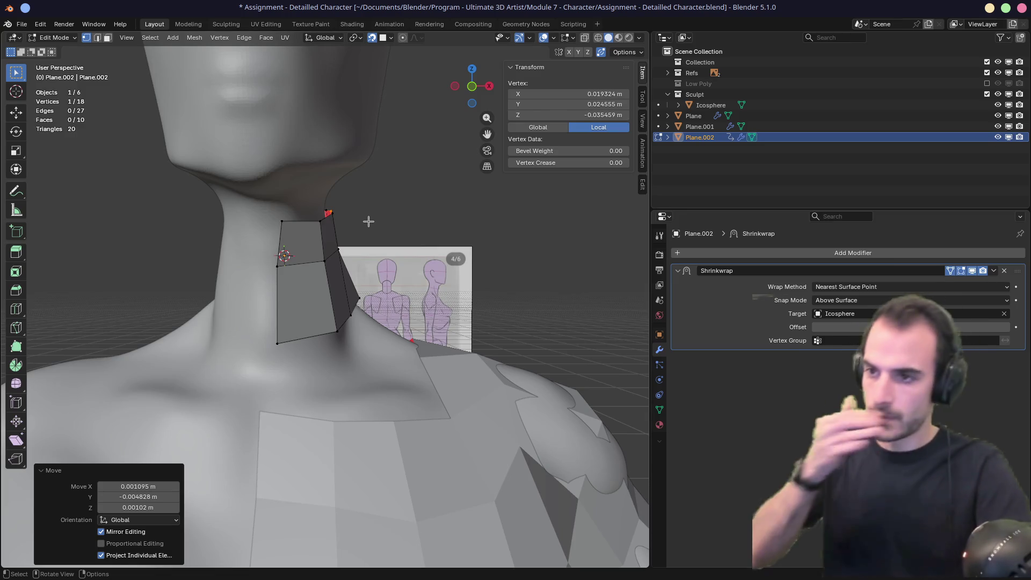
pyautogui.moveTo(389, 252)
pyautogui.mouseDown(button='middle')
pyautogui.moveTo(223, 272)
pyautogui.moveTo(96, 272)
pyautogui.moveTo(196, 253)
pyautogui.moveTo(177, 264)
pyautogui.mouseUp(button='middle')
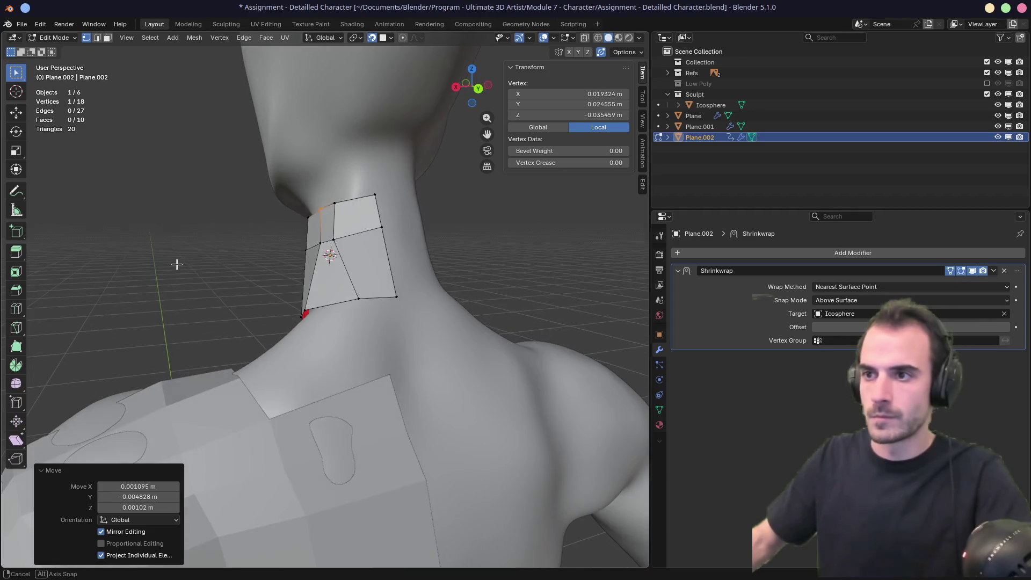
# Step: Slide the middle and top vertices along their edges, then collapse the Shrinkwrap settings
pyautogui.press('g')
pyautogui.press('g')
pyautogui.click(349, 237)
pyautogui.click(335, 206)
pyautogui.press('g')
pyautogui.press('g')
pyautogui.click(344, 209)
pyautogui.moveTo(344, 210)
pyautogui.mouseDown(button='middle')
pyautogui.moveTo(301, 220)
pyautogui.moveTo(444, 218)
pyautogui.moveTo(330, 225)
pyautogui.moveTo(349, 294)
pyautogui.moveTo(495, 212)
pyautogui.mouseUp(button='middle')
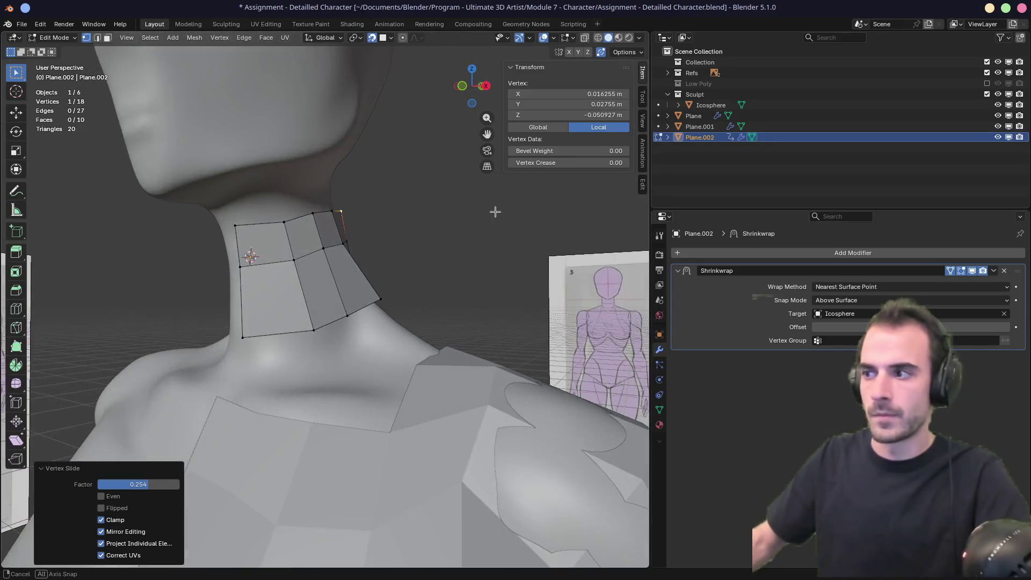
pyautogui.moveTo(322, 256)
pyautogui.mouseDown(button='middle')
pyautogui.moveTo(349, 244)
pyautogui.moveTo(338, 230)
pyautogui.moveTo(322, 265)
pyautogui.moveTo(376, 269)
pyautogui.mouseUp(button='middle')
pyautogui.click(678, 271)
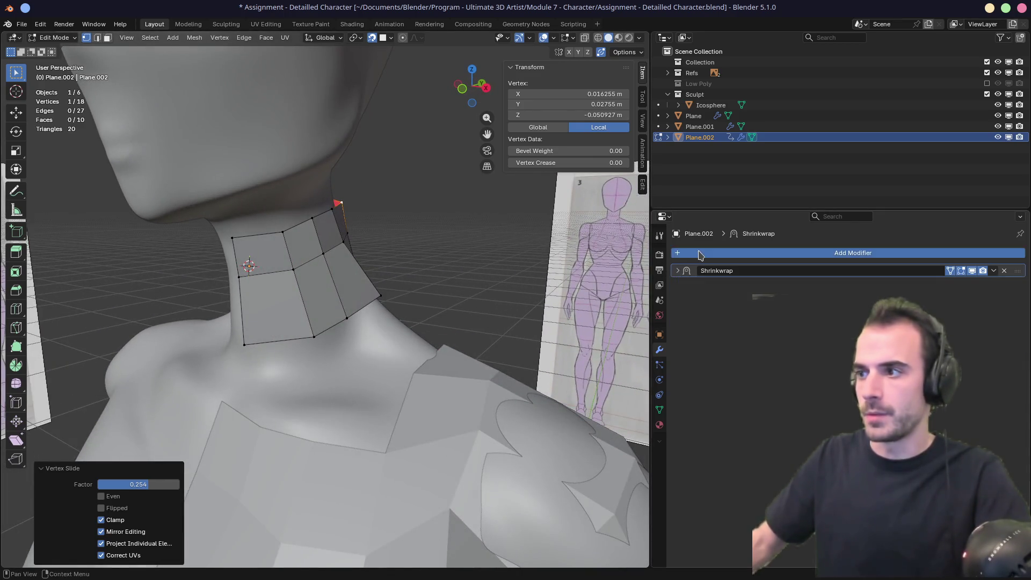
# Step: Apply AutoMirror across X and pick Icosphere as the Mirror modifier's mirror object
pyautogui.click(679, 253)
pyautogui.click(644, 186)
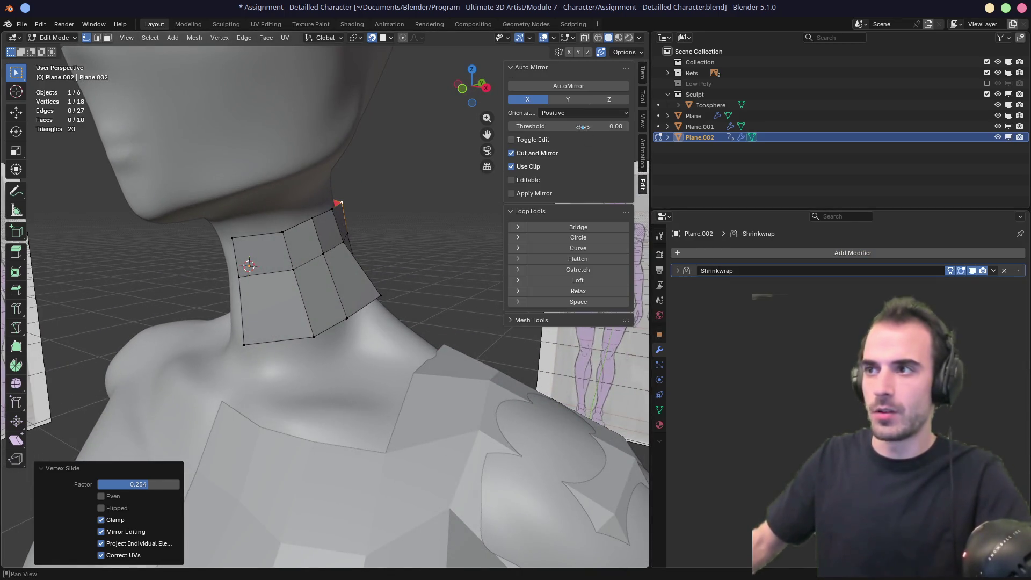
pyautogui.click(586, 88)
pyautogui.moveTo(386, 203)
pyautogui.mouseDown(button='middle')
pyautogui.moveTo(375, 228)
pyautogui.moveTo(420, 240)
pyautogui.moveTo(612, 263)
pyautogui.mouseUp(button='middle')
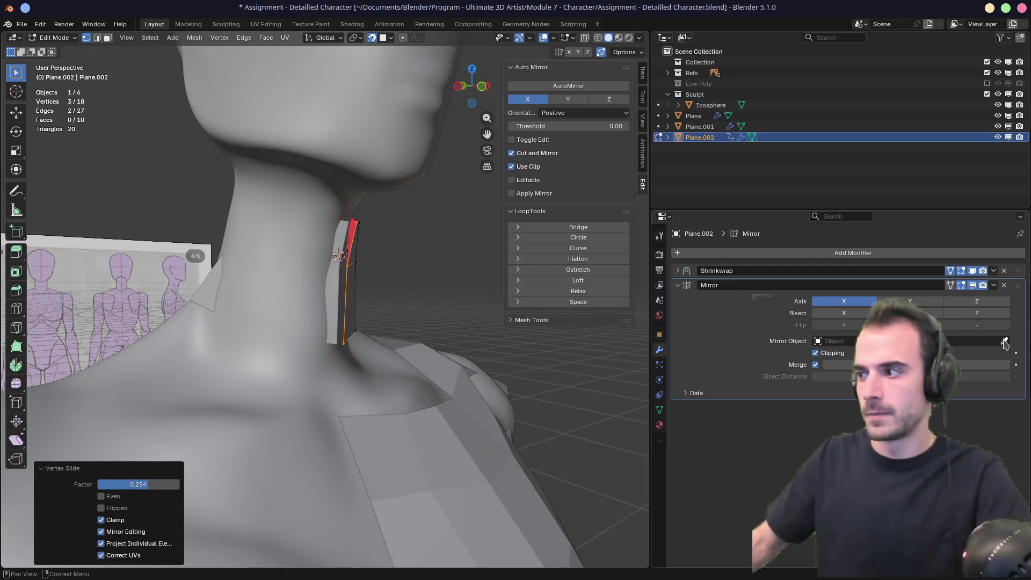
pyautogui.click(253, 351)
# Step: Move a front neck vertex to match the mirrored strip
pyautogui.moveTo(253, 351)
pyautogui.mouseDown(button='middle')
pyautogui.moveTo(180, 320)
pyautogui.moveTo(414, 295)
pyautogui.moveTo(437, 306)
pyautogui.mouseUp(button='middle')
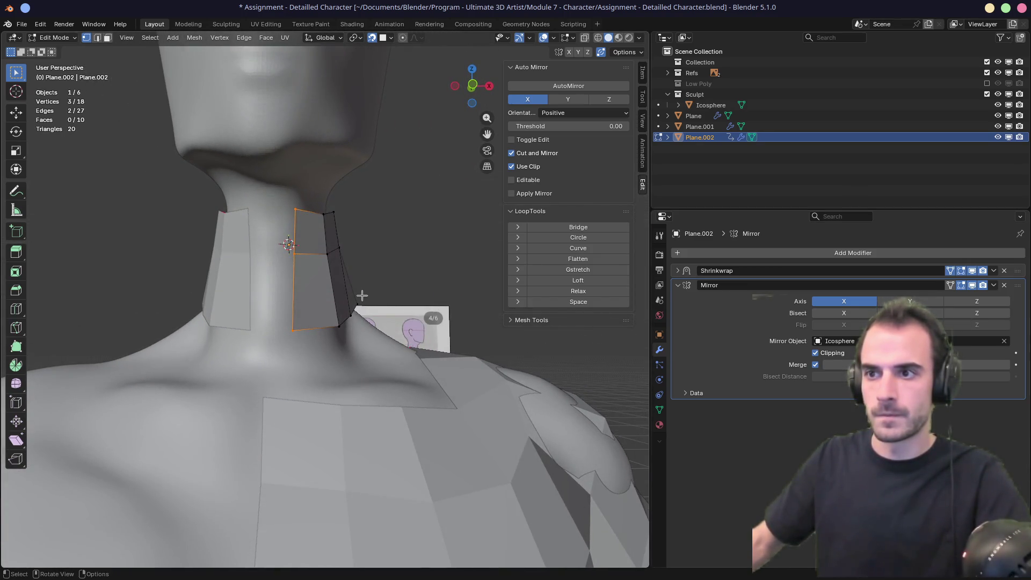
pyautogui.moveTo(291, 268)
pyautogui.mouseDown(button='middle')
pyautogui.moveTo(111, 292)
pyautogui.moveTo(287, 269)
pyautogui.mouseUp(button='middle')
pyautogui.press('g')
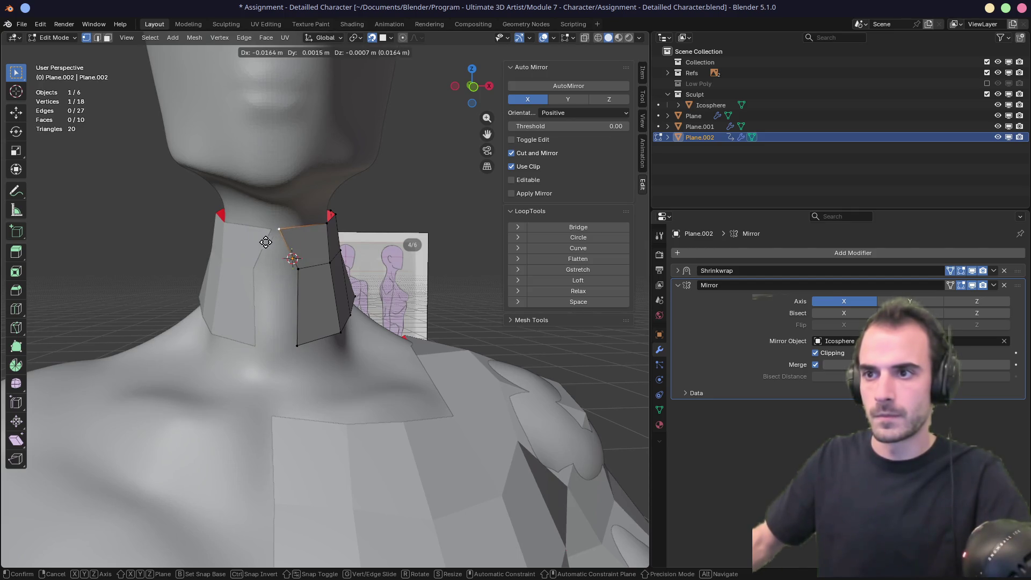
pyautogui.click(287, 237)
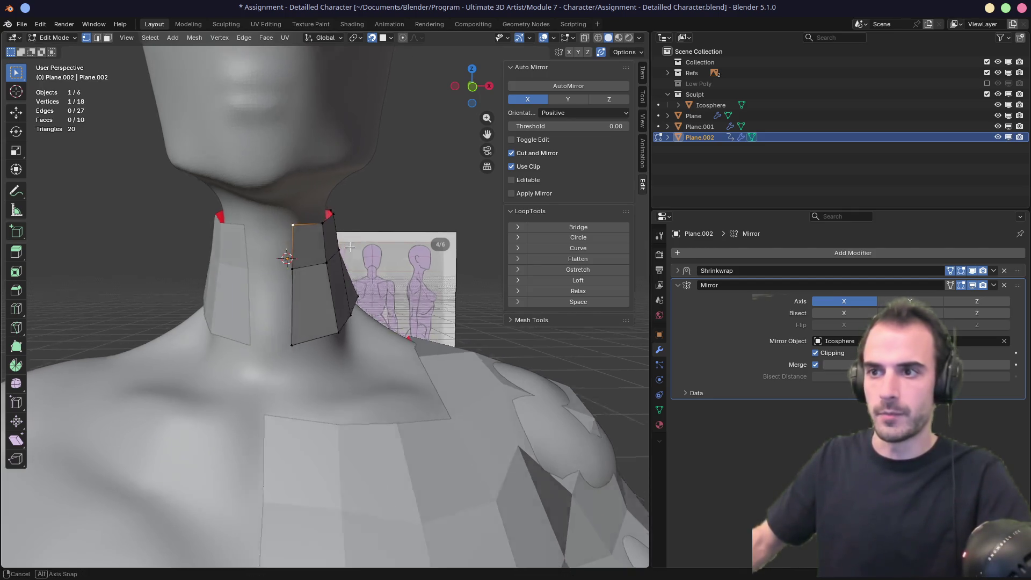
# Step: Adjust the bottom-left and upper-left neck vertices to follow the neck surface
pyautogui.moveTo(288, 239); pyautogui.dragTo(273, 243, button='middle')
pyautogui.press('g')
pyautogui.click(278, 271)
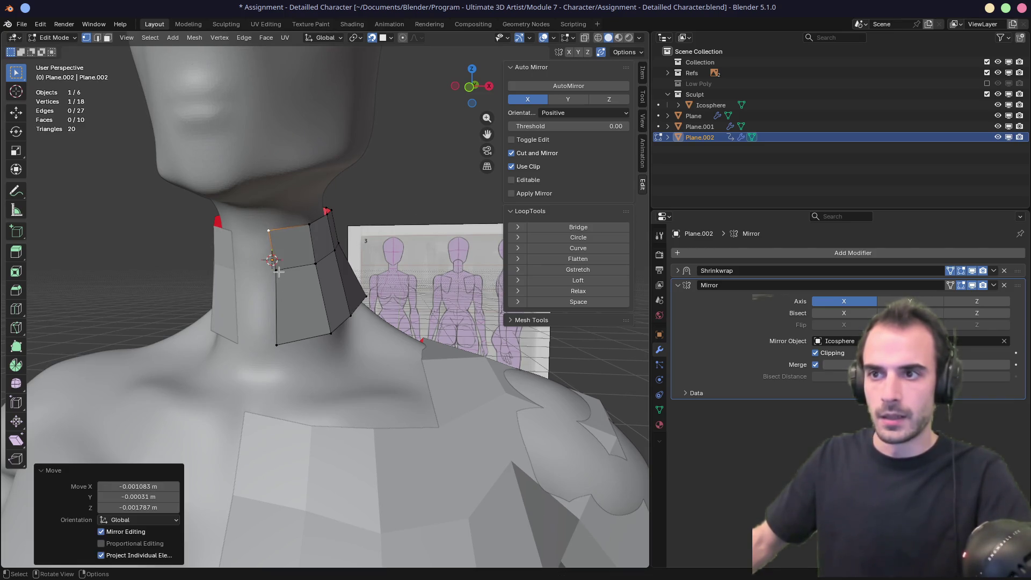
pyautogui.press('g')
pyautogui.click(281, 285)
pyautogui.click(275, 342)
pyautogui.press('g')
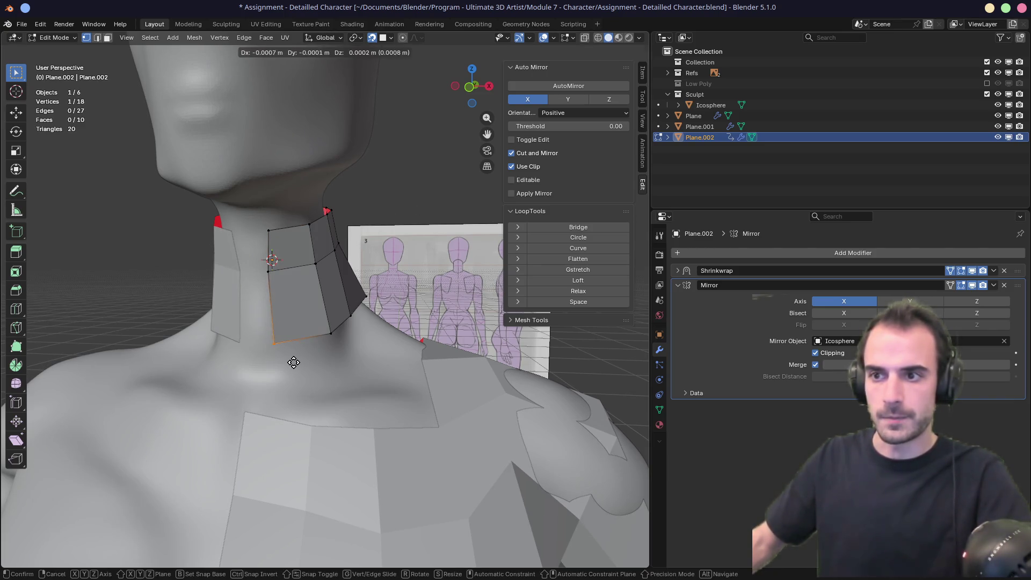
pyautogui.click(290, 363)
pyautogui.click(268, 272)
pyautogui.press('g')
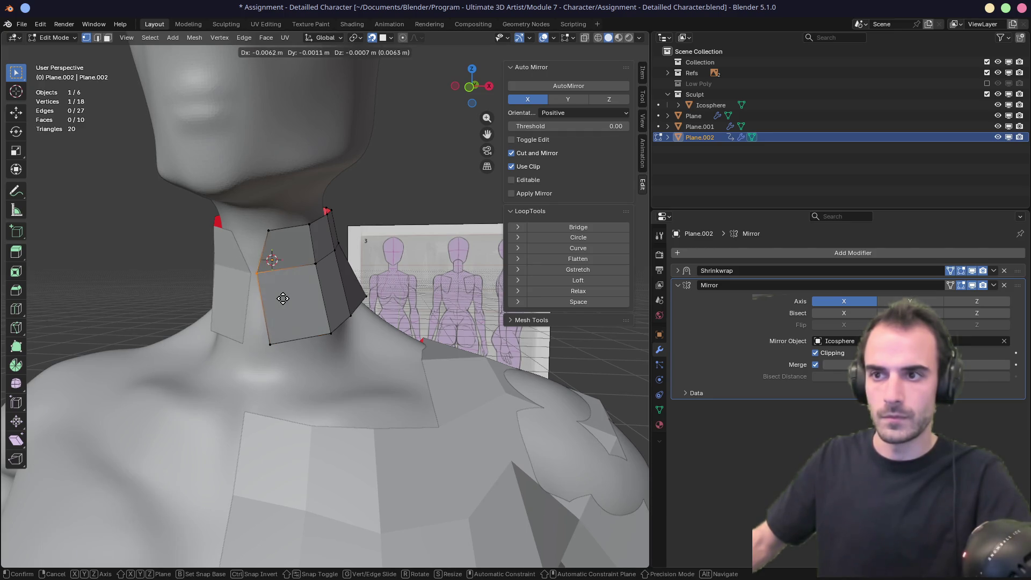
pyautogui.click(300, 302)
pyautogui.press('g')
pyautogui.click(287, 248)
# Step: Reposition the middle and lower neck vertices on the side of the ring
pyautogui.moveTo(287, 248); pyautogui.dragTo(274, 264, button='middle')
pyautogui.click(286, 264)
pyautogui.press('g')
pyautogui.click(279, 266)
pyautogui.click(292, 331)
pyautogui.press('g')
pyautogui.click(320, 358)
pyautogui.click(279, 265)
pyautogui.press('g')
pyautogui.click(294, 274)
pyautogui.press('g')
pyautogui.click(265, 294)
# Step: Try extruding the top edge loop upward, then undo the extruded row
pyautogui.moveTo(265, 295)
pyautogui.mouseDown(button='middle')
pyautogui.moveTo(290, 214)
pyautogui.moveTo(268, 205)
pyautogui.mouseUp(button='middle')
pyautogui.keyDown('alt'); pyautogui.click(287, 222); pyautogui.keyUp('alt')
pyautogui.press('e')
pyautogui.click(288, 207)
pyautogui.click(334, 180)
pyautogui.press('g')
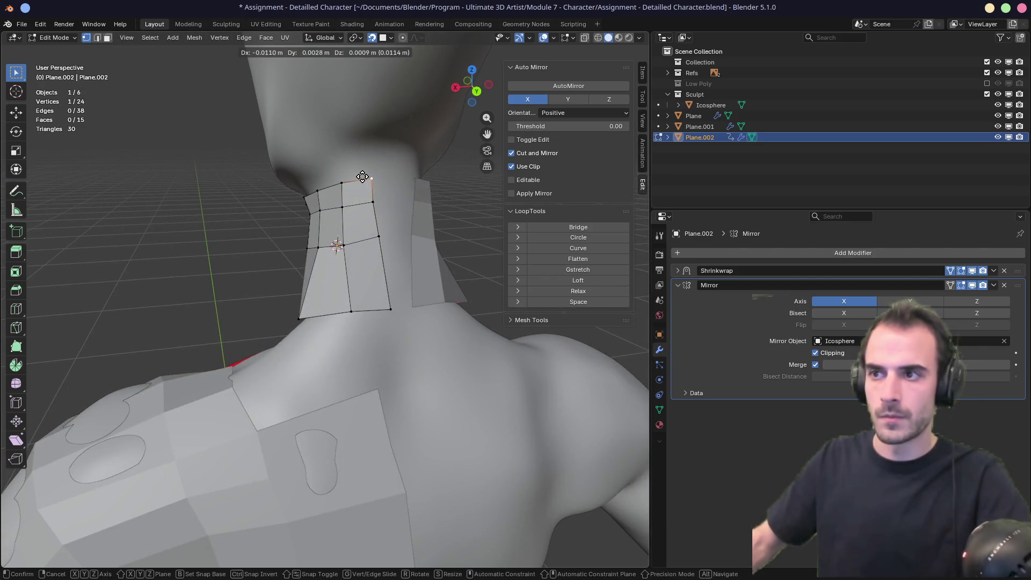
pyautogui.click(363, 177)
pyautogui.moveTo(363, 177)
pyautogui.mouseDown(button='middle')
pyautogui.moveTo(453, 175)
pyautogui.moveTo(352, 208)
pyautogui.mouseUp(button='middle')
pyautogui.hotkey('ctrl', 'z')
pyautogui.hotkey('ctrl', 'z')
pyautogui.hotkey('ctrl', 'z')
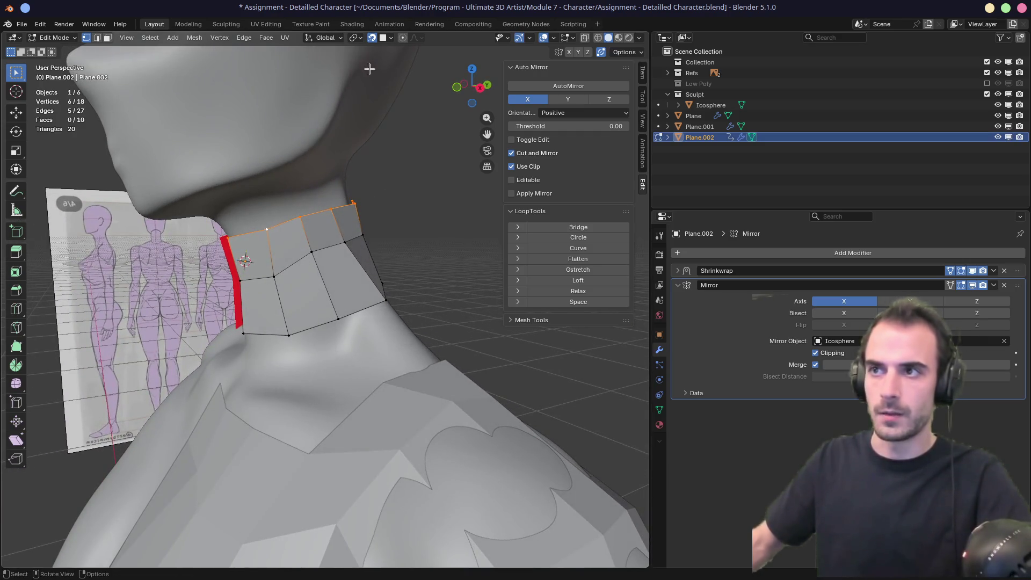
# Step: Set Individual Elements snapping to Face Nearest and test another extrusion, undoing it
pyautogui.click(385, 39)
pyautogui.click(365, 214)
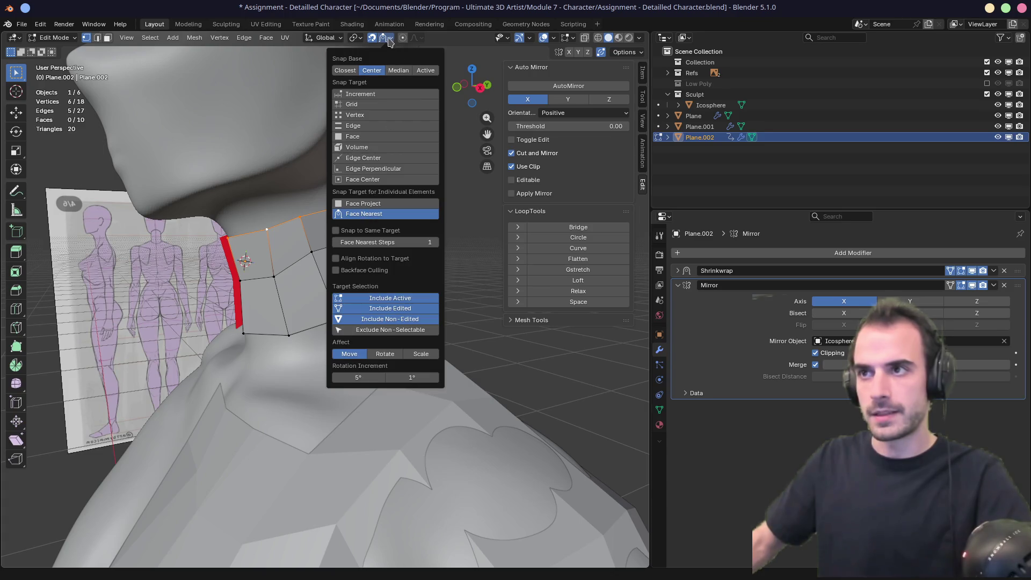
pyautogui.moveTo(248, 152)
pyautogui.mouseDown(button='middle')
pyautogui.moveTo(267, 225)
pyautogui.moveTo(281, 188)
pyautogui.moveTo(111, 199)
pyautogui.moveTo(320, 193)
pyautogui.moveTo(301, 193)
pyautogui.moveTo(407, 144)
pyautogui.mouseUp(button='middle')
pyautogui.press('e')
pyautogui.click(255, 210)
pyautogui.hotkey('ctrl', 'z')
# Step: Lower the top edge loop slightly, discarding a trial extrusion
pyautogui.click(389, 38)
pyautogui.moveTo(317, 167); pyautogui.dragTo(259, 221, button='middle')
pyautogui.press('g')
pyautogui.click(261, 221)
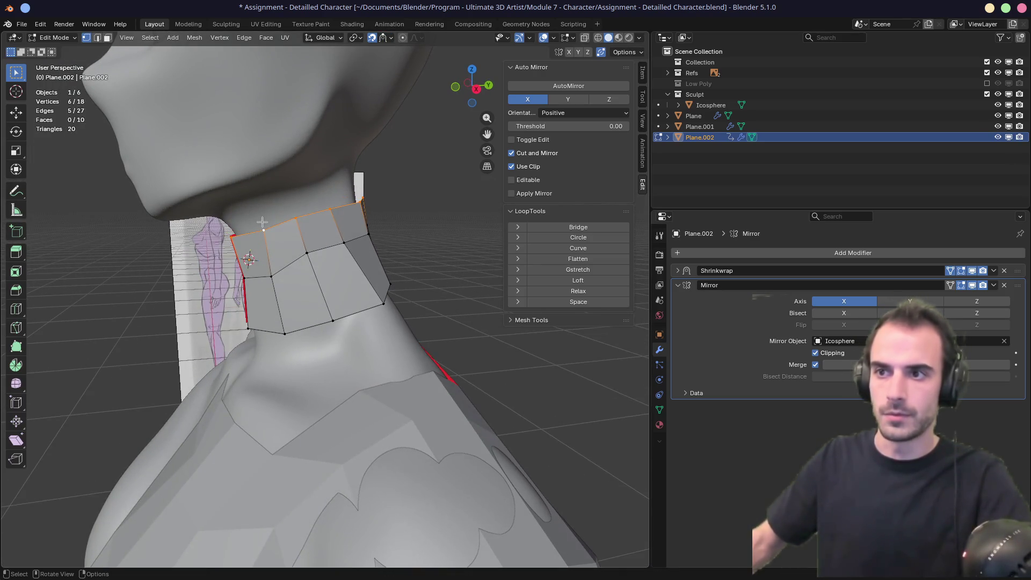
pyautogui.press('e')
pyautogui.rightClick(255, 191)
pyautogui.moveTo(255, 190); pyautogui.dragTo(340, 164, button='middle')
pyautogui.hotkey('ctrl', 'z')
# Step: Extrude the top edge loop upward into a third row of faces
pyautogui.moveTo(254, 221); pyautogui.dragTo(436, 217, button='middle')
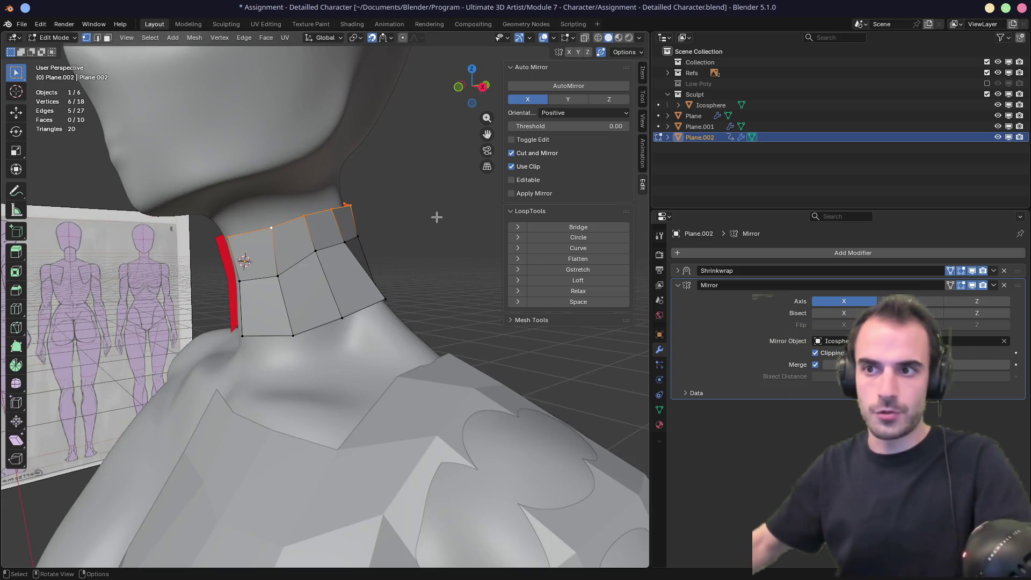
pyautogui.press('e')
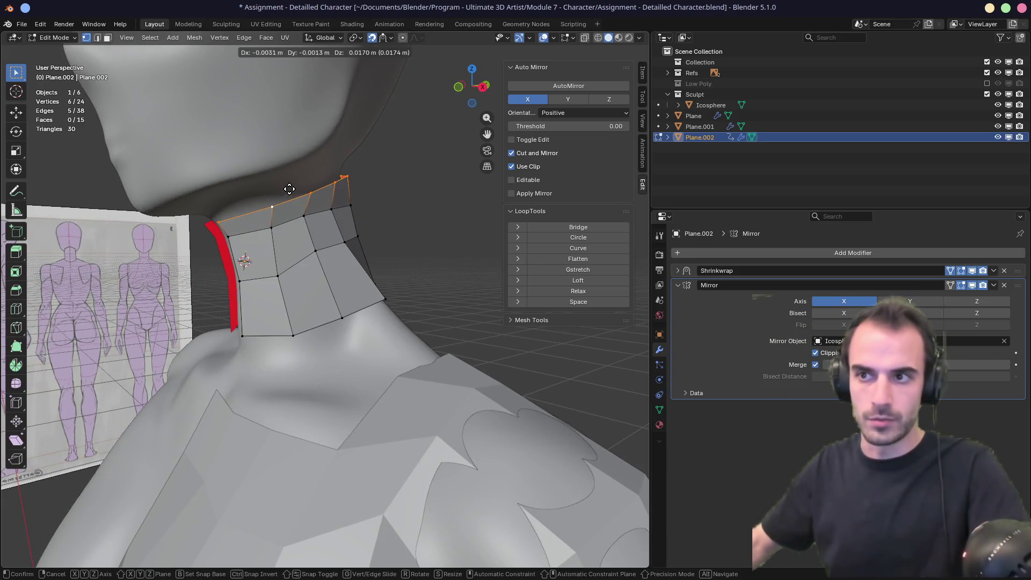
pyautogui.click(289, 189)
pyautogui.moveTo(289, 189)
pyautogui.mouseDown(button='middle')
pyautogui.moveTo(173, 217)
pyautogui.moveTo(295, 258)
pyautogui.mouseUp(button='middle')
pyautogui.keyDown('alt'); pyautogui.click(300, 263); pyautogui.keyUp('alt')
# Step: Slide the middle neck edge loop and lower the upper neck loop slightly
pyautogui.press('g')
pyautogui.press('g')
pyautogui.click(299, 261)
pyautogui.keyDown('alt'); pyautogui.click(311, 214); pyautogui.keyUp('alt')
pyautogui.press('g')
pyautogui.click(429, 284)
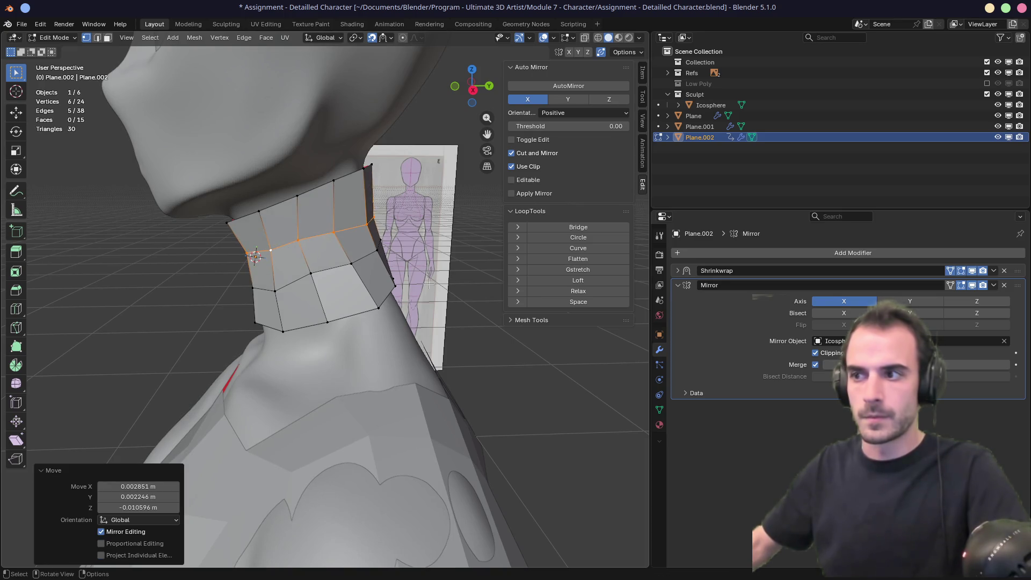
# Step: Relax each neck edge loop individually with LoopTools Relax, from bottom to top
pyautogui.click(333, 270)
pyautogui.click(549, 293)
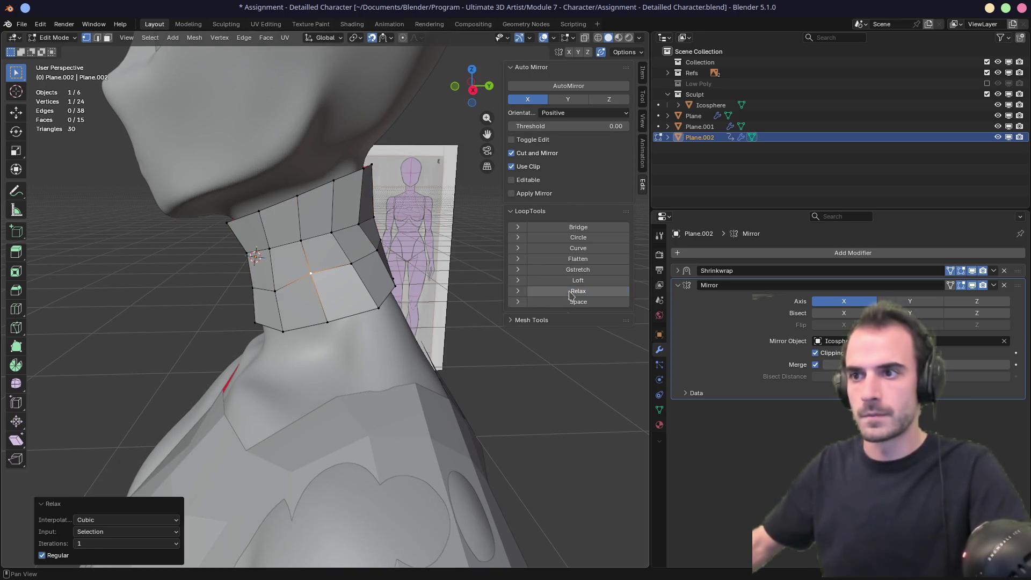
pyautogui.keyDown('alt'); pyautogui.click(363, 276); pyautogui.keyUp('alt')
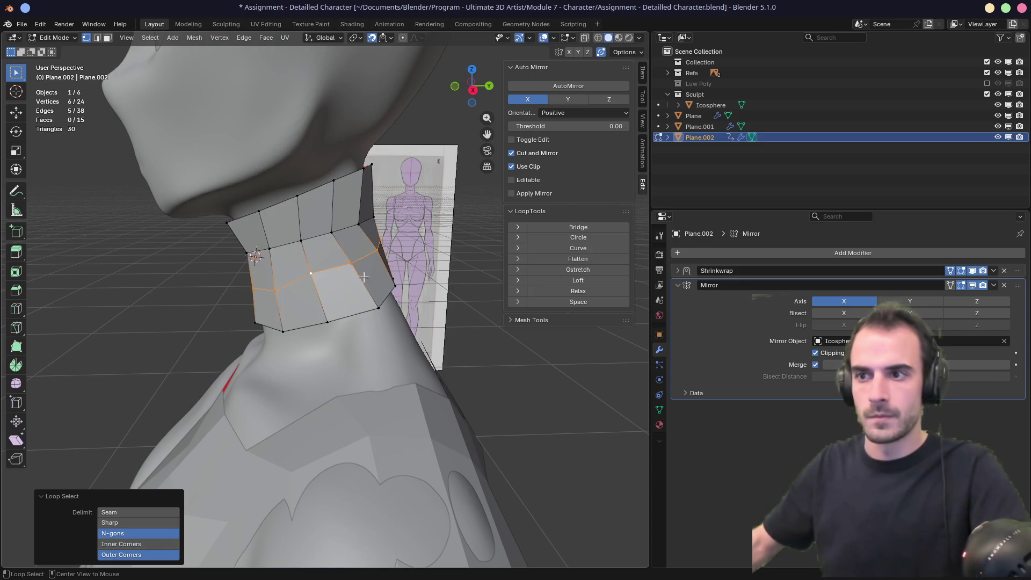
pyautogui.click(549, 294)
pyautogui.moveTo(408, 252); pyautogui.dragTo(337, 231, button='middle')
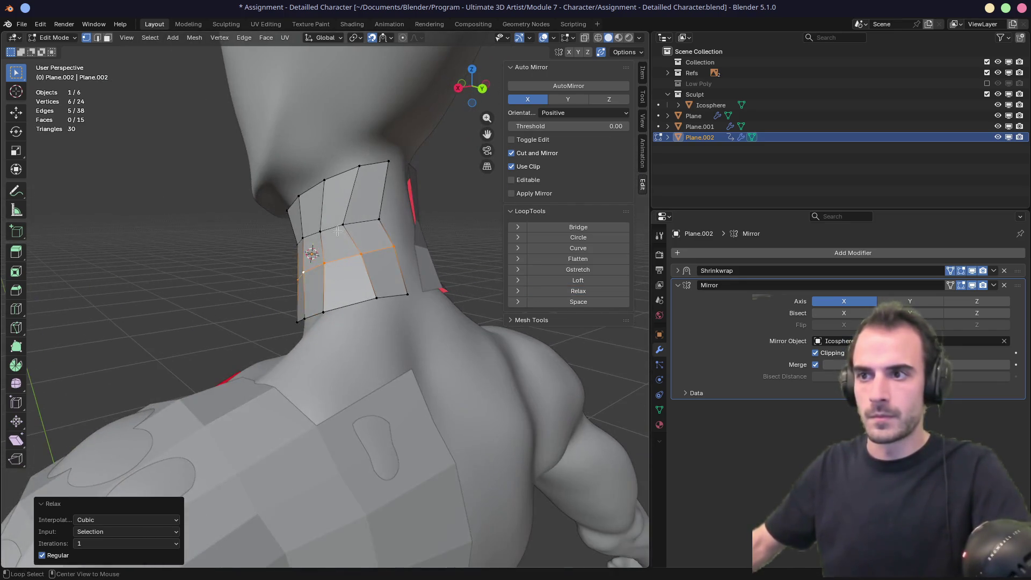
pyautogui.keyDown('alt'); pyautogui.click(336, 227); pyautogui.keyUp('alt')
pyautogui.click(549, 293)
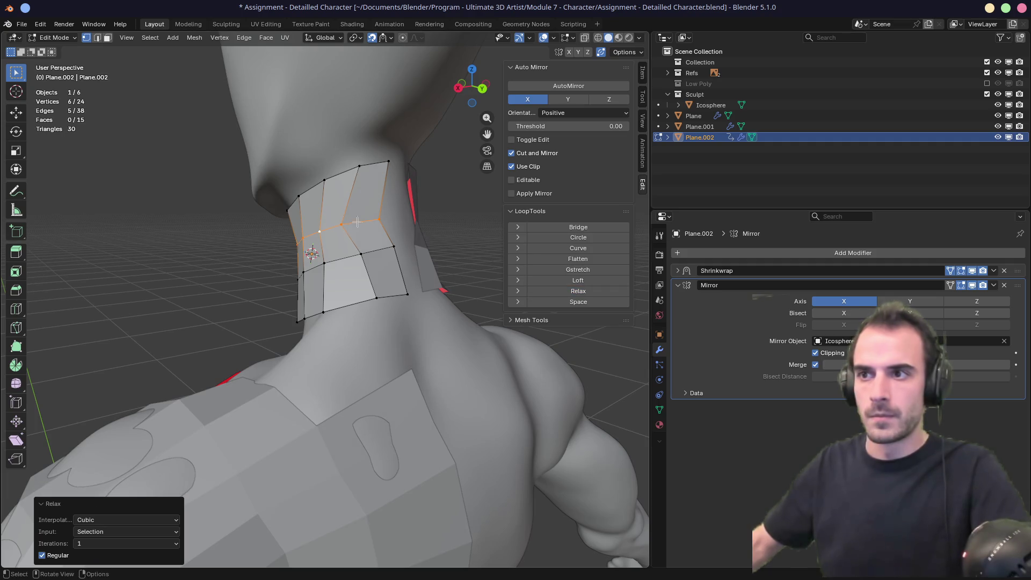
pyautogui.keyDown('alt'); pyautogui.click(336, 175); pyautogui.keyUp('alt')
pyautogui.click(556, 290)
# Step: Relax the whole selected neck ring at once, then return to Object Mode
pyautogui.press('a')
pyautogui.moveTo(408, 258); pyautogui.dragTo(333, 247, button='middle')
pyautogui.click(574, 293)
pyautogui.moveTo(544, 290); pyautogui.dragTo(401, 237, button='middle')
pyautogui.click(365, 269)
pyautogui.moveTo(365, 268)
pyautogui.mouseDown(button='middle')
pyautogui.moveTo(387, 287)
pyautogui.moveTo(301, 319)
pyautogui.moveTo(373, 292)
pyautogui.moveTo(361, 310)
pyautogui.mouseUp(button='middle')
pyautogui.moveTo(361, 304); pyautogui.dragTo(378, 291, button='middle')
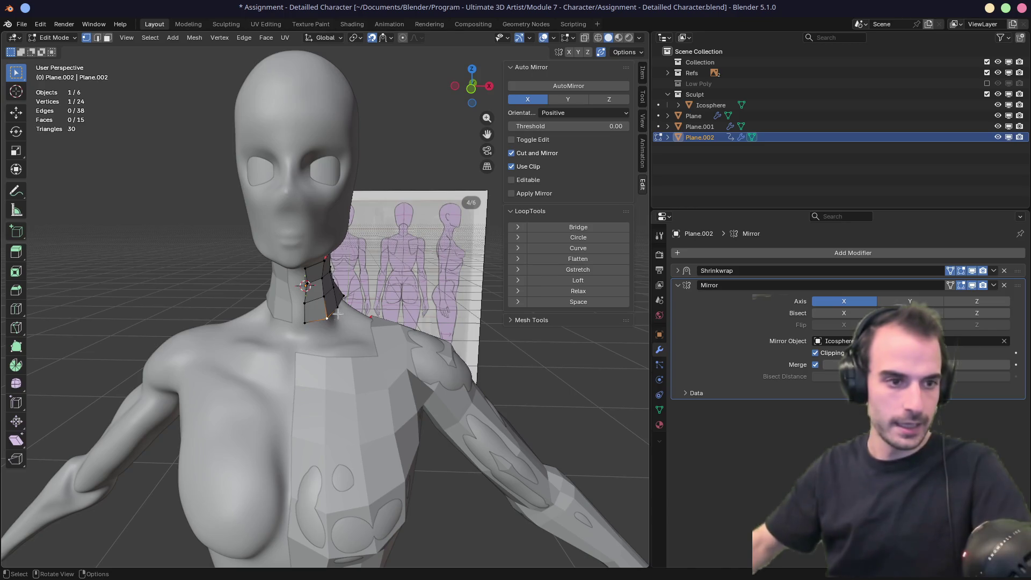
pyautogui.press('Tab')
pyautogui.scroll(3, 361, 380)
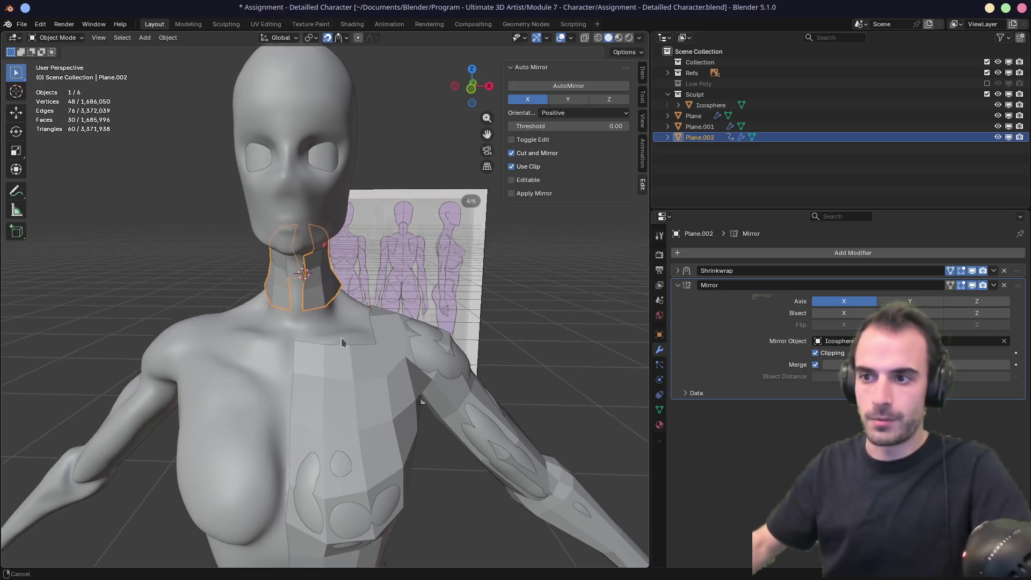
# Step: Join the neck ring into the chest plane Plane.001 with Ctrl+J and enter Edit Mode
pyautogui.click(316, 339)
pyautogui.moveTo(311, 335); pyautogui.dragTo(292, 302, button='middle')
pyautogui.keyDown('shift'); pyautogui.click(293, 244); pyautogui.keyUp('shift')
pyautogui.keyDown('shift'); pyautogui.click(274, 385); pyautogui.keyUp('shift')
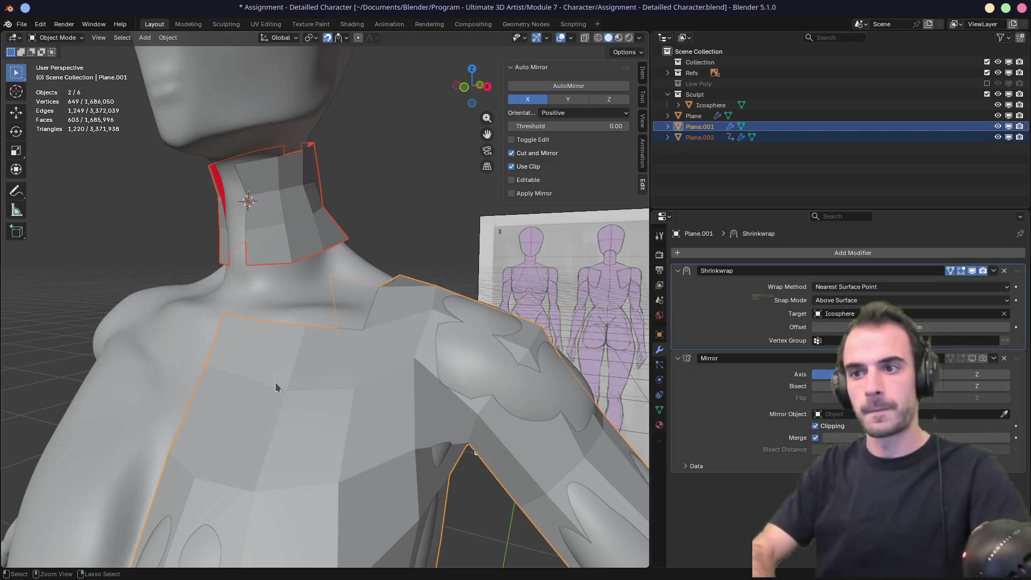
pyautogui.hotkey('ctrl', 'j')
pyautogui.press('Tab')
# Step: Reposition the neck-base vertex and fill a face between the neck and chest edges
pyautogui.moveTo(293, 325)
pyautogui.mouseDown(button='middle')
pyautogui.moveTo(311, 328)
pyautogui.moveTo(282, 277)
pyautogui.mouseUp(button='middle')
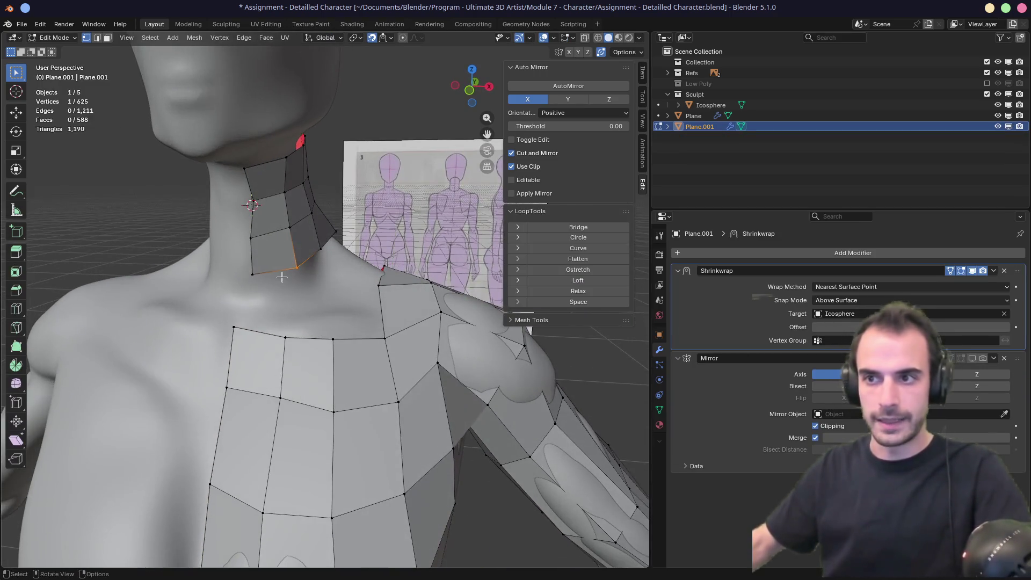
pyautogui.click(296, 270)
pyautogui.press('g')
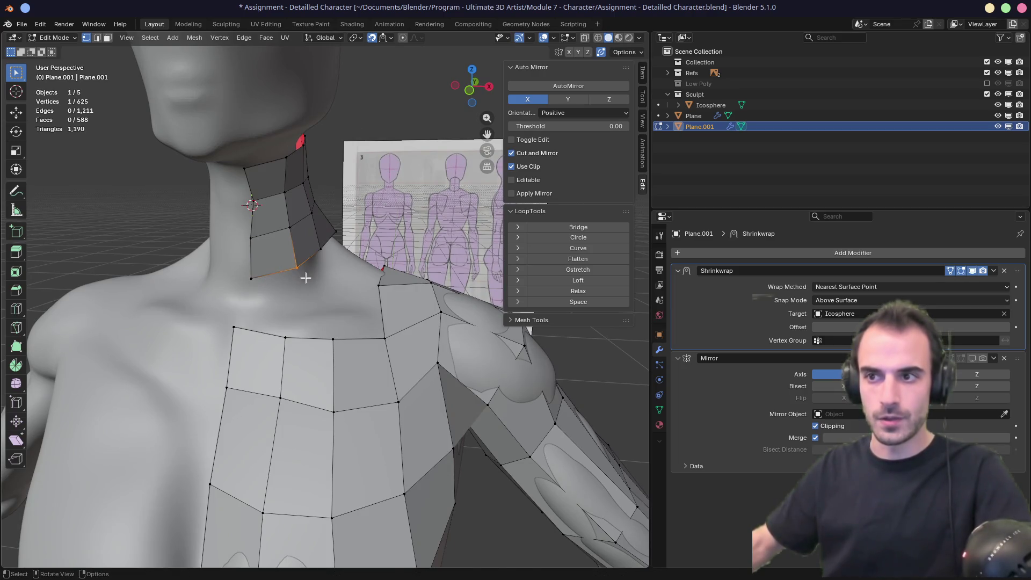
pyautogui.click(306, 283)
pyautogui.press('2')
pyautogui.moveTo(276, 306)
pyautogui.mouseDown(button='middle')
pyautogui.moveTo(285, 311)
pyautogui.moveTo(231, 319)
pyautogui.moveTo(251, 327)
pyautogui.moveTo(231, 332)
pyautogui.moveTo(269, 329)
pyautogui.mouseUp(button='middle')
pyautogui.keyDown('ctrl'); pyautogui.click(251, 330); pyautogui.keyUp('ctrl')
pyautogui.press('f')
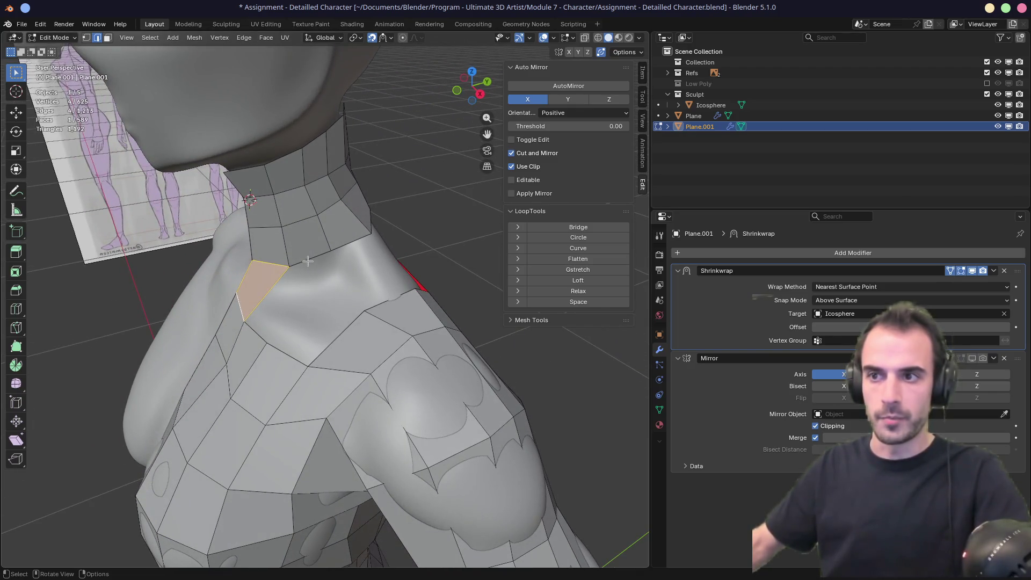
# Step: Extrude a new chest vertex and set snapping to project onto the sculpt's faces
pyautogui.moveTo(302, 296); pyautogui.dragTo(326, 359, button='middle')
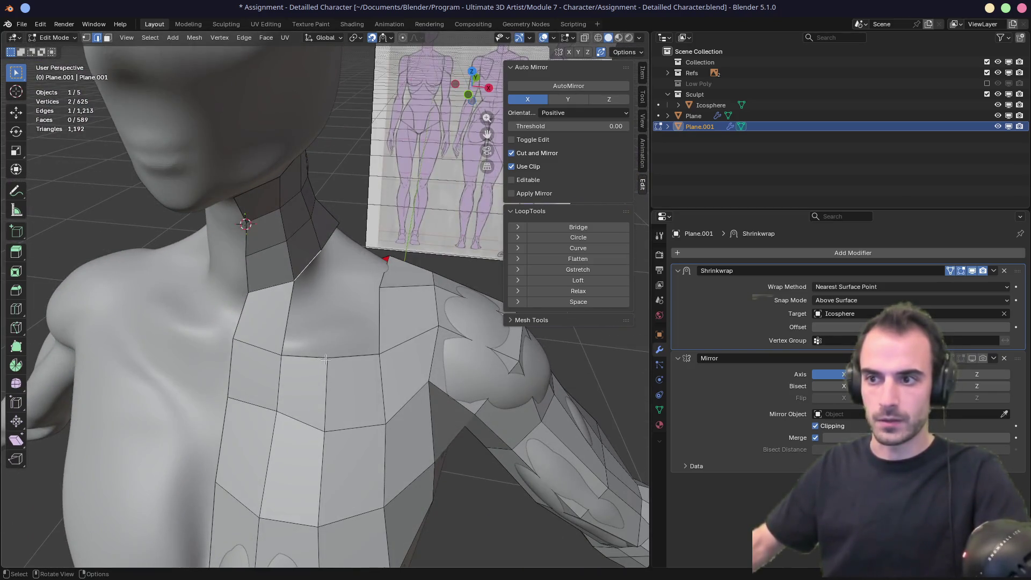
pyautogui.press('e')
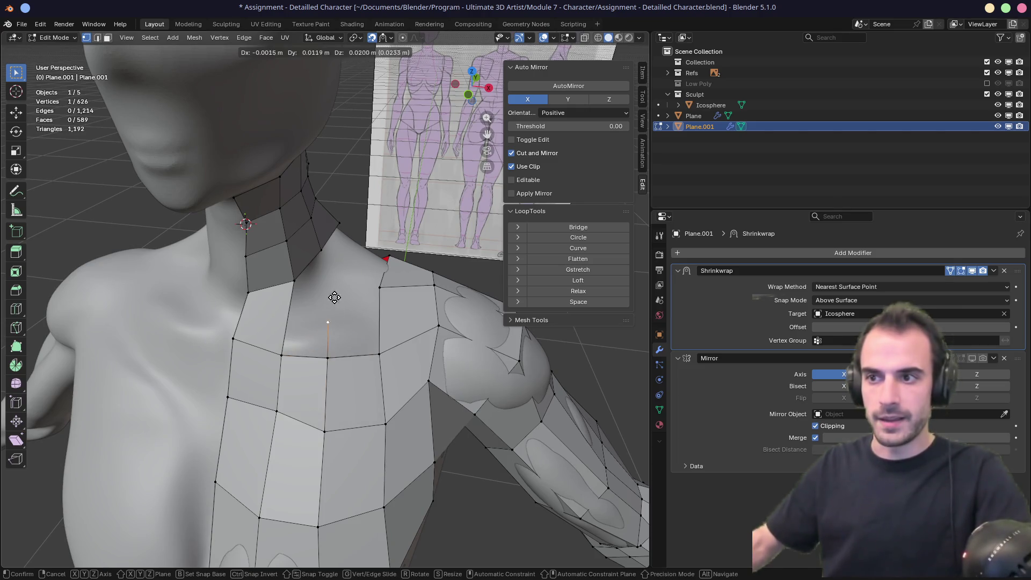
pyautogui.rightClick(350, 273)
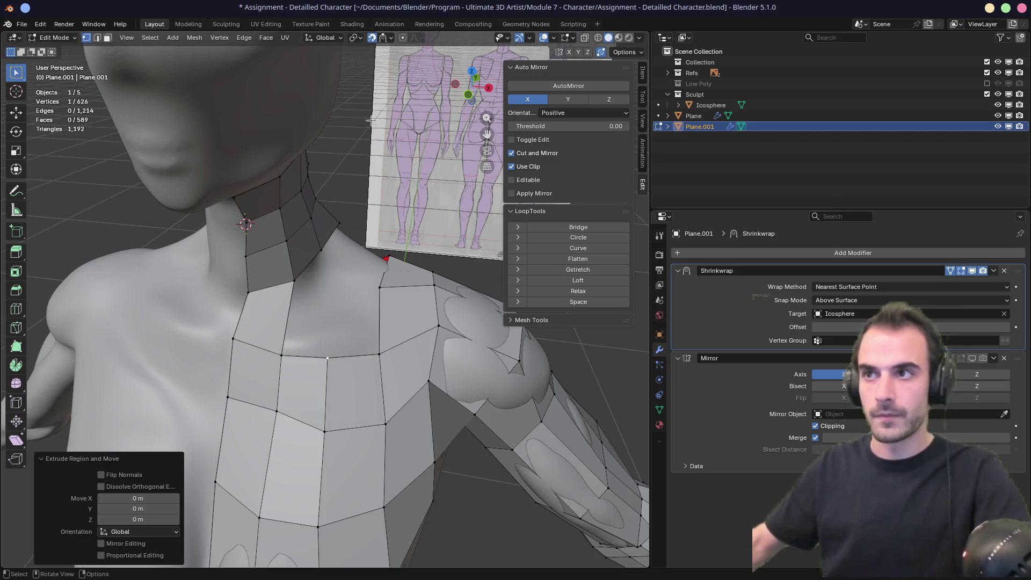
pyautogui.click(389, 38)
pyautogui.click(370, 203)
# Step: Place the new vertex on the shoulder and connect it to the neck vertex
pyautogui.press('g')
pyautogui.click(345, 276)
pyautogui.click(385, 39)
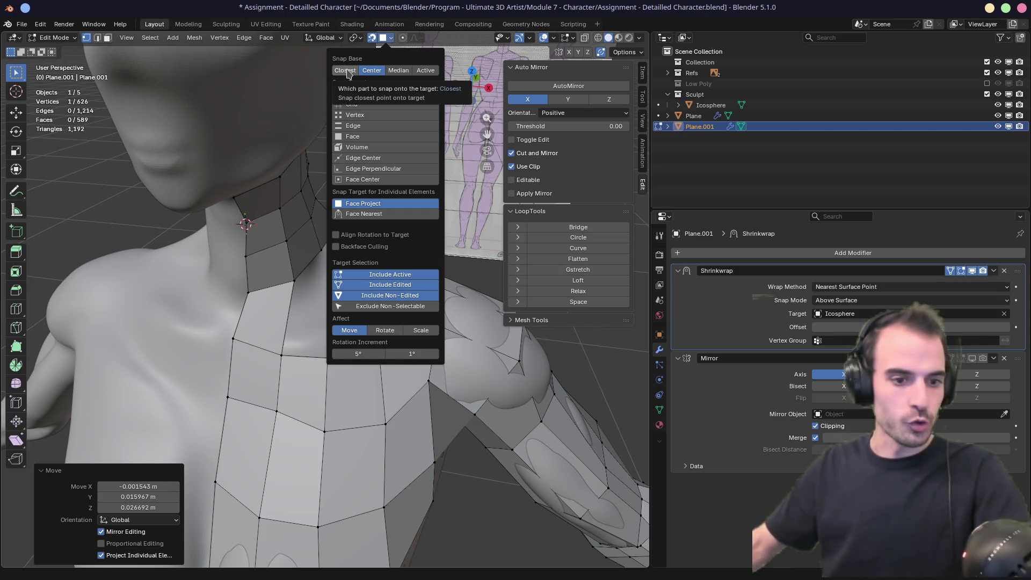
pyautogui.moveTo(301, 301)
pyautogui.mouseDown(button='middle')
pyautogui.moveTo(322, 311)
pyautogui.moveTo(289, 325)
pyautogui.moveTo(302, 317)
pyautogui.mouseUp(button='middle')
pyautogui.keyDown('shift'); pyautogui.click(290, 267); pyautogui.keyUp('shift')
pyautogui.press('j')
pyautogui.press('j')
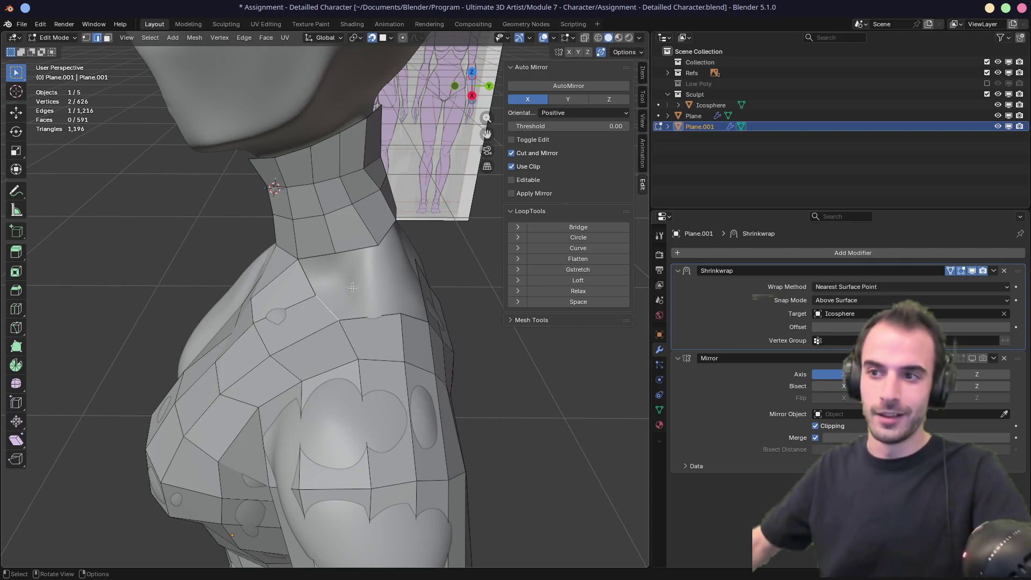
# Step: Refine the shoulder vertex position with several small moves
pyautogui.press('g')
pyautogui.click(334, 302)
pyautogui.press('g')
pyautogui.click(340, 324)
pyautogui.moveTo(341, 324)
pyautogui.mouseDown(button='middle')
pyautogui.moveTo(384, 304)
pyautogui.moveTo(369, 297)
pyautogui.mouseUp(button='middle')
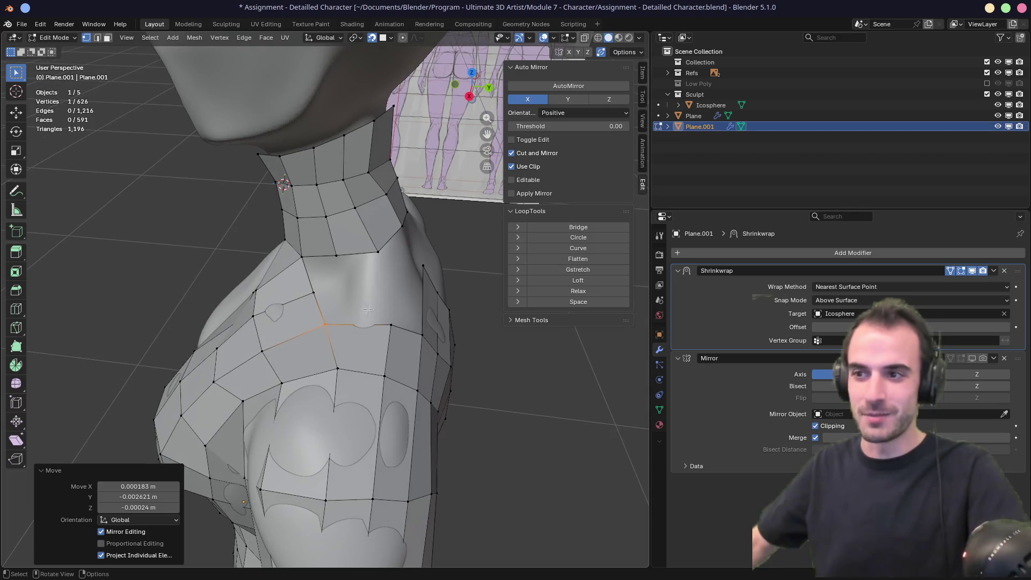
pyautogui.press('g')
pyautogui.click(313, 328)
pyautogui.press('g')
pyautogui.click(316, 326)
pyautogui.moveTo(315, 326)
pyautogui.mouseDown(button='middle')
pyautogui.moveTo(415, 294)
pyautogui.moveTo(400, 282)
pyautogui.mouseUp(button='middle')
pyautogui.moveTo(320, 296); pyautogui.dragTo(341, 317, button='middle')
pyautogui.moveTo(387, 341)
pyautogui.mouseDown(button='middle')
pyautogui.moveTo(335, 345)
pyautogui.moveTo(338, 322)
pyautogui.moveTo(366, 300)
pyautogui.moveTo(323, 317)
pyautogui.moveTo(358, 317)
pyautogui.mouseUp(button='middle')
pyautogui.press('g')
pyautogui.click(326, 335)
# Step: Add a centred vertical edge loop down the torso with Ctrl+R
pyautogui.hotkey('ctrl', 'r')
pyautogui.click(344, 323)
pyautogui.rightClick(344, 322)
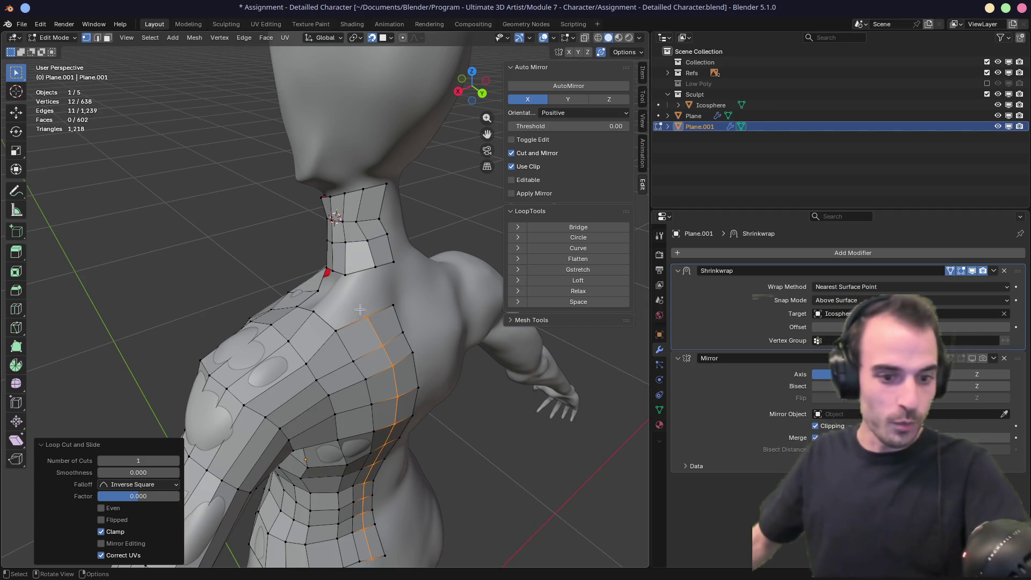
# Step: Reposition a vertex beside the neck base
pyautogui.moveTo(359, 317)
pyautogui.mouseDown(button='middle')
pyautogui.moveTo(421, 276)
pyautogui.moveTo(319, 240)
pyautogui.mouseUp(button='middle')
pyautogui.click(333, 267)
pyautogui.press('g')
pyautogui.click(343, 279)
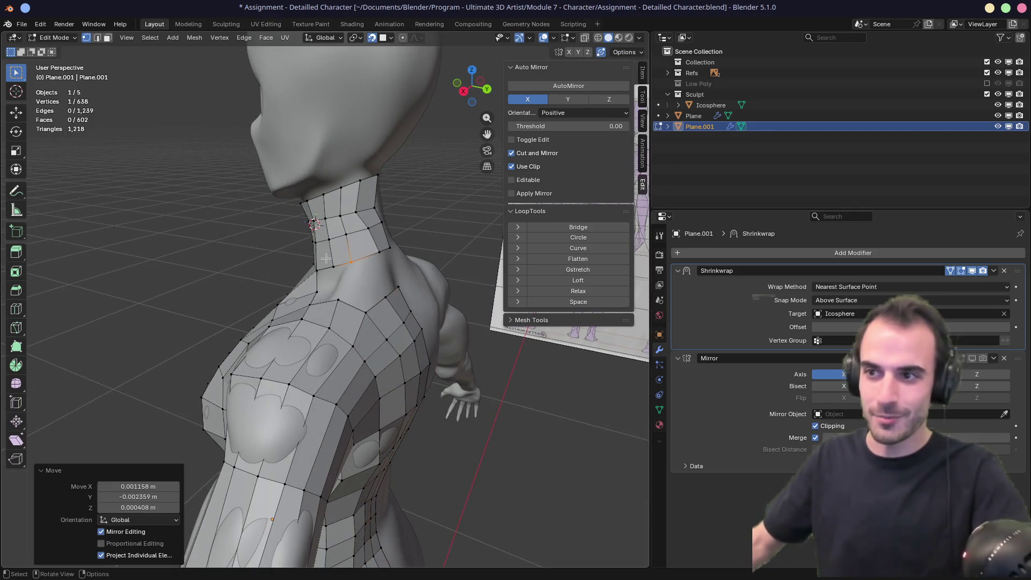
pyautogui.press('g')
pyautogui.click(344, 282)
# Step: Extrude a vertex and fill a new face between the selected vertices
pyautogui.moveTo(345, 282)
pyautogui.mouseDown(button='middle')
pyautogui.moveTo(397, 277)
pyautogui.moveTo(345, 286)
pyautogui.moveTo(350, 277)
pyautogui.moveTo(305, 300)
pyautogui.moveTo(292, 258)
pyautogui.moveTo(306, 286)
pyautogui.mouseUp(button='middle')
pyautogui.press('e')
pyautogui.click(337, 279)
pyautogui.press('f')
pyautogui.press('g')
pyautogui.press('1')
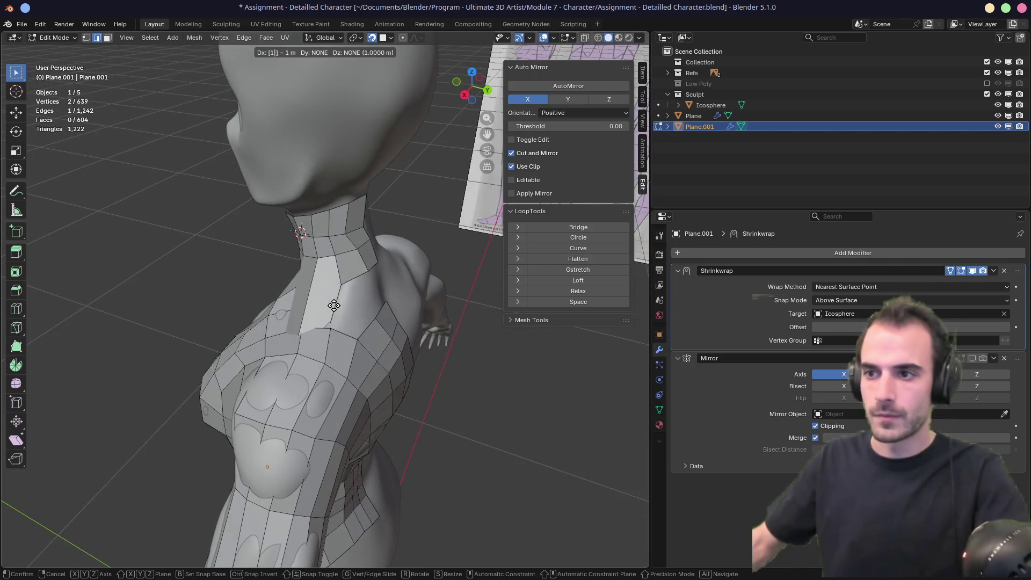
pyautogui.press('Escape')
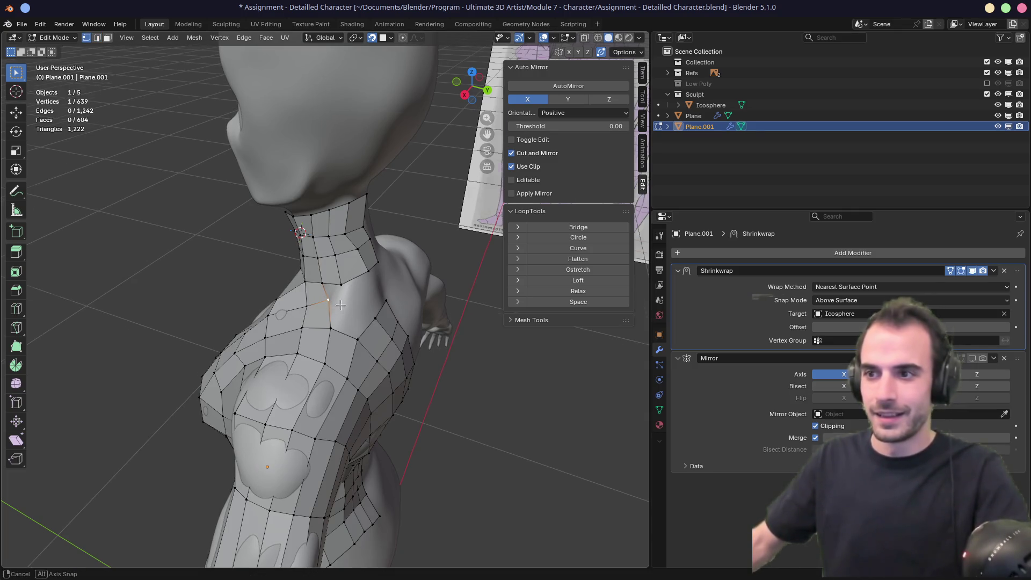
# Step: Move a nearby vertex and extrude a new vertex from the neck base
pyautogui.moveTo(339, 305); pyautogui.dragTo(348, 333, button='middle')
pyautogui.press('g')
pyautogui.click(338, 333)
pyautogui.click(324, 298)
pyautogui.press('e')
pyautogui.click(355, 306)
pyautogui.moveTo(355, 307)
pyautogui.mouseDown(button='middle')
pyautogui.moveTo(402, 311)
pyautogui.moveTo(330, 322)
pyautogui.moveTo(290, 315)
pyautogui.moveTo(333, 317)
pyautogui.mouseUp(button='middle')
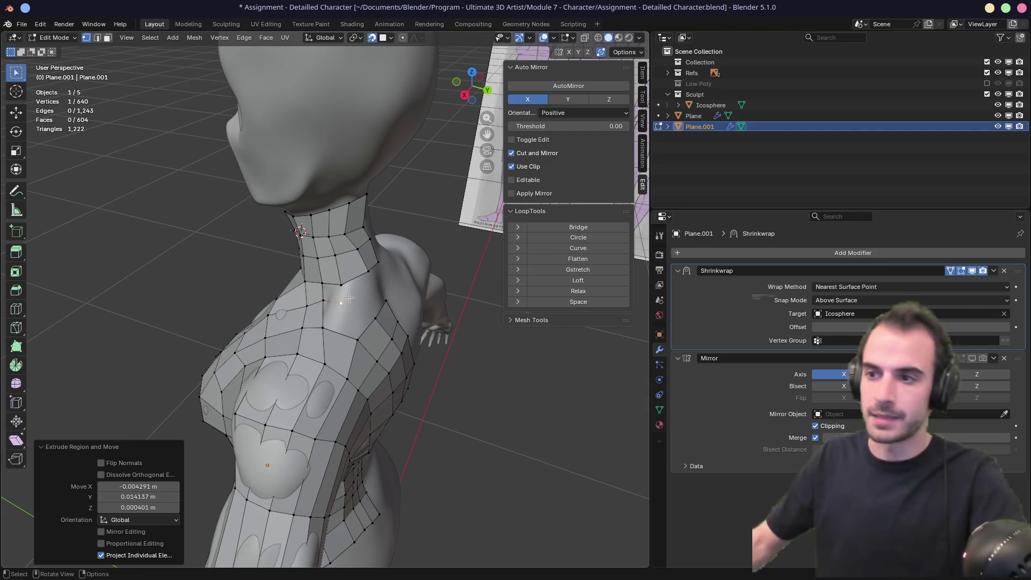
# Step: Delete the stray neck-base vertex and move two shoulder vertices into place
pyautogui.press('x')
pyautogui.click(344, 282)
pyautogui.moveTo(349, 293)
pyautogui.mouseDown(button='middle')
pyautogui.moveTo(368, 306)
pyautogui.moveTo(355, 325)
pyautogui.mouseUp(button='middle')
pyautogui.keyDown('shift'); pyautogui.click(309, 341); pyautogui.keyUp('shift')
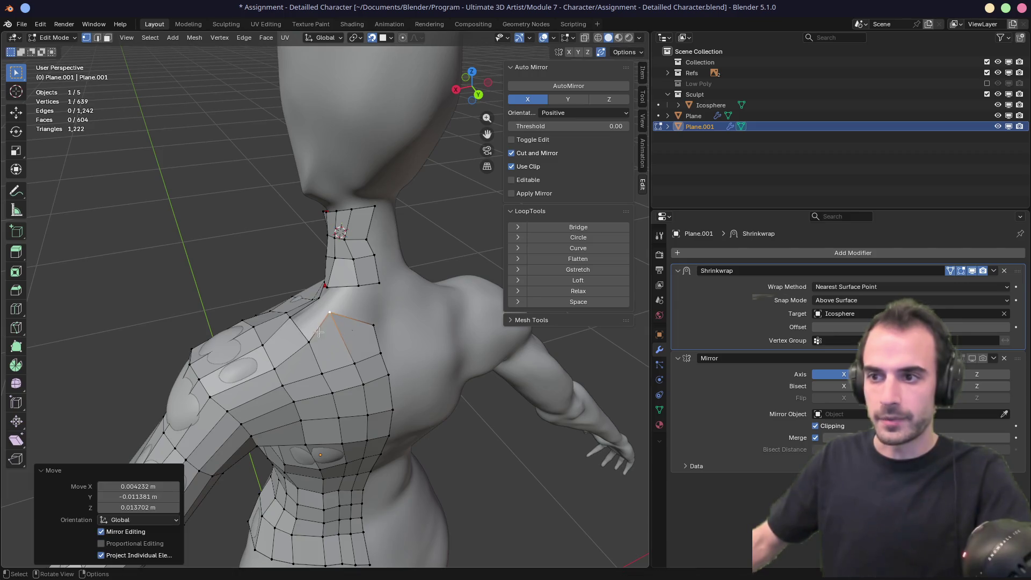
pyautogui.press('g')
pyautogui.click(311, 346)
# Step: Reposition a single vertex near the shoulder, moving it up and left
pyautogui.click(273, 367)
pyautogui.press('g')
pyautogui.click(292, 378)
pyautogui.press('g')
pyautogui.click(285, 350)
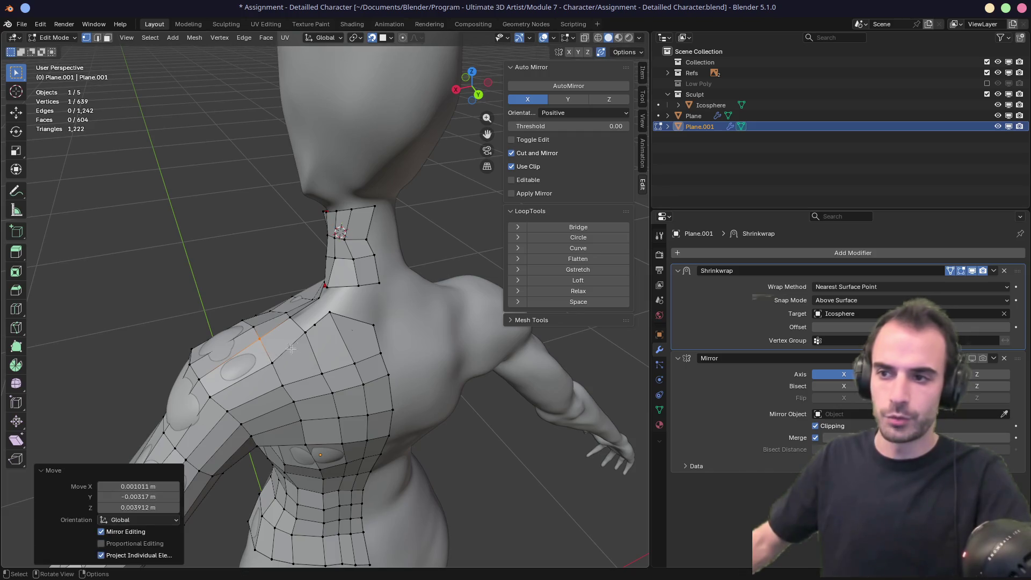
# Step: Delete the redundant vertex and nudge the remaining vertex slightly
pyautogui.click(326, 318)
pyautogui.press('x')
pyautogui.click(325, 322)
pyautogui.moveTo(326, 323)
pyautogui.mouseDown(button='middle')
pyautogui.moveTo(349, 326)
pyautogui.moveTo(143, 284)
pyautogui.moveTo(387, 317)
pyautogui.mouseUp(button='middle')
pyautogui.press('g')
pyautogui.click(369, 338)
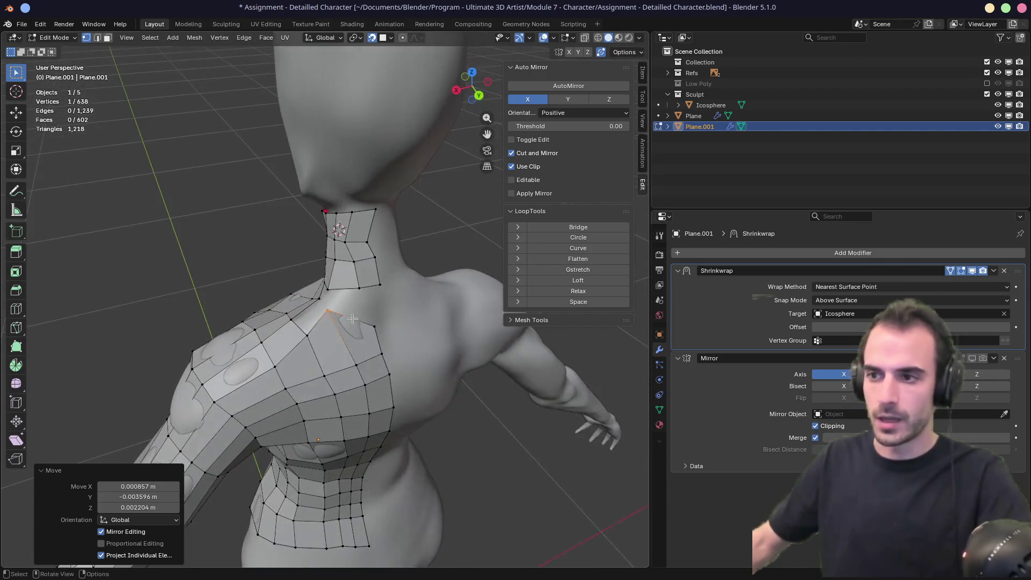
# Step: Adjust the remaining shoulder vertices so the neck meets the shoulder cleanly
pyautogui.press('g')
pyautogui.click(392, 320)
pyautogui.keyDown('shift'); pyautogui.click(362, 307); pyautogui.keyUp('shift')
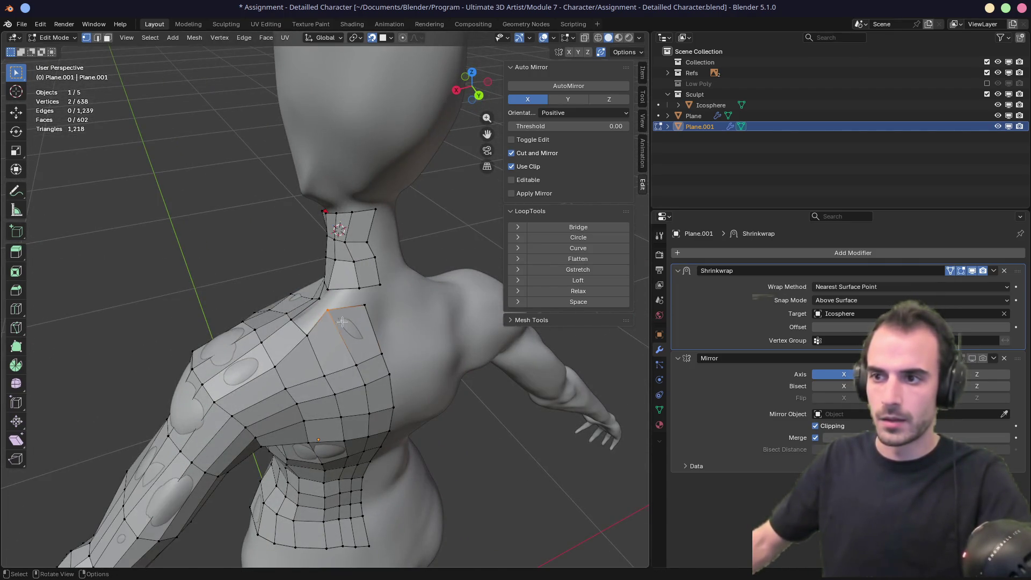
pyautogui.press('g')
pyautogui.click(324, 306)
pyautogui.press('g')
pyautogui.click(348, 320)
pyautogui.moveTo(348, 320)
pyautogui.mouseDown(button='middle')
pyautogui.moveTo(375, 274)
pyautogui.moveTo(407, 274)
pyautogui.moveTo(355, 323)
pyautogui.mouseUp(button='middle')
pyautogui.press('2')
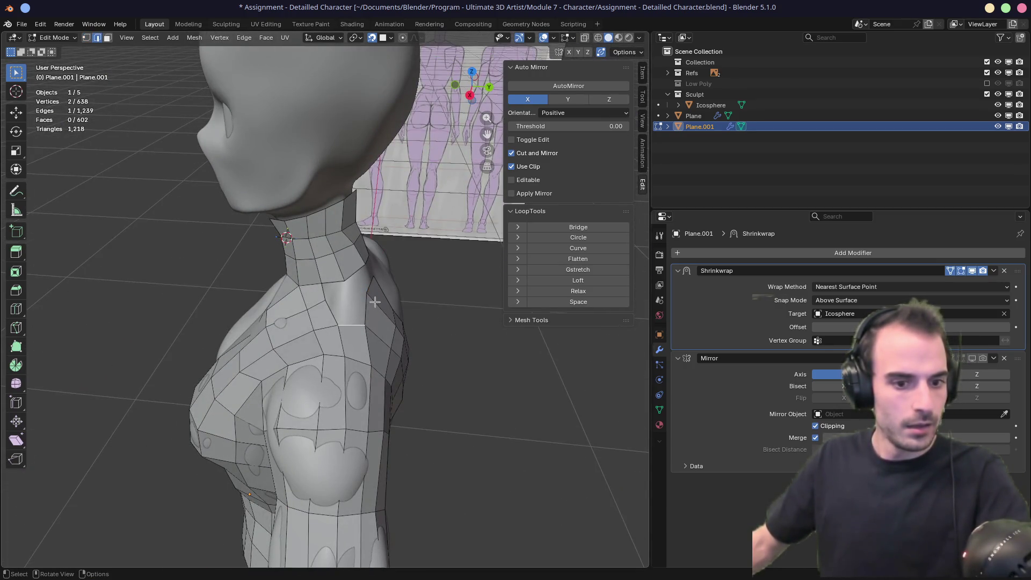
# Step: Move the neck-shoulder junction vertex and fill the last gap with a face
pyautogui.moveTo(374, 300)
pyautogui.mouseDown(button='middle')
pyautogui.moveTo(346, 301)
pyautogui.moveTo(355, 298)
pyautogui.mouseUp(button='middle')
pyautogui.press('1')
pyautogui.click(364, 301)
pyautogui.press('g')
pyautogui.click(351, 301)
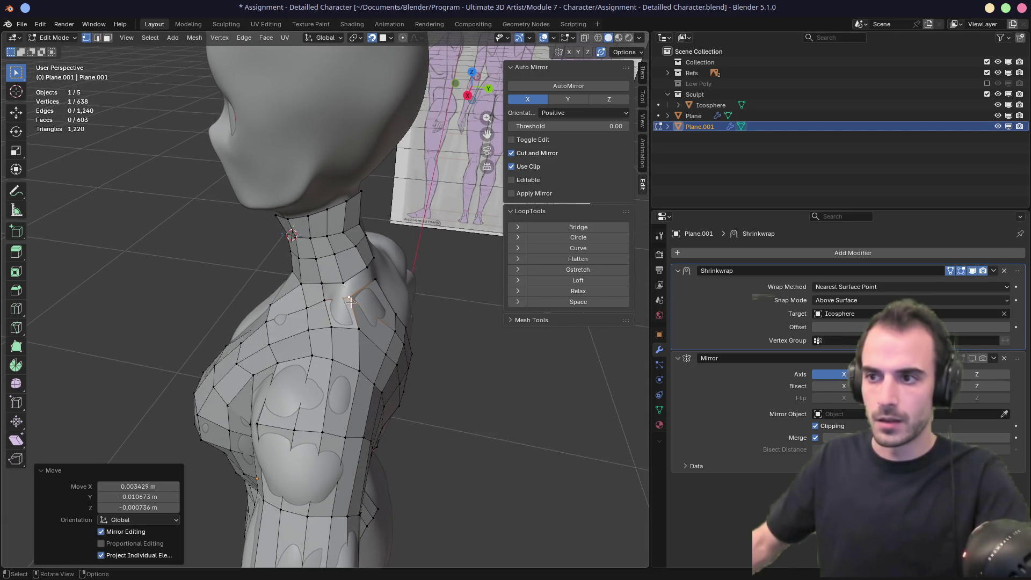
pyautogui.press('2')
pyautogui.press('f')
pyautogui.moveTo(329, 295)
pyautogui.mouseDown(button='middle')
pyautogui.moveTo(299, 265)
pyautogui.moveTo(311, 258)
pyautogui.moveTo(376, 291)
pyautogui.moveTo(360, 285)
pyautogui.moveTo(392, 279)
pyautogui.moveTo(303, 299)
pyautogui.moveTo(369, 288)
pyautogui.moveTo(355, 268)
pyautogui.mouseUp(button='middle')
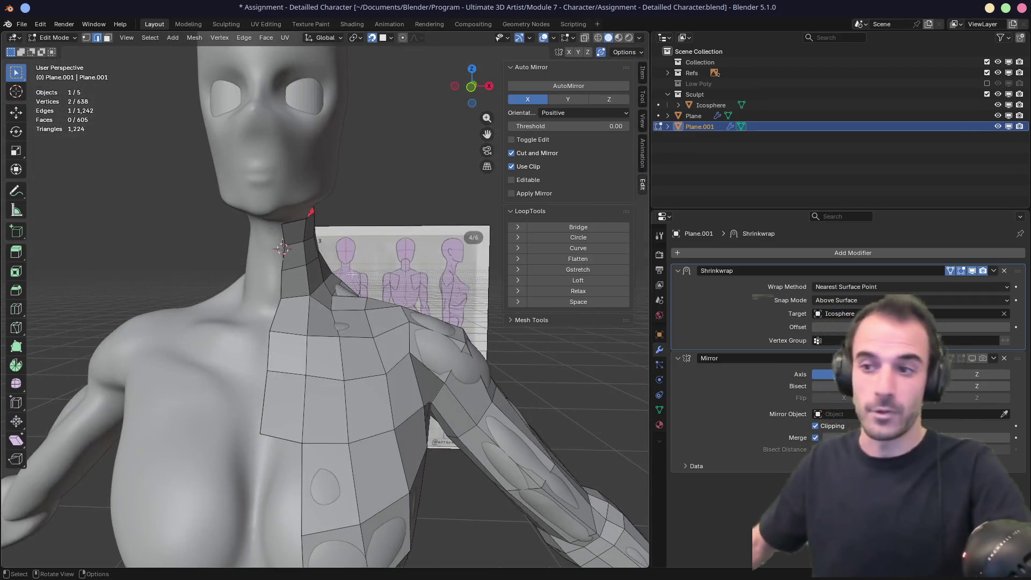
pyautogui.moveTo(309, 294); pyautogui.dragTo(310, 297)
# Step: Set the Mirror modifier's mirror object to Icosphere and return to Object Mode
pyautogui.moveTo(310, 297)
pyautogui.mouseDown(button='middle')
pyautogui.moveTo(283, 264)
pyautogui.moveTo(179, 306)
pyautogui.moveTo(361, 263)
pyautogui.moveTo(457, 316)
pyautogui.mouseUp(button='middle')
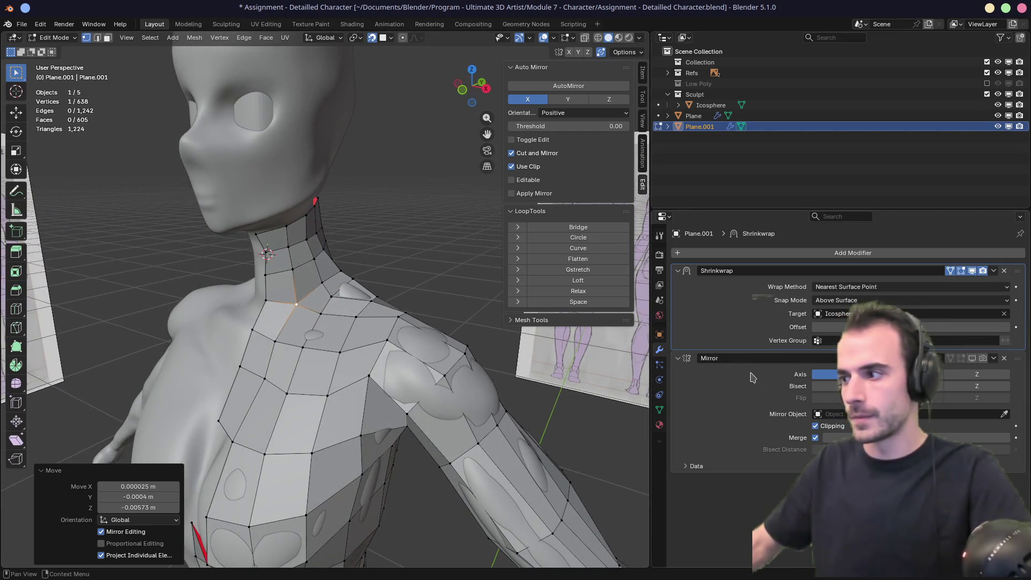
pyautogui.click(237, 161)
pyautogui.moveTo(237, 161)
pyautogui.mouseDown(button='middle')
pyautogui.moveTo(352, 353)
pyautogui.moveTo(404, 326)
pyautogui.mouseUp(button='middle')
pyautogui.press('Tab')
pyautogui.click(519, 287)
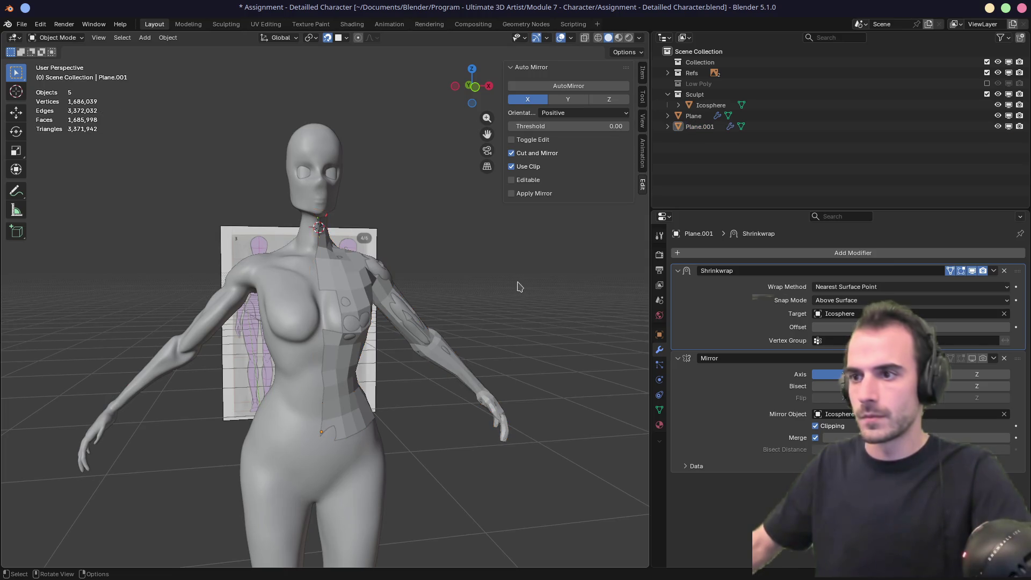
# Step: Toggle the Mirror modifier's viewport display on and off to check the torso
pyautogui.click(344, 376)
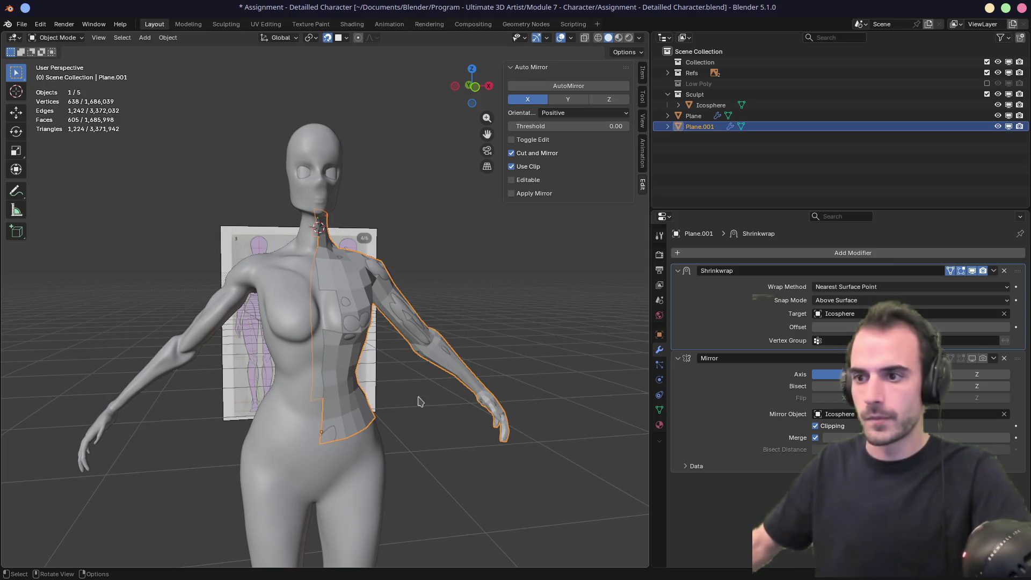
pyautogui.click(972, 359)
pyautogui.moveTo(519, 353)
pyautogui.mouseDown(button='middle')
pyautogui.moveTo(542, 349)
pyautogui.moveTo(505, 330)
pyautogui.mouseUp(button='middle')
pyautogui.click(972, 359)
pyautogui.moveTo(485, 365)
pyautogui.mouseDown(button='middle')
pyautogui.moveTo(330, 340)
pyautogui.moveTo(370, 336)
pyautogui.moveTo(327, 298)
pyautogui.moveTo(461, 300)
pyautogui.moveTo(527, 315)
pyautogui.moveTo(368, 346)
pyautogui.moveTo(310, 337)
pyautogui.mouseUp(button='middle')
pyautogui.scroll(3, 330, 340)
# Step: In Edit Mode, extrude a neck-base vertex and fill the gap with a new face
pyautogui.press('Tab')
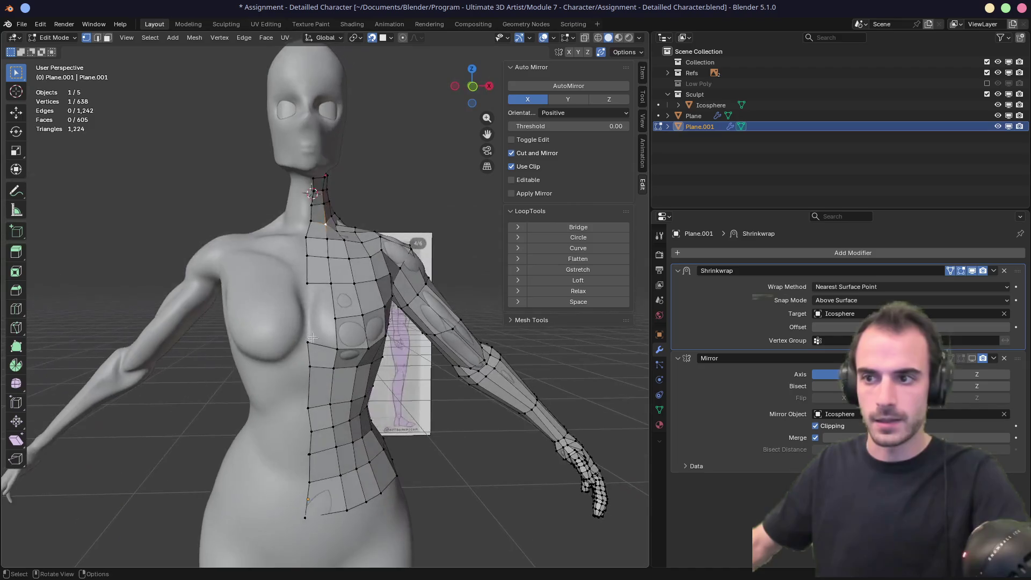
pyautogui.press('e')
pyautogui.click(313, 320)
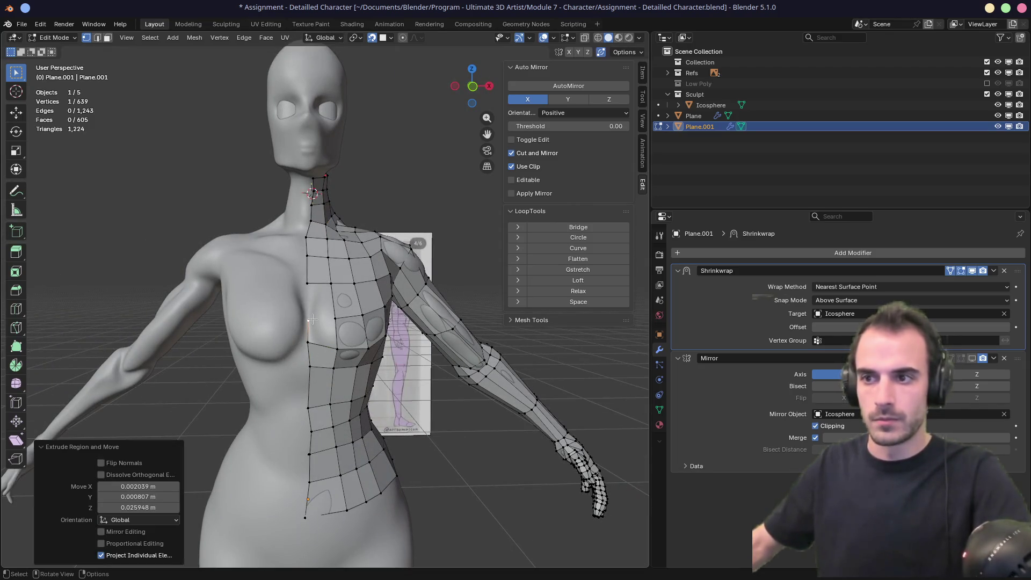
pyautogui.press('2')
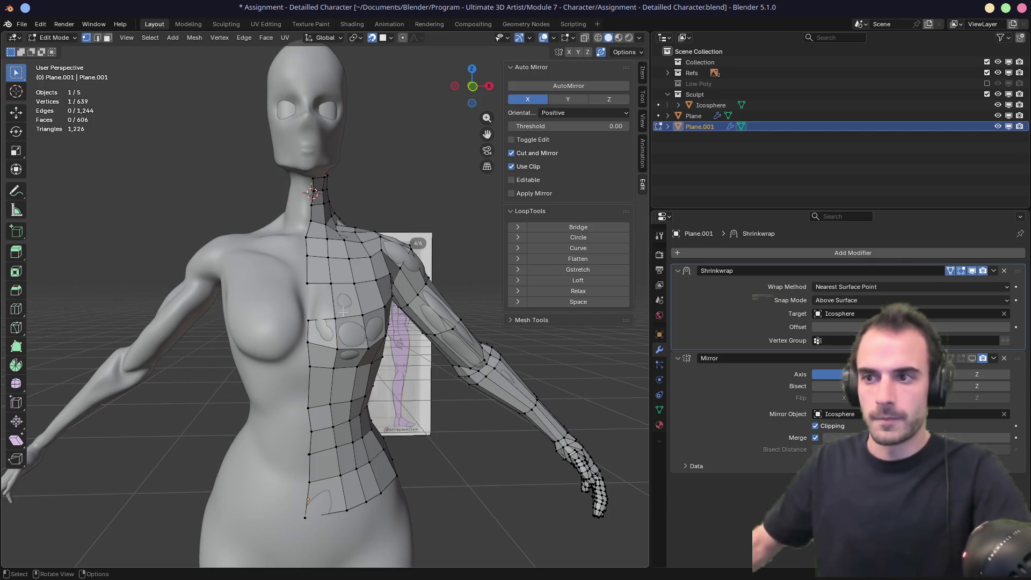
pyautogui.click(333, 305)
pyautogui.press('f')
pyautogui.moveTo(333, 305)
pyautogui.mouseDown(button='middle')
pyautogui.moveTo(134, 299)
pyautogui.moveTo(382, 308)
pyautogui.moveTo(804, 379)
pyautogui.mouseUp(button='middle')
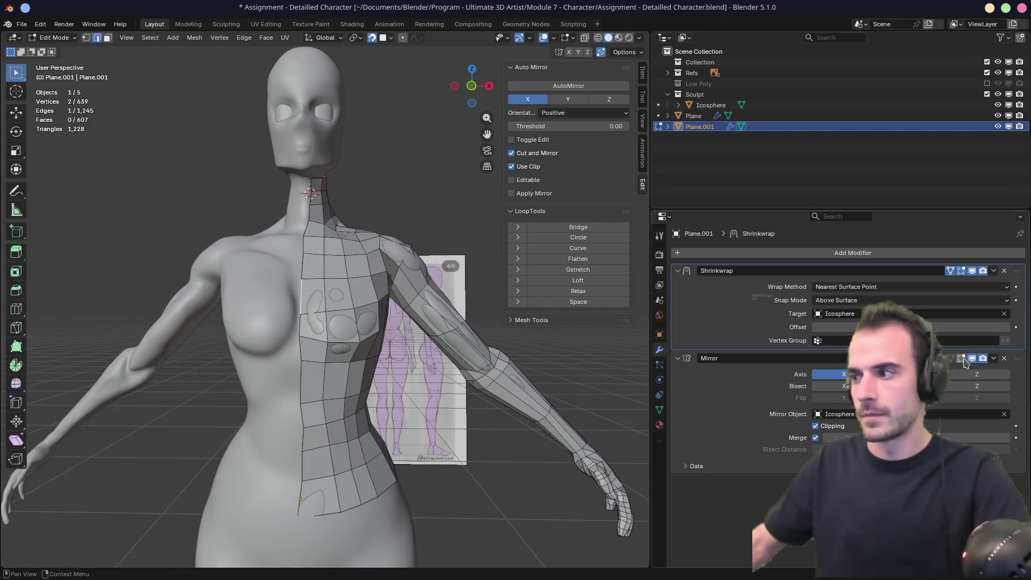
pyautogui.moveTo(327, 387); pyautogui.dragTo(266, 392, button='middle')
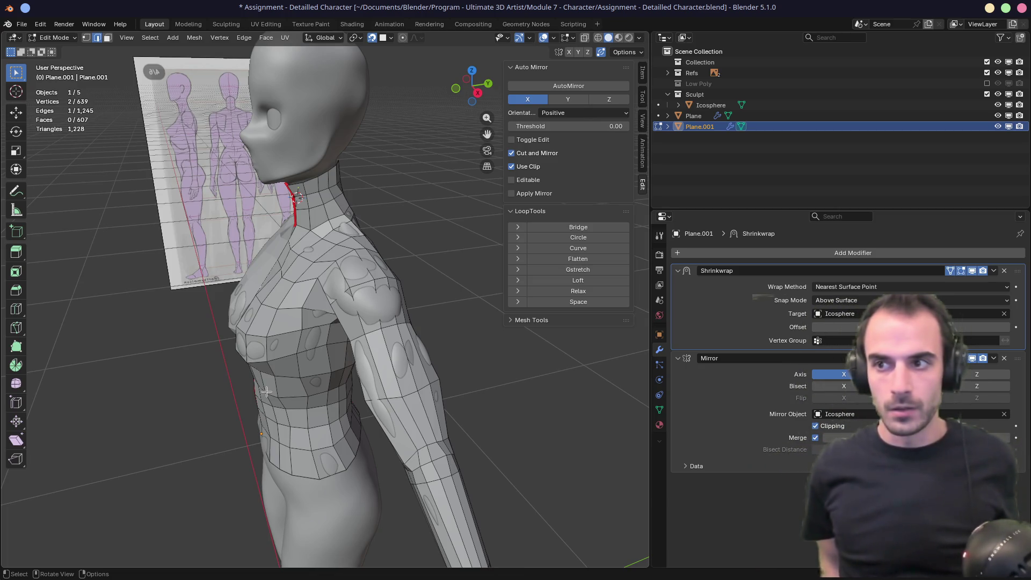
pyautogui.keyDown('alt'); pyautogui.middleClick(413, 235); pyautogui.keyUp('alt')
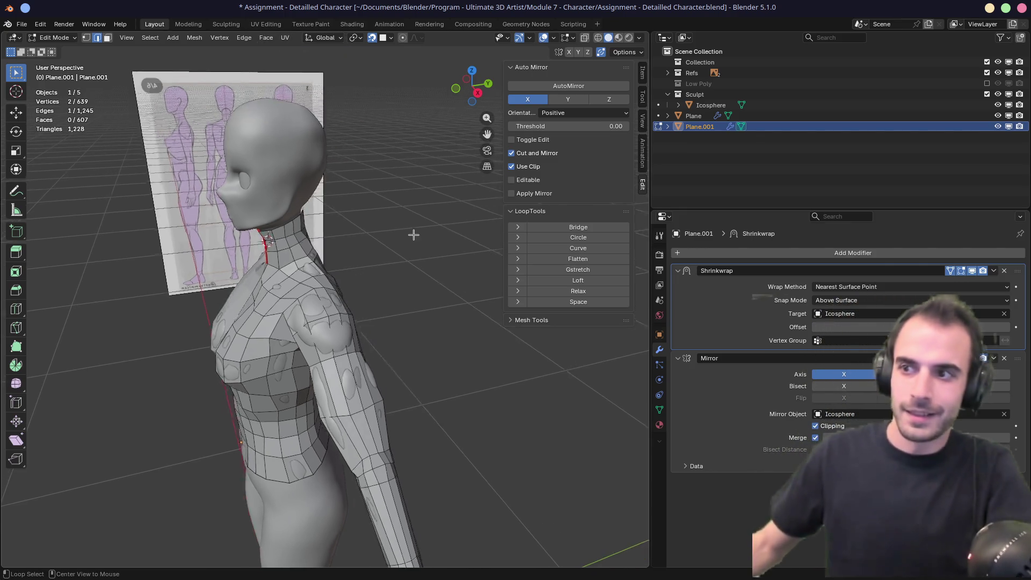
pyautogui.moveTo(414, 235); pyautogui.dragTo(281, 235, button='middle')
pyautogui.scroll(5, 349, 328)
pyautogui.moveTo(349, 328)
pyautogui.mouseDown(button='middle')
pyautogui.moveTo(430, 338)
pyautogui.moveTo(305, 211)
pyautogui.moveTo(368, 244)
pyautogui.moveTo(296, 247)
pyautogui.mouseUp(button='middle')
pyautogui.press('Escape')
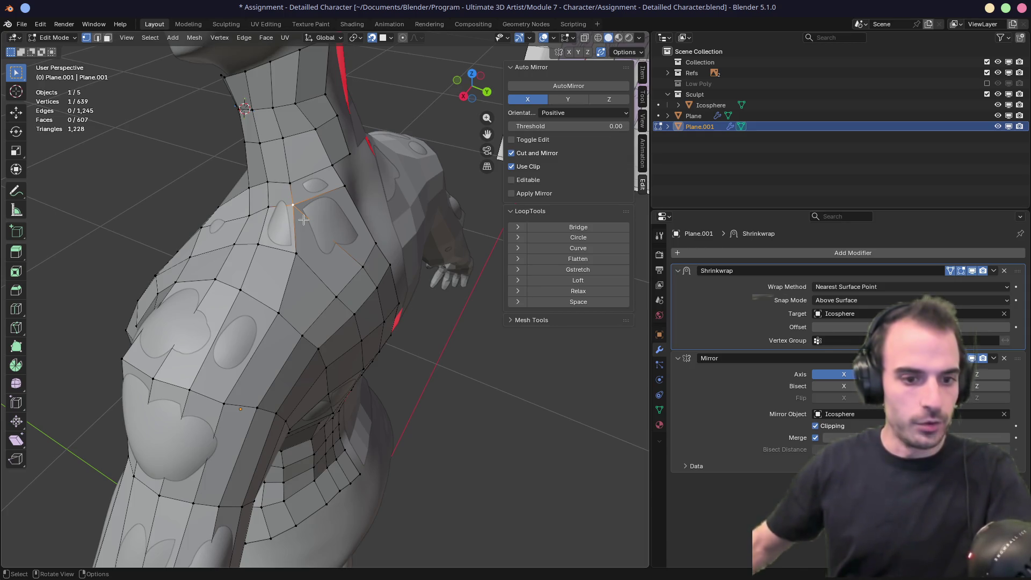
# Step: Slide the vertex behind the shoulder along its edge and settle its position
pyautogui.moveTo(330, 210); pyautogui.dragTo(264, 187, button='middle')
pyautogui.moveTo(351, 199)
pyautogui.mouseDown(button='middle')
pyautogui.moveTo(414, 188)
pyautogui.moveTo(331, 210)
pyautogui.mouseUp(button='middle')
pyautogui.moveTo(244, 212); pyautogui.dragTo(282, 243)
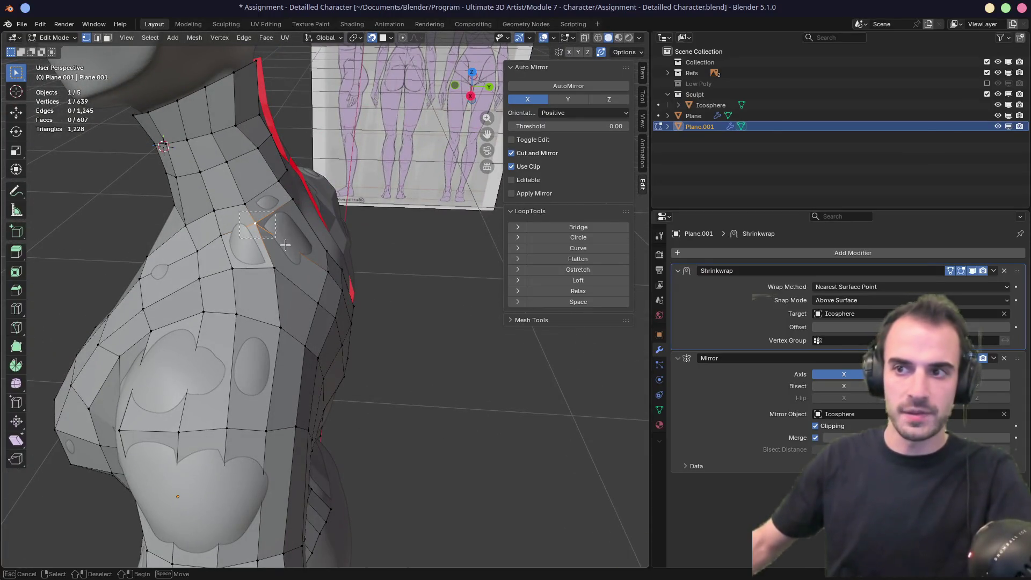
pyautogui.moveTo(289, 238); pyautogui.dragTo(239, 232, button='middle')
pyautogui.press('g')
pyautogui.press('g')
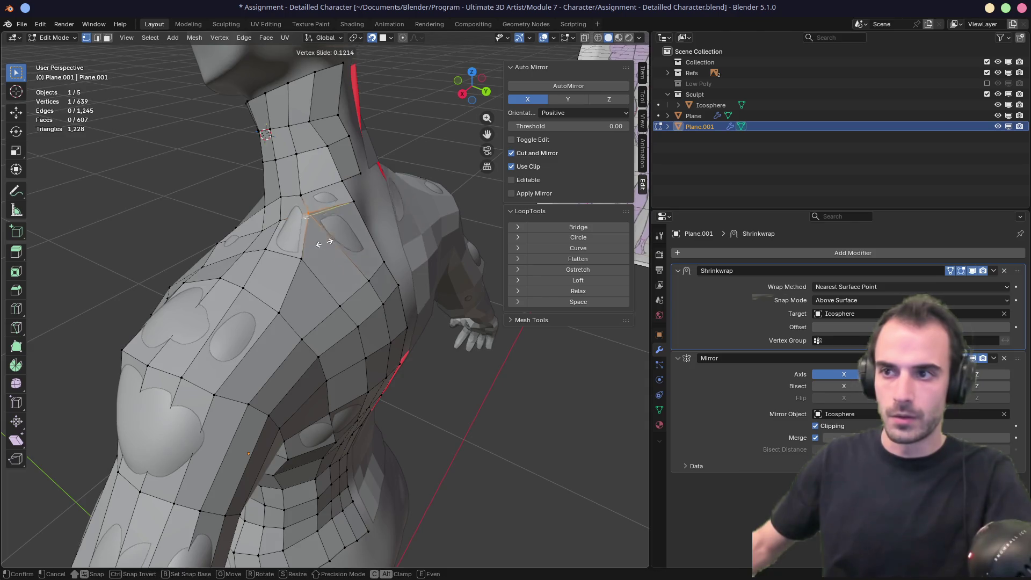
pyautogui.click(325, 239)
pyautogui.press('g')
pyautogui.click(329, 239)
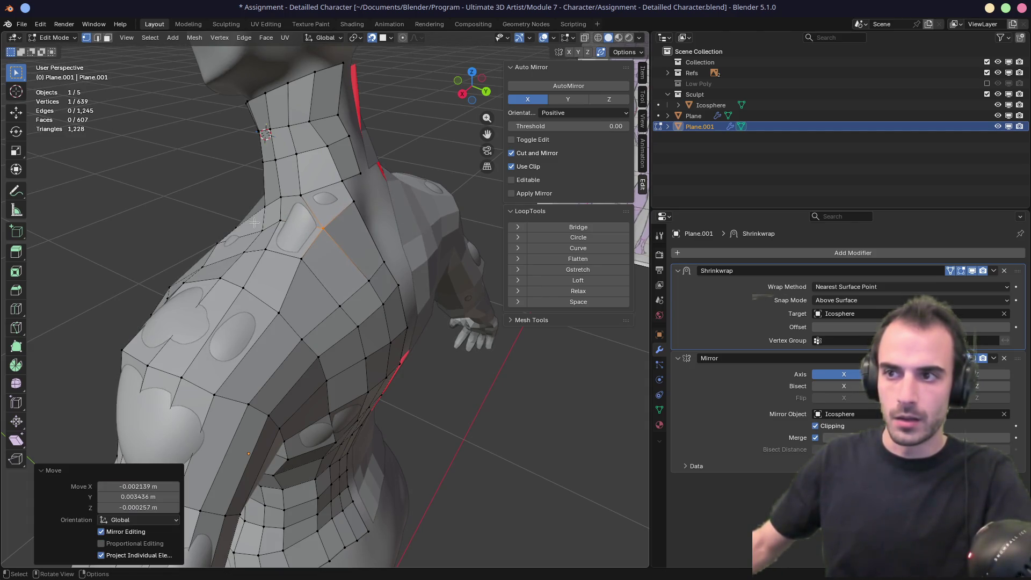
# Step: Move the neighbouring shoulder vertices lower and left to even out the back-of-shoulder quads
pyautogui.keyDown('shift'); pyautogui.click(329, 239); pyautogui.keyUp('shift')
pyautogui.moveTo(329, 239); pyautogui.dragTo(321, 242, button='middle')
pyautogui.press('g')
pyautogui.click(222, 234)
pyautogui.press('g')
pyautogui.click(207, 247)
pyautogui.moveTo(208, 248)
pyautogui.mouseDown(button='middle')
pyautogui.moveTo(369, 220)
pyautogui.moveTo(301, 215)
pyautogui.moveTo(372, 223)
pyautogui.moveTo(352, 242)
pyautogui.mouseUp(button='middle')
pyautogui.press('g')
pyautogui.click(400, 267)
pyautogui.moveTo(280, 247); pyautogui.dragTo(319, 252, button='middle')
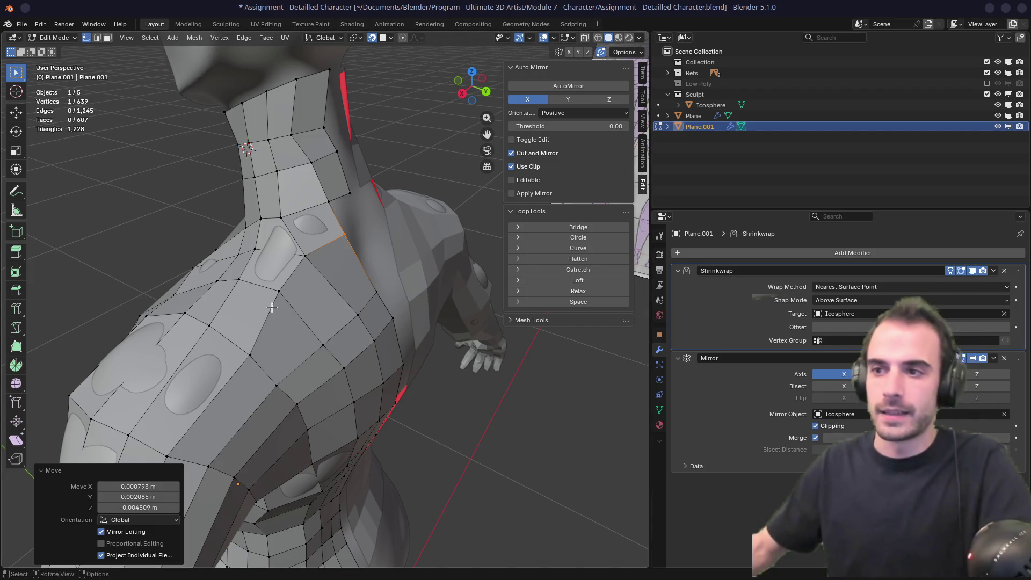
# Step: Move a shoulder vertex and knife-cut a new edge across the back of the shoulder
pyautogui.moveTo(280, 311); pyautogui.dragTo(302, 276, button='middle')
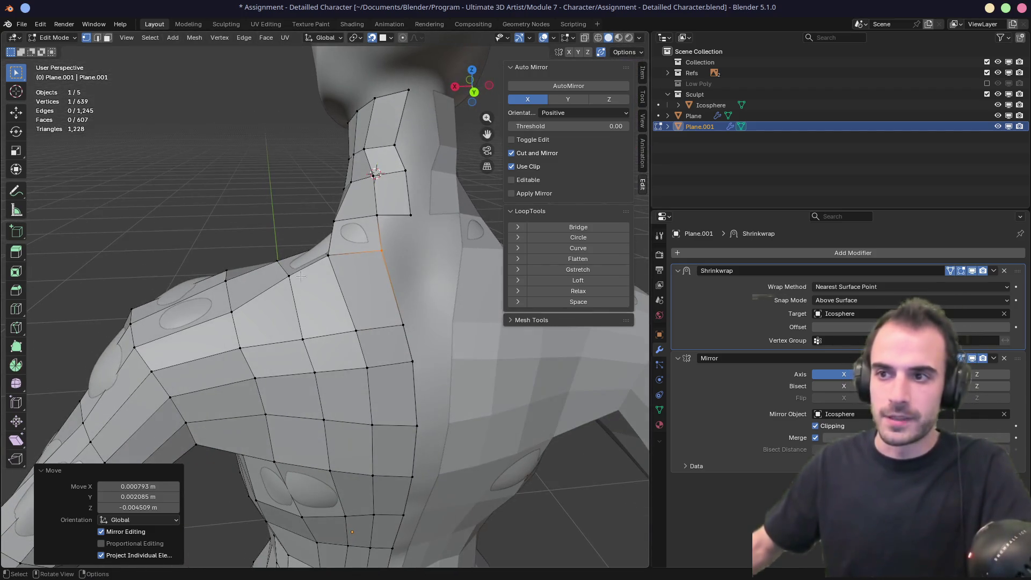
pyautogui.click(231, 311)
pyautogui.click(288, 276)
pyautogui.press('g')
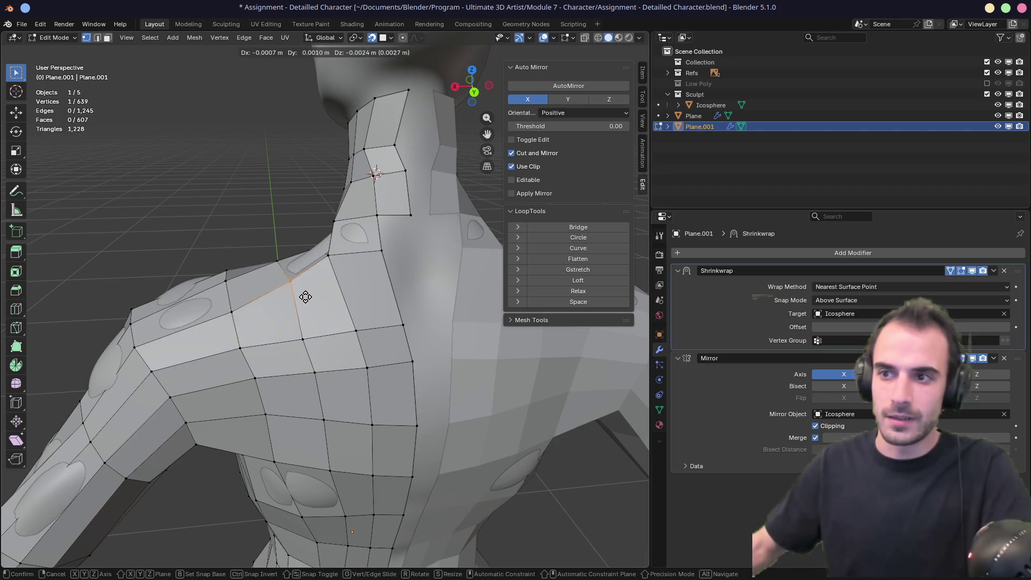
pyautogui.click(307, 304)
pyautogui.press('k')
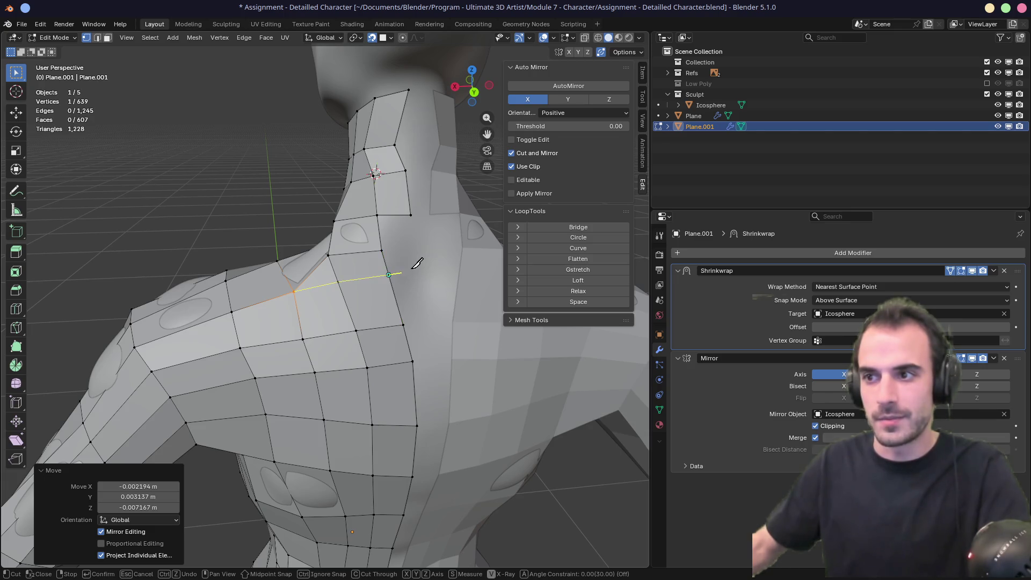
pyautogui.press('Return')
# Step: Tweak two neck vertices and several shoulder vertices into cleaner positions
pyautogui.moveTo(418, 263)
pyautogui.mouseDown(button='middle')
pyautogui.moveTo(423, 283)
pyautogui.moveTo(318, 279)
pyautogui.moveTo(305, 257)
pyautogui.mouseUp(button='middle')
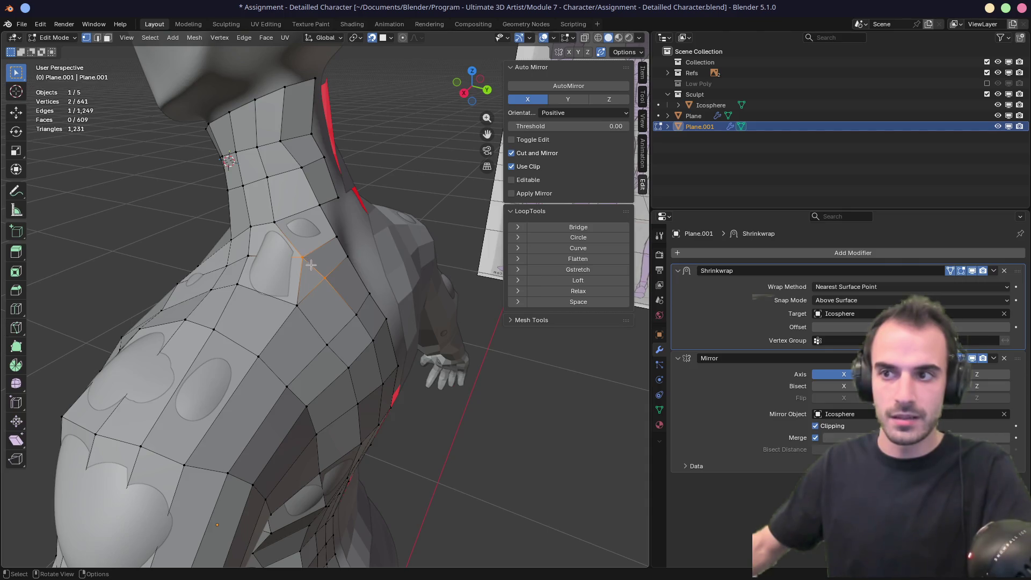
pyautogui.moveTo(275, 222); pyautogui.dragTo(288, 217)
pyautogui.moveTo(262, 174)
pyautogui.mouseDown()
pyautogui.moveTo(271, 171)
pyautogui.moveTo(261, 146)
pyautogui.moveTo(296, 139)
pyautogui.mouseUp()
pyautogui.moveTo(303, 176)
pyautogui.mouseDown(button='middle')
pyautogui.moveTo(283, 237)
pyautogui.moveTo(344, 293)
pyautogui.mouseUp(button='middle')
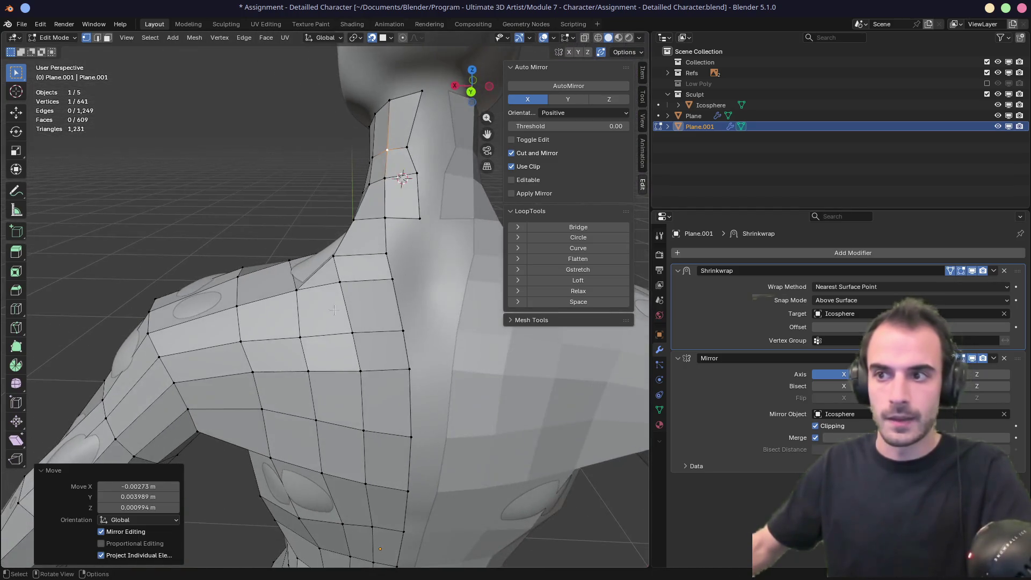
pyautogui.moveTo(343, 293)
pyautogui.mouseDown()
pyautogui.moveTo(410, 292)
pyautogui.moveTo(400, 284)
pyautogui.mouseUp()
pyautogui.moveTo(315, 248); pyautogui.dragTo(346, 266)
pyautogui.moveTo(347, 266); pyautogui.dragTo(381, 290, button='middle')
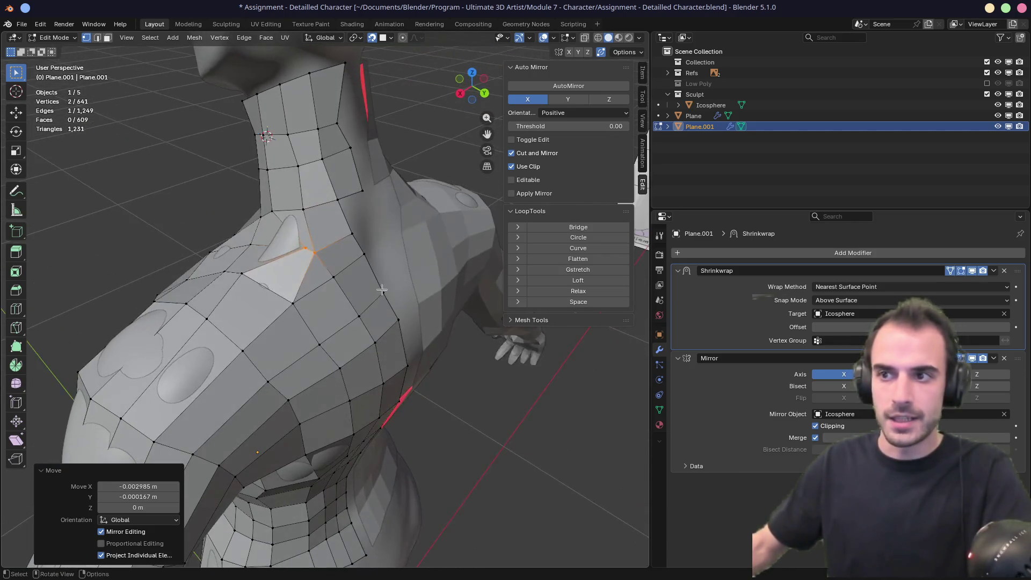
pyautogui.moveTo(381, 291); pyautogui.dragTo(355, 282)
# Step: Cancel a trial loop cut across the torso, then preview a vertical loop down the back
pyautogui.hotkey('ctrl', 'r')
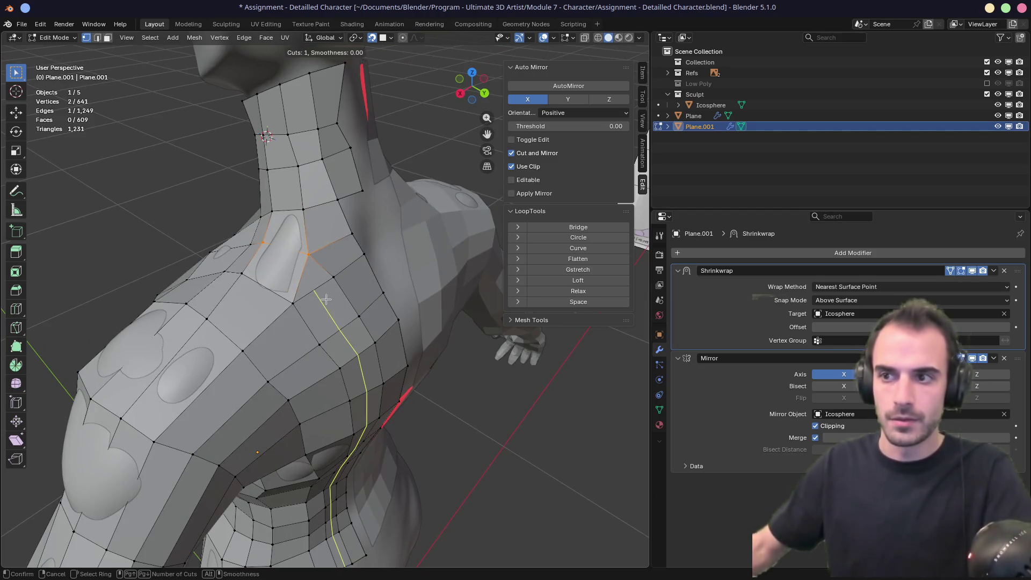
pyautogui.moveTo(326, 299); pyautogui.dragTo(324, 310, button='middle')
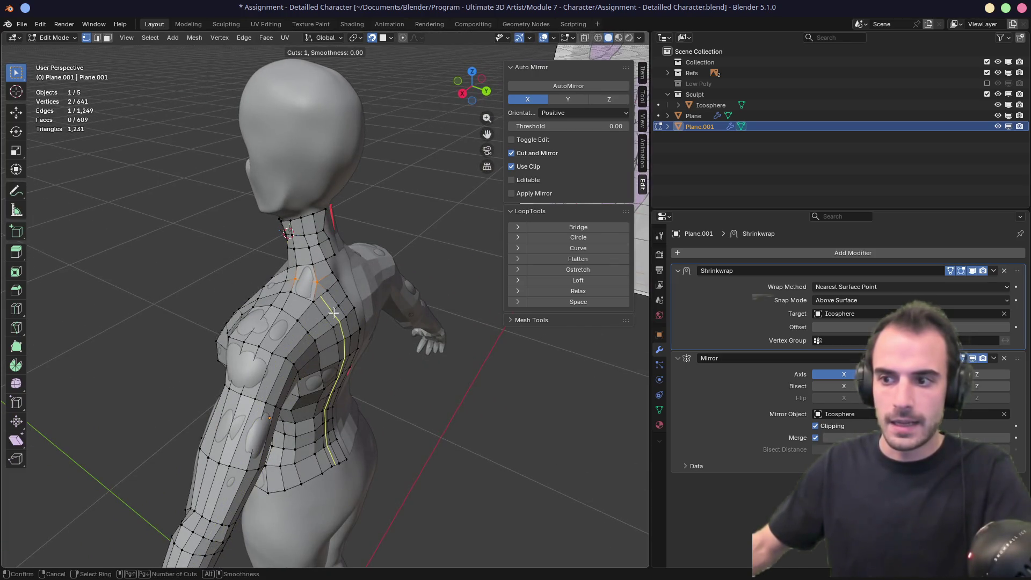
pyautogui.rightClick(328, 308)
pyautogui.moveTo(225, 283)
pyautogui.mouseDown(button='middle')
pyautogui.moveTo(331, 272)
pyautogui.moveTo(295, 319)
pyautogui.mouseUp(button='middle')
pyautogui.moveTo(245, 397); pyautogui.dragTo(146, 348, button='middle')
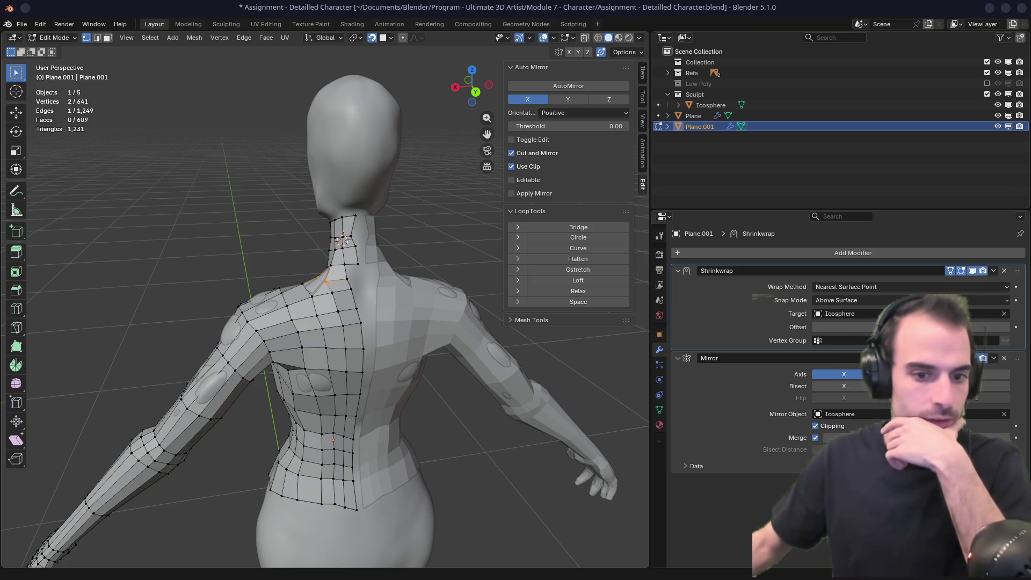
pyautogui.moveTo(325, 289); pyautogui.dragTo(273, 331, button='middle')
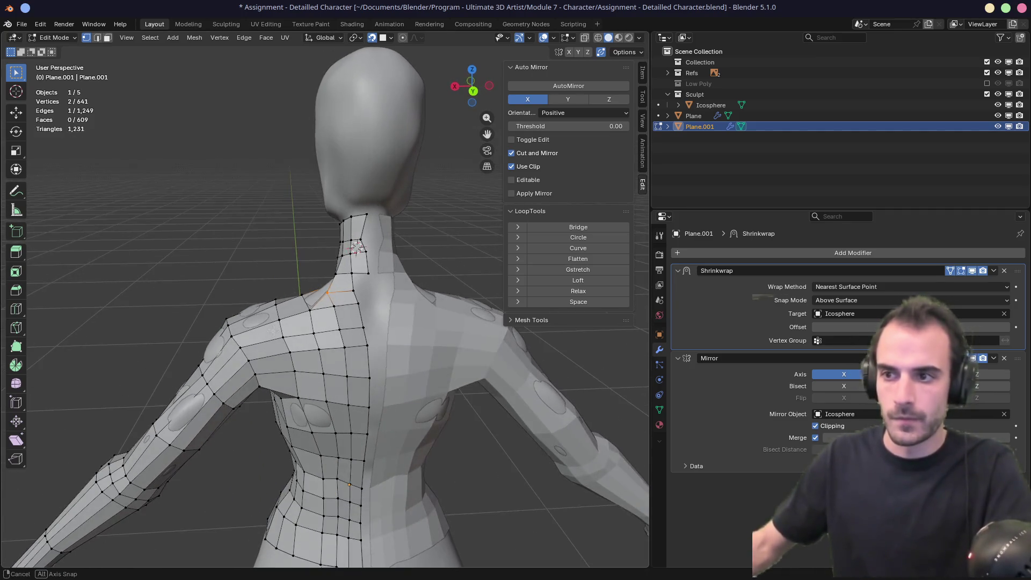
pyautogui.scroll(3, 353, 310)
pyautogui.scroll(-5, 338, 280)
pyautogui.scroll(3, 318, 238)
pyautogui.keyDown('shift'); pyautogui.moveTo(326, 266); pyautogui.dragTo(304, 230, button='middle'); pyautogui.keyUp('shift')
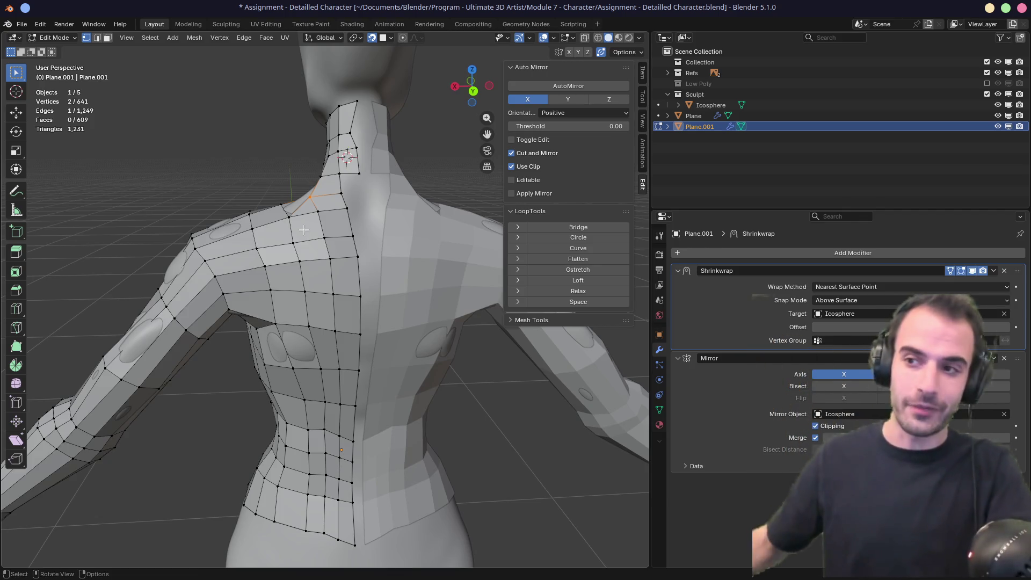
pyautogui.hotkey('ctrl', 'r')
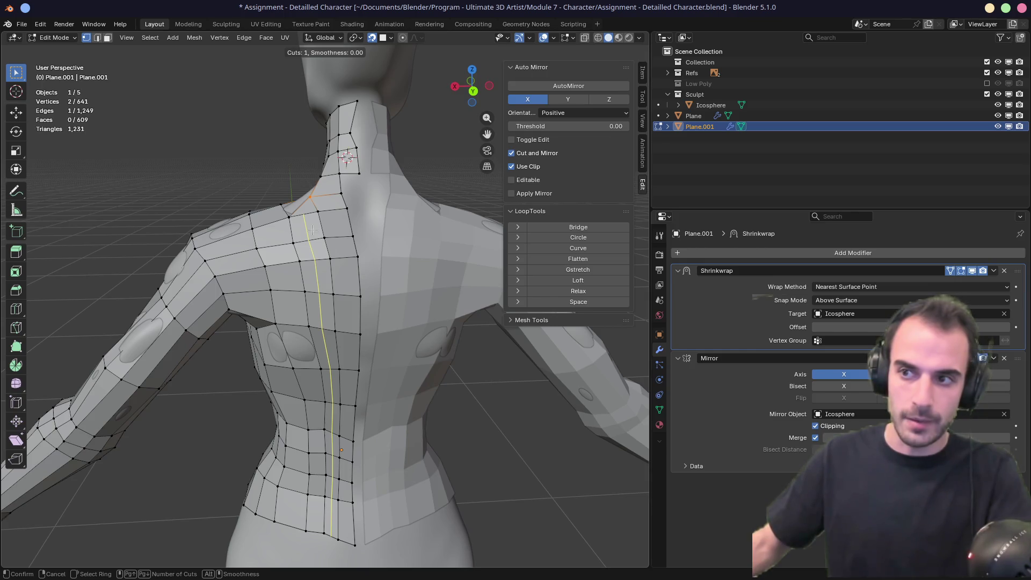
pyautogui.rightClick(313, 230)
pyautogui.moveTo(312, 230); pyautogui.dragTo(355, 215, button='middle')
pyautogui.moveTo(250, 290); pyautogui.dragTo(182, 284, button='middle')
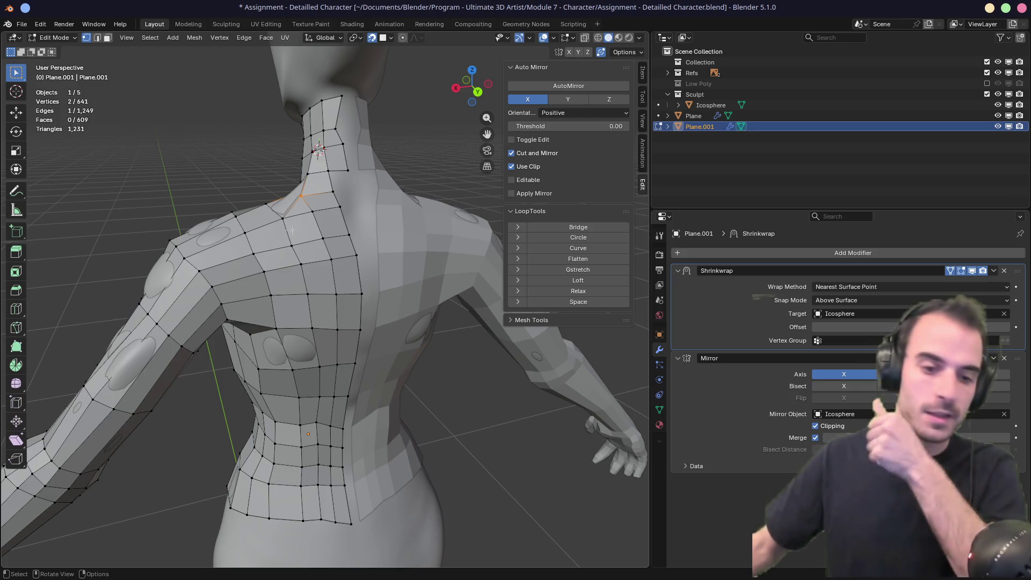
pyautogui.moveTo(294, 226); pyautogui.dragTo(282, 302, button='middle')
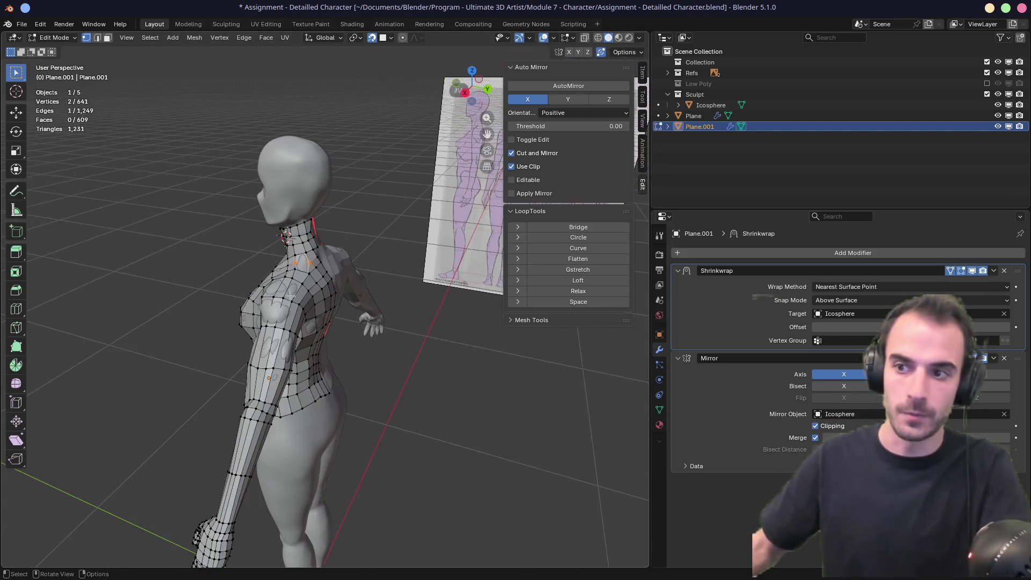
pyautogui.scroll(3, 282, 302)
pyautogui.hotkey('ctrl', 'r')
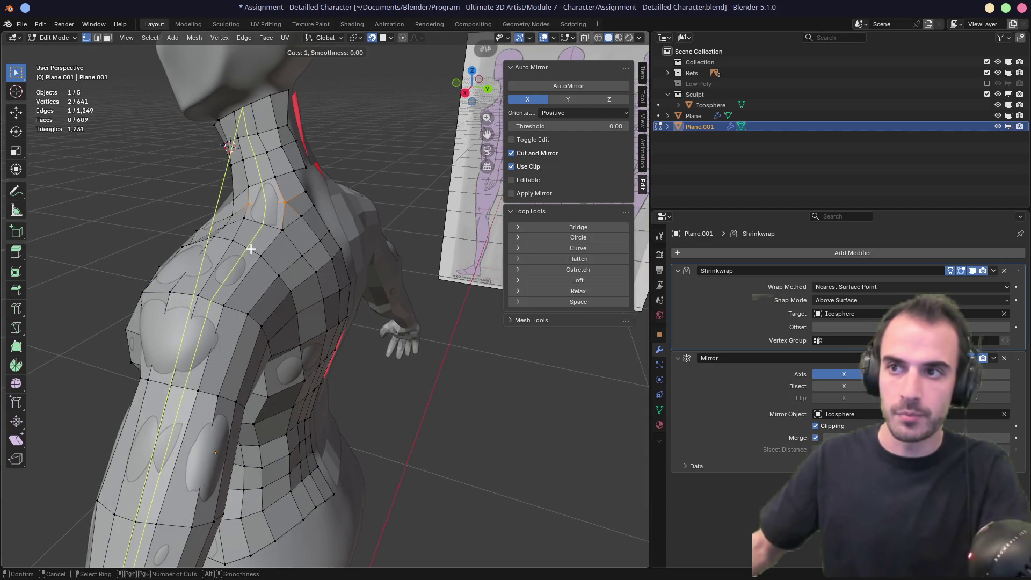
pyautogui.moveTo(250, 251); pyautogui.dragTo(294, 279, button='middle')
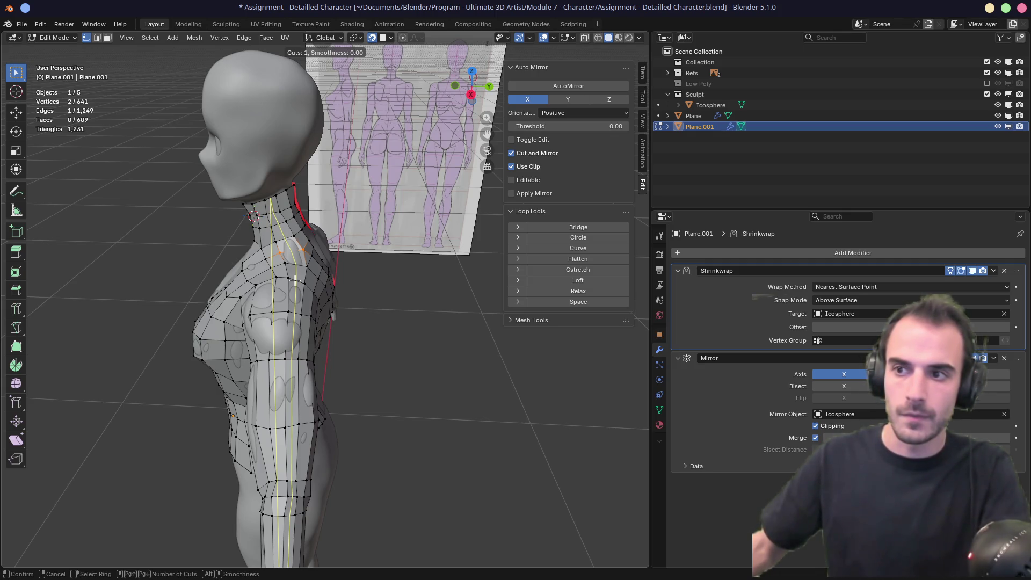
pyautogui.rightClick(295, 280)
pyautogui.moveTo(294, 280)
pyautogui.mouseDown(button='middle')
pyautogui.moveTo(279, 258)
pyautogui.moveTo(154, 228)
pyautogui.moveTo(269, 268)
pyautogui.mouseUp(button='middle')
pyautogui.click(269, 267)
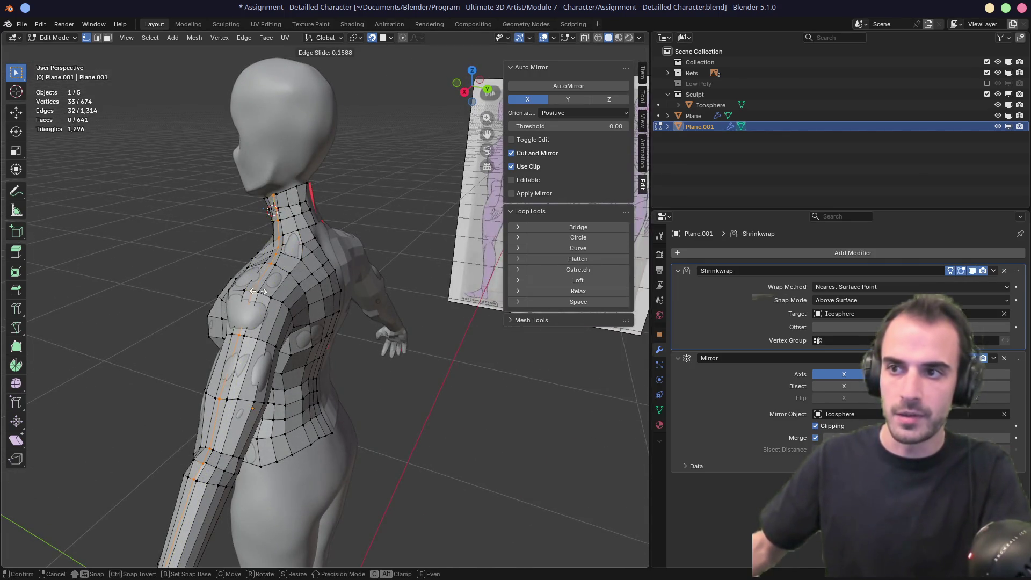
pyautogui.rightClick(272, 275)
pyautogui.moveTo(263, 282)
pyautogui.mouseDown(button='middle')
pyautogui.moveTo(337, 290)
pyautogui.moveTo(303, 287)
pyautogui.mouseUp(button='middle')
pyautogui.hotkey('ctrl', 'z')
pyautogui.hotkey('alt', 'z')
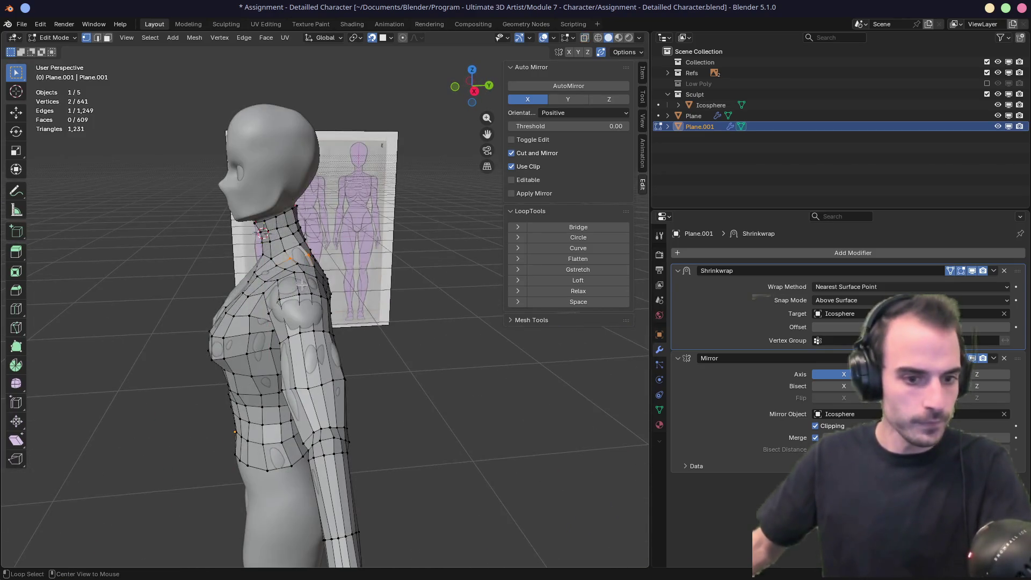
pyautogui.moveTo(331, 246)
pyautogui.mouseDown(button='middle')
pyautogui.moveTo(313, 291)
pyautogui.moveTo(315, 207)
pyautogui.moveTo(357, 236)
pyautogui.moveTo(382, 240)
pyautogui.moveTo(297, 175)
pyautogui.moveTo(298, 249)
pyautogui.mouseUp(button='middle')
pyautogui.press('KP_Decimal')
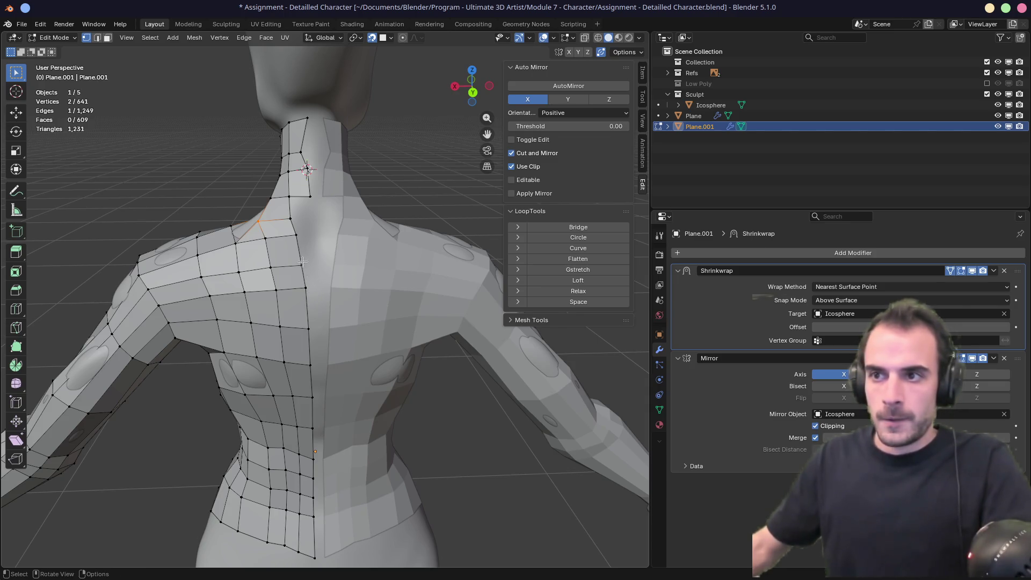
# Step: Move the centre-line edge on the chest into position
pyautogui.moveTo(302, 257)
pyautogui.mouseDown(button='middle')
pyautogui.moveTo(423, 249)
pyautogui.moveTo(324, 258)
pyautogui.moveTo(386, 249)
pyautogui.mouseUp(button='middle')
pyautogui.moveTo(305, 259); pyautogui.dragTo(334, 348)
pyautogui.press('g')
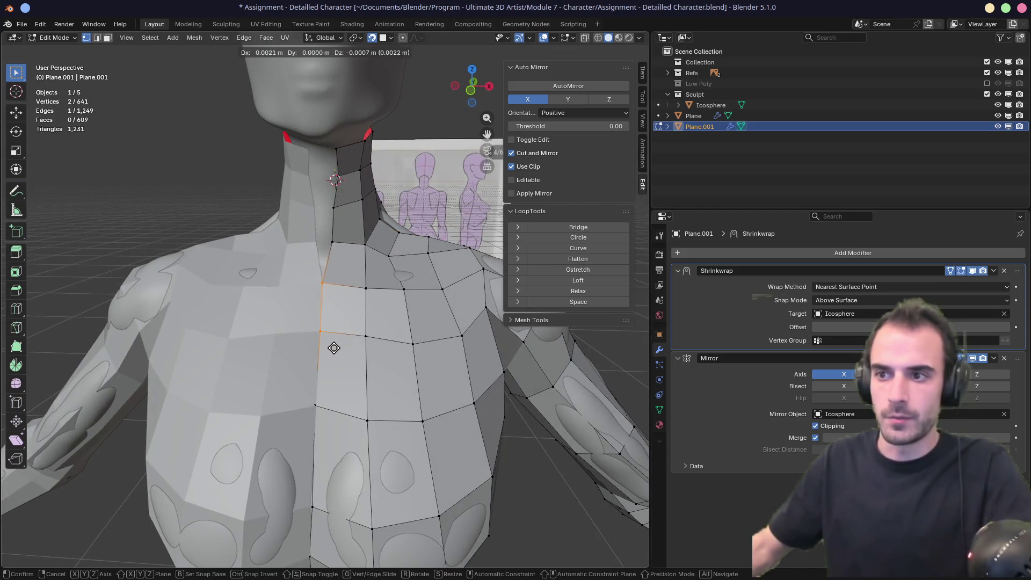
pyautogui.click(337, 349)
# Step: Reposition a single chest vertex over several moves, then inspect the back and side
pyautogui.moveTo(336, 348)
pyautogui.mouseDown(button='middle')
pyautogui.moveTo(306, 354)
pyautogui.moveTo(382, 298)
pyautogui.mouseUp(button='middle')
pyautogui.click(295, 348)
pyautogui.press('g')
pyautogui.click(320, 370)
pyautogui.press('g')
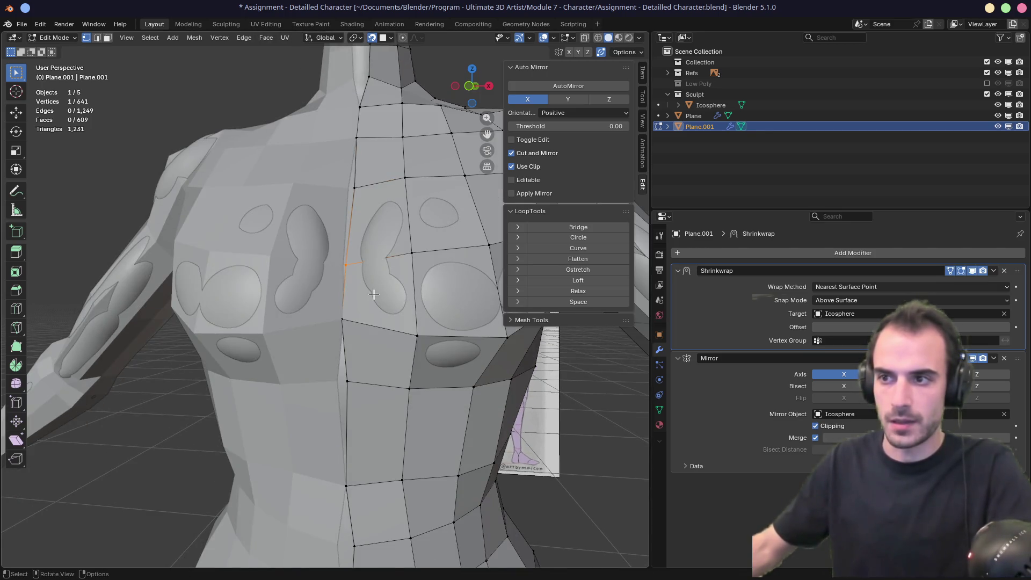
pyautogui.click(387, 293)
pyautogui.press('g')
pyautogui.click(369, 352)
pyautogui.moveTo(369, 352)
pyautogui.mouseDown(button='middle')
pyautogui.moveTo(369, 309)
pyautogui.moveTo(341, 309)
pyautogui.moveTo(347, 290)
pyautogui.moveTo(294, 235)
pyautogui.mouseUp(button='middle')
pyautogui.scroll(-5, 318, 345)
pyautogui.moveTo(281, 357)
pyautogui.mouseDown(button='middle')
pyautogui.moveTo(363, 339)
pyautogui.moveTo(283, 364)
pyautogui.moveTo(306, 329)
pyautogui.moveTo(307, 305)
pyautogui.mouseUp(button='middle')
pyautogui.scroll(3, 293, 349)
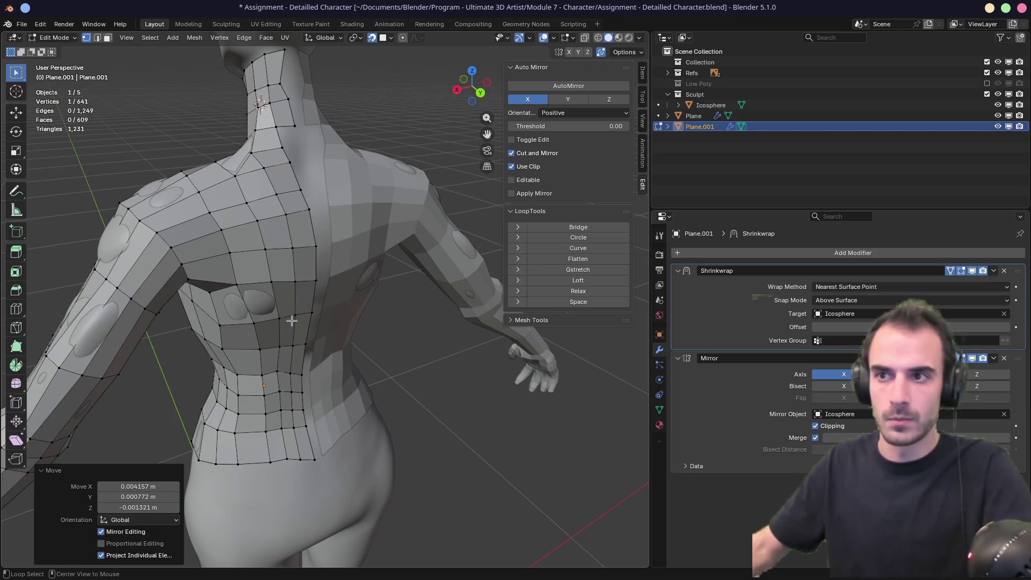
# Step: Slide the back centre seam loop sideways
pyautogui.keyDown('alt'); pyautogui.click(294, 318); pyautogui.keyUp('alt')
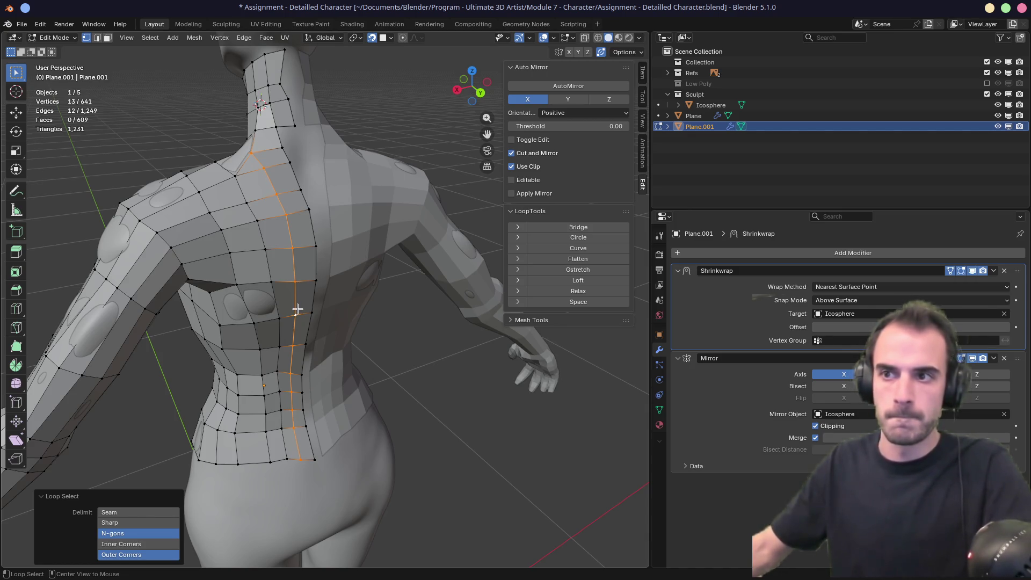
pyautogui.keyDown('alt'); pyautogui.click(283, 311); pyautogui.keyUp('alt')
pyautogui.keyDown('alt'); pyautogui.click(256, 356); pyautogui.keyUp('alt')
pyautogui.moveTo(256, 356)
pyautogui.mouseDown(button='middle')
pyautogui.moveTo(309, 318)
pyautogui.moveTo(272, 296)
pyautogui.moveTo(344, 290)
pyautogui.moveTo(371, 303)
pyautogui.mouseUp(button='middle')
pyautogui.keyDown('alt'); pyautogui.click(387, 322); pyautogui.keyUp('alt')
pyautogui.press('g')
pyautogui.press('g')
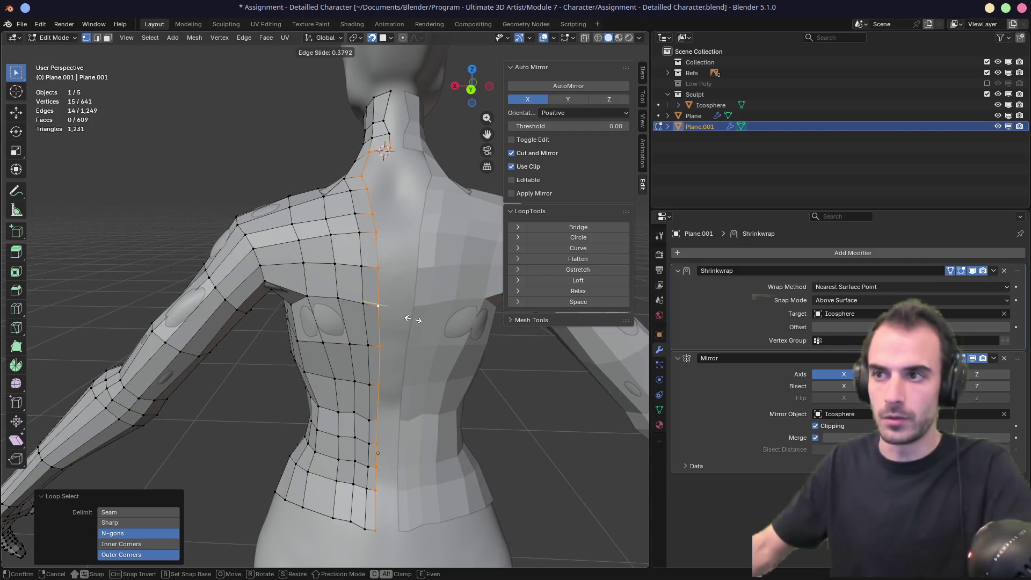
pyautogui.click(414, 319)
# Step: Extrude a new column of faces from the vertex path running down the spine
pyautogui.keyDown('shift'); pyautogui.click(369, 190); pyautogui.keyUp('shift')
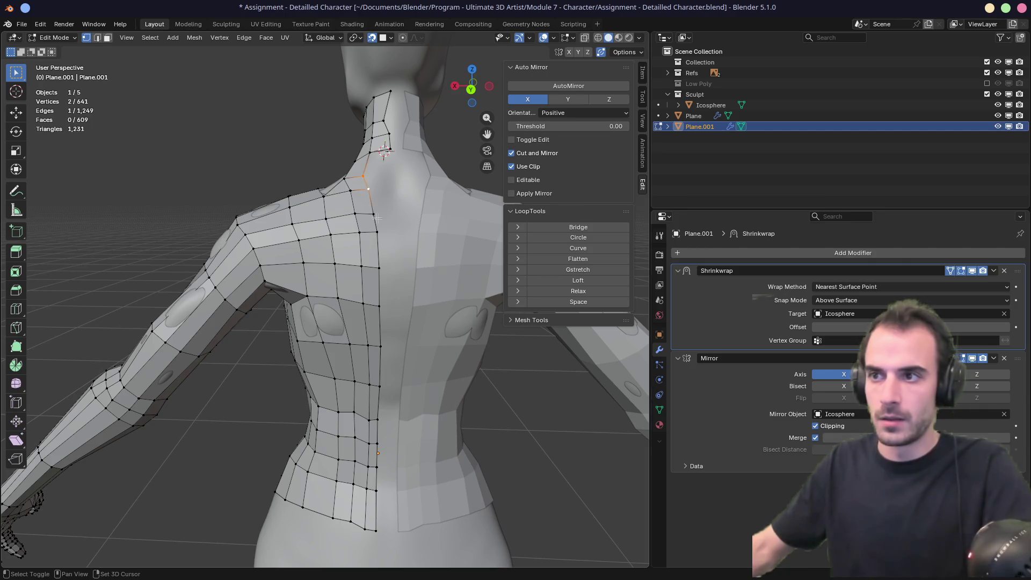
pyautogui.keyDown('ctrl'); pyautogui.click(377, 441); pyautogui.keyUp('ctrl')
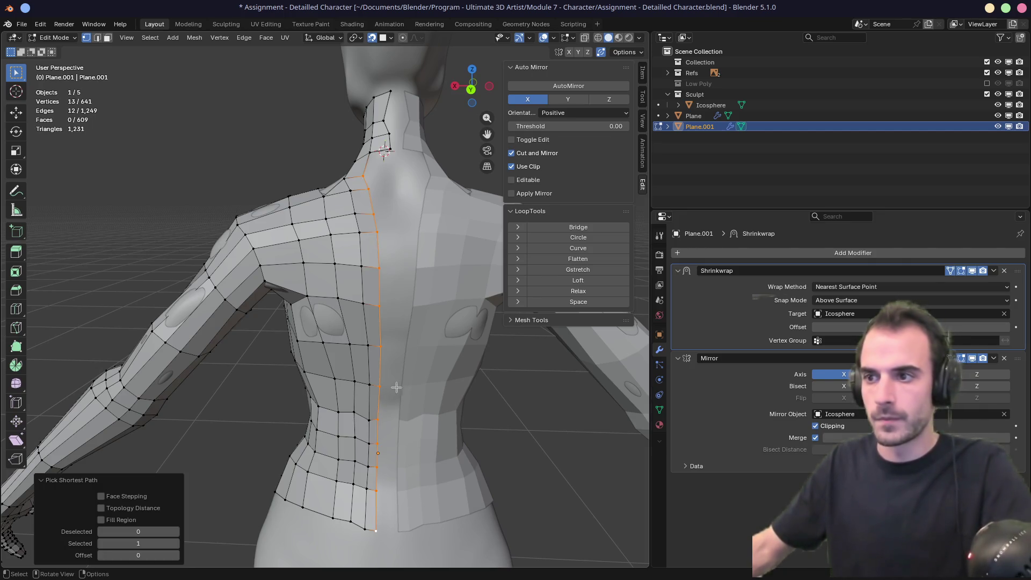
pyautogui.press('e')
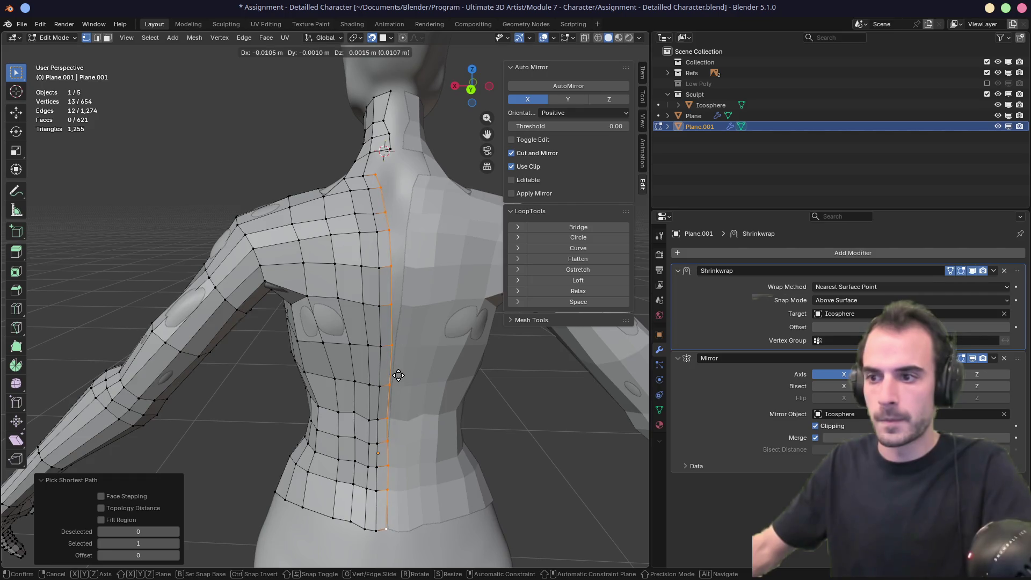
pyautogui.click(462, 369)
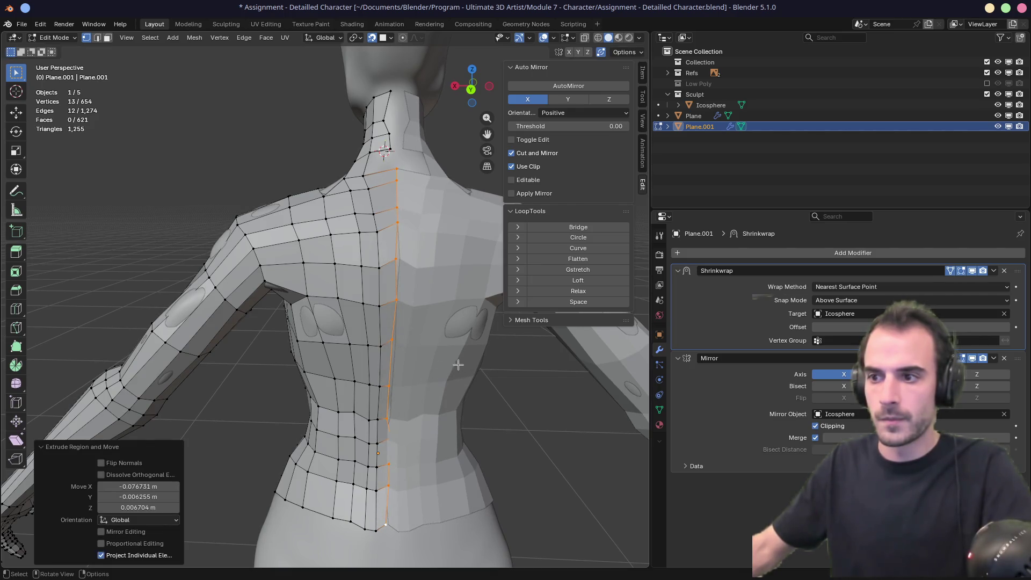
# Step: Select the open edge at the back of the neck in edge mode
pyautogui.moveTo(462, 369); pyautogui.dragTo(374, 419, button='middle')
pyautogui.press('2')
pyautogui.scroll(3, 374, 419)
pyautogui.click(292, 327)
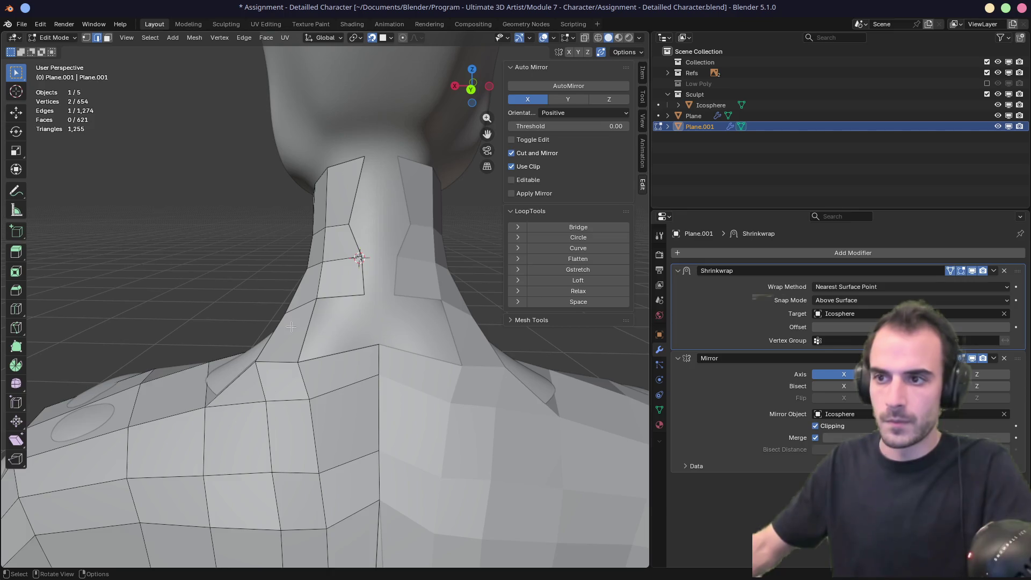
# Step: Fill a face at the neck edge and move that edge up and right
pyautogui.press('f')
pyautogui.moveTo(315, 329)
pyautogui.mouseDown(button='middle')
pyautogui.moveTo(430, 290)
pyautogui.moveTo(406, 288)
pyautogui.mouseUp(button='middle')
pyautogui.press('1')
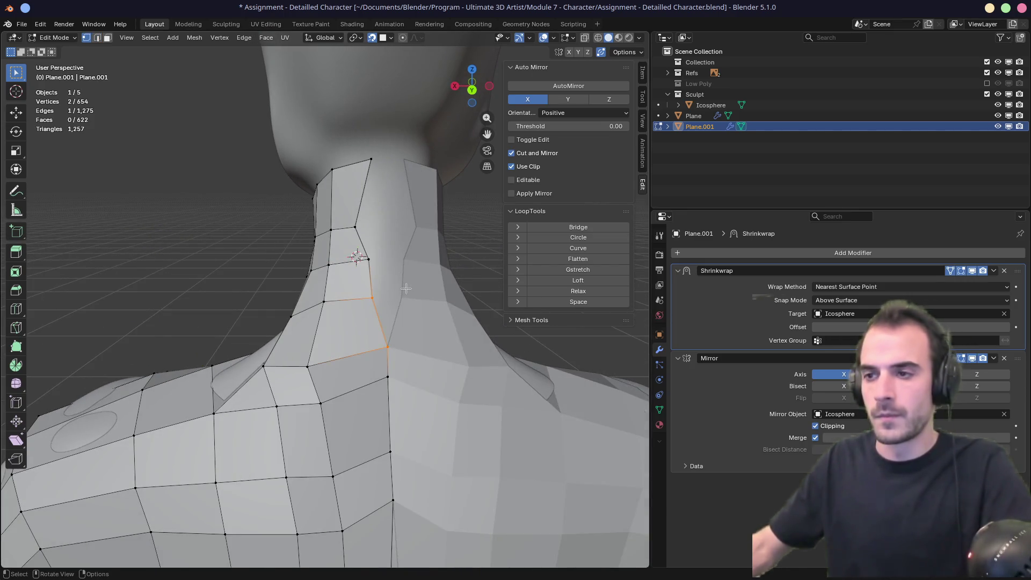
pyautogui.press('g')
pyautogui.click(427, 283)
# Step: Pull a neck vertex higher in several moves to shape the new face
pyautogui.click(400, 272)
pyautogui.moveTo(366, 257)
pyautogui.mouseDown()
pyautogui.moveTo(417, 260)
pyautogui.moveTo(395, 241)
pyautogui.mouseUp()
pyautogui.press('g')
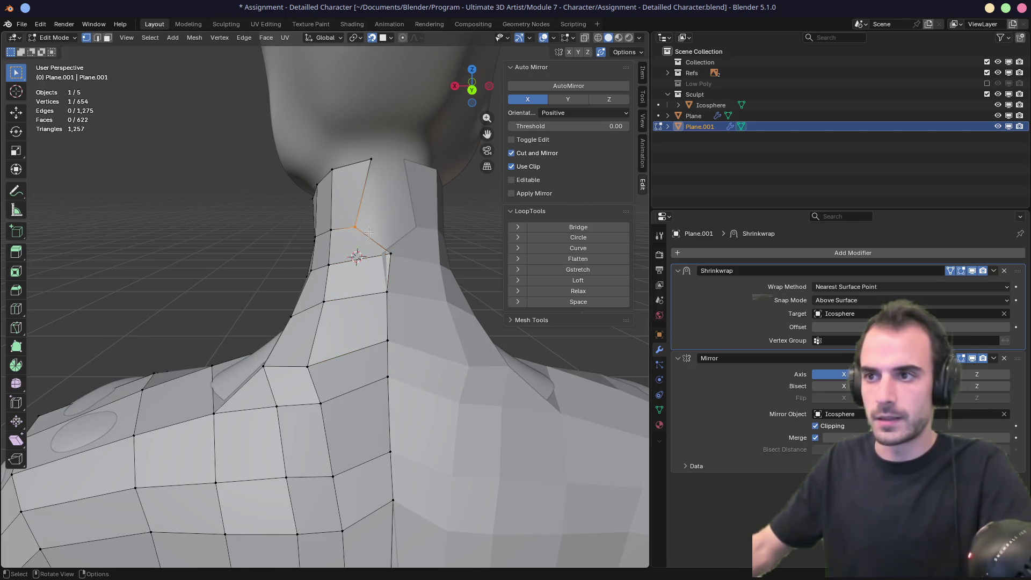
pyautogui.click(410, 220)
pyautogui.press('g')
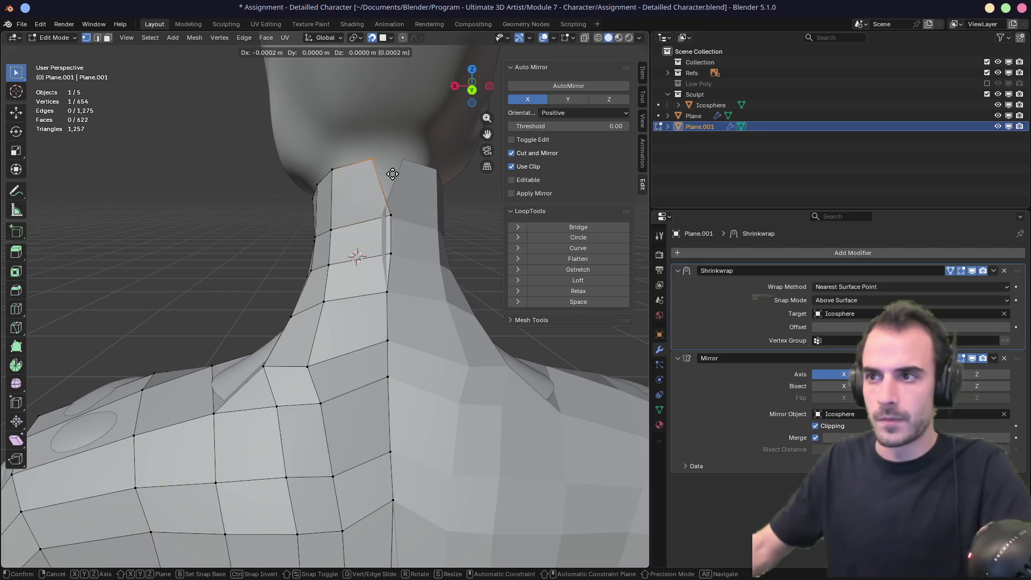
pyautogui.click(408, 168)
pyautogui.moveTo(409, 171)
pyautogui.mouseDown(button='middle')
pyautogui.moveTo(435, 314)
pyautogui.moveTo(435, 301)
pyautogui.moveTo(357, 322)
pyautogui.mouseUp(button='middle')
pyautogui.scroll(-8, 426, 303)
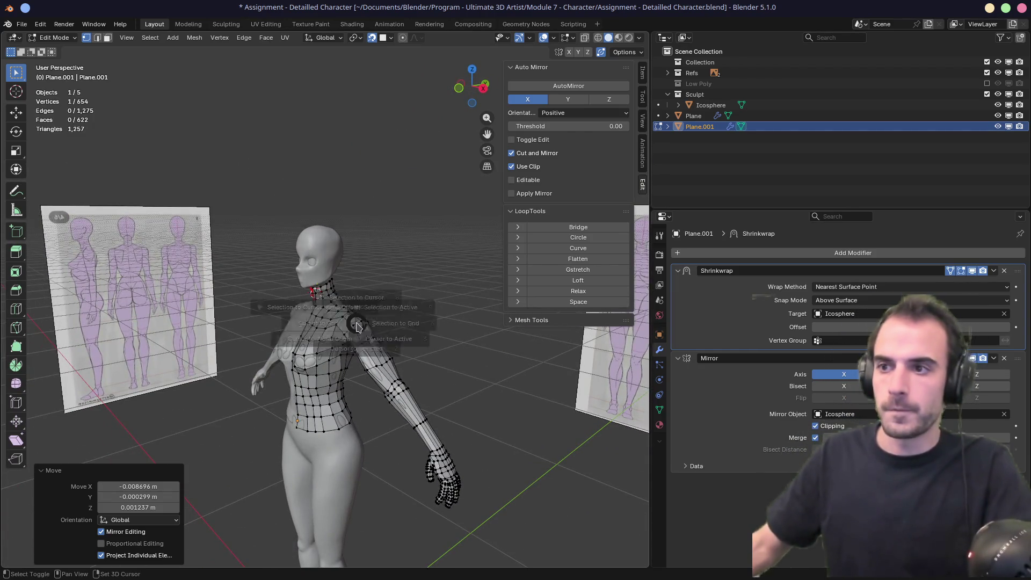
# Step: Save Assignment - Detailled Character.blend and check the whole figure
pyautogui.hotkey('ctrl', 's')
pyautogui.moveTo(358, 319)
pyautogui.mouseDown(button='middle')
pyautogui.moveTo(210, 306)
pyautogui.moveTo(408, 311)
pyautogui.moveTo(373, 305)
pyautogui.moveTo(318, 325)
pyautogui.moveTo(374, 321)
pyautogui.mouseUp(button='middle')
pyautogui.scroll(3, 373, 304)
pyautogui.hotkey('shift', 'v')
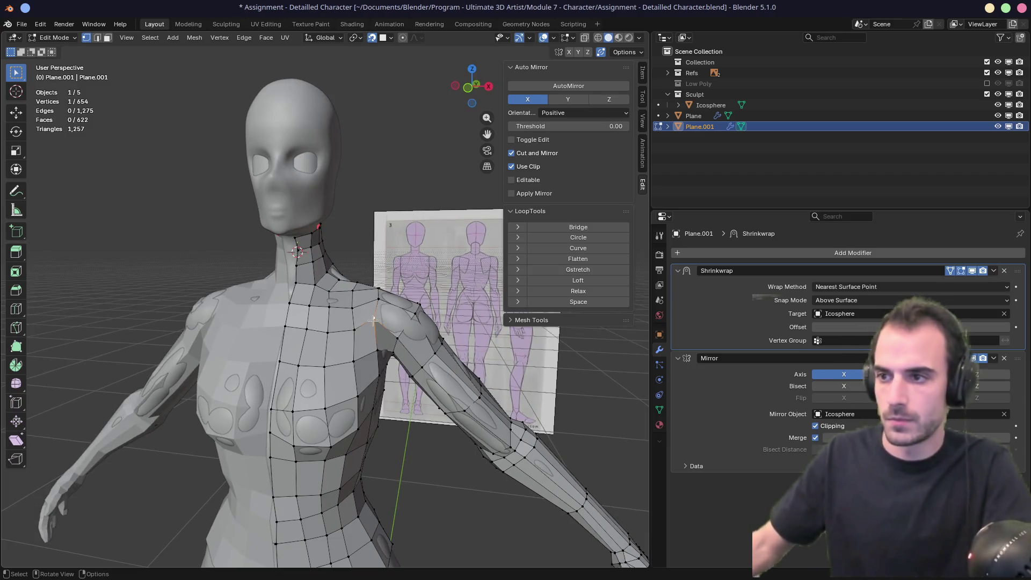
# Step: Nudge the shoulder vertex into a slightly better position
pyautogui.press('Escape')
pyautogui.press('g')
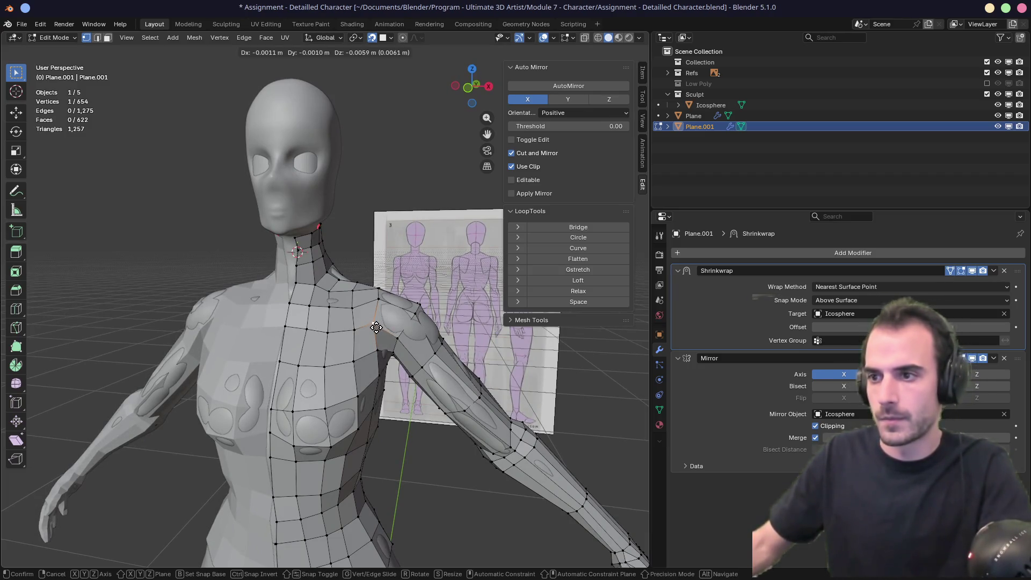
pyautogui.click(378, 327)
pyautogui.press('g')
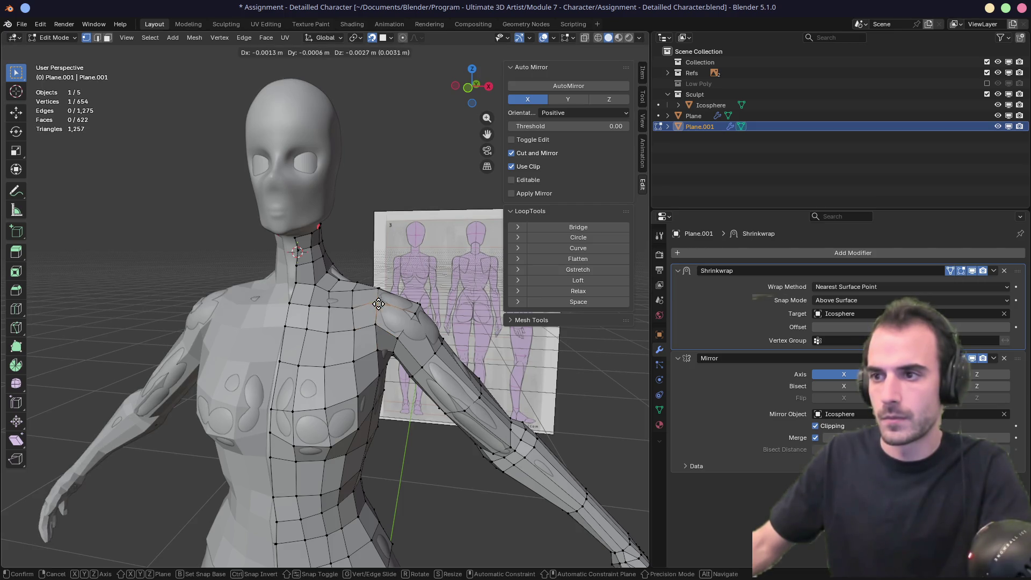
pyautogui.click(373, 306)
# Step: Relax the horizontal chest loop with LoopTools Relax
pyautogui.moveTo(389, 334)
pyautogui.mouseDown(button='middle')
pyautogui.moveTo(268, 322)
pyautogui.moveTo(177, 330)
pyautogui.moveTo(209, 296)
pyautogui.moveTo(456, 344)
pyautogui.mouseUp(button='middle')
pyautogui.keyDown('alt'); pyautogui.click(332, 392); pyautogui.keyUp('alt')
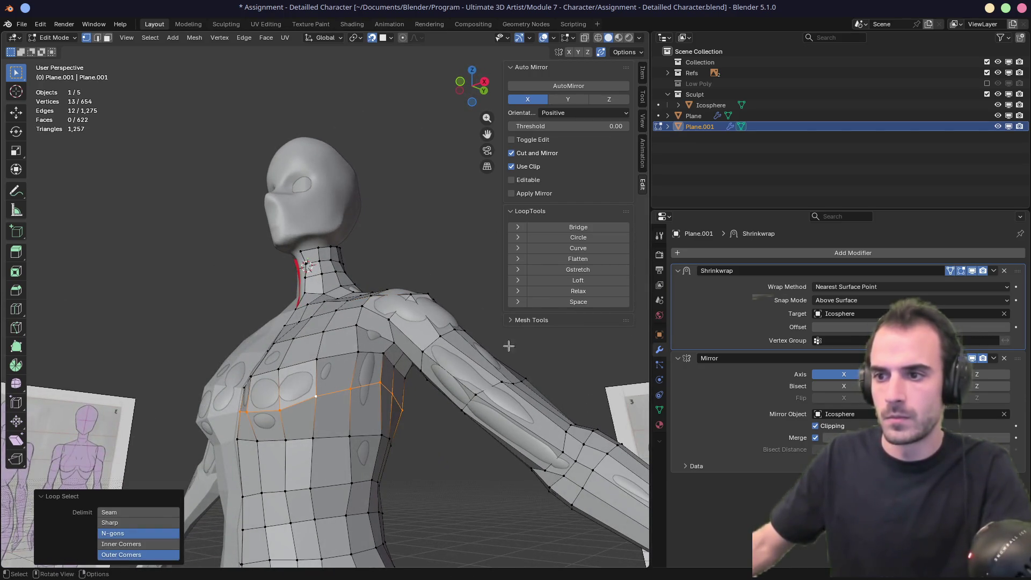
pyautogui.click(565, 293)
pyautogui.moveTo(398, 343)
pyautogui.mouseDown(button='middle')
pyautogui.moveTo(334, 352)
pyautogui.moveTo(268, 339)
pyautogui.moveTo(349, 354)
pyautogui.mouseUp(button='middle')
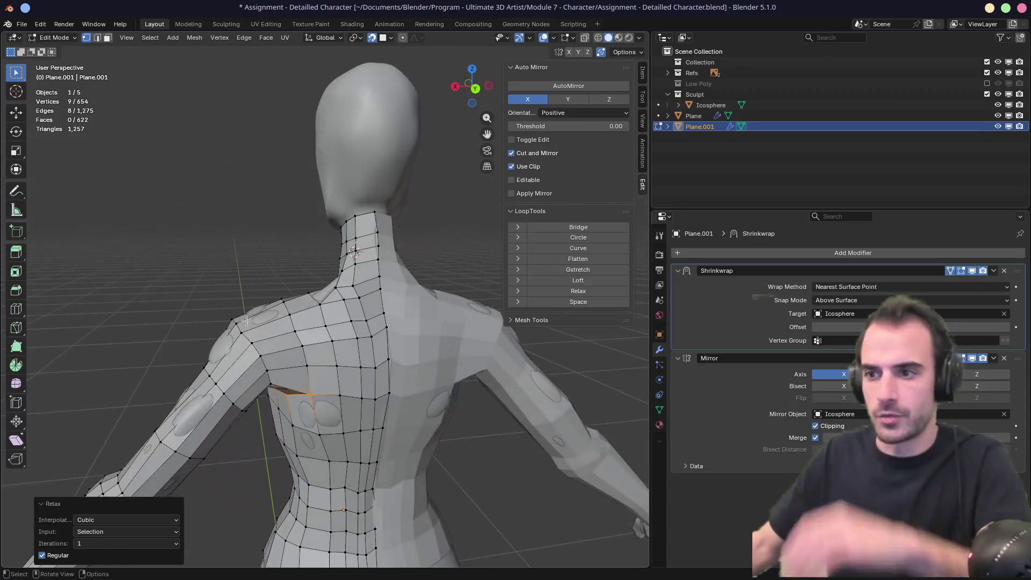
# Step: LoopTools-relax the spine loop, the adjacent back loop and the neck-to-back loop, then the centre loop again
pyautogui.keyDown('alt'); pyautogui.click(337, 350); pyautogui.keyUp('alt')
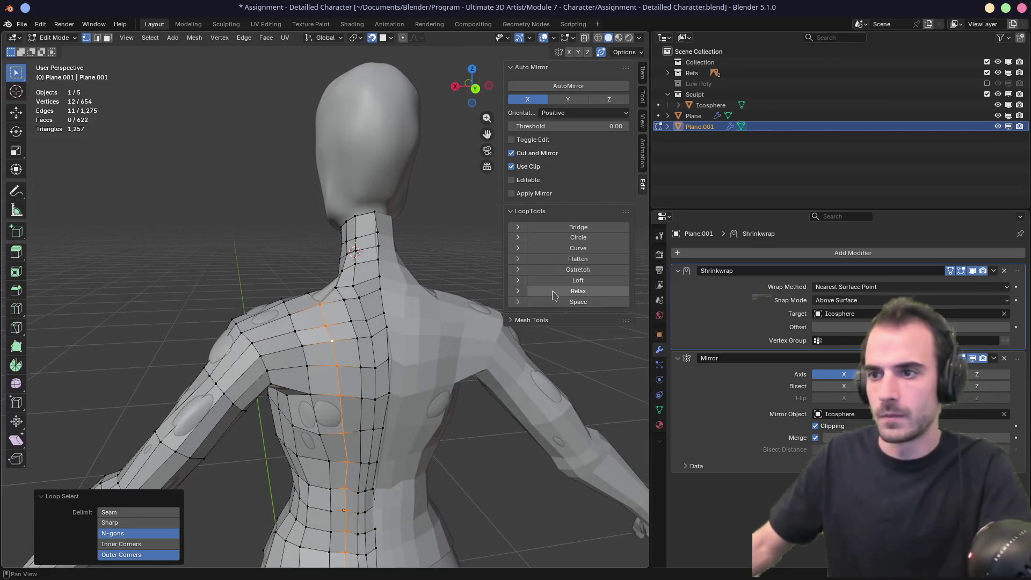
pyautogui.click(578, 290)
pyautogui.keyDown('alt'); pyautogui.click(363, 350); pyautogui.keyUp('alt')
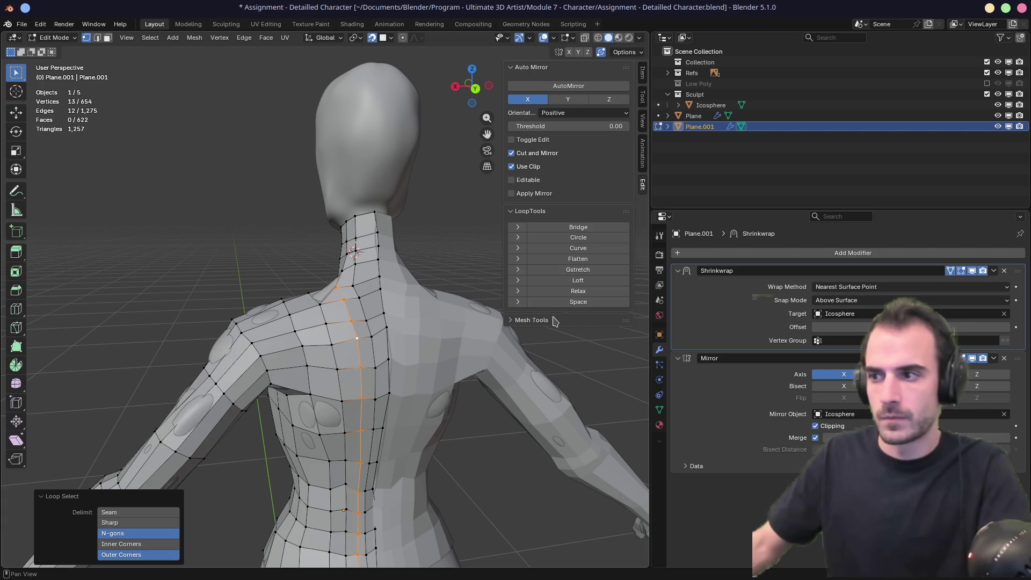
pyautogui.click(578, 291)
pyautogui.keyDown('alt'); pyautogui.click(371, 371); pyautogui.keyUp('alt')
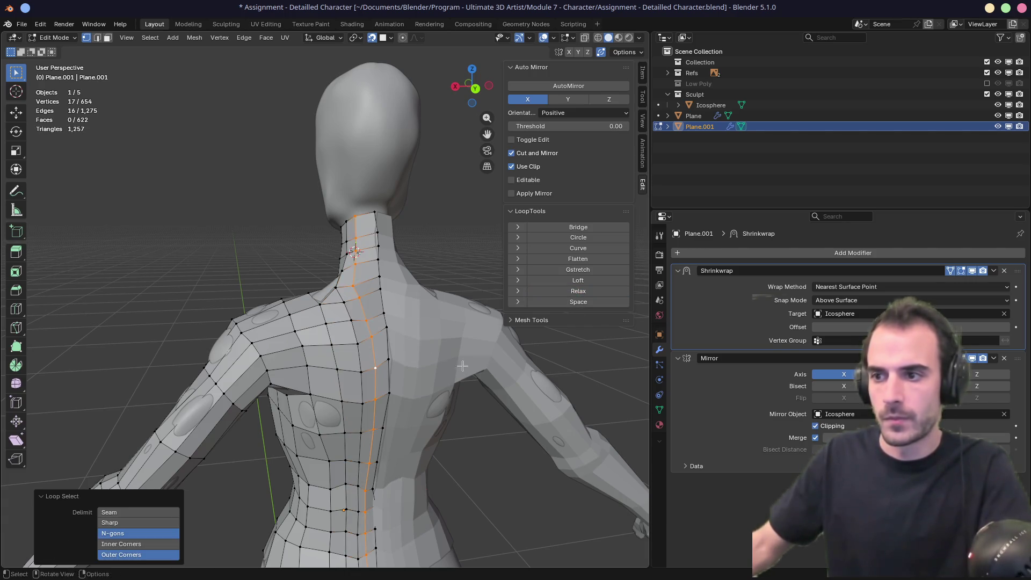
pyautogui.click(579, 290)
pyautogui.moveTo(376, 368); pyautogui.dragTo(347, 353, button='middle')
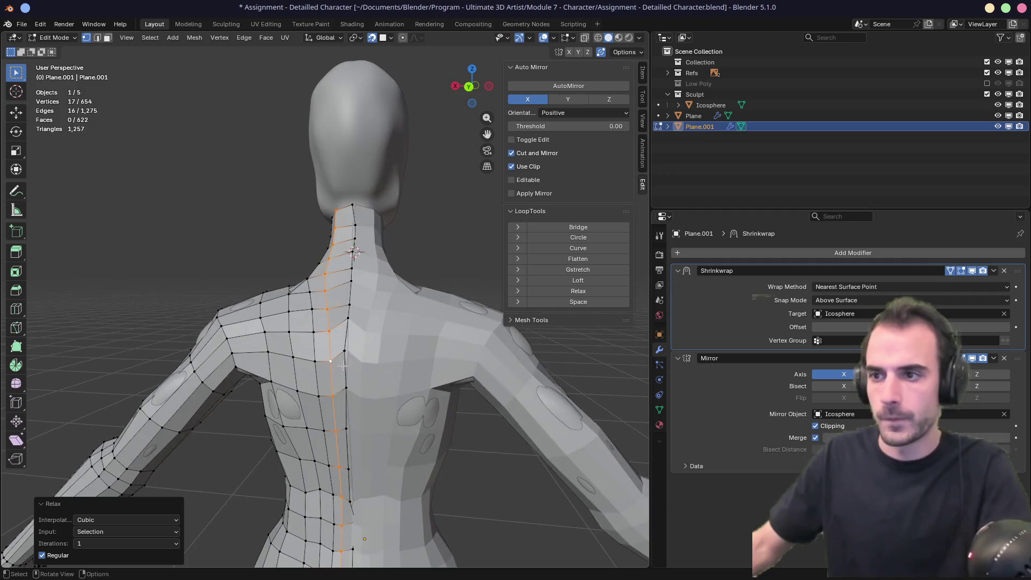
pyautogui.keyDown('alt'); pyautogui.click(344, 351); pyautogui.keyUp('alt')
pyautogui.click(584, 292)
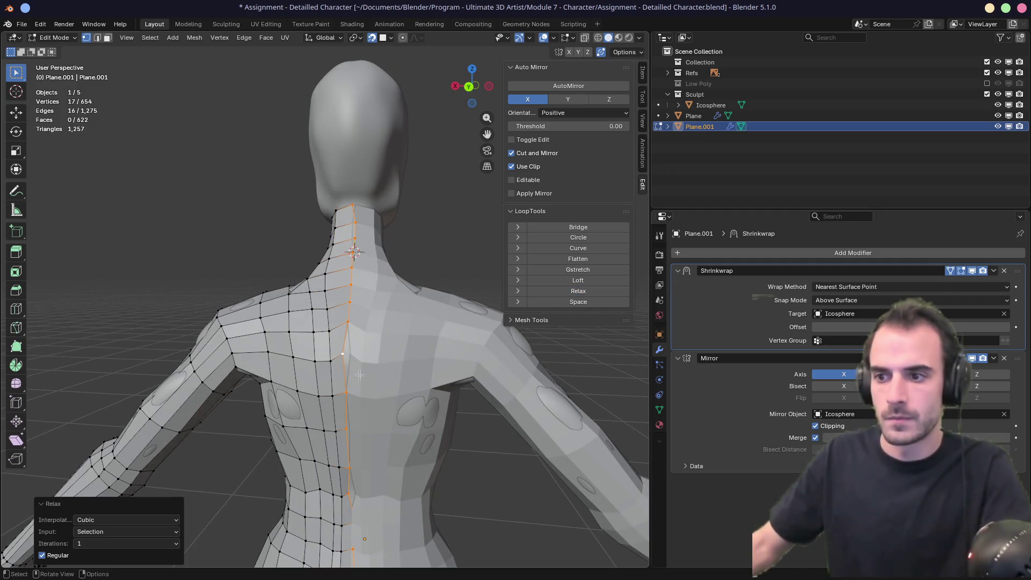
pyautogui.scroll(-3, 349, 365)
pyautogui.moveTo(349, 365)
pyautogui.mouseDown(button='middle')
pyautogui.moveTo(349, 402)
pyautogui.moveTo(471, 336)
pyautogui.mouseUp(button='middle')
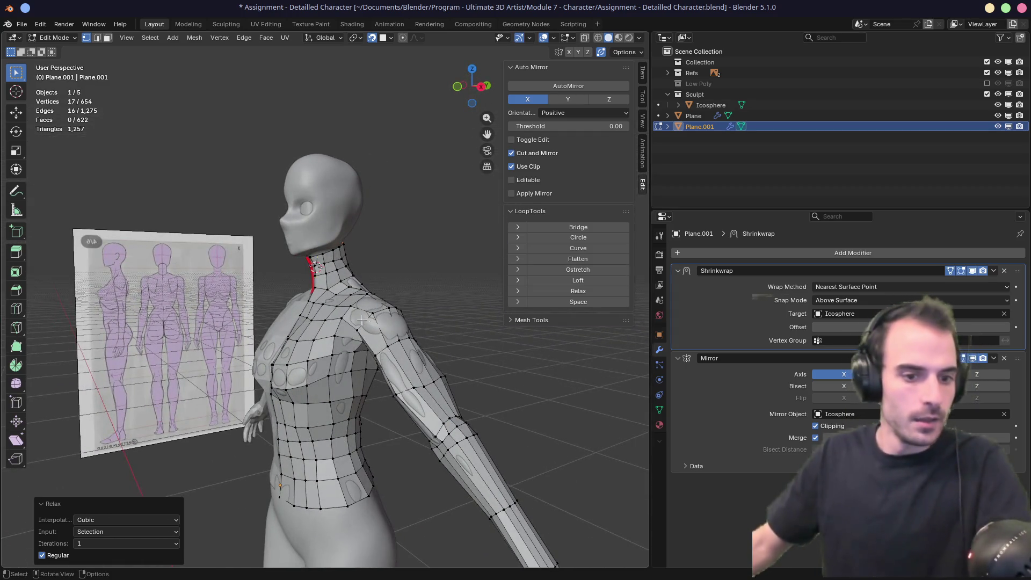
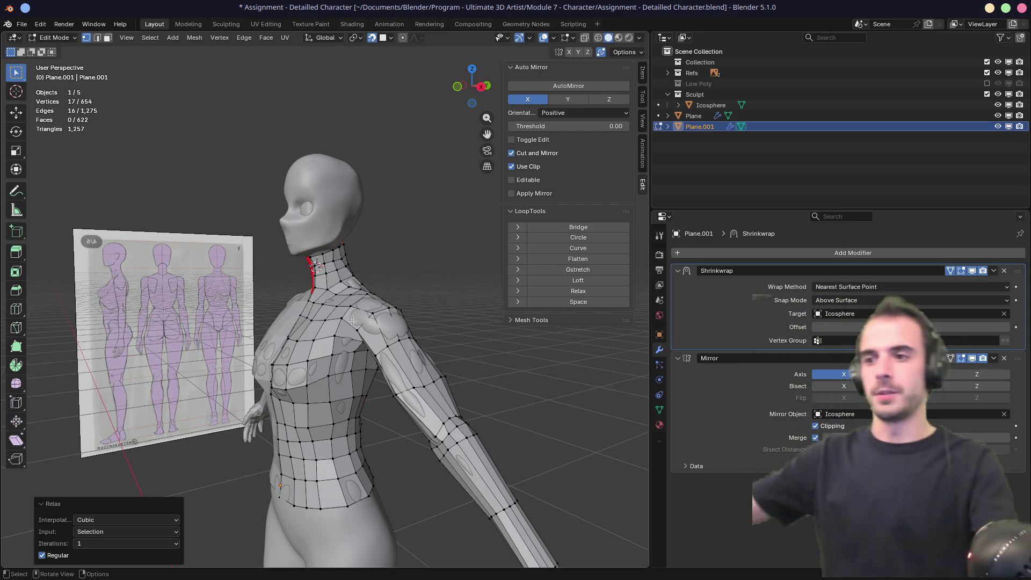
# Step: Orbit and zoom around the neck to inspect the retopology mesh's seam
pyautogui.moveTo(344, 312)
pyautogui.keyDown('ctrl'); pyautogui.mouseDown(button='middle')
pyautogui.moveTo(332, 299)
pyautogui.moveTo(323, 311)
pyautogui.moveTo(335, 333)
pyautogui.mouseUp(button='middle'); pyautogui.keyUp('ctrl')
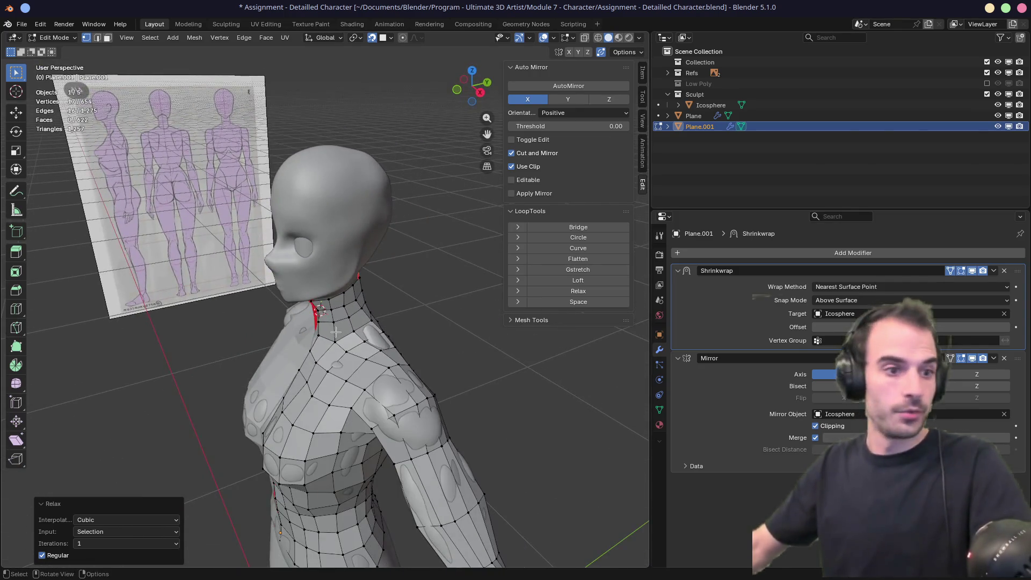
pyautogui.scroll(5, 312, 306)
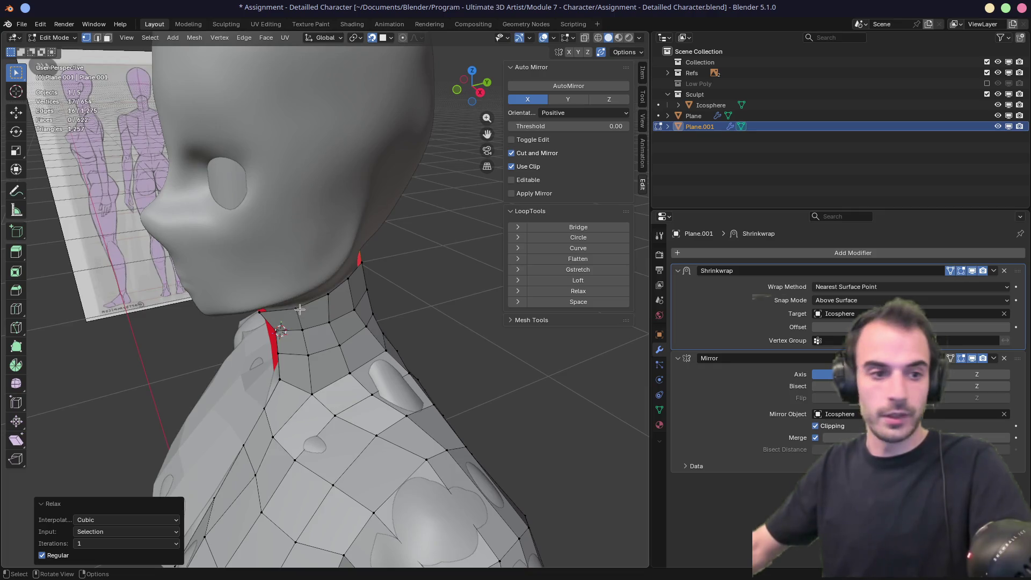
pyautogui.moveTo(297, 307)
pyautogui.mouseDown(button='middle')
pyautogui.moveTo(331, 296)
pyautogui.moveTo(246, 301)
pyautogui.moveTo(337, 291)
pyautogui.mouseUp(button='middle')
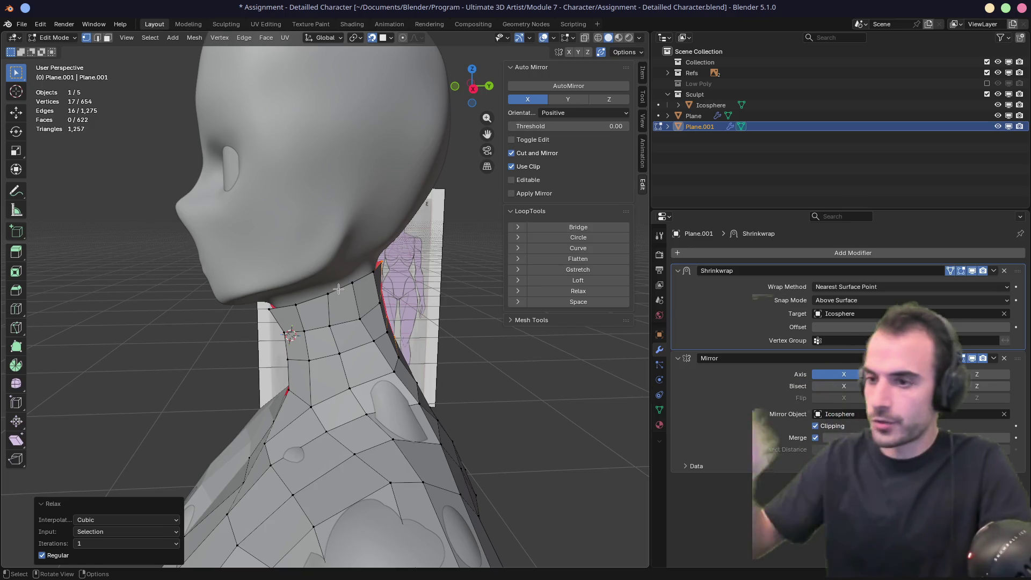
pyautogui.scroll(-8, 370, 322)
pyautogui.moveTo(376, 333)
pyautogui.mouseDown(button='middle')
pyautogui.moveTo(402, 360)
pyautogui.moveTo(387, 292)
pyautogui.moveTo(382, 332)
pyautogui.mouseUp(button='middle')
pyautogui.scroll(8, 327, 232)
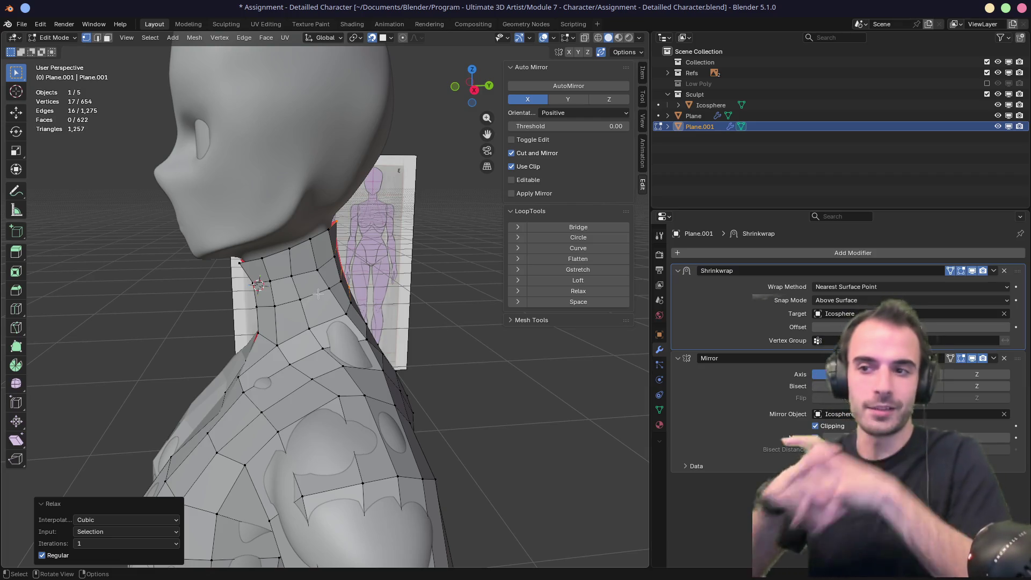
pyautogui.moveTo(318, 295); pyautogui.dragTo(335, 279, button='middle')
pyautogui.scroll(-5, 336, 279)
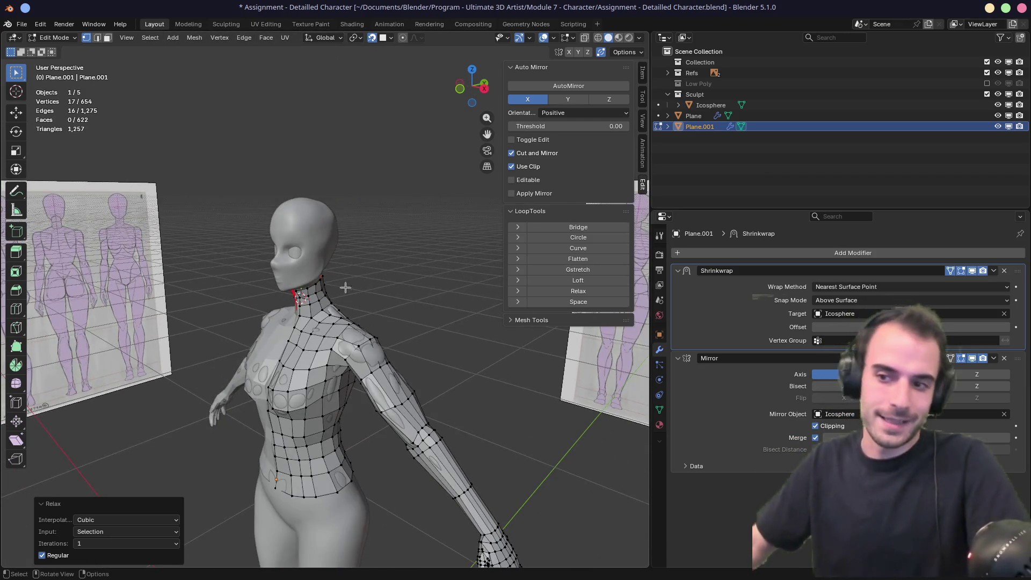
pyautogui.moveTo(358, 398); pyautogui.dragTo(359, 371, button='middle')
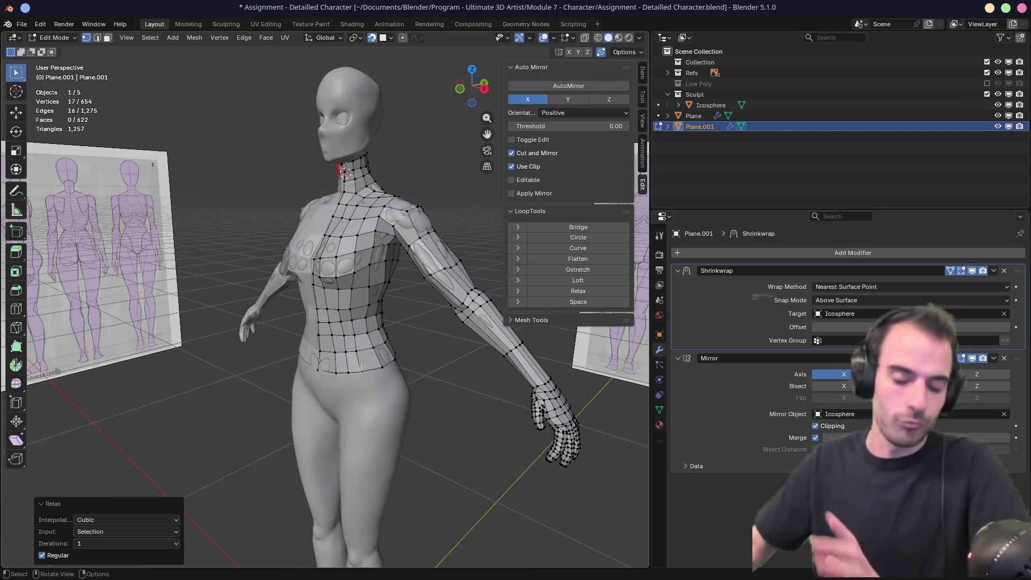
pyautogui.keyDown('alt'); pyautogui.middleClick(347, 173); pyautogui.keyUp('alt')
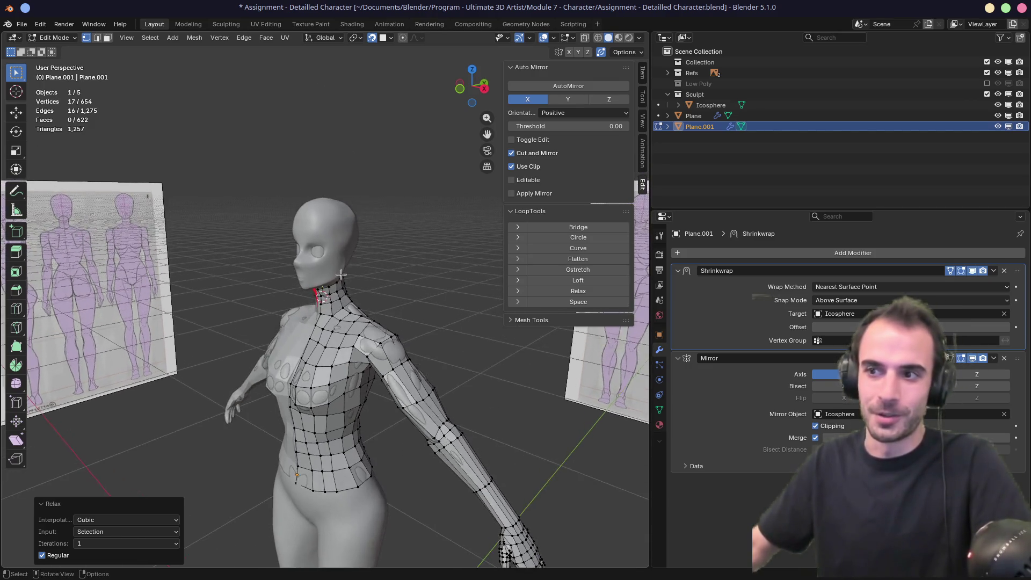
pyautogui.scroll(4, 340, 276)
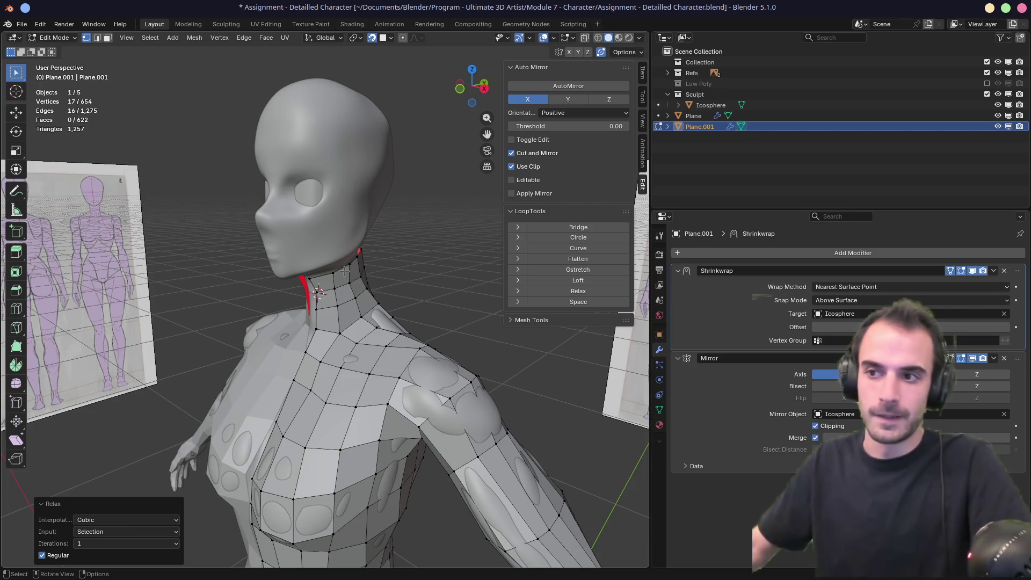
# Step: Save the .blend file, then check the neck from side and three-quarter views
pyautogui.hotkey('ctrl', 's')
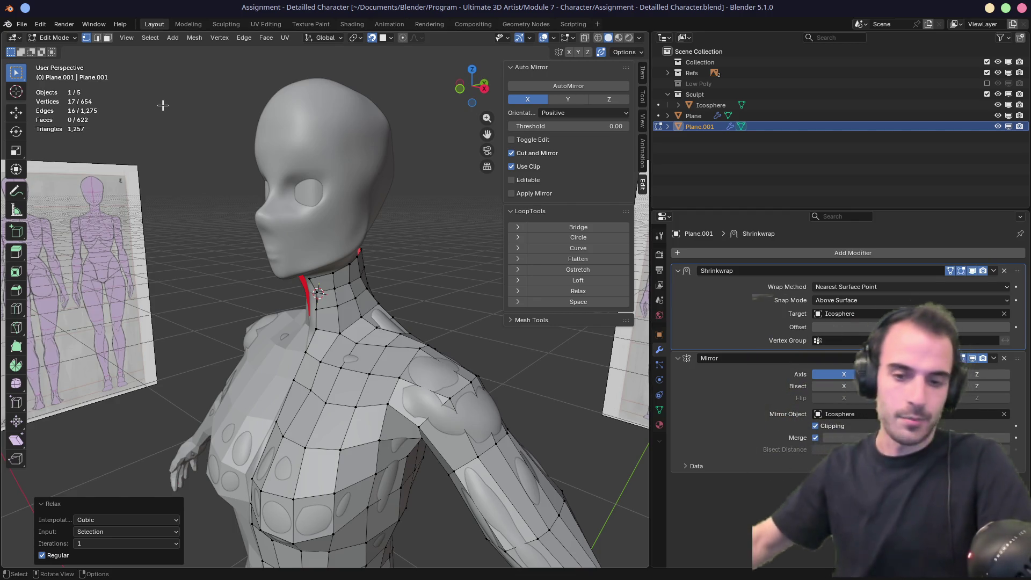
pyautogui.moveTo(395, 212); pyautogui.dragTo(338, 239, button='middle')
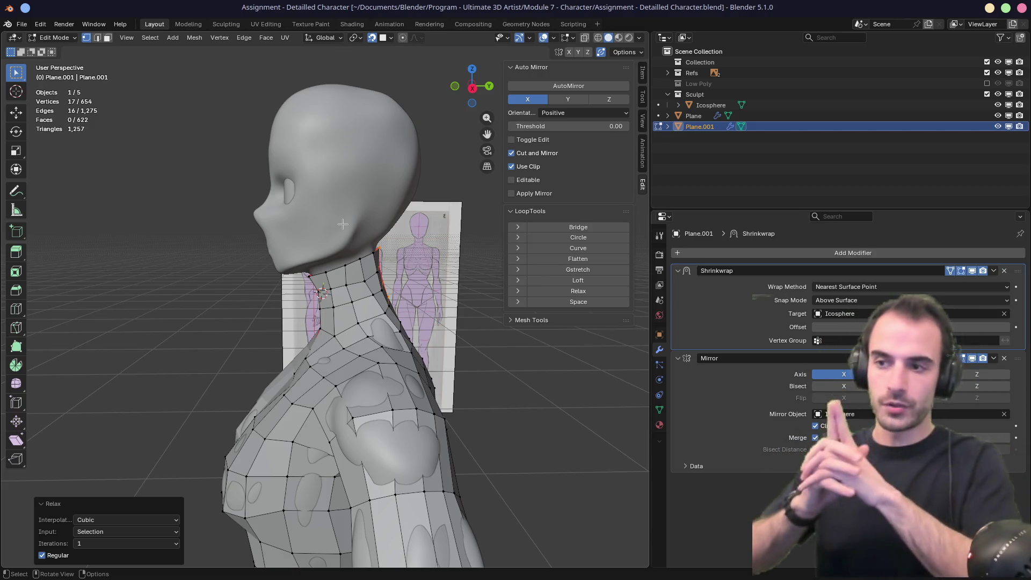
pyautogui.moveTo(355, 243); pyautogui.dragTo(442, 220, button='middle')
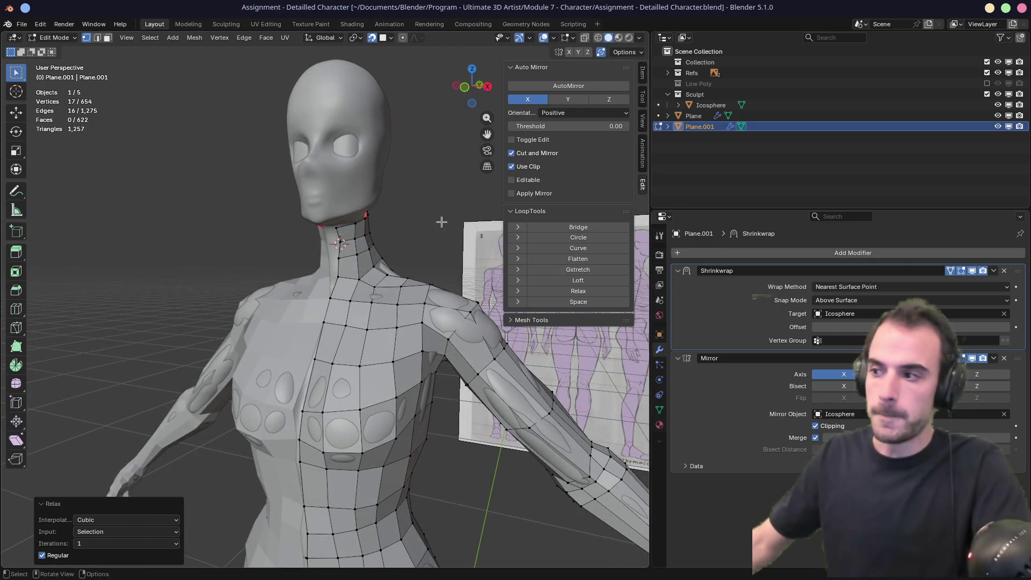
# Step: Exit Edit Mode to Object Mode and zoom out to see the whole retopology mesh
pyautogui.press('Tab')
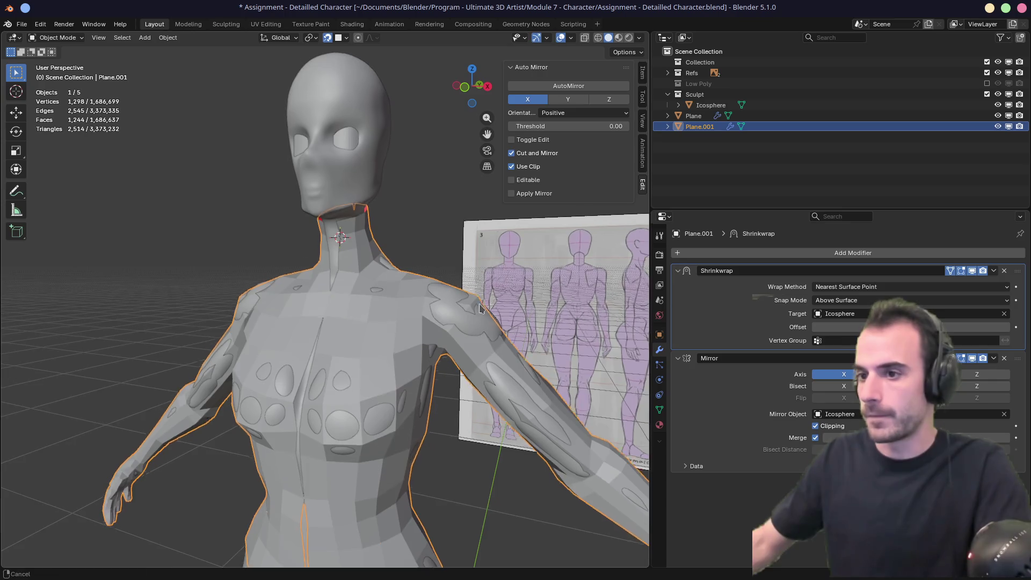
pyautogui.keyDown('shift'); pyautogui.scroll(-4, 479, 316); pyautogui.keyUp('shift')
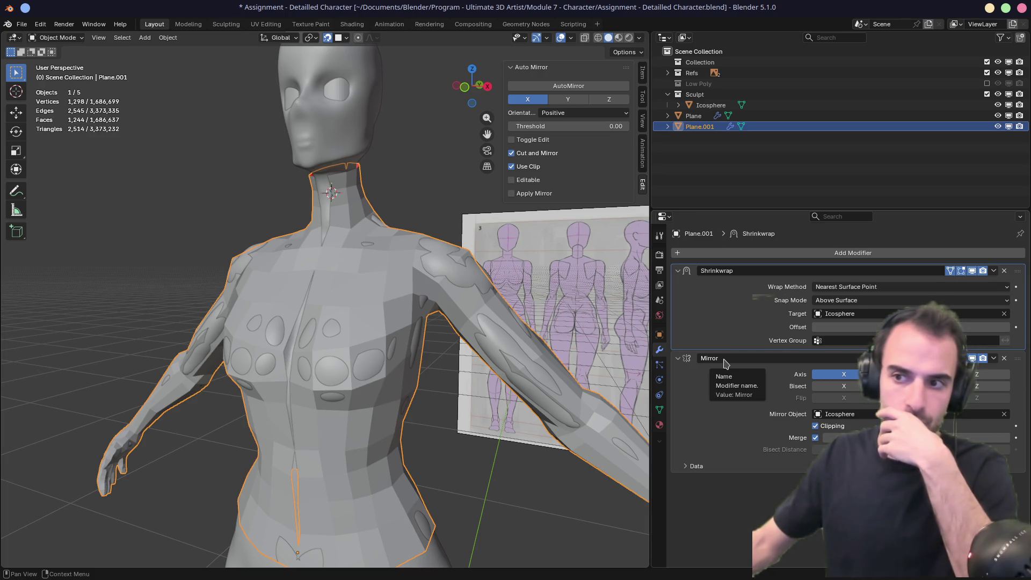
# Step: Rename the Plane.001 retopology object to 'Retopo Backup'
pyautogui.click(995, 271)
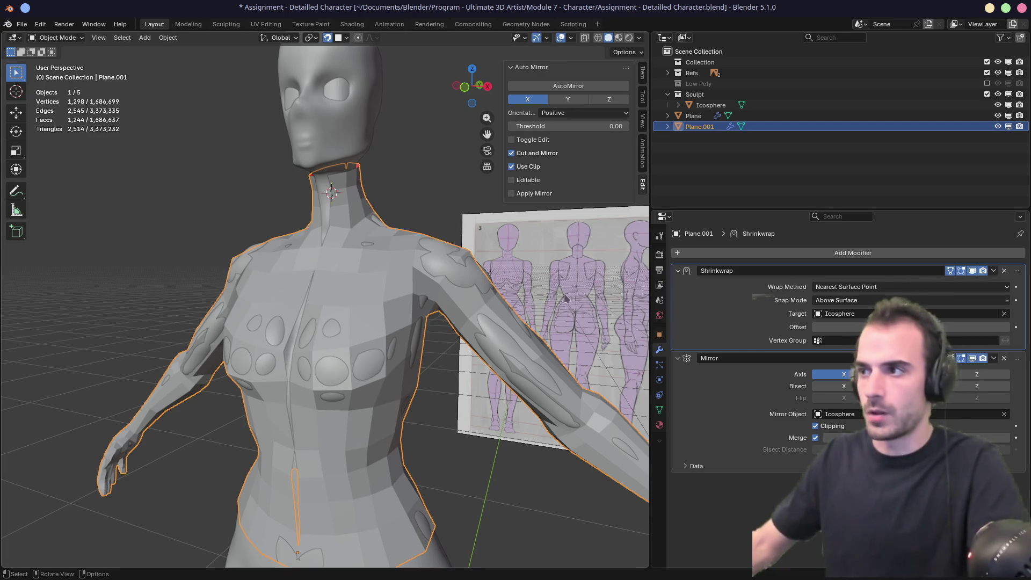
pyautogui.click(704, 105)
pyautogui.click(693, 116)
pyautogui.click(700, 127)
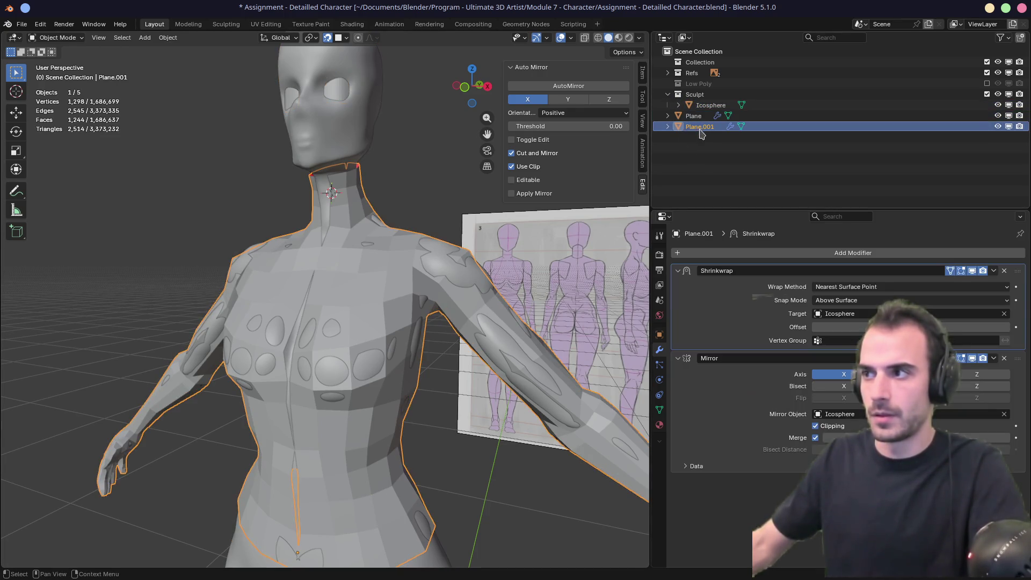
pyautogui.doubleClick(701, 127)
pyautogui.write('Retopo Backu')
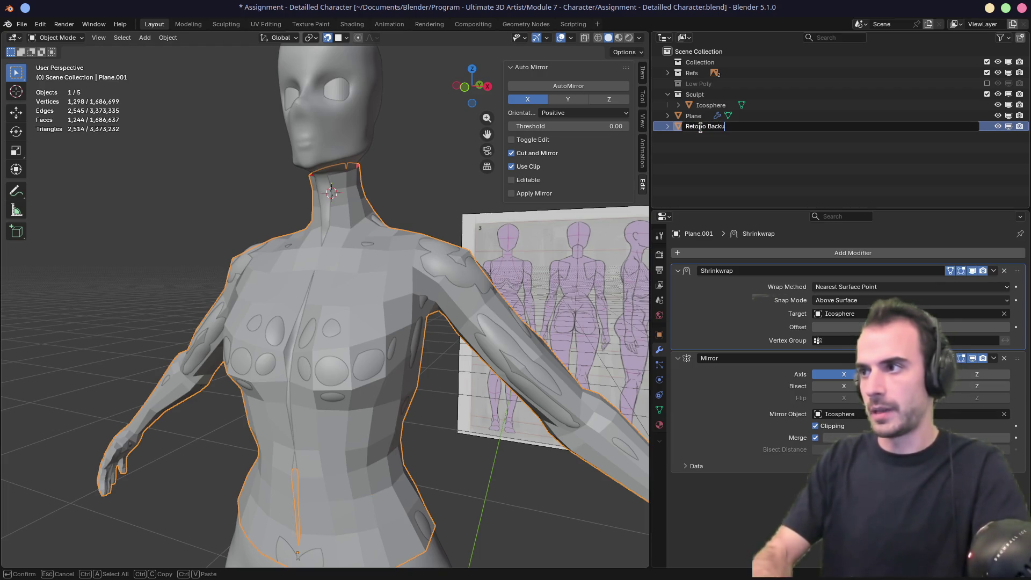
pyautogui.write('p')
pyautogui.press('Return')
# Step: Duplicate it in place, hide the backup, and name the copy 'Retopo'
pyautogui.hotkey('shift', 'd')
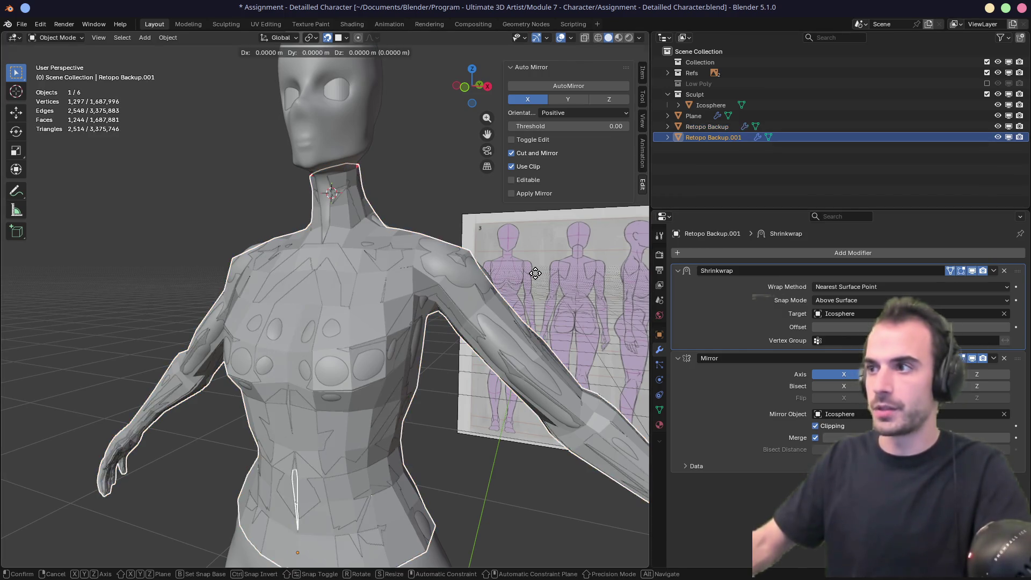
pyautogui.press('Escape')
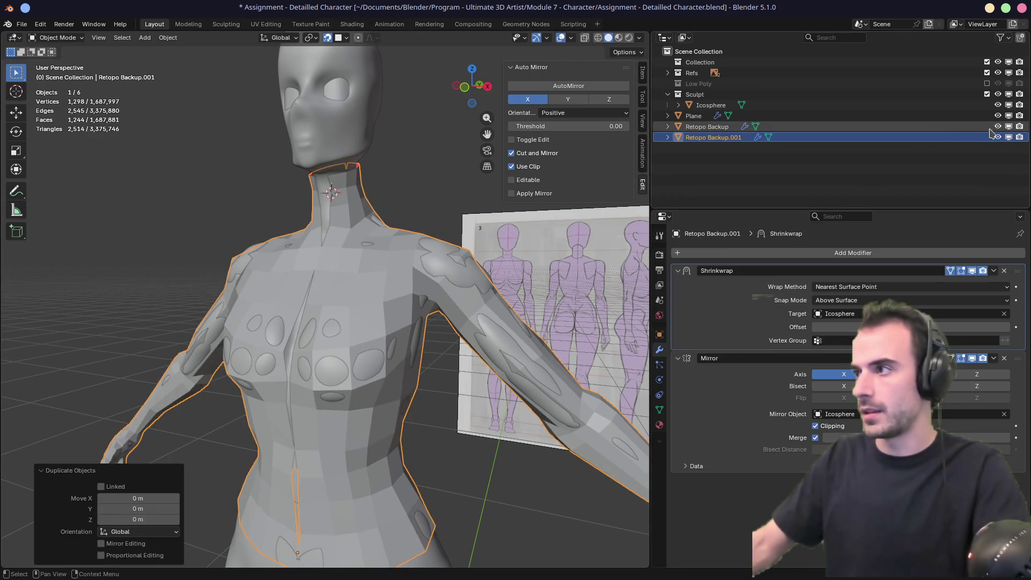
pyautogui.click(999, 127)
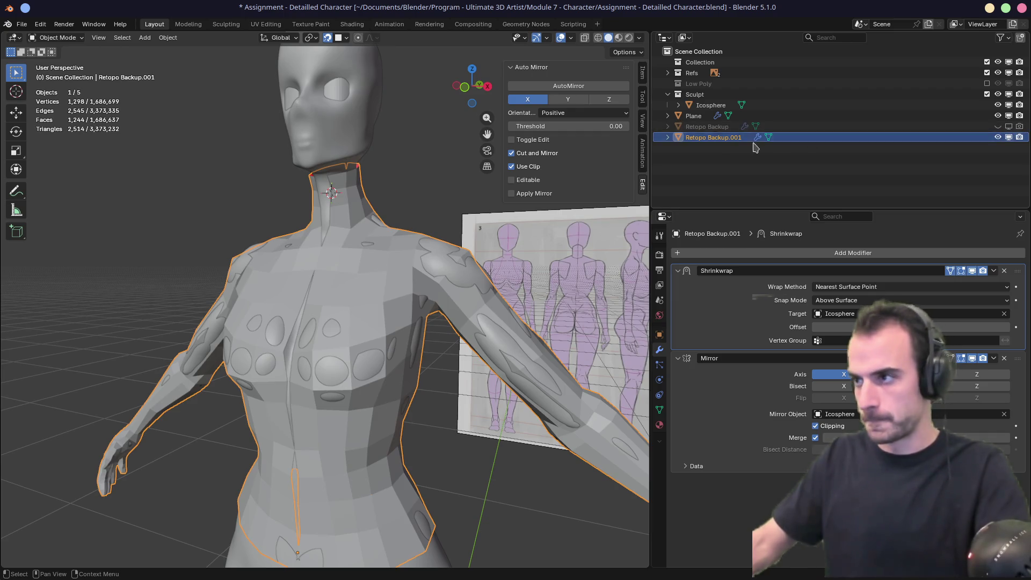
pyautogui.doubleClick(713, 138)
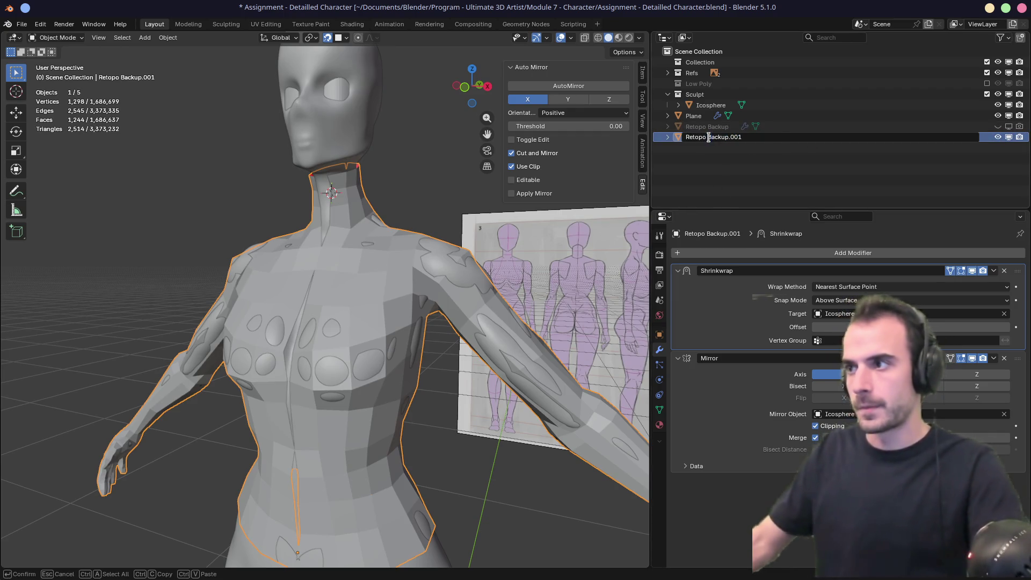
pyautogui.press('Return')
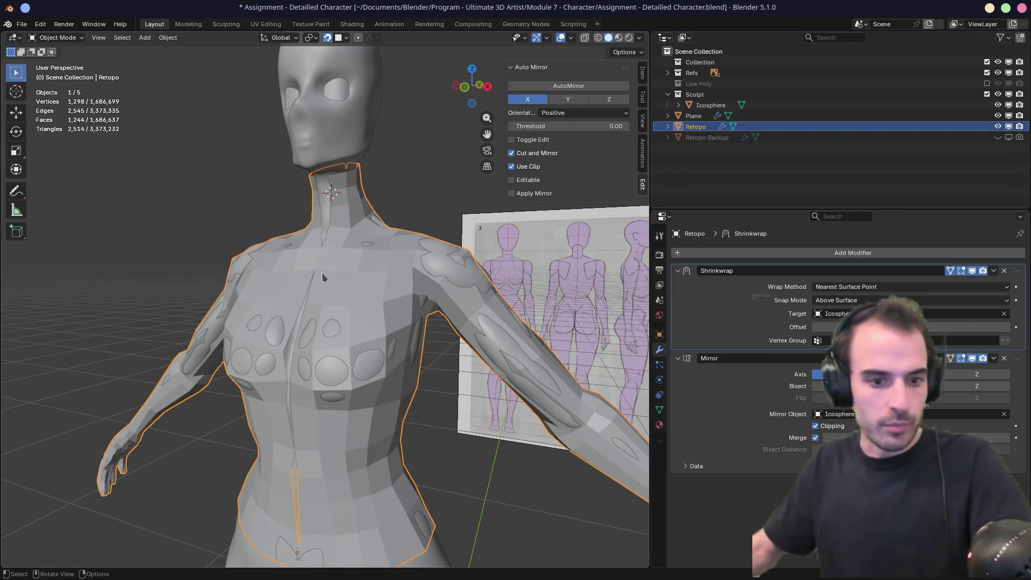
# Step: Apply the Shrinkwrap modifier on Retopo and return to Edit Mode on the centre loop
pyautogui.moveTo(324, 292); pyautogui.dragTo(353, 289, button='middle')
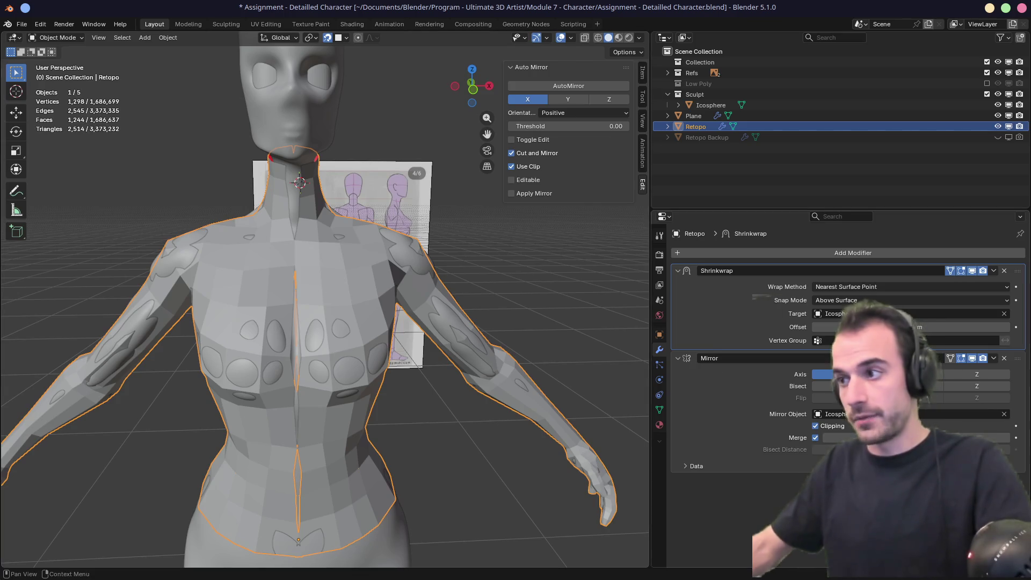
pyautogui.click(994, 271)
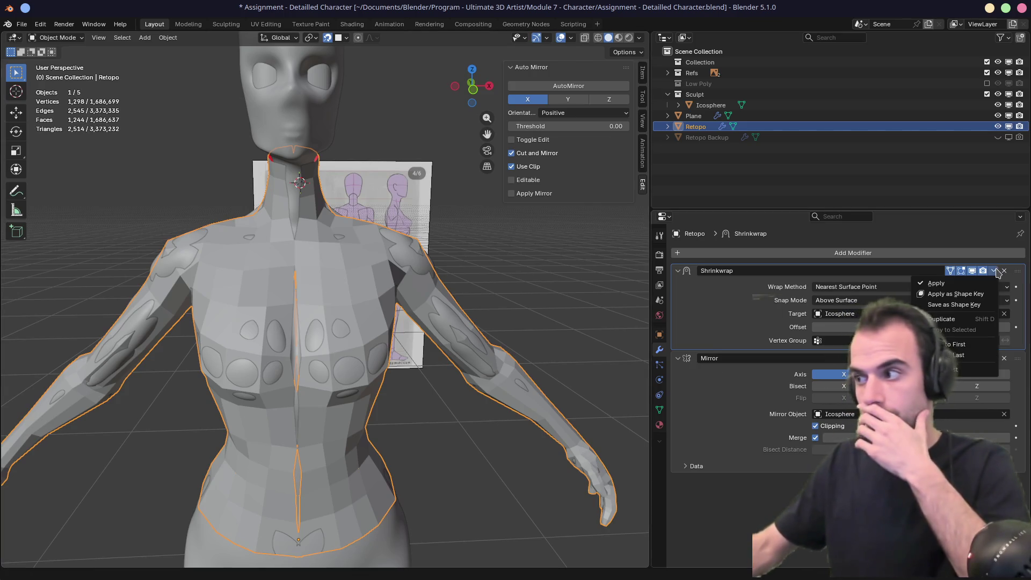
pyautogui.click(936, 283)
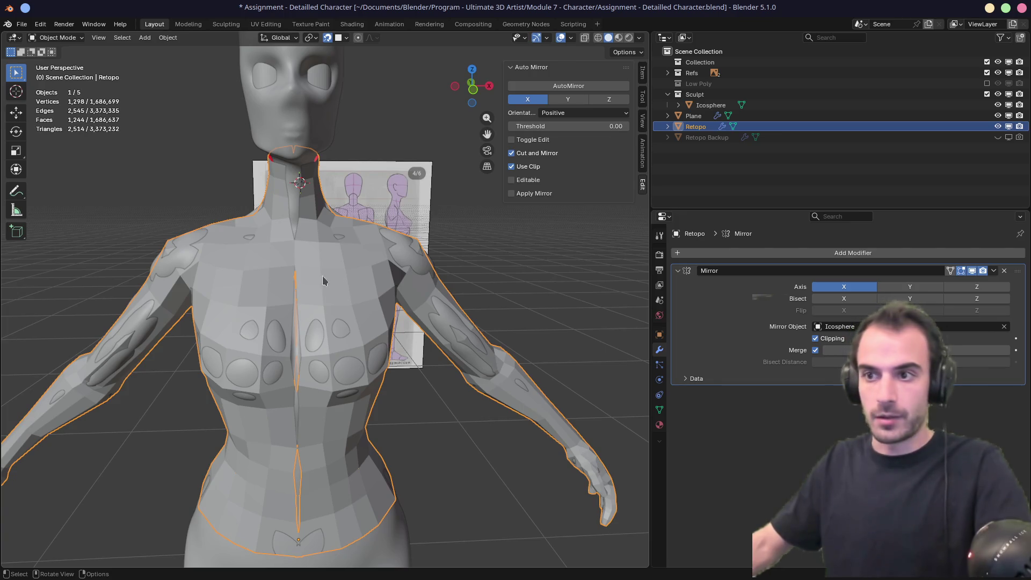
pyautogui.press('Tab')
pyautogui.keyDown('alt'); pyautogui.click(301, 335); pyautogui.keyUp('alt')
pyautogui.moveTo(301, 336); pyautogui.dragTo(345, 282, button='middle')
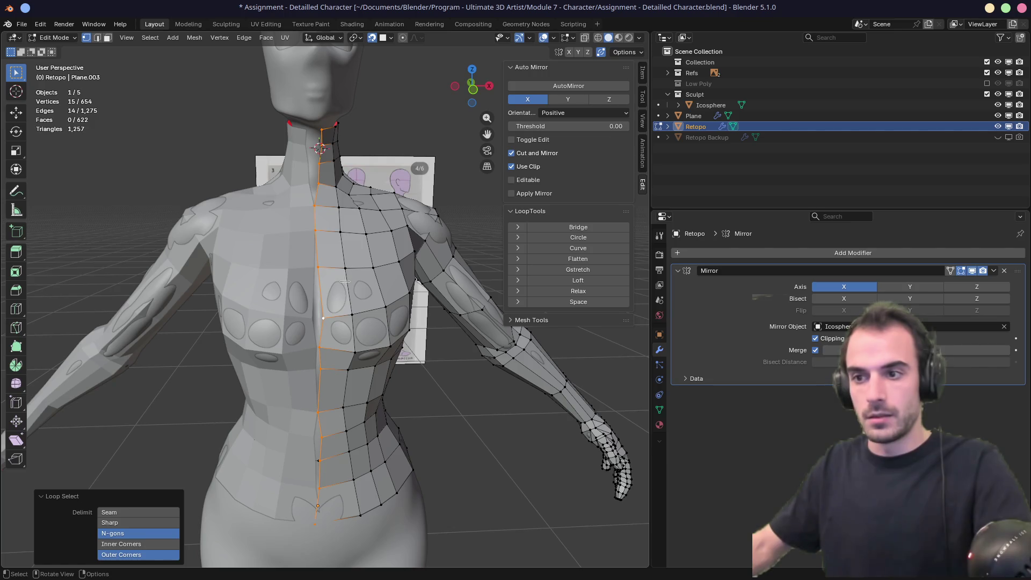
# Step: Flatten the centre edge loop to zero width on X with S X 0
pyautogui.press('s')
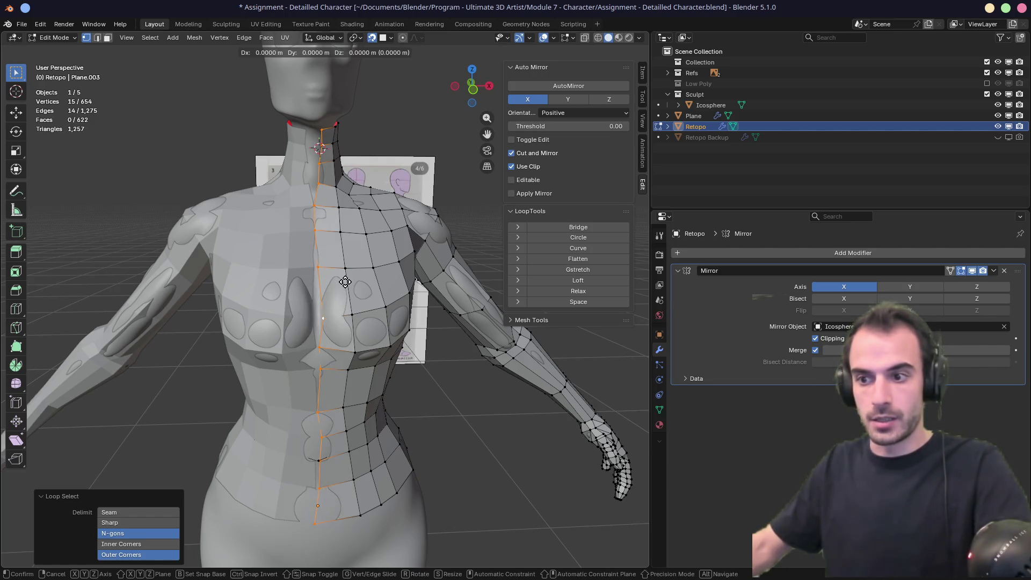
pyautogui.press('x')
pyautogui.press('0')
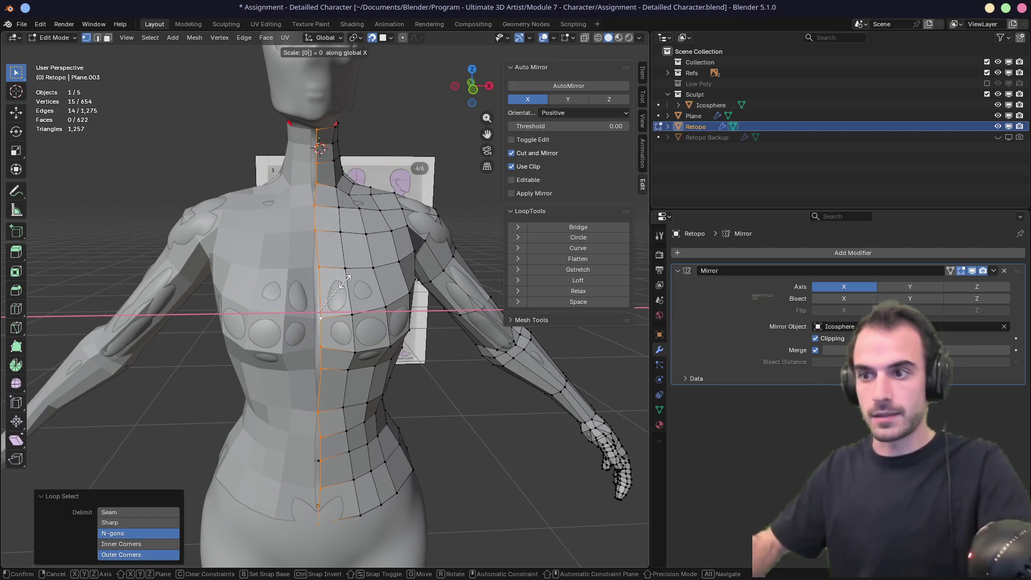
pyautogui.press('Return')
pyautogui.press('g')
pyautogui.press('x')
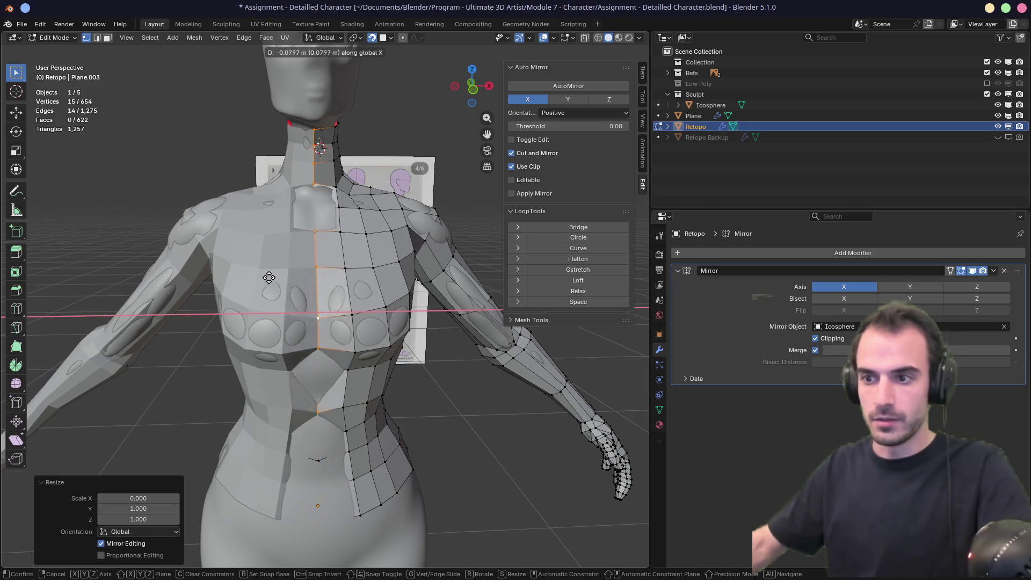
pyautogui.rightClick(318, 282)
# Step: From the back, reselect the centre seam loop and reposition it
pyautogui.moveTo(318, 283)
pyautogui.mouseDown(button='middle')
pyautogui.moveTo(208, 279)
pyautogui.moveTo(266, 303)
pyautogui.moveTo(329, 370)
pyautogui.moveTo(349, 368)
pyautogui.moveTo(325, 365)
pyautogui.moveTo(335, 364)
pyautogui.mouseUp(button='middle')
pyautogui.click(329, 370)
pyautogui.keyDown('alt'); pyautogui.click(329, 370); pyautogui.keyUp('alt')
pyautogui.press('g')
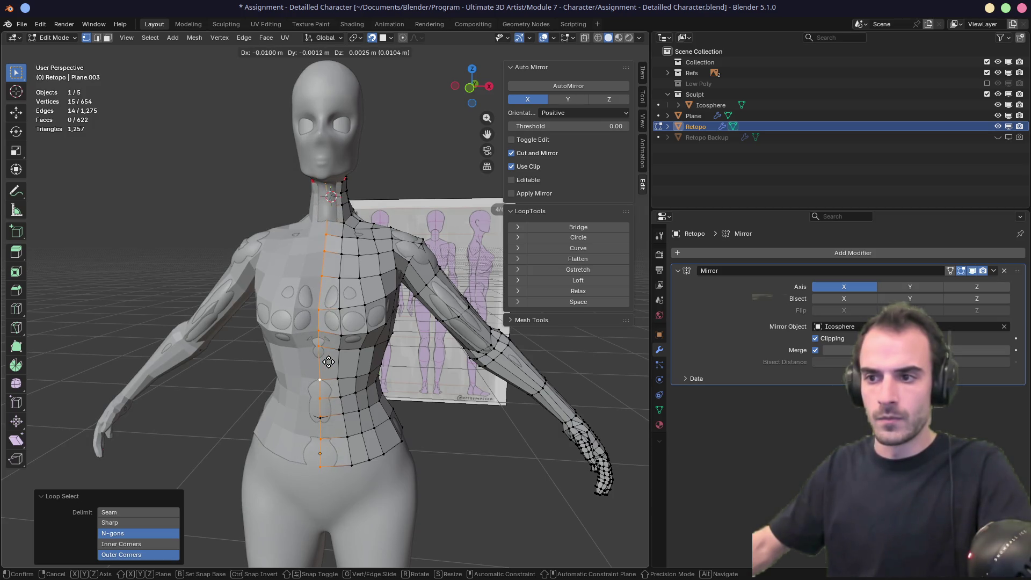
pyautogui.click(328, 362)
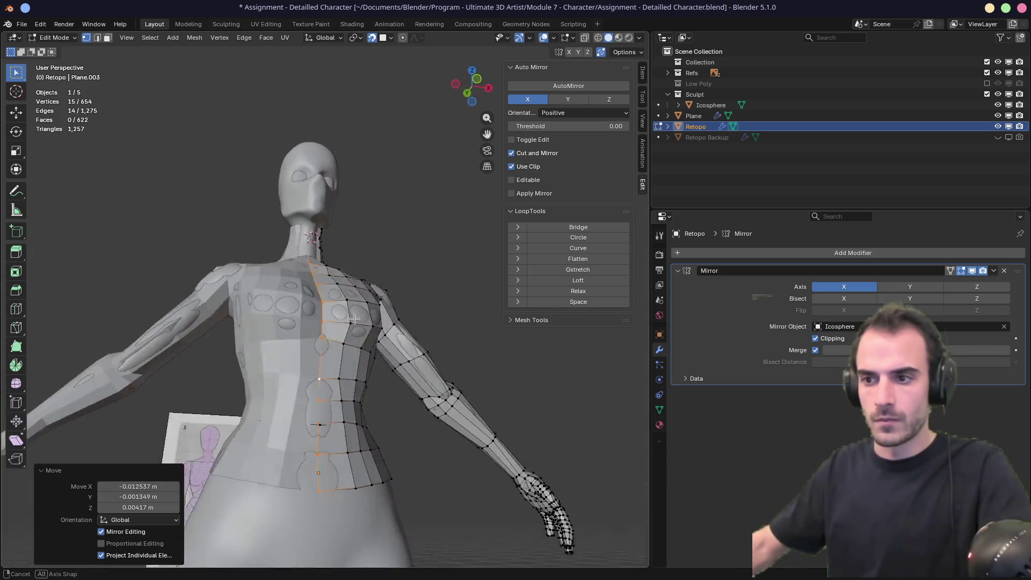
# Step: Turn on X-ray and select a stray vertex near the waist
pyautogui.scroll(8, 319, 329)
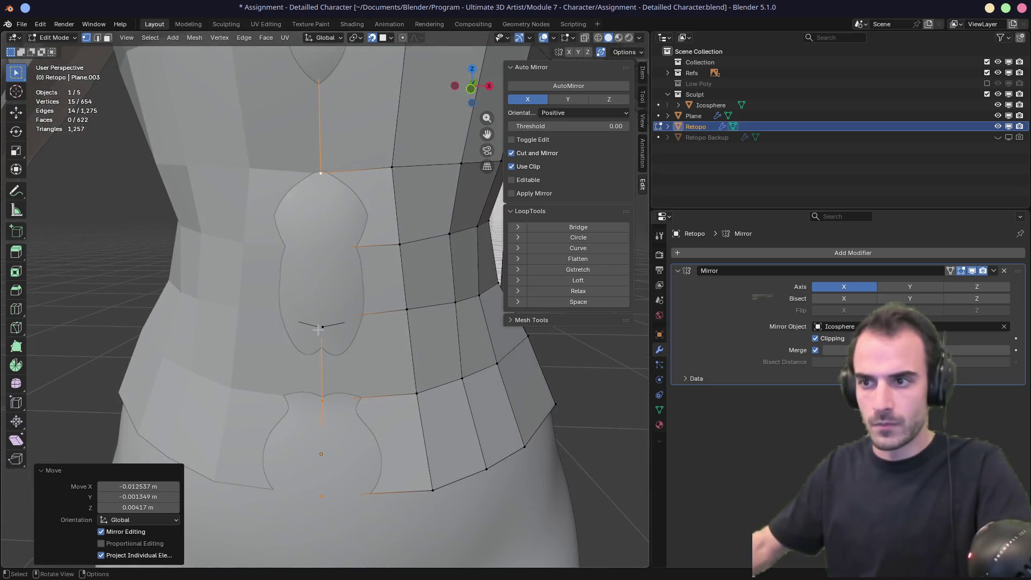
pyautogui.hotkey('alt', 'z')
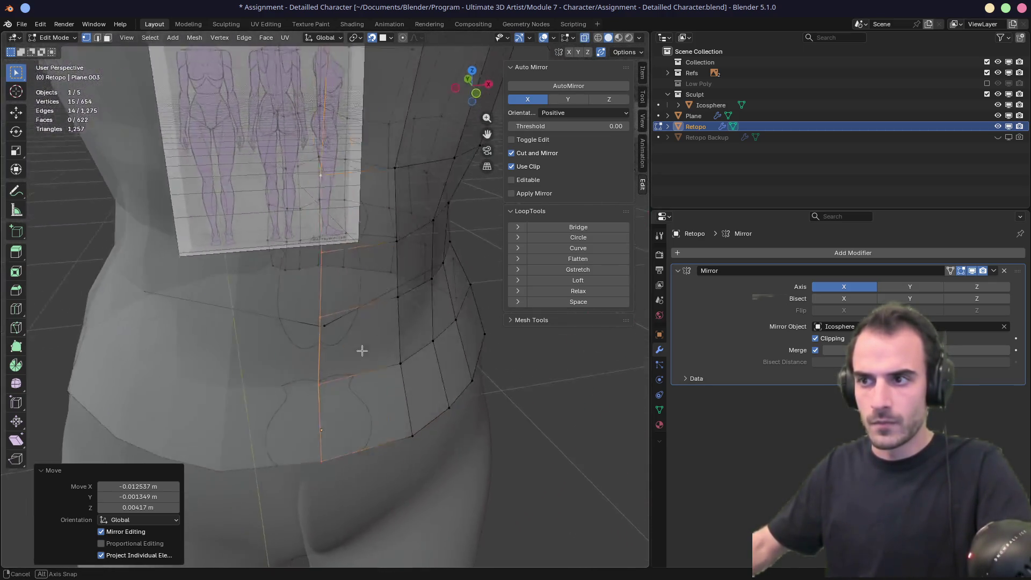
pyautogui.click(324, 330)
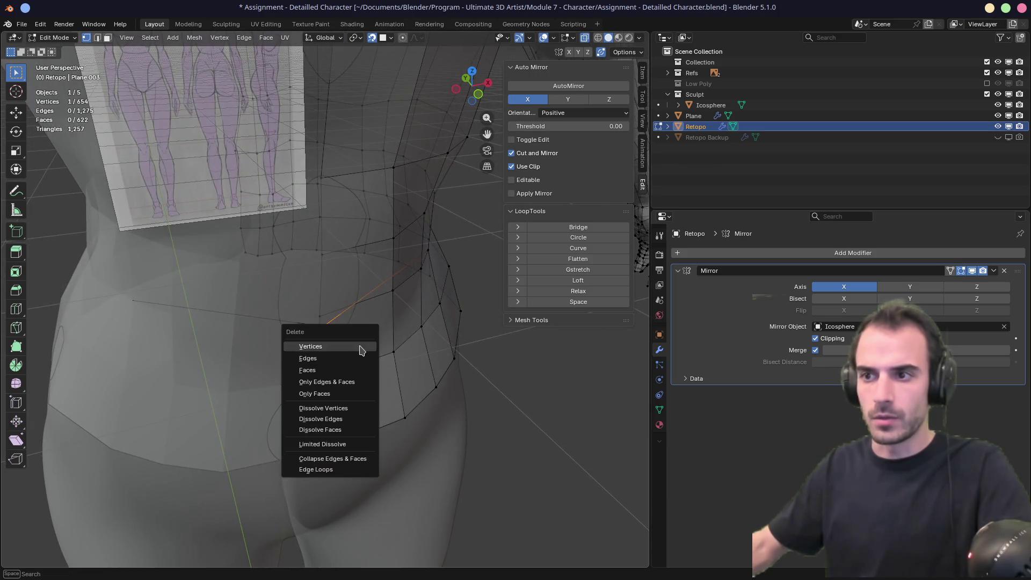